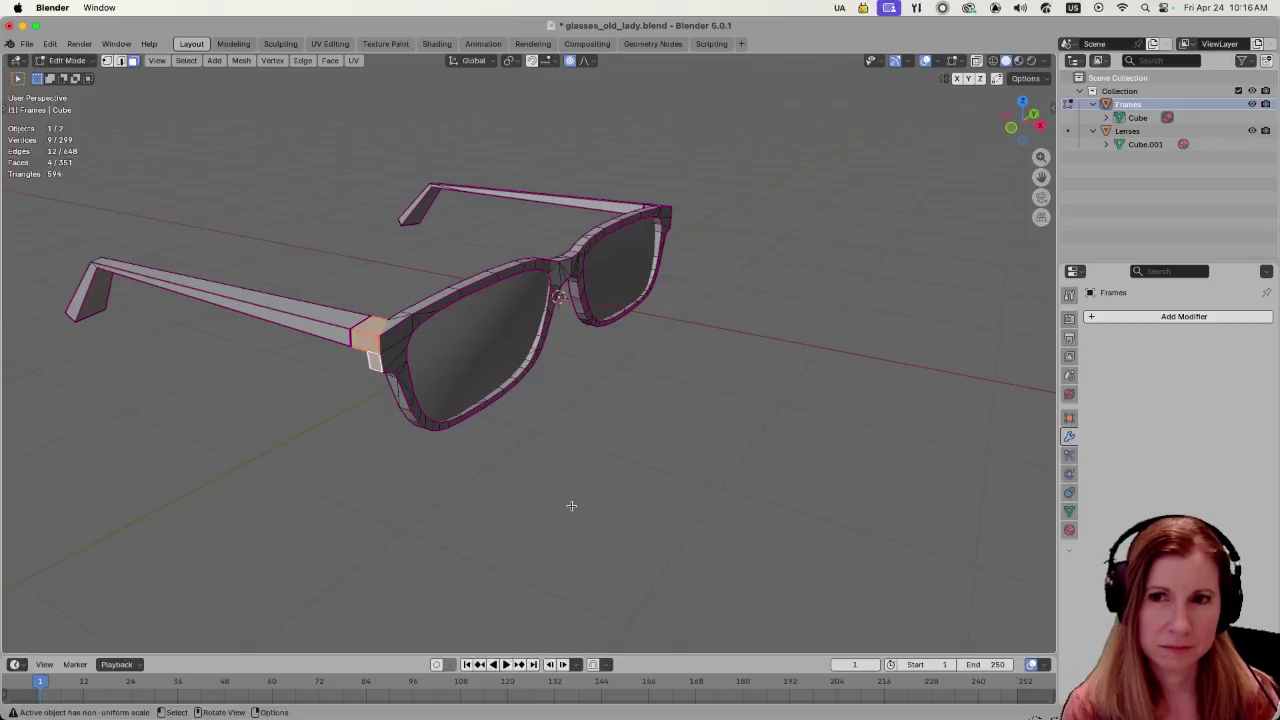
# - Select the faces of the left hinge corner of the glasses frame
pyautogui.moveTo(571, 505)
pyautogui.mouseDown(button='middle')
pyautogui.moveTo(392, 334)
pyautogui.moveTo(395, 355)
pyautogui.moveTo(372, 367)
pyautogui.mouseUp(button='middle')
pyautogui.keyDown('shift'); pyautogui.click(395, 350); pyautogui.keyUp('shift')
pyautogui.keyDown('shift'); pyautogui.click(396, 362); pyautogui.keyUp('shift')
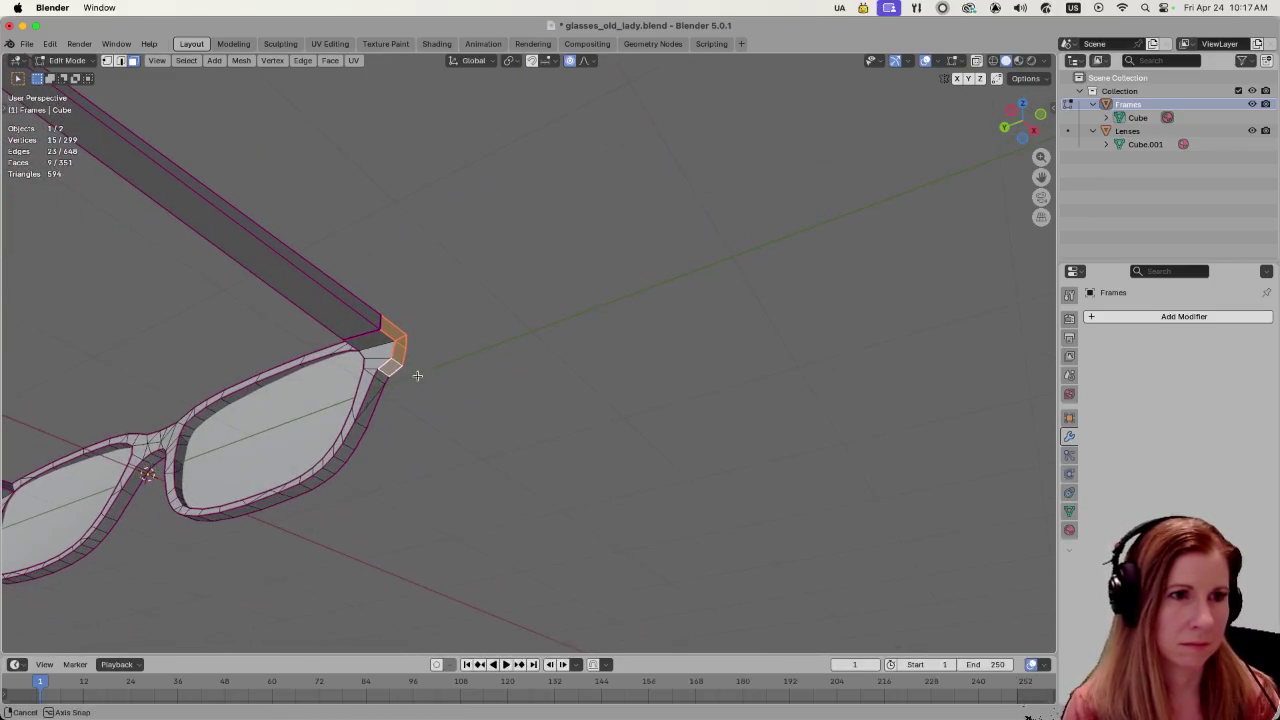
pyautogui.keyDown('shift'); pyautogui.click(378, 340); pyautogui.keyUp('shift')
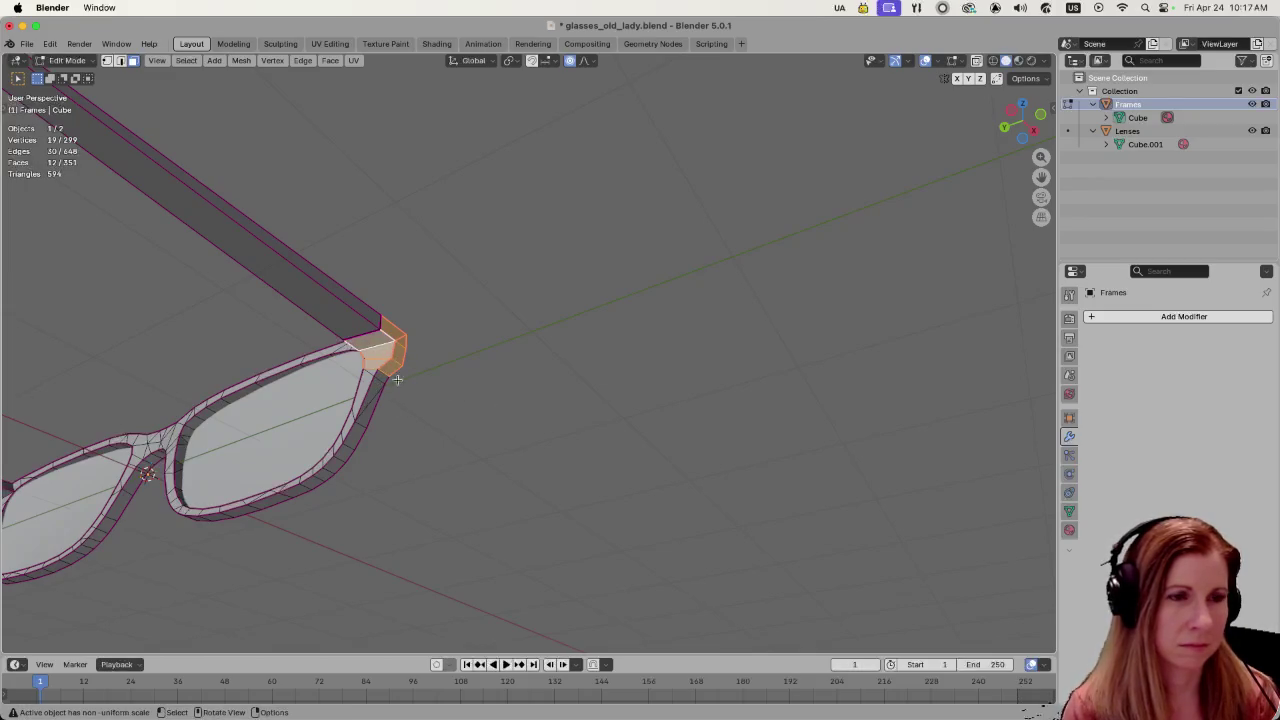
pyautogui.keyDown('shift'); pyautogui.click(379, 373); pyautogui.keyUp('shift')
pyautogui.keyDown('shift'); pyautogui.click(371, 371); pyautogui.keyUp('shift')
pyautogui.moveTo(526, 414)
pyautogui.mouseDown(button='middle')
pyautogui.moveTo(330, 480)
pyautogui.moveTo(549, 477)
pyautogui.moveTo(471, 494)
pyautogui.mouseUp(button='middle')
pyautogui.scroll(-3, 323, 486)
# - Move the hinge corner with a resized smooth proportional falloff, then deselect it
pyautogui.press('g')
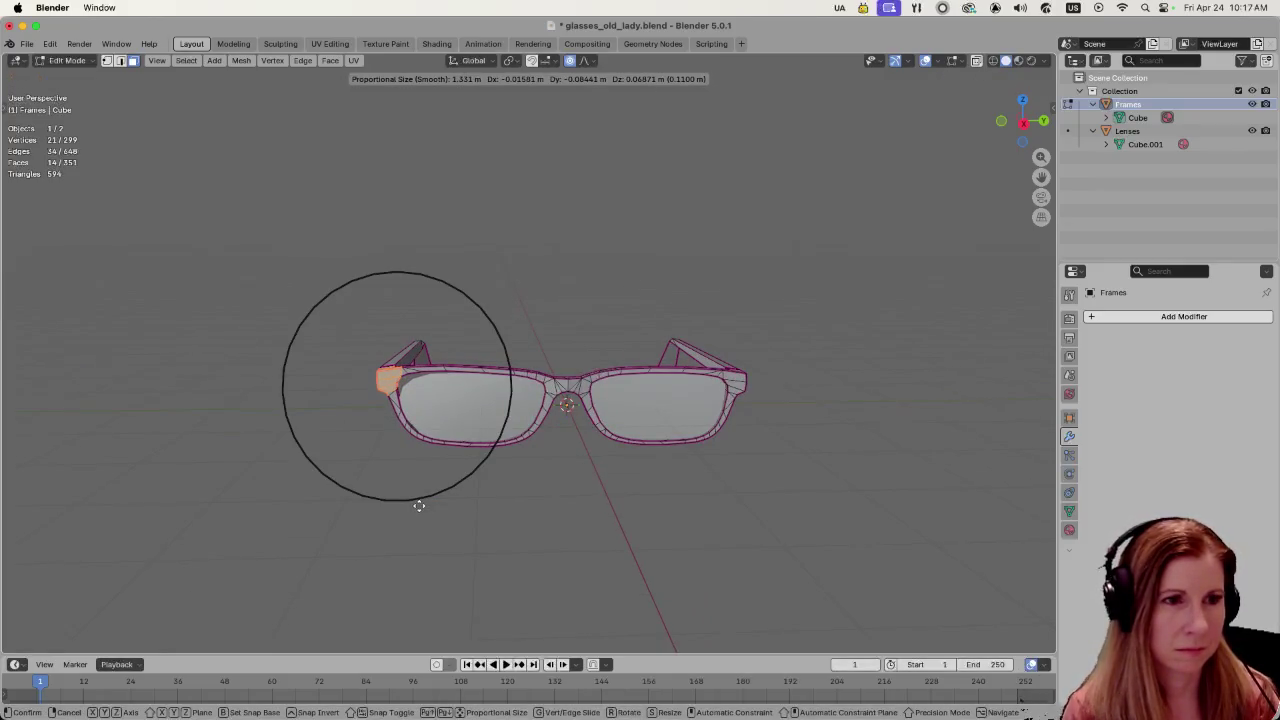
pyautogui.scroll(3, 419, 506)
pyautogui.scroll(2, 419, 506)
pyautogui.scroll(2, 418, 505)
pyautogui.scroll(1, 417, 504)
pyautogui.scroll(-1, 417, 502)
pyautogui.scroll(-1, 417, 502)
pyautogui.scroll(-2, 417, 503)
pyautogui.scroll(3, 417, 503)
pyautogui.scroll(2, 417, 503)
pyautogui.scroll(2, 417, 503)
pyautogui.click(417, 503)
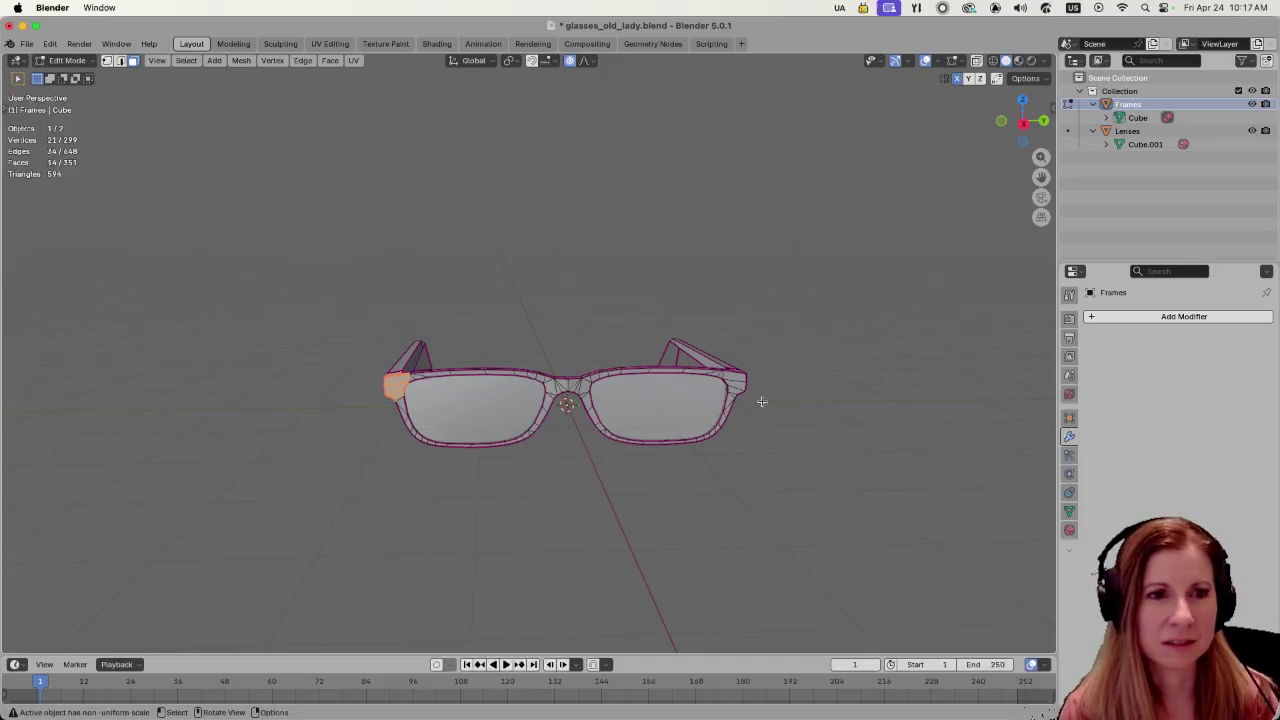
pyautogui.click(374, 376)
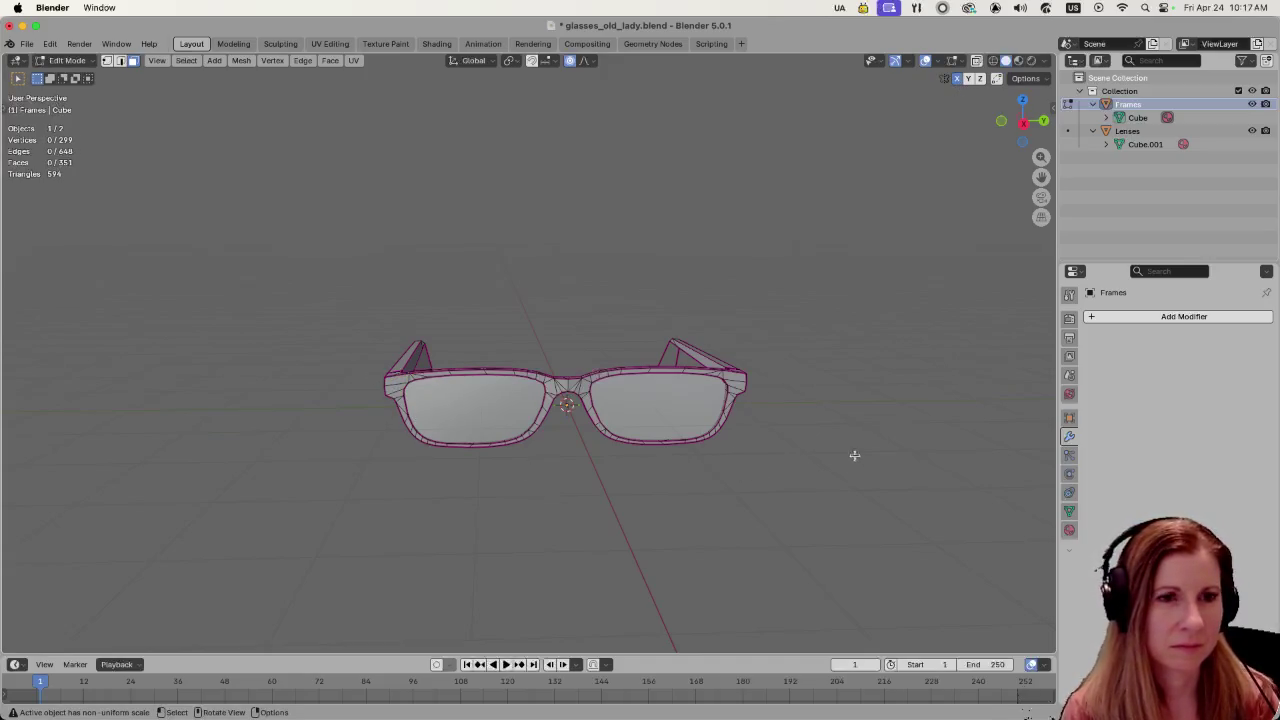
pyautogui.moveTo(856, 456); pyautogui.dragTo(299, 418, button='middle')
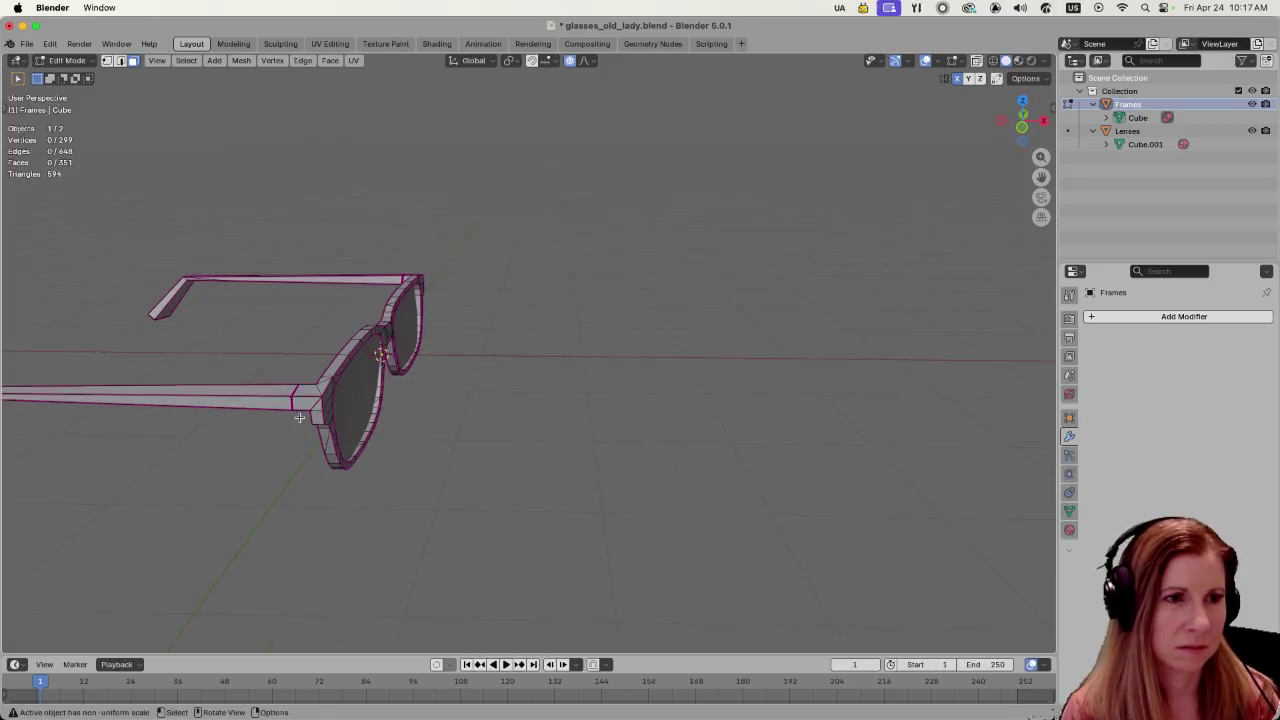
pyautogui.moveTo(299, 418); pyautogui.dragTo(322, 386)
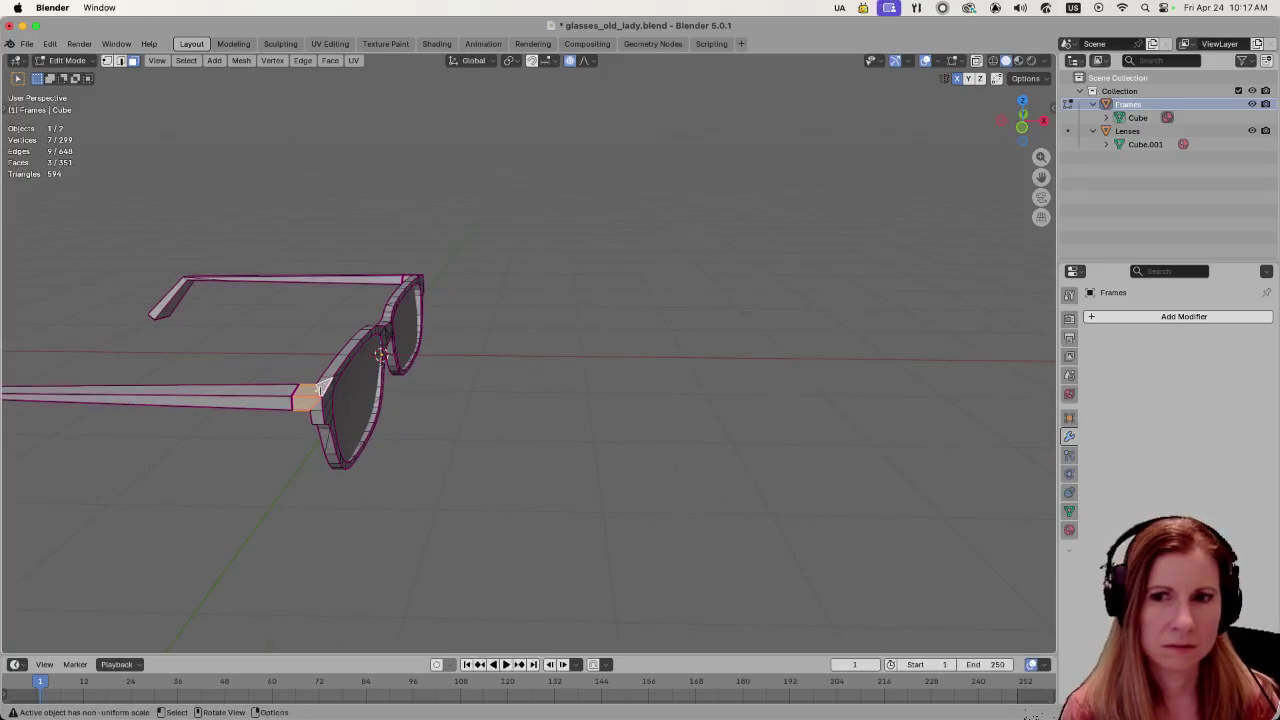
pyautogui.hotkey('alt', 'a')
pyautogui.press('Tab')
pyautogui.click(352, 408)
pyautogui.press('Tab')
pyautogui.press('Tab')
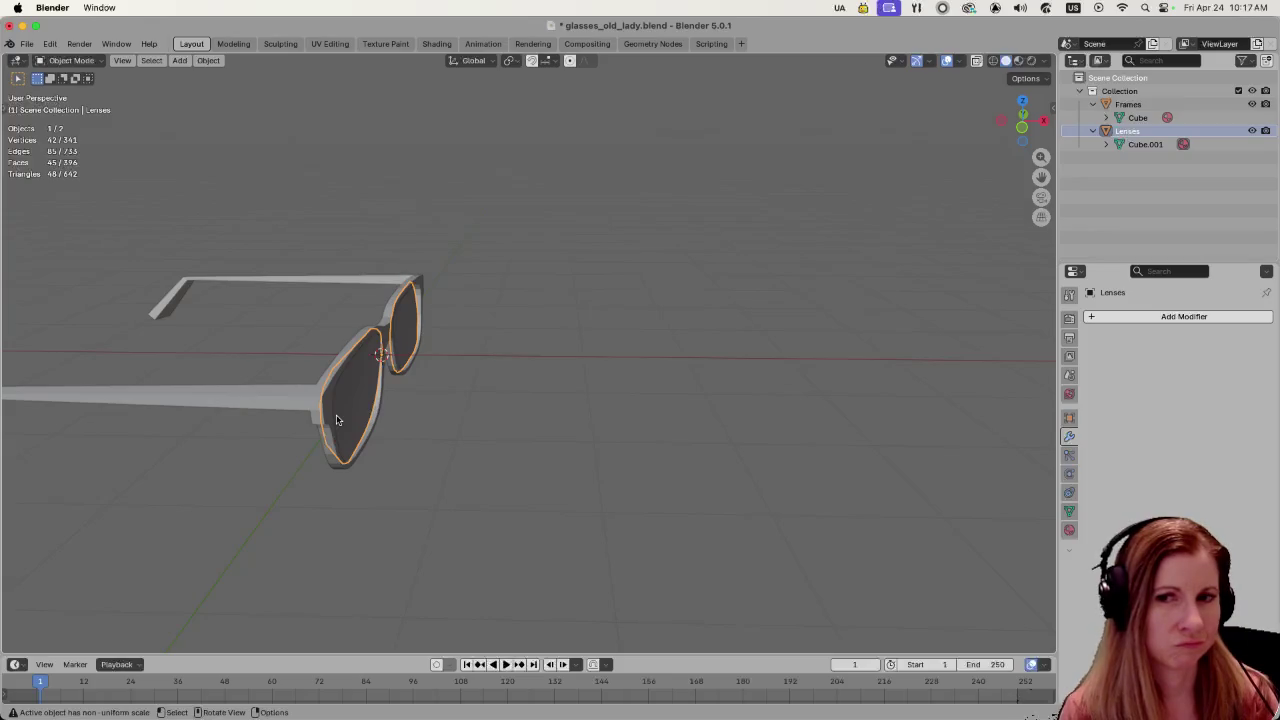
pyautogui.press('Tab')
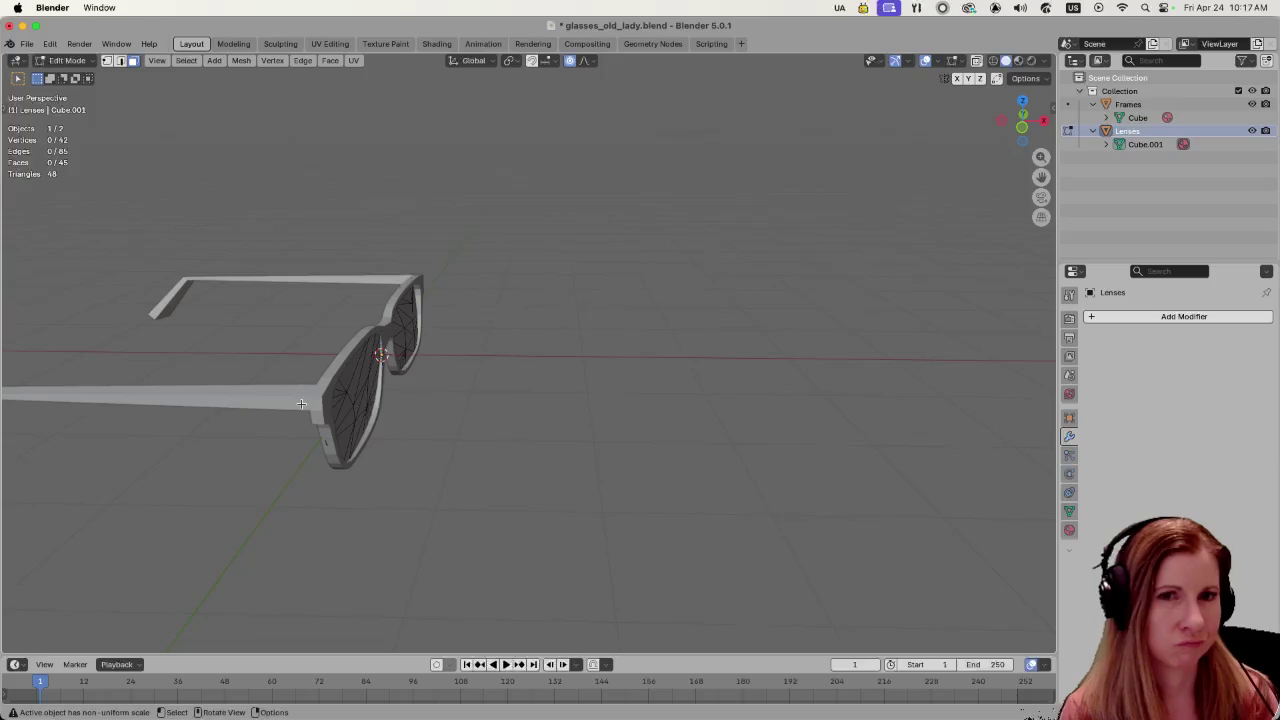
pyautogui.moveTo(313, 392)
pyautogui.mouseDown(button='middle')
pyautogui.moveTo(357, 329)
pyautogui.moveTo(406, 334)
pyautogui.mouseUp(button='middle')
pyautogui.press('Tab')
pyautogui.click(460, 396)
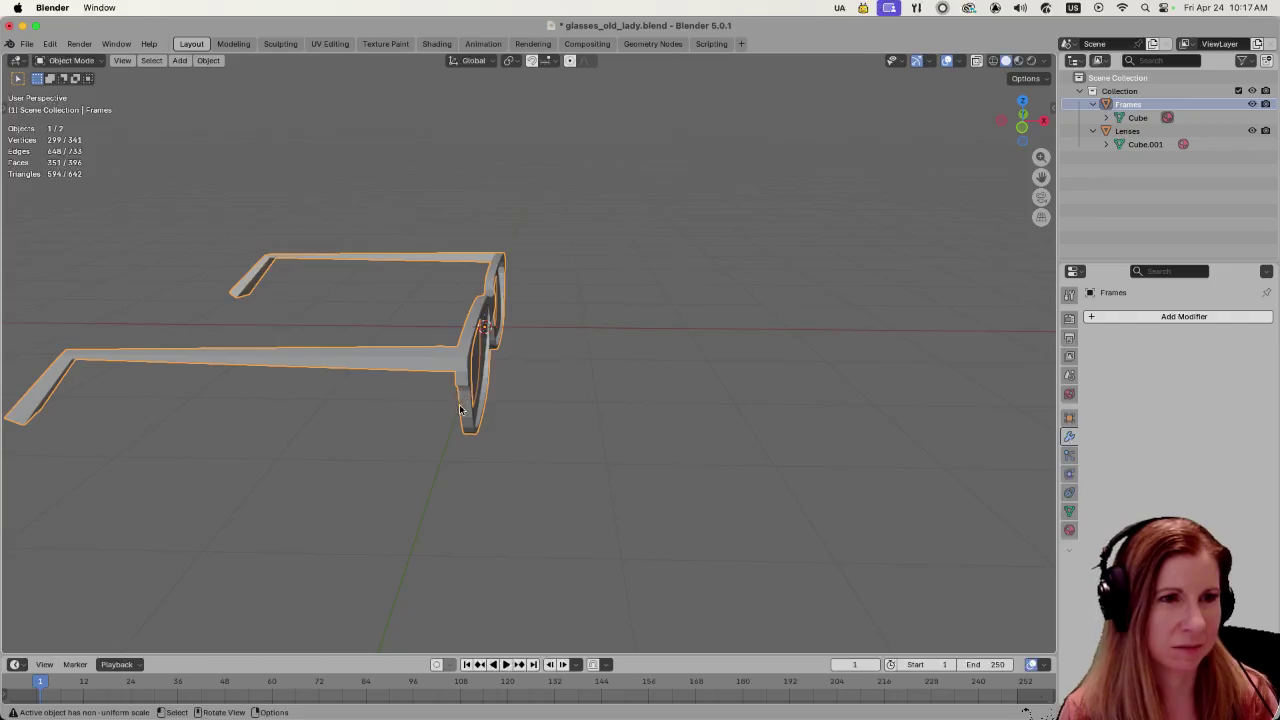
pyautogui.press('Tab')
pyautogui.scroll(3, 452, 404)
pyautogui.moveTo(452, 404)
pyautogui.mouseDown(button='middle')
pyautogui.moveTo(500, 441)
pyautogui.moveTo(540, 440)
pyautogui.mouseUp(button='middle')
pyautogui.click(370, 362)
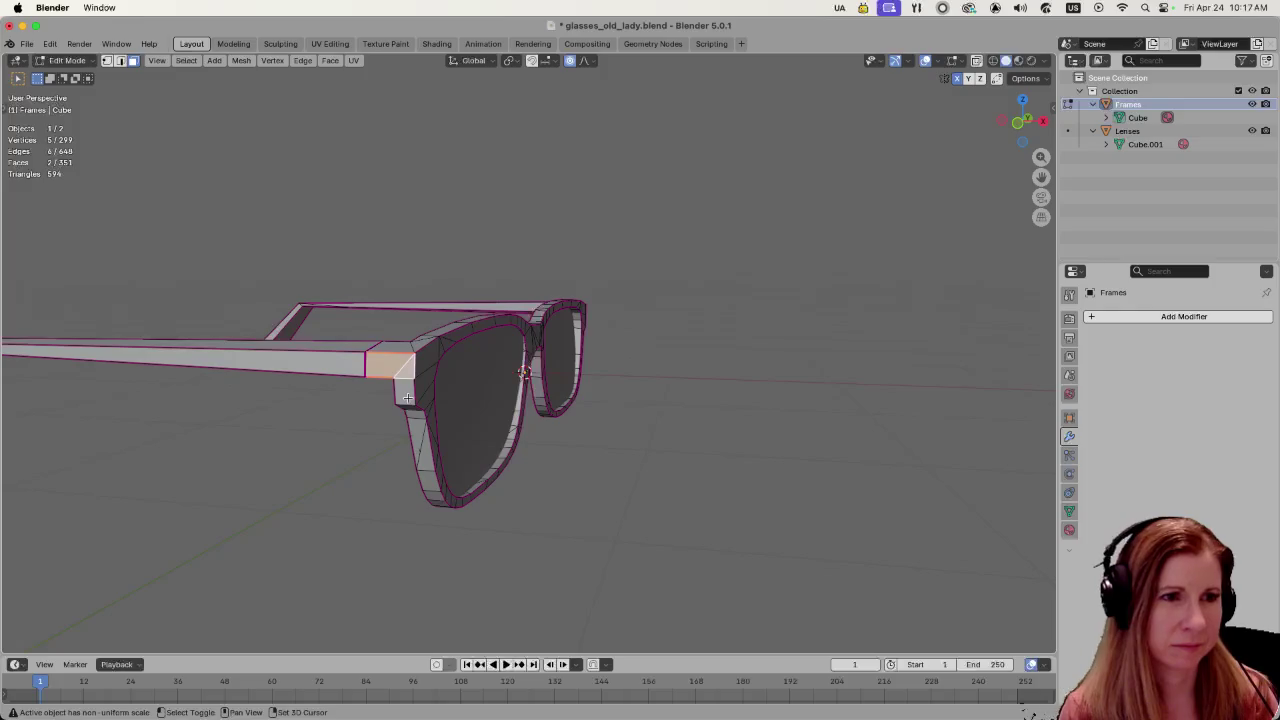
# - Add to the hinge face selection and orbit to a front view of the glasses
pyautogui.keyDown('shift'); pyautogui.click(405, 395); pyautogui.keyUp('shift')
pyautogui.scroll(5, 651, 471)
pyautogui.moveTo(651, 471); pyautogui.dragTo(521, 460, button='middle')
pyautogui.scroll(-4, 521, 460)
pyautogui.moveTo(603, 483)
pyautogui.mouseDown(button='middle')
pyautogui.moveTo(826, 446)
pyautogui.moveTo(763, 480)
pyautogui.moveTo(675, 491)
pyautogui.mouseUp(button='middle')
pyautogui.scroll(-2, 763, 480)
pyautogui.moveTo(663, 423)
pyautogui.mouseDown(button='middle')
pyautogui.moveTo(740, 434)
pyautogui.moveTo(723, 315)
pyautogui.moveTo(617, 324)
pyautogui.mouseUp(button='middle')
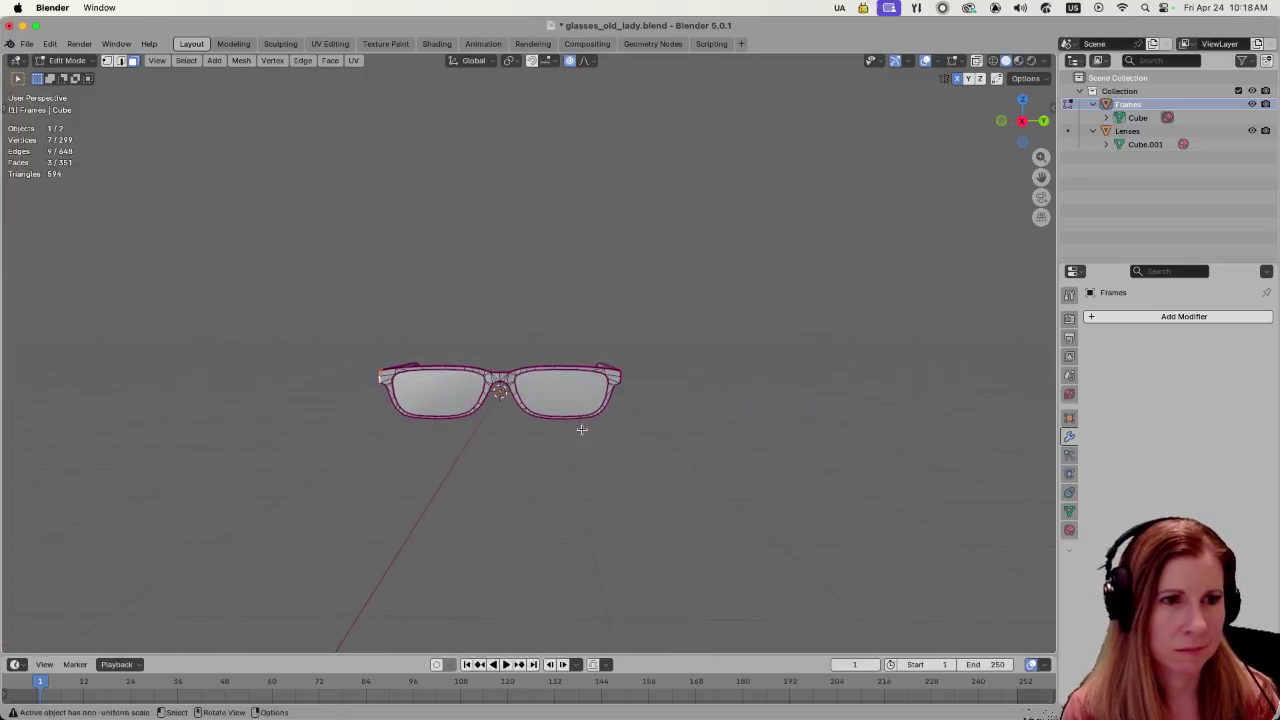
pyautogui.scroll(2, 449, 449)
pyautogui.moveTo(499, 428); pyautogui.dragTo(480, 432, button='middle')
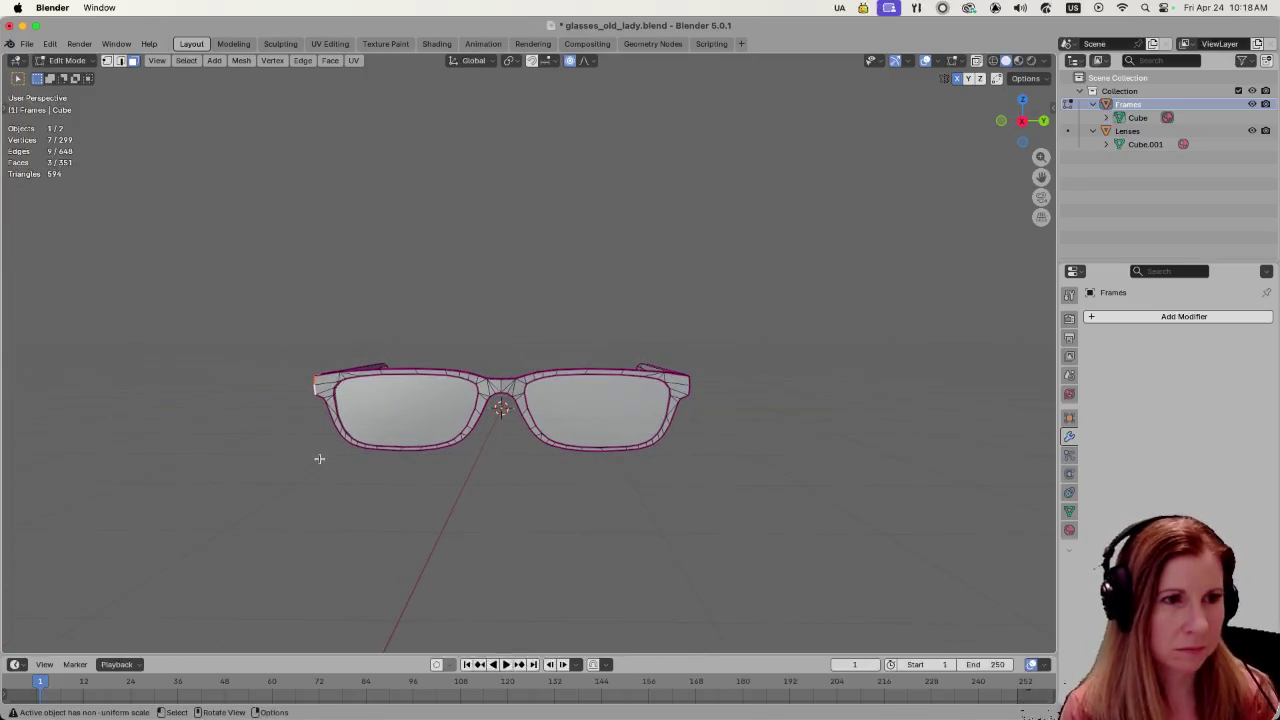
# - Raise the left corner about 0.023 m with a tuned smooth proportional falloff
pyautogui.press('g')
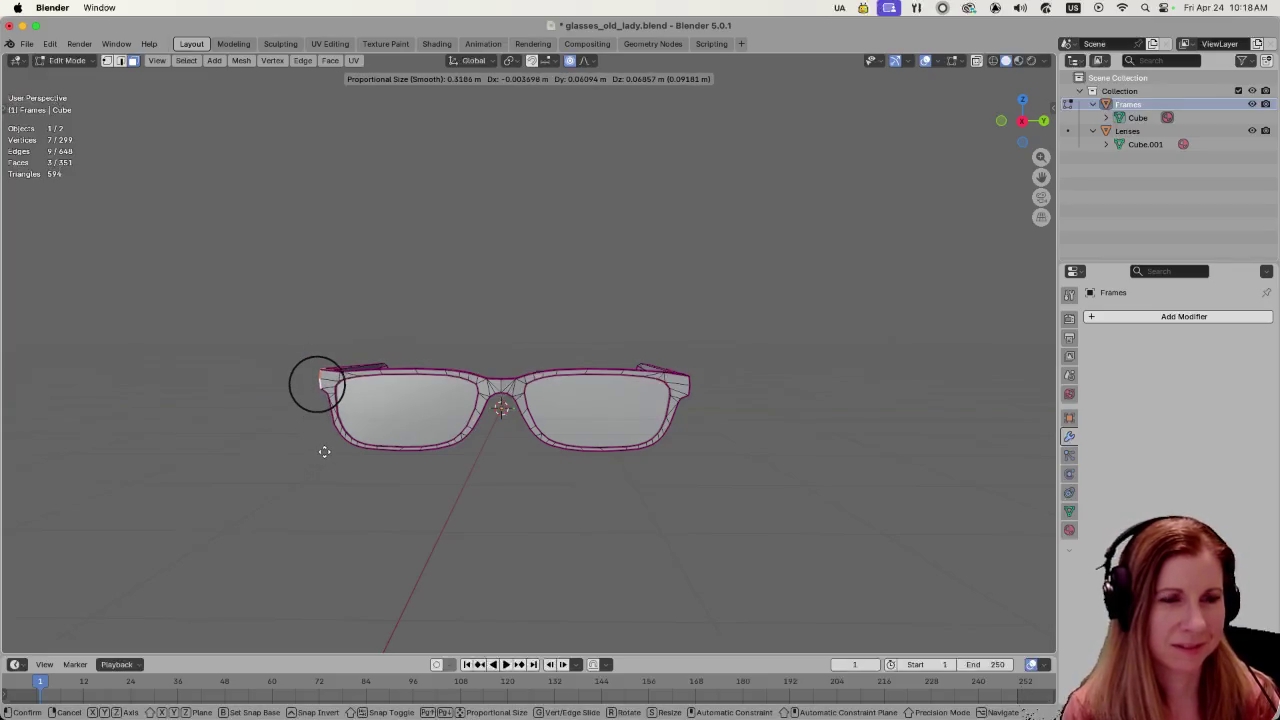
pyautogui.scroll(-3, 321, 456)
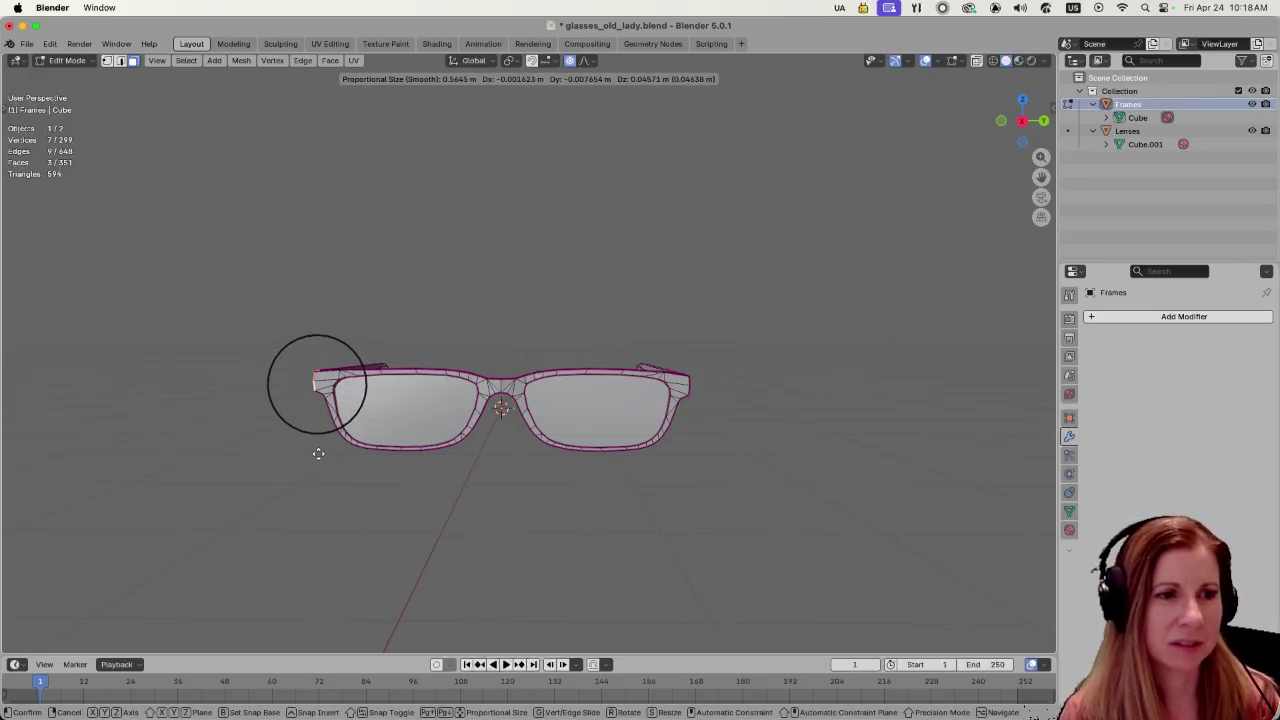
pyautogui.scroll(3, 317, 452)
pyautogui.scroll(4, 318, 451)
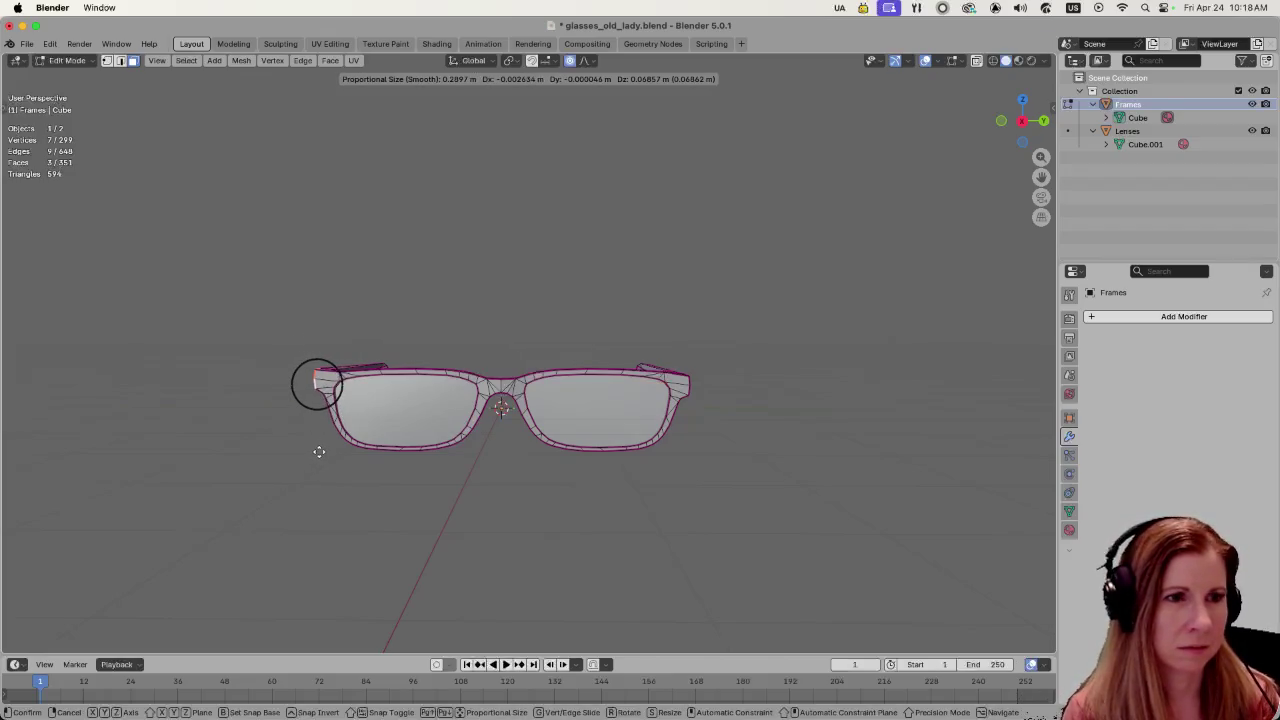
pyautogui.scroll(1, 320, 450)
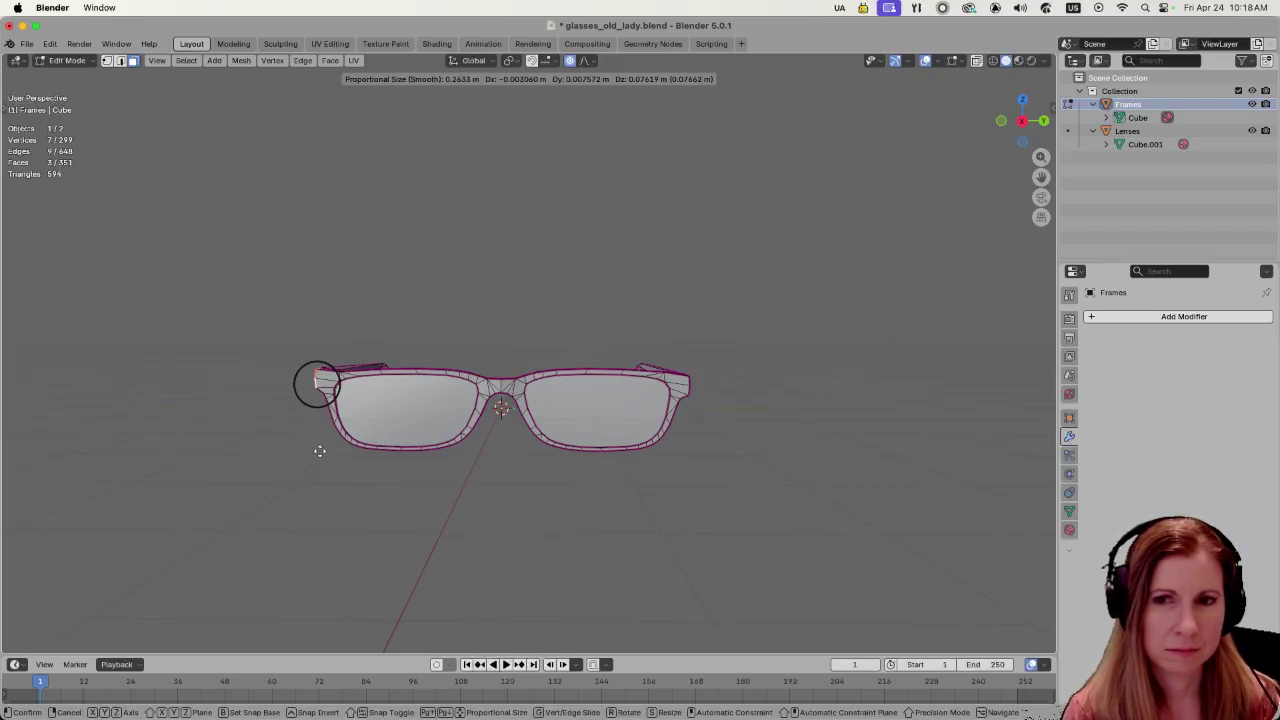
pyautogui.scroll(-3, 319, 451)
pyautogui.scroll(-4, 320, 449)
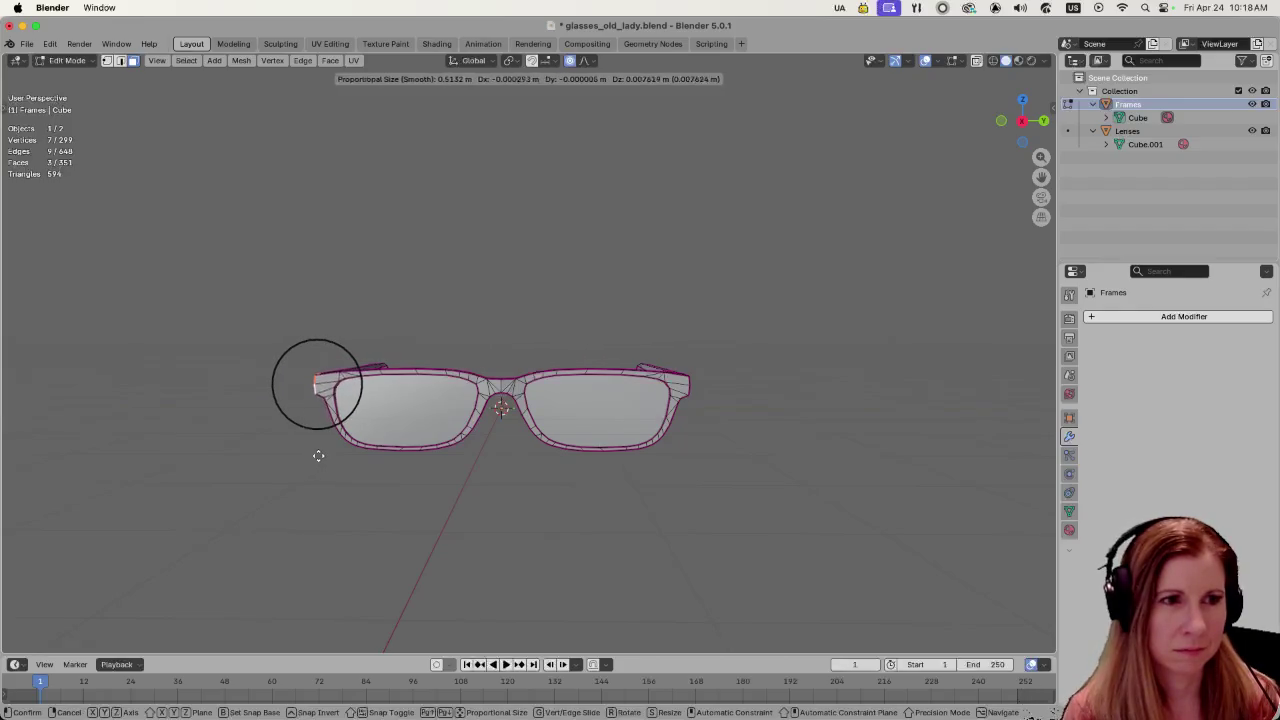
pyautogui.scroll(-4, 321, 448)
pyautogui.scroll(5, 320, 450)
pyautogui.scroll(4, 320, 452)
pyautogui.scroll(3, 319, 455)
pyautogui.click(319, 455)
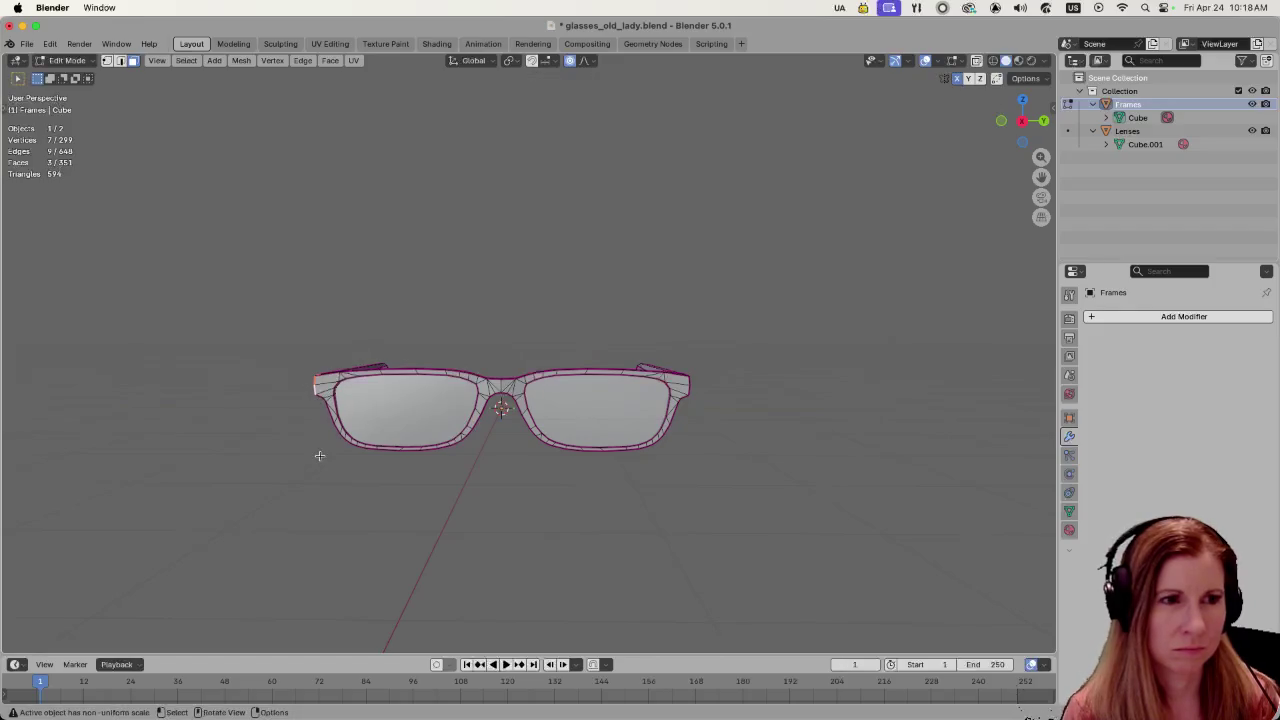
pyautogui.moveTo(303, 454); pyautogui.dragTo(307, 460, button='middle')
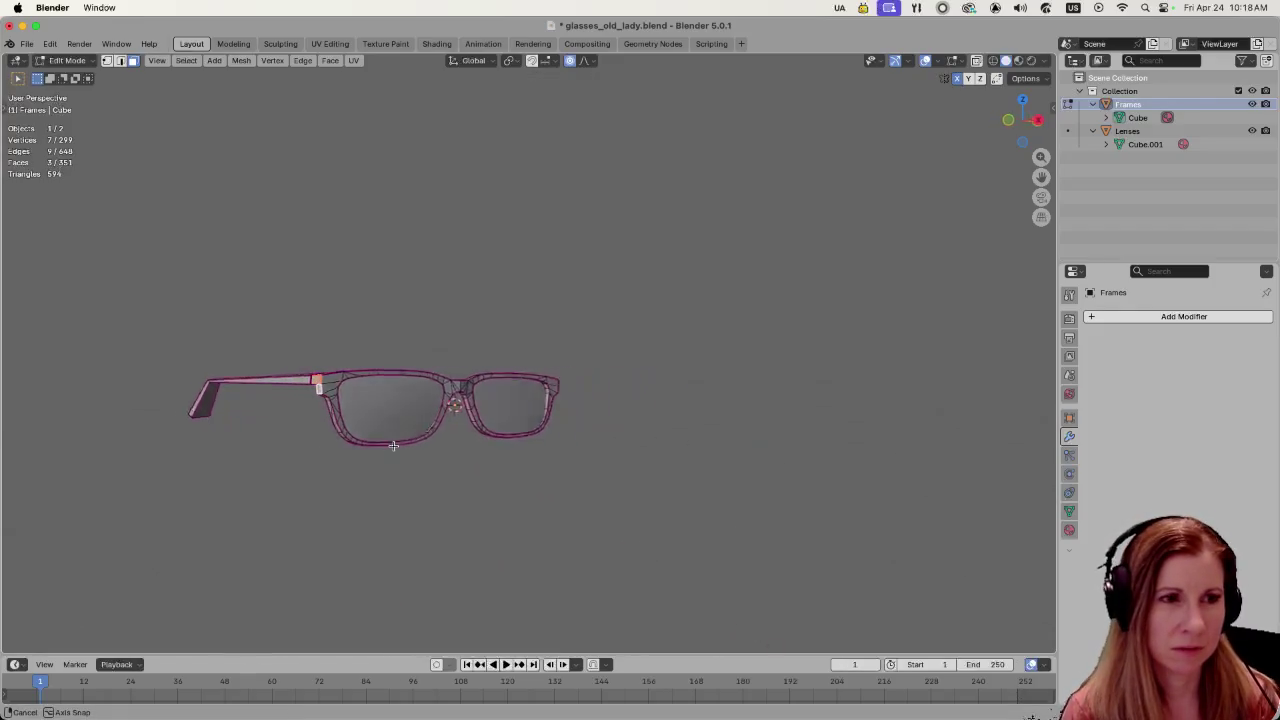
# - Extrude the selected hinge faces, then turn on X-ray and clear the selection
pyautogui.press('e')
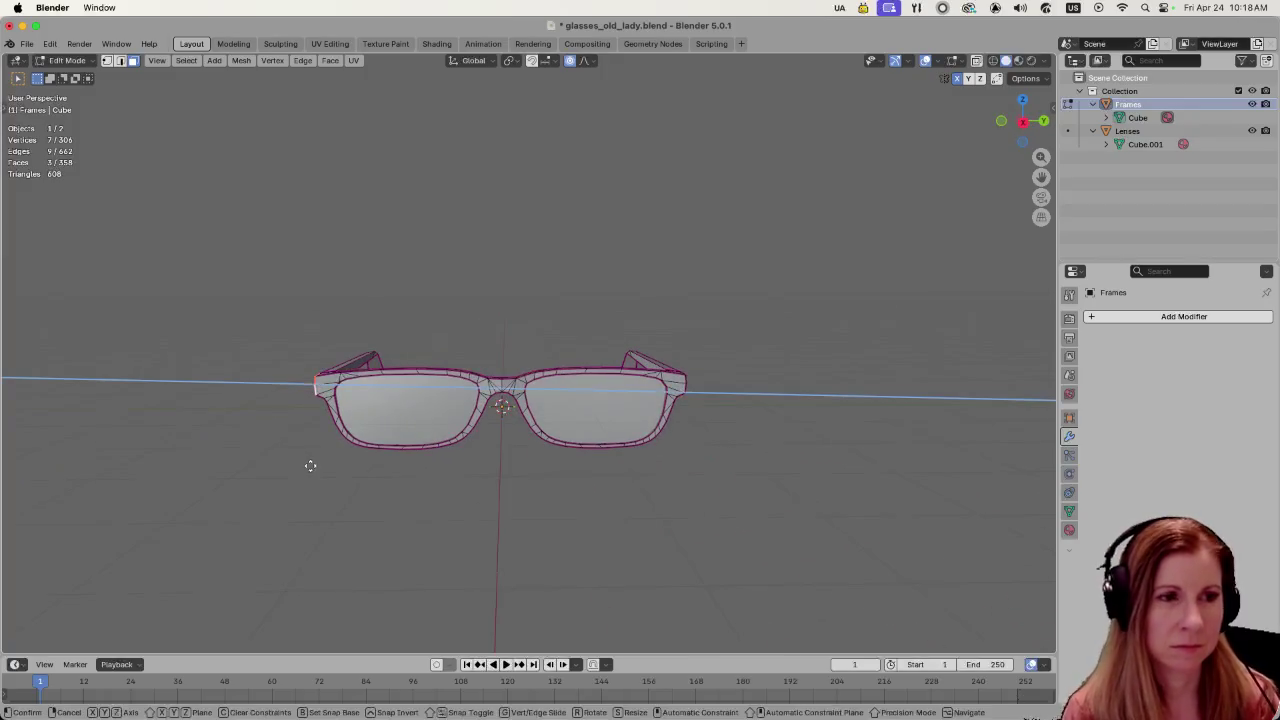
pyautogui.click(291, 465)
pyautogui.moveTo(317, 446)
pyautogui.mouseDown(button='middle')
pyautogui.moveTo(542, 460)
pyautogui.moveTo(371, 474)
pyautogui.mouseUp(button='middle')
pyautogui.hotkey('alt', 'z')
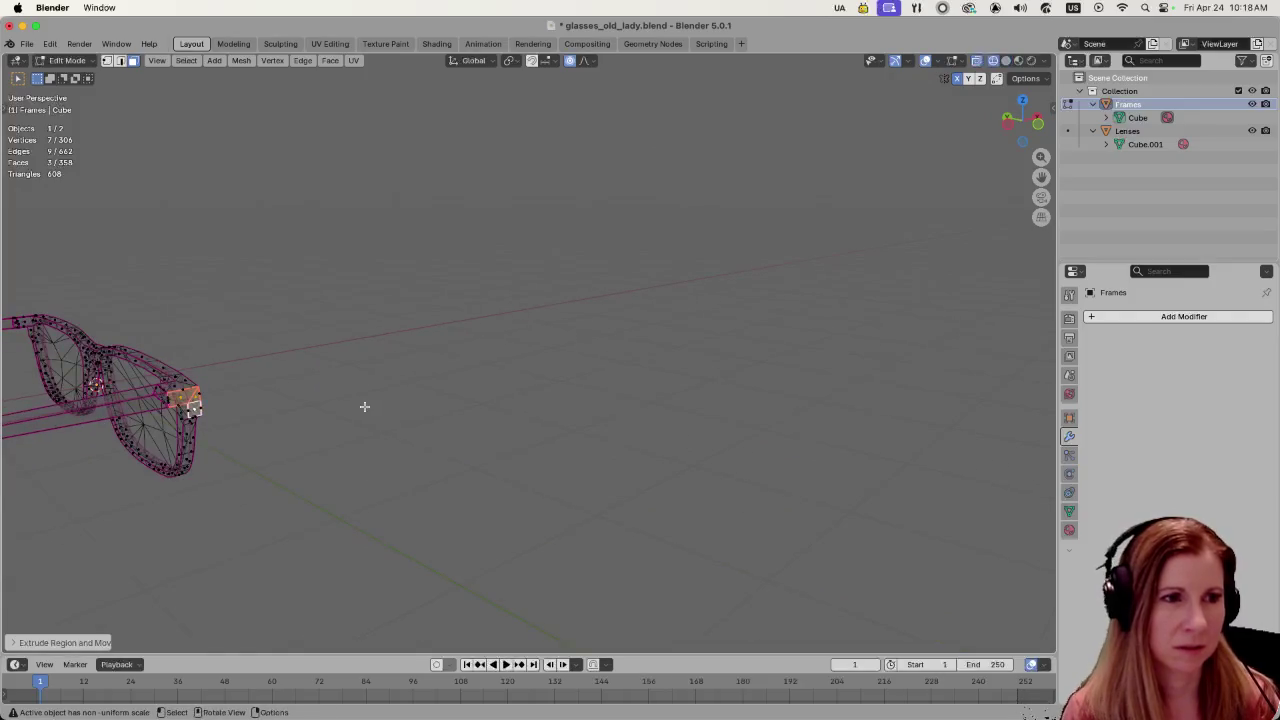
pyautogui.click(423, 386)
# - Leave and re-enter Edit Mode on the Frames mesh while checking the temple arms
pyautogui.moveTo(371, 391); pyautogui.dragTo(569, 495, button='middle')
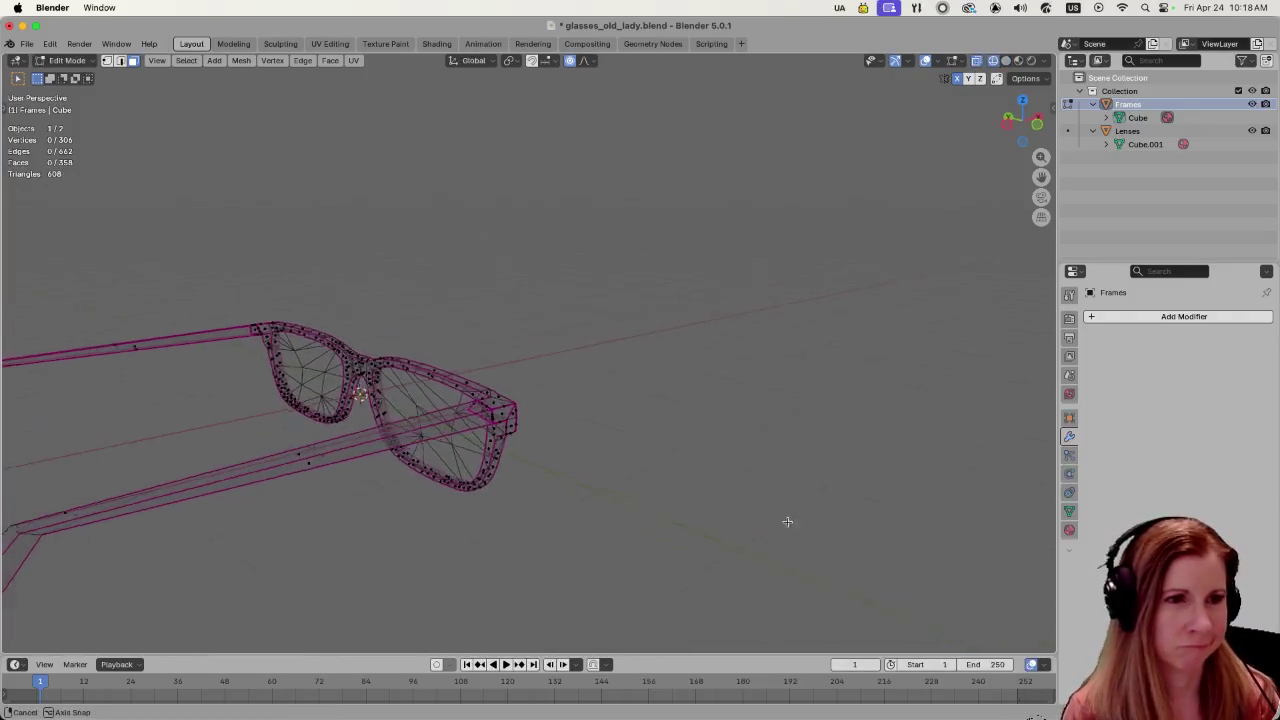
pyautogui.scroll(-3, 650, 493)
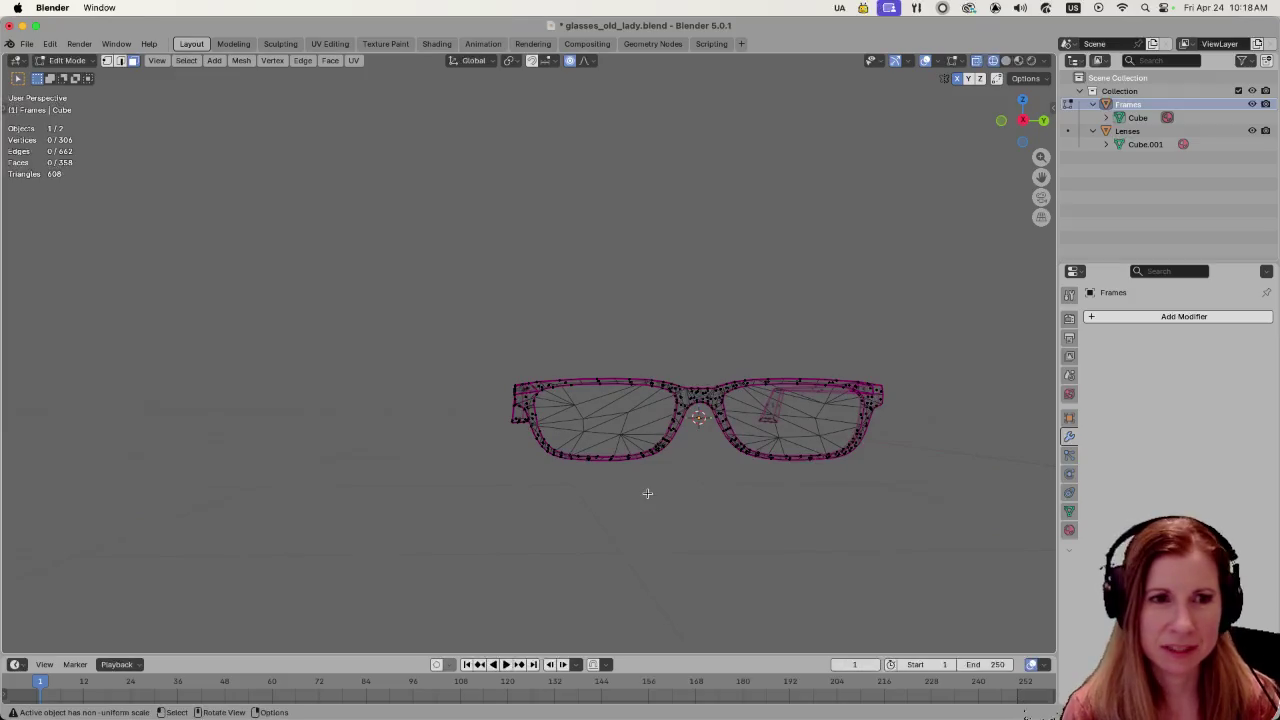
pyautogui.moveTo(647, 493); pyautogui.dragTo(686, 477, button='middle')
pyautogui.press('Tab')
pyautogui.click(599, 521)
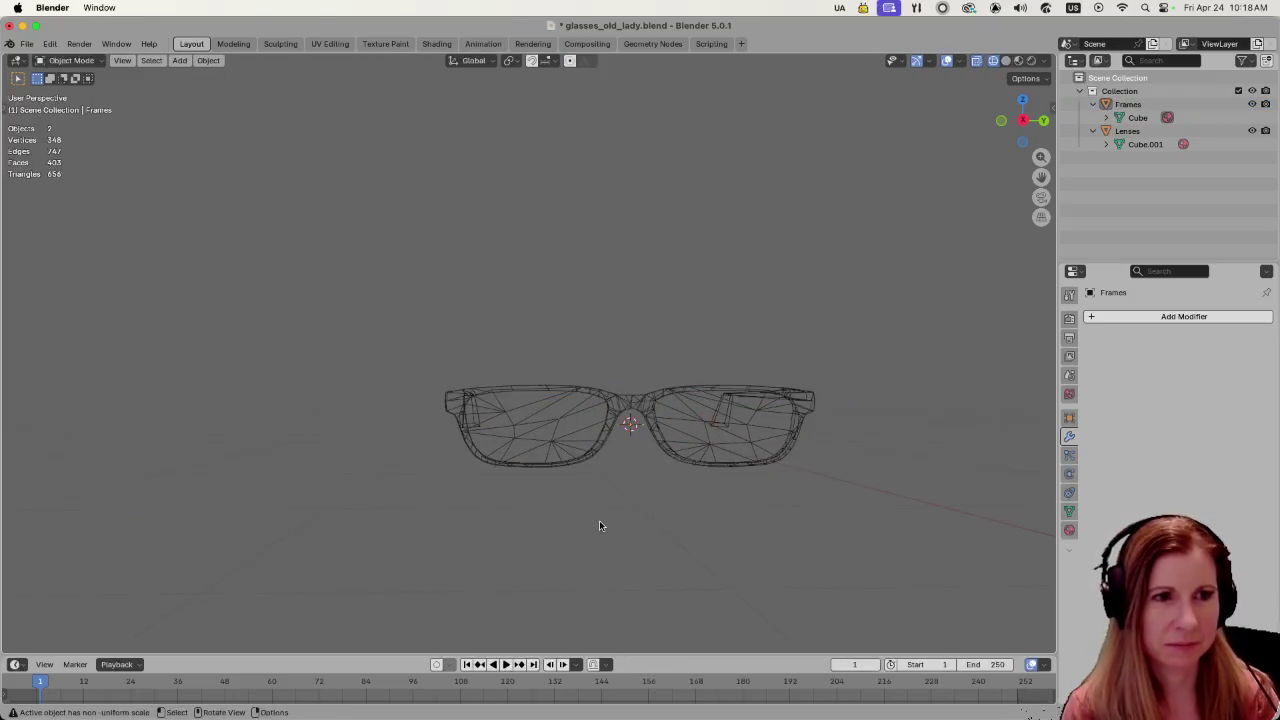
pyautogui.press('Tab')
pyautogui.moveTo(662, 482); pyautogui.dragTo(658, 493, button='middle')
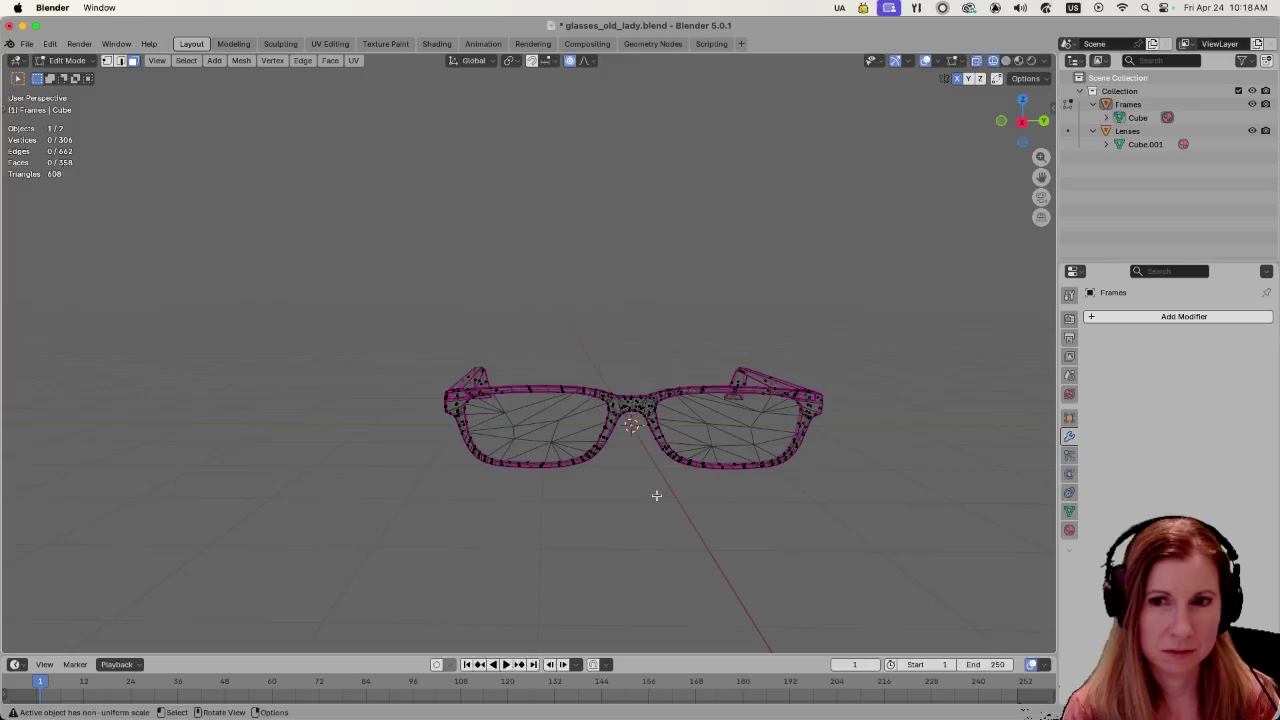
pyautogui.press('Tab')
pyautogui.click(656, 497)
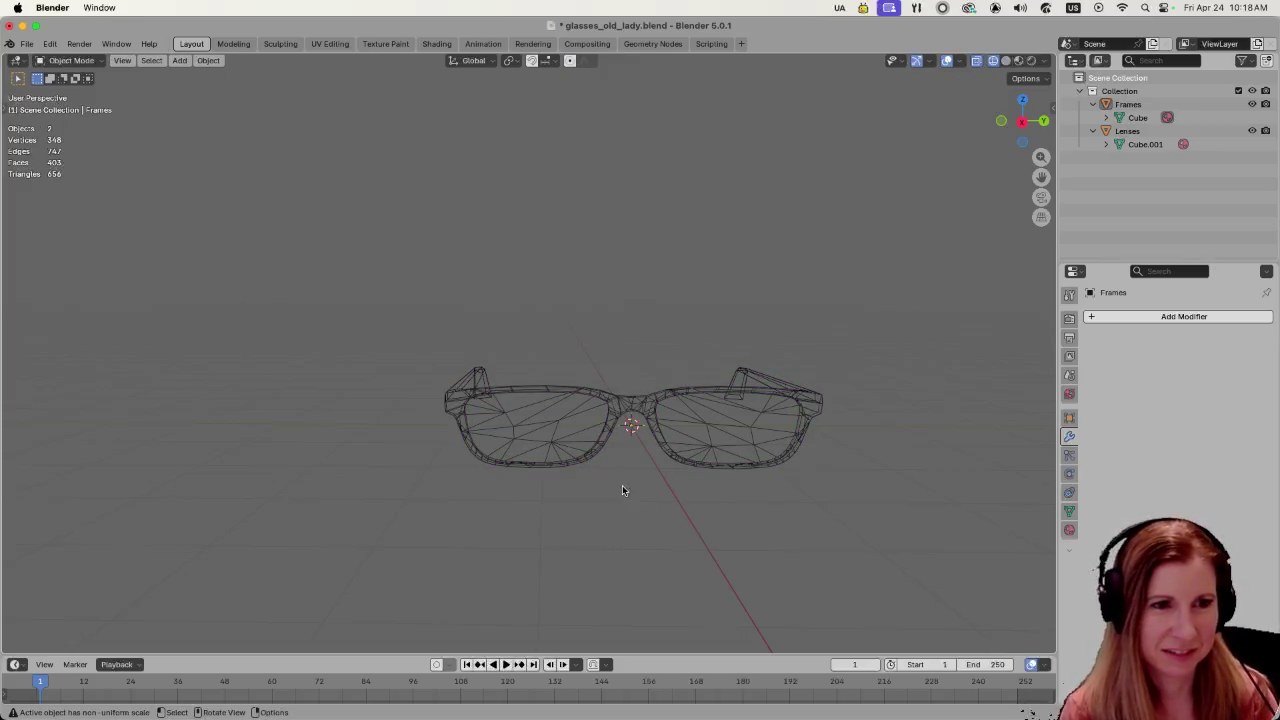
pyautogui.press('Tab')
pyautogui.press('Tab')
pyautogui.press('Tab')
pyautogui.press('Tab')
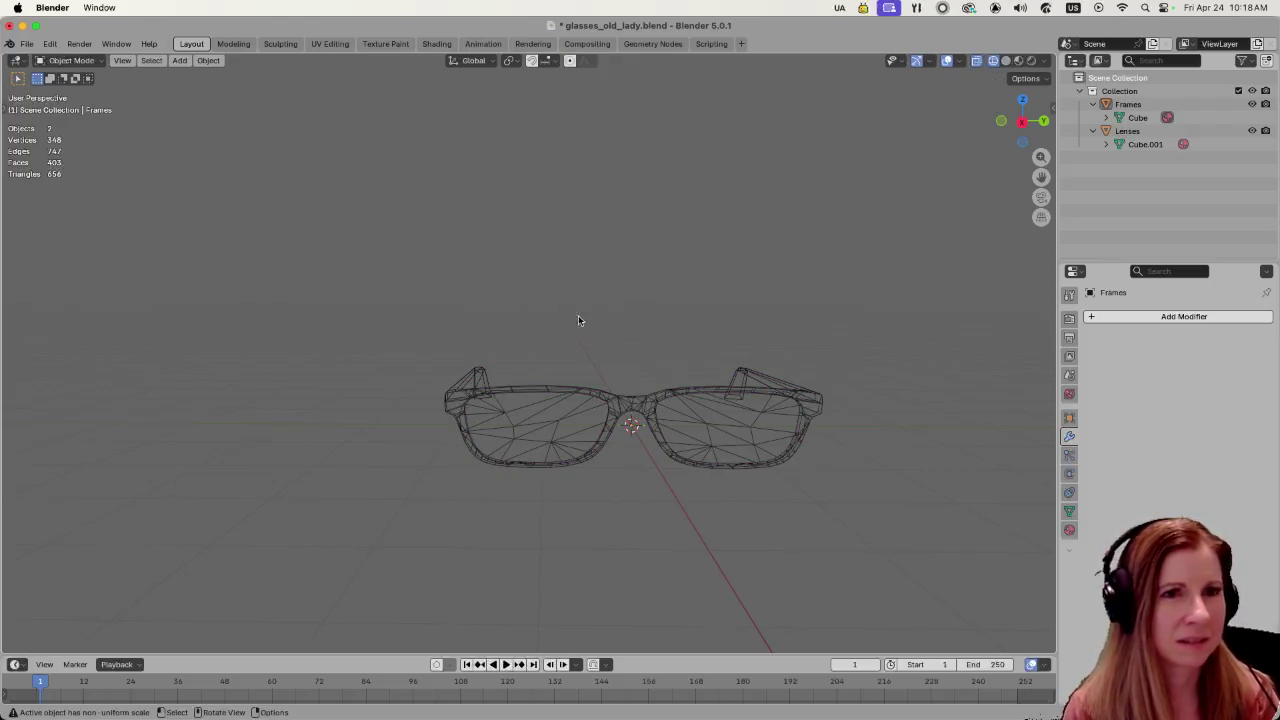
# - Turn off X-ray, compare Material Preview with Solid shading, then edit Frames again
pyautogui.click(975, 64)
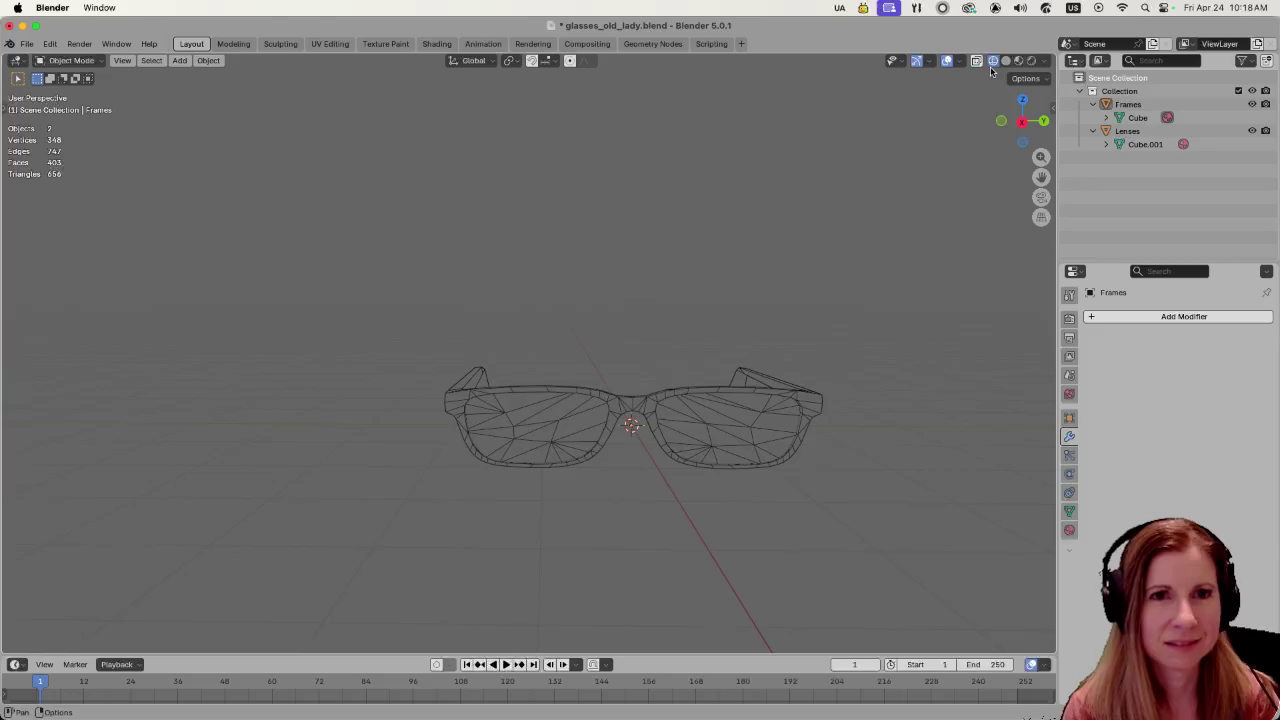
pyautogui.click(1005, 61)
pyautogui.moveTo(578, 416)
pyautogui.mouseDown(button='middle')
pyautogui.moveTo(609, 540)
pyautogui.moveTo(606, 514)
pyautogui.mouseUp(button='middle')
pyautogui.click(1018, 61)
pyautogui.moveTo(503, 432); pyautogui.dragTo(609, 362, button='middle')
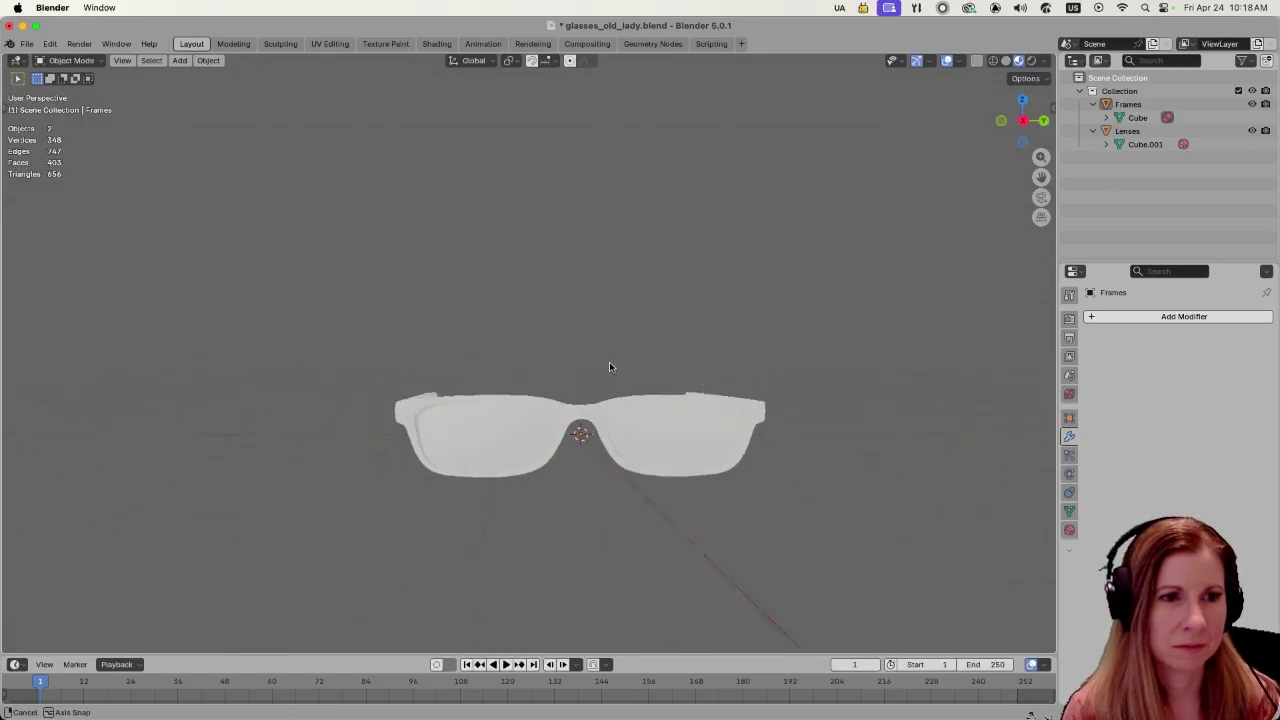
pyautogui.click(1006, 61)
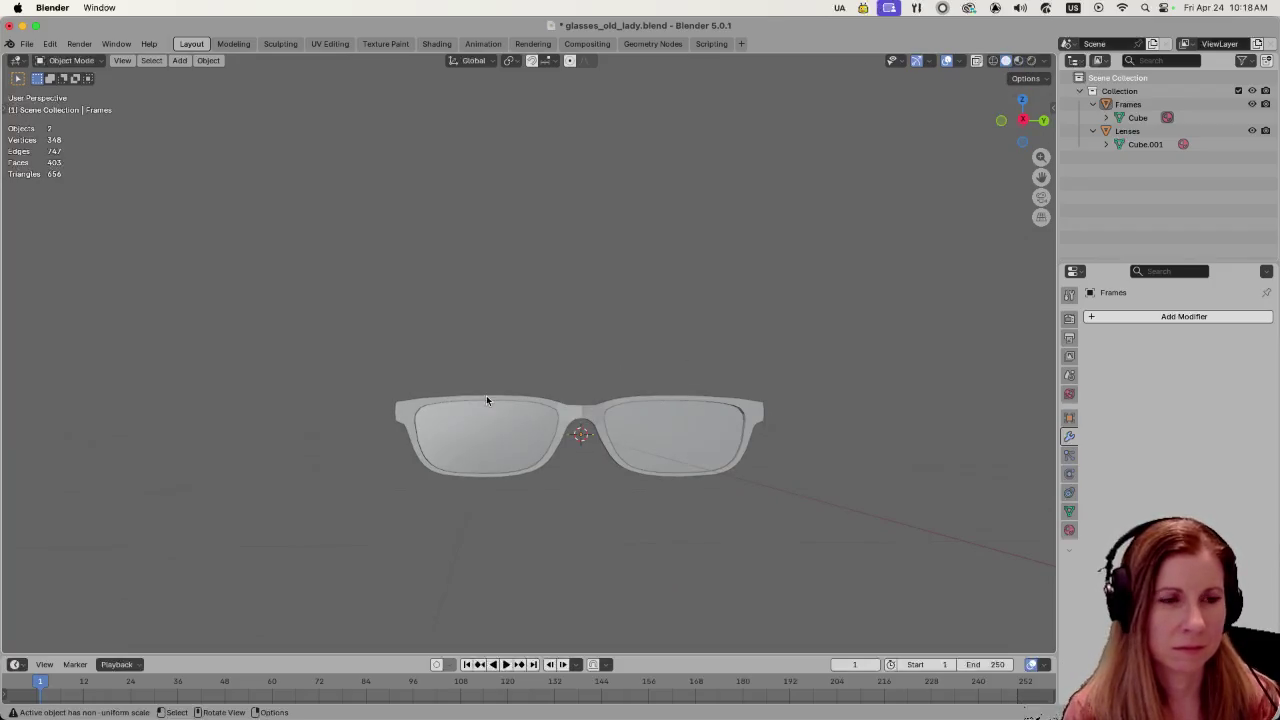
pyautogui.click(413, 414)
pyautogui.press('Tab')
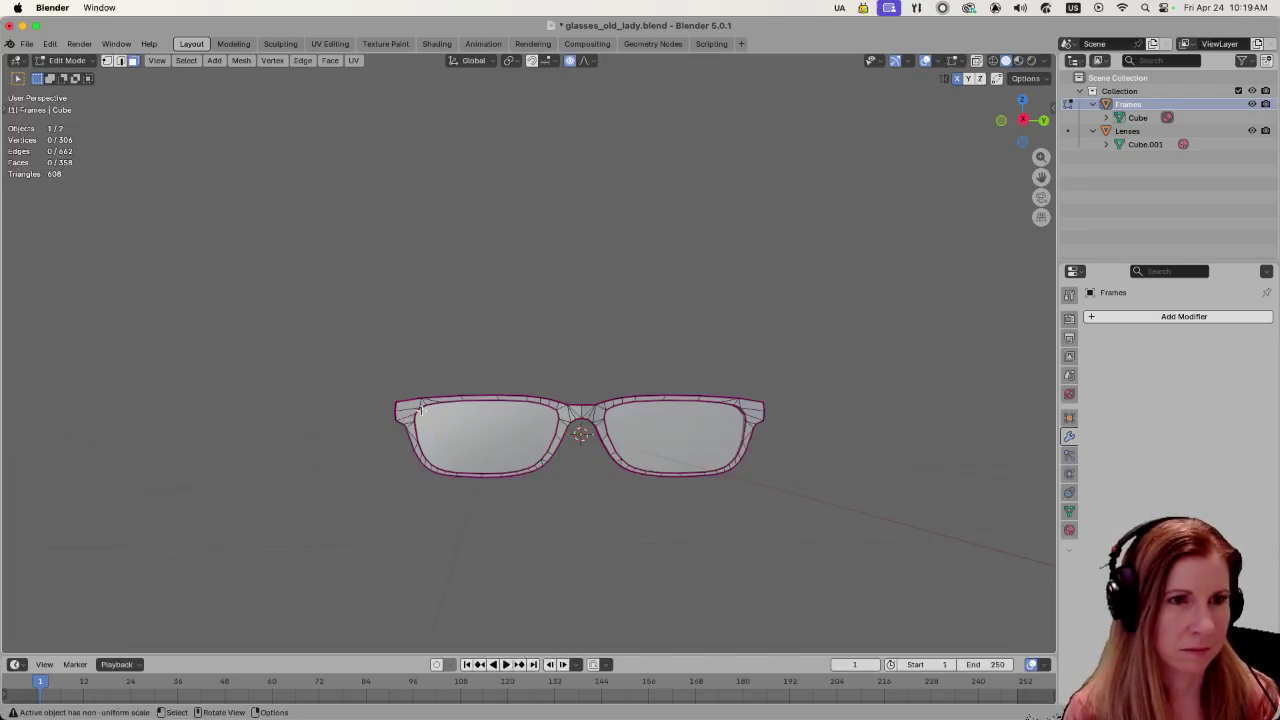
# - Select the connected temple hinge piece with L, then clear the selection
pyautogui.moveTo(409, 410); pyautogui.dragTo(446, 443, button='middle')
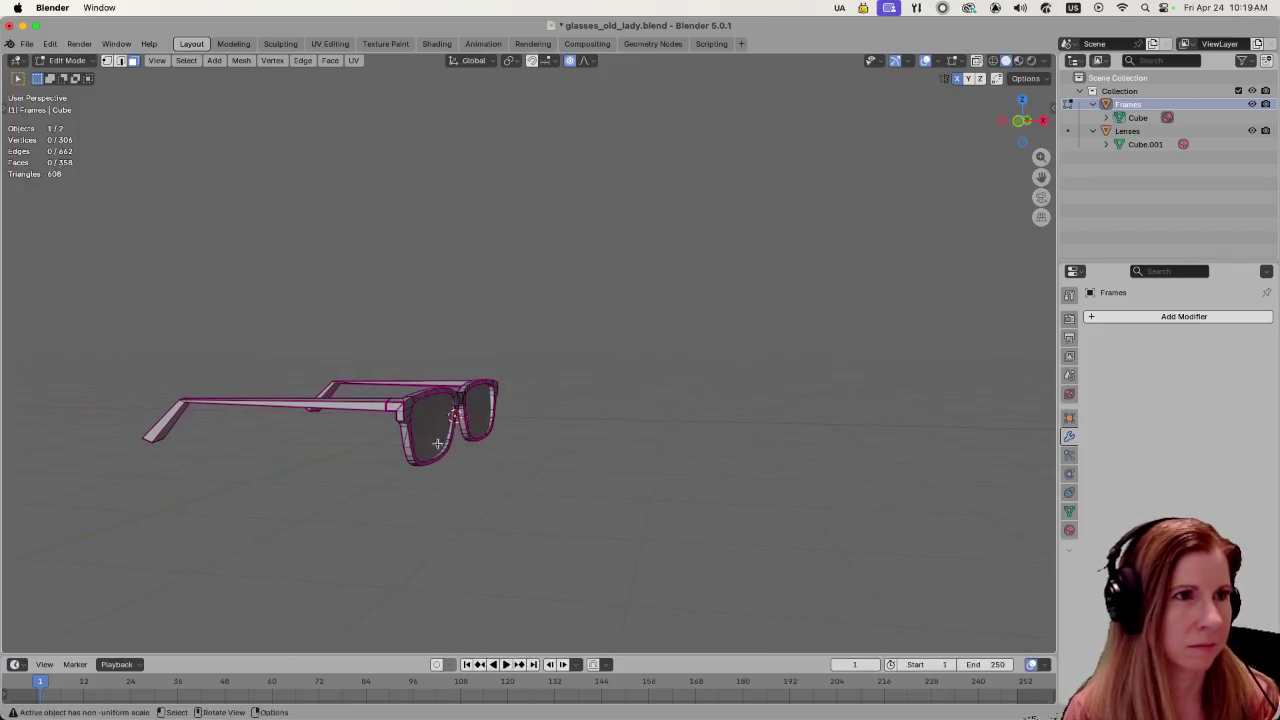
pyautogui.moveTo(357, 450); pyautogui.dragTo(357, 403, button='middle')
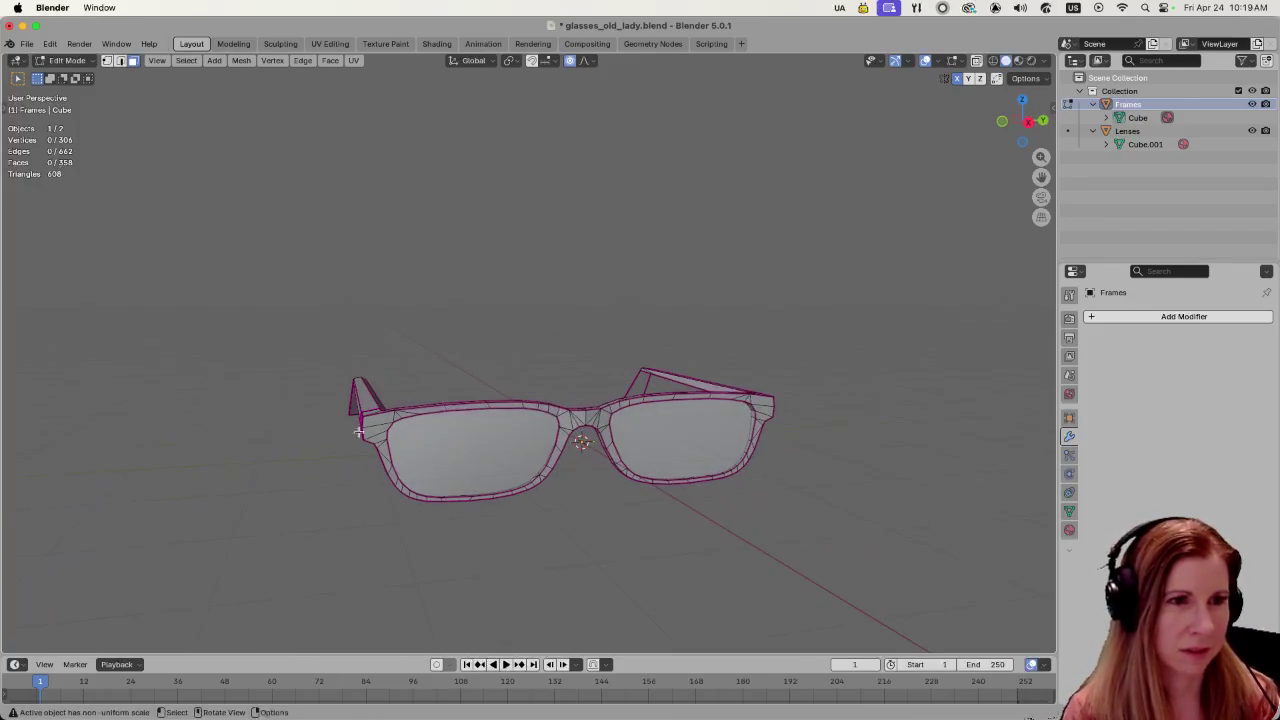
pyautogui.press('l')
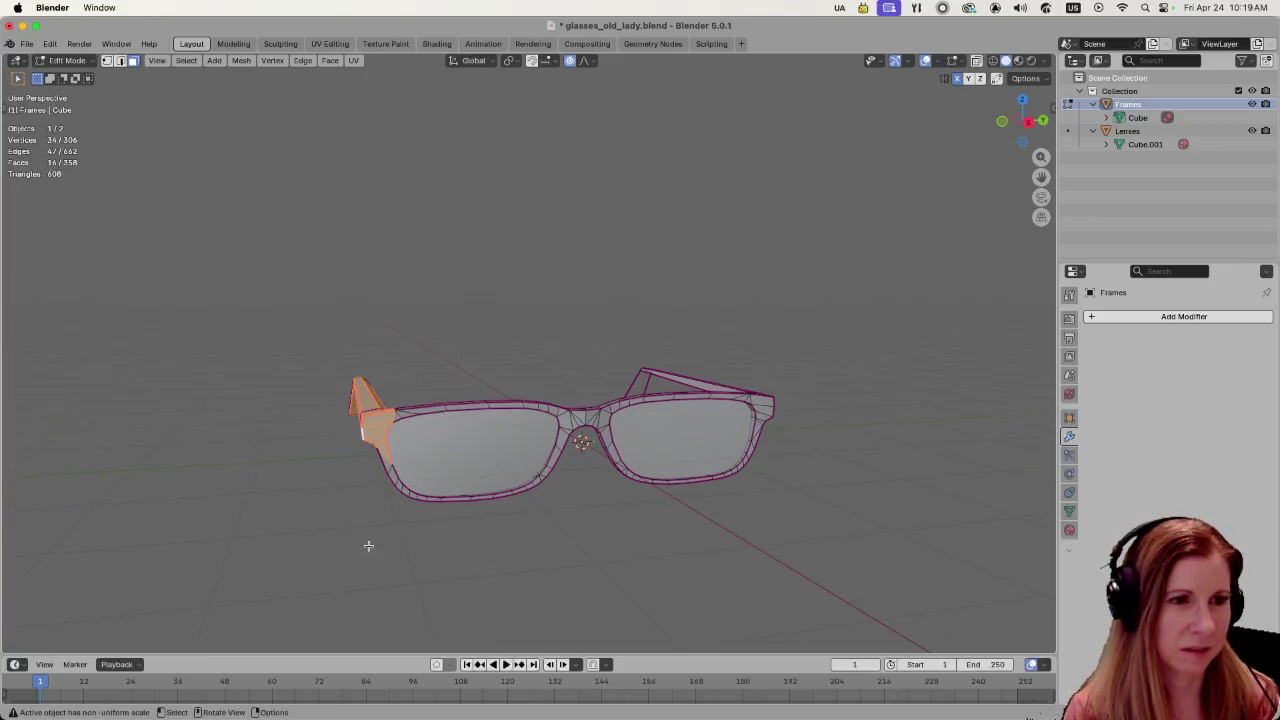
pyautogui.hotkey('alt', 'a')
pyautogui.moveTo(368, 545); pyautogui.dragTo(358, 416, button='middle')
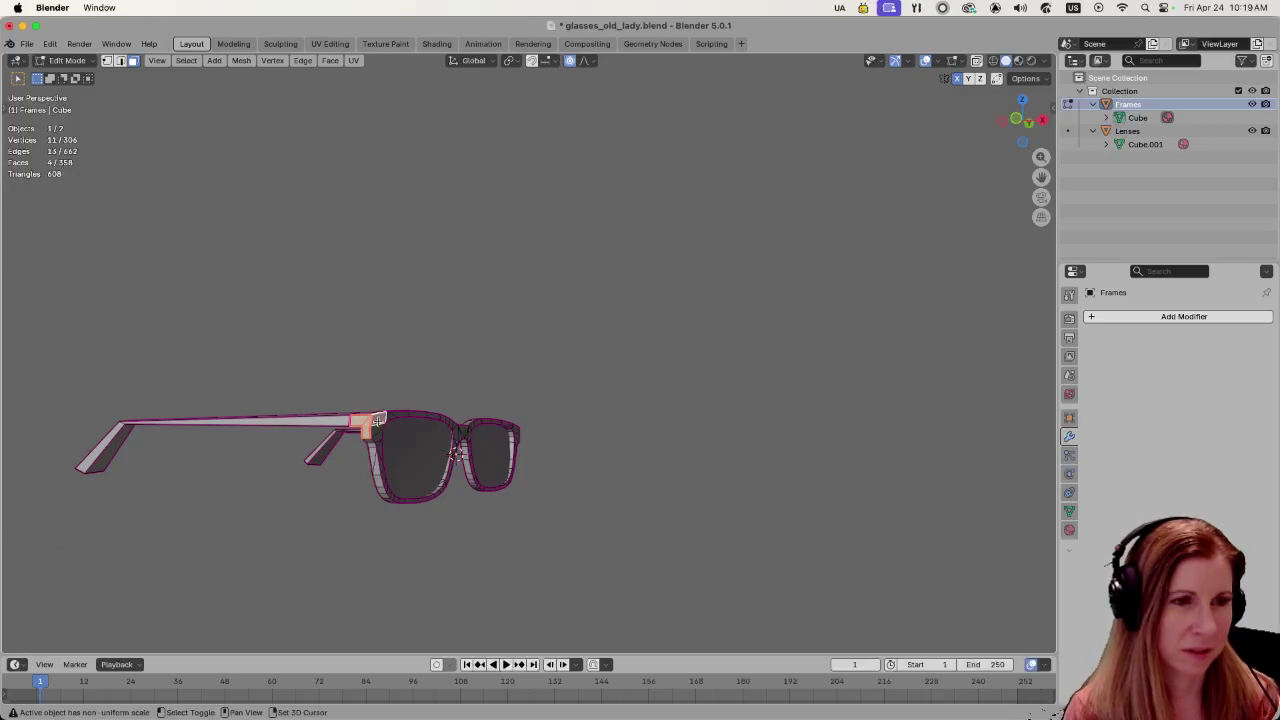
pyautogui.moveTo(651, 543)
pyautogui.mouseDown(button='middle')
pyautogui.moveTo(333, 432)
pyautogui.moveTo(386, 437)
pyautogui.mouseUp(button='middle')
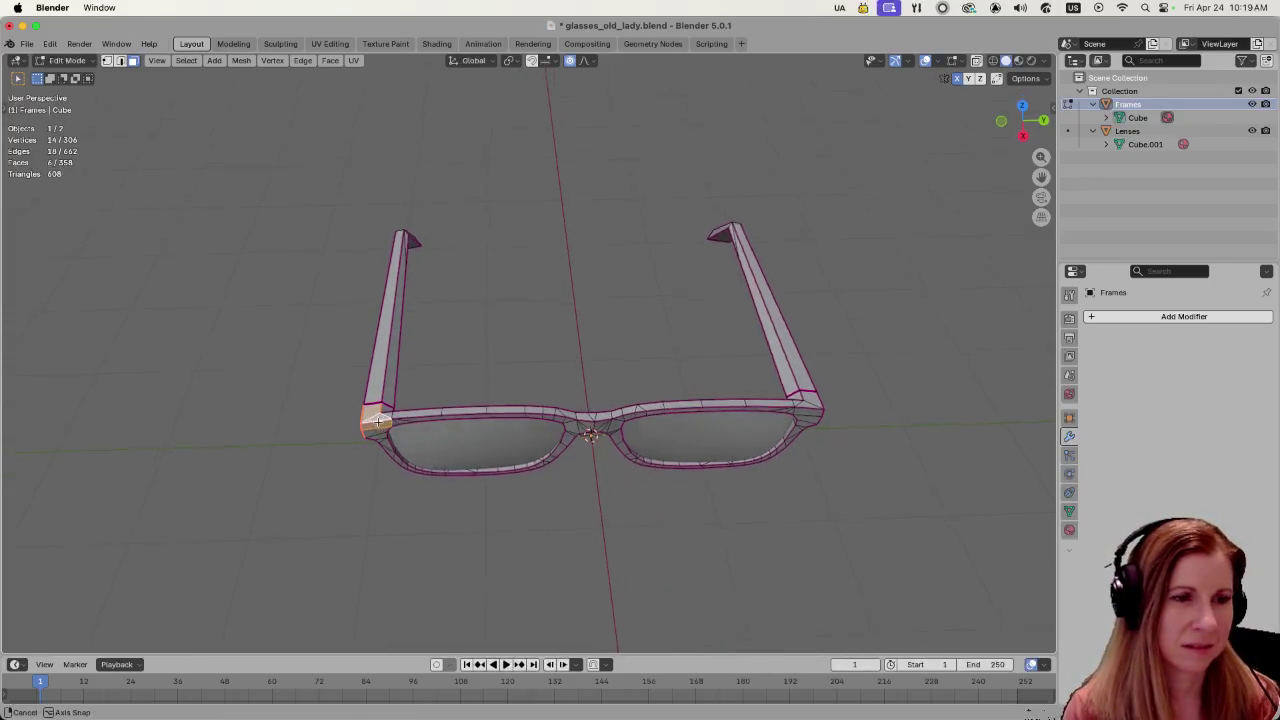
# - Select the faces of the left hinge corner around the temple arm
pyautogui.moveTo(376, 420); pyautogui.dragTo(374, 430, button='middle')
pyautogui.keyDown('shift'); pyautogui.click(374, 428); pyautogui.keyUp('shift')
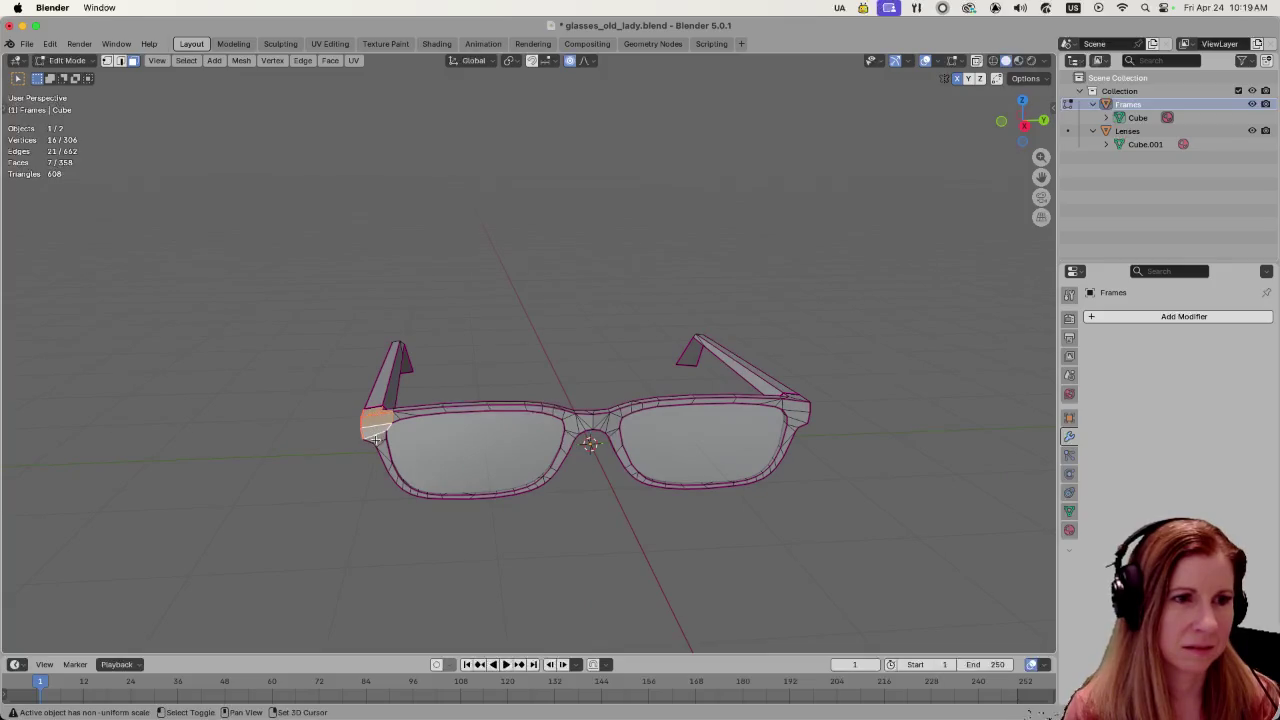
pyautogui.keyDown('shift'); pyautogui.click(375, 438); pyautogui.keyUp('shift')
pyautogui.scroll(4, 375, 438)
pyautogui.moveTo(591, 397)
pyautogui.mouseDown(button='middle')
pyautogui.moveTo(451, 410)
pyautogui.moveTo(400, 437)
pyautogui.mouseUp(button='middle')
pyautogui.scroll(2, 363, 443)
pyautogui.scroll(2, 345, 452)
pyautogui.keyDown('shift'); pyautogui.click(178, 525); pyautogui.keyUp('shift')
pyautogui.keyDown('shift'); pyautogui.click(167, 534); pyautogui.keyUp('shift')
pyautogui.moveTo(167, 534)
pyautogui.mouseDown(button='middle')
pyautogui.moveTo(210, 511)
pyautogui.moveTo(99, 489)
pyautogui.moveTo(374, 510)
pyautogui.moveTo(343, 471)
pyautogui.moveTo(314, 486)
pyautogui.mouseUp(button='middle')
pyautogui.keyDown('shift'); pyautogui.click(191, 503); pyautogui.keyUp('shift')
pyautogui.scroll(-5, 99, 489)
pyautogui.scroll(-2, 374, 510)
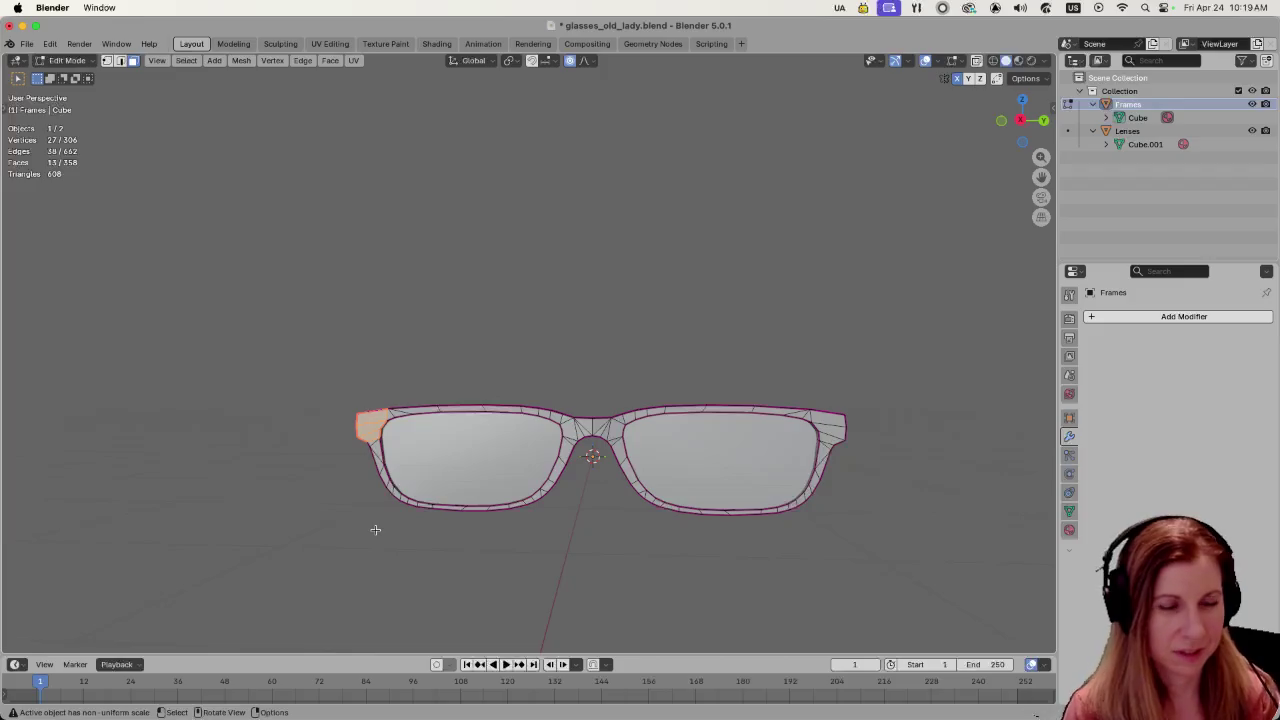
# - Move the hinge faces with a smooth proportional falloff, adjusting its radius
pyautogui.press('g')
pyautogui.scroll(-2, 366, 524)
pyautogui.scroll(-3, 366, 525)
pyautogui.scroll(-5, 366, 527)
pyautogui.scroll(-4, 366, 527)
pyautogui.scroll(-1, 366, 526)
pyautogui.scroll(-3, 366, 524)
pyautogui.scroll(-2, 365, 522)
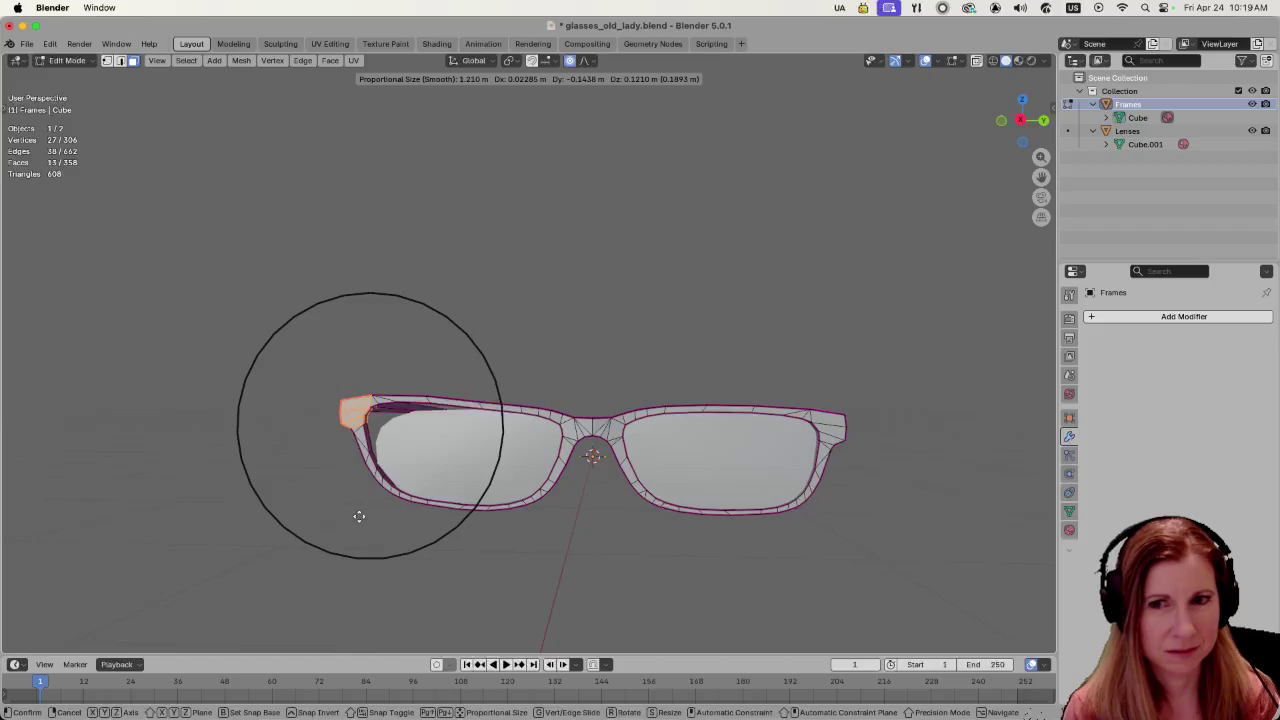
pyautogui.scroll(1, 359, 517)
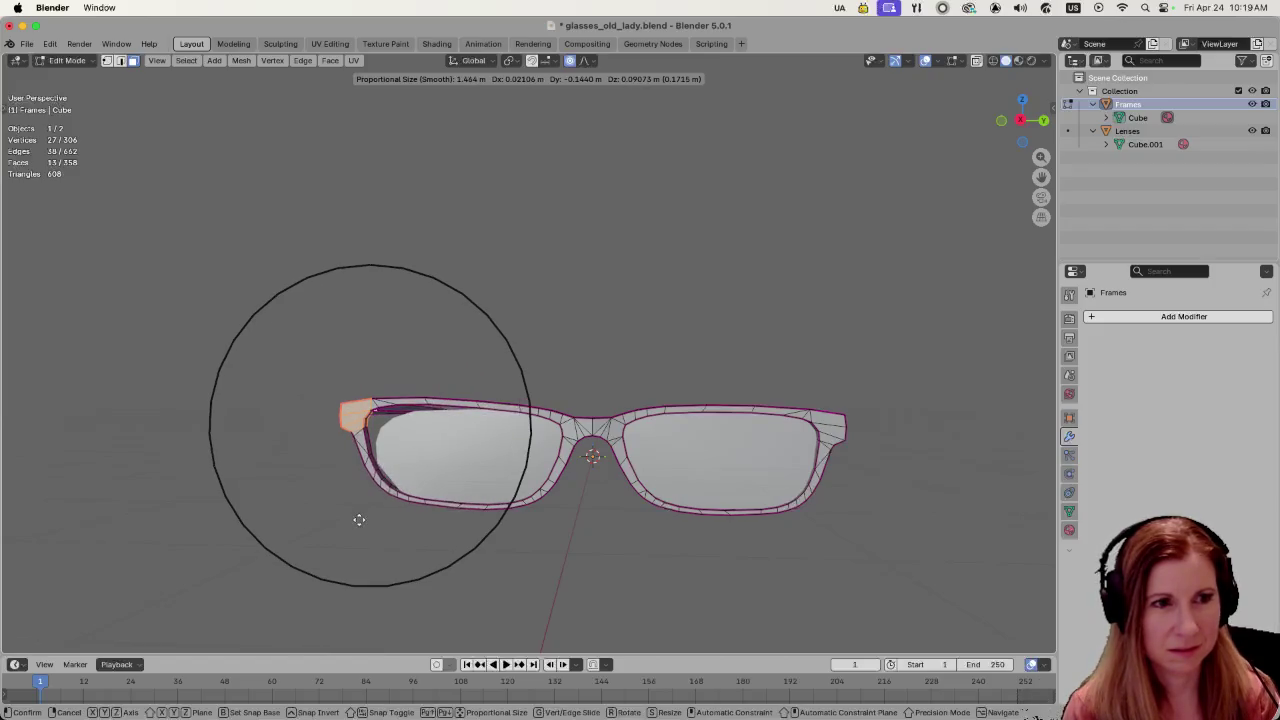
pyautogui.scroll(3, 359, 519)
pyautogui.scroll(1, 359, 519)
pyautogui.scroll(1, 359, 519)
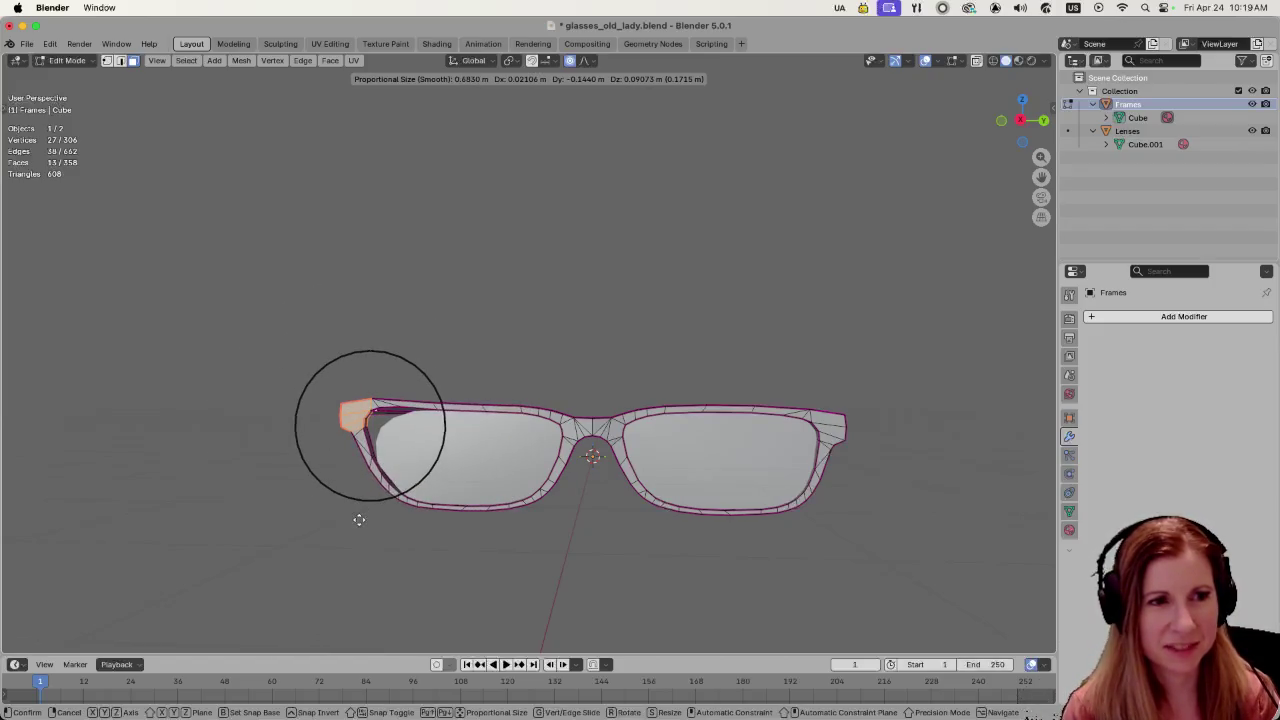
pyautogui.click(359, 519)
# - Deselect the hinge and orbit around to check the reshaped frame
pyautogui.click(494, 543)
pyautogui.moveTo(494, 543)
pyautogui.mouseDown(button='middle')
pyautogui.moveTo(523, 557)
pyautogui.moveTo(620, 537)
pyautogui.moveTo(575, 447)
pyautogui.moveTo(549, 526)
pyautogui.mouseUp(button='middle')
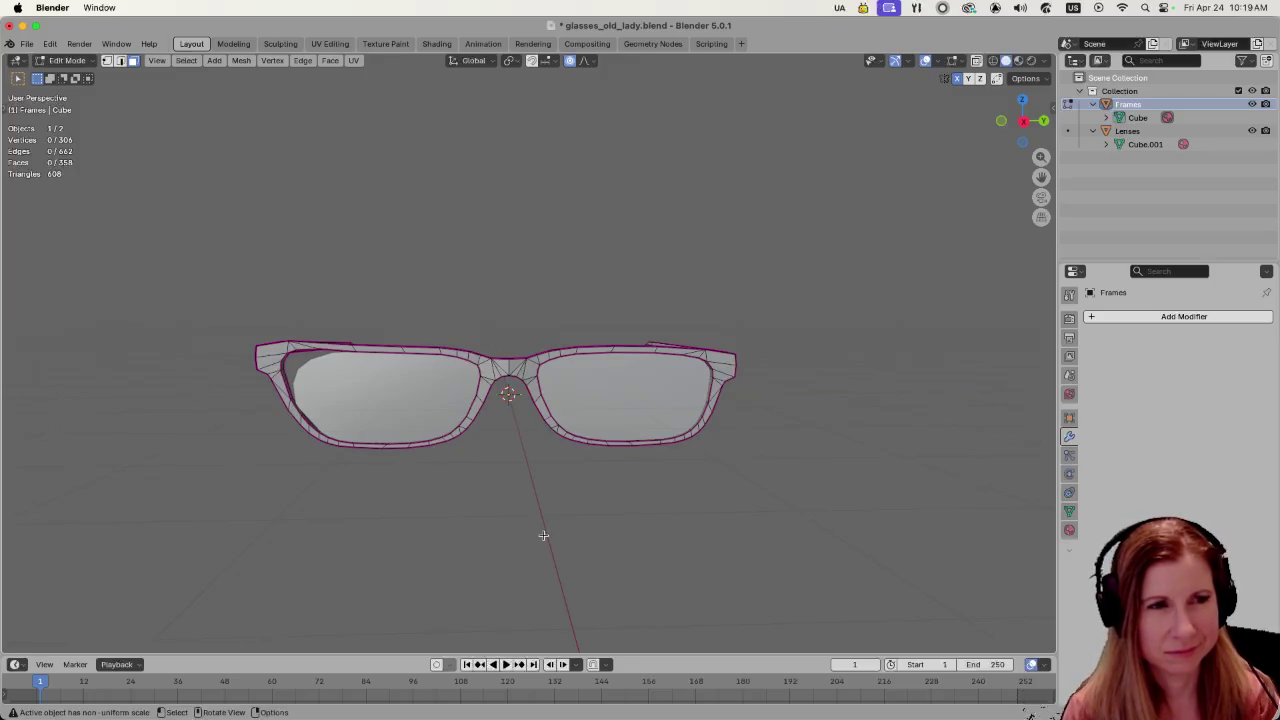
pyautogui.moveTo(543, 535)
pyautogui.mouseDown(button='middle')
pyautogui.moveTo(646, 491)
pyautogui.moveTo(794, 497)
pyautogui.moveTo(571, 504)
pyautogui.mouseUp(button='middle')
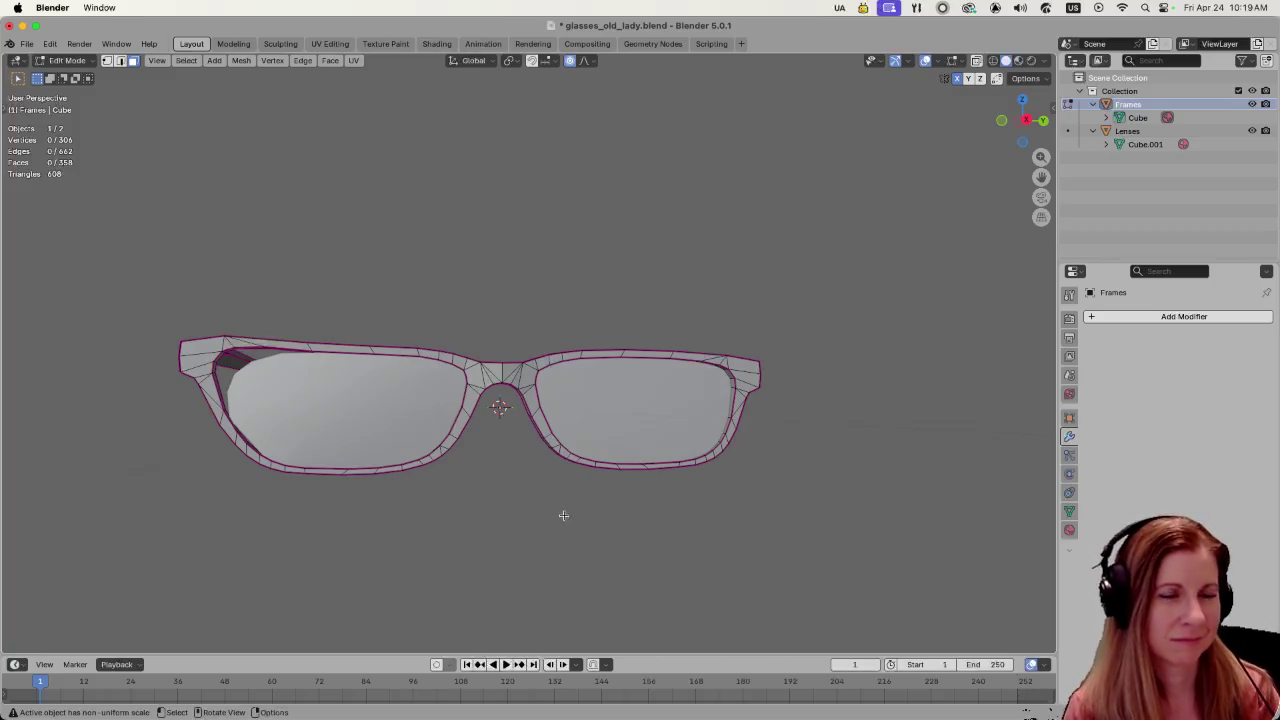
pyautogui.scroll(-3, 563, 515)
pyautogui.scroll(1, 562, 511)
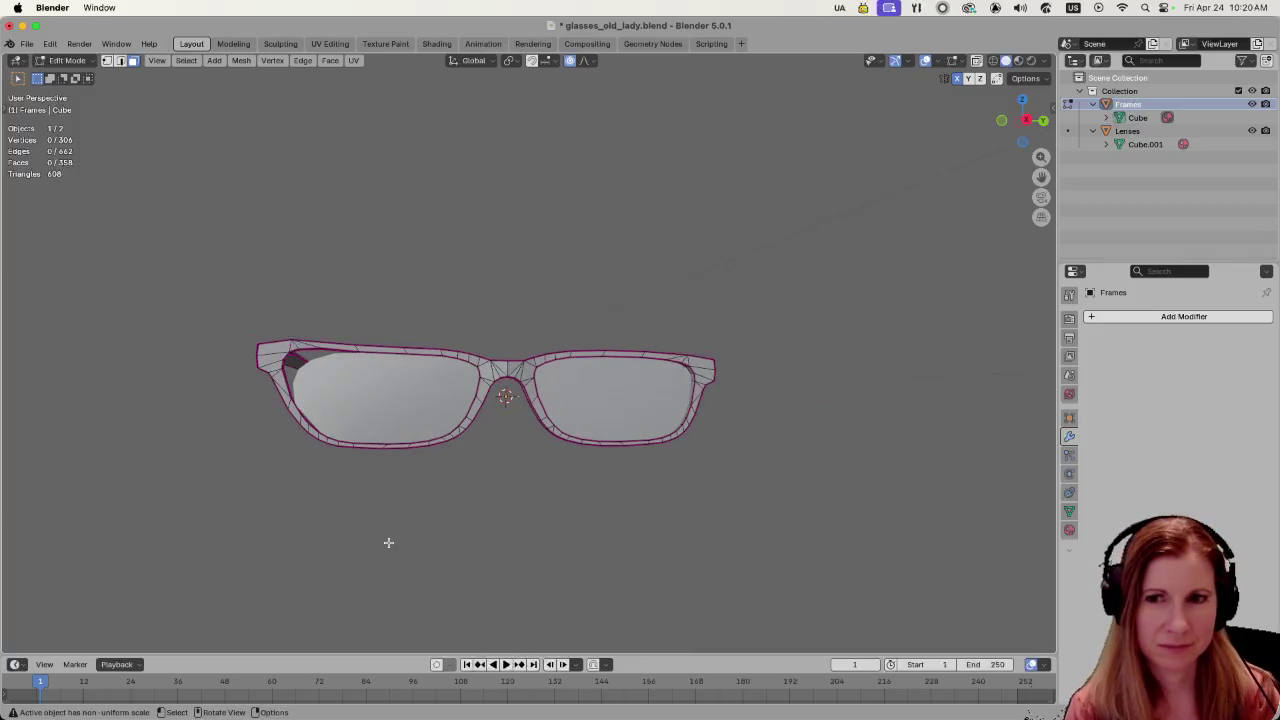
pyautogui.moveTo(388, 542); pyautogui.dragTo(476, 541, button='middle')
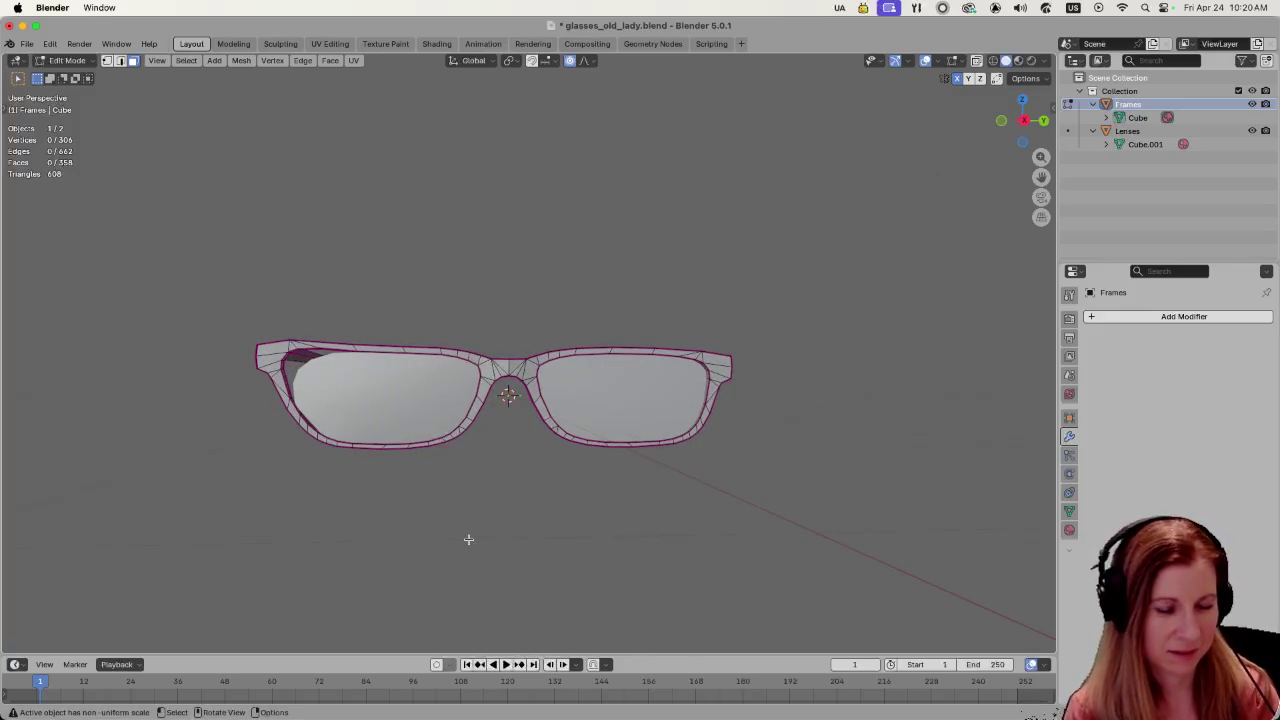
# - Reveal the hidden hinge geometry, then scroll through Freepik's granny-with-glasses reference images
pyautogui.hotkey('alt', 'h')
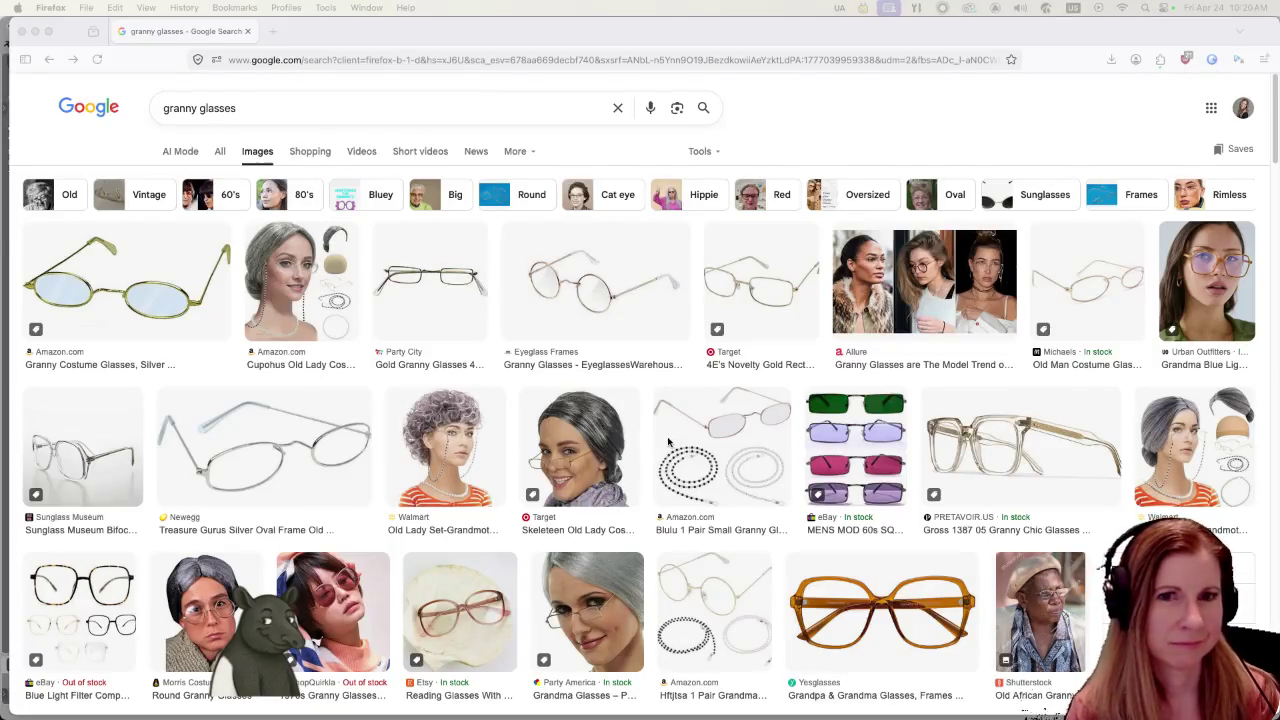
pyautogui.scroll(-3, 667, 440)
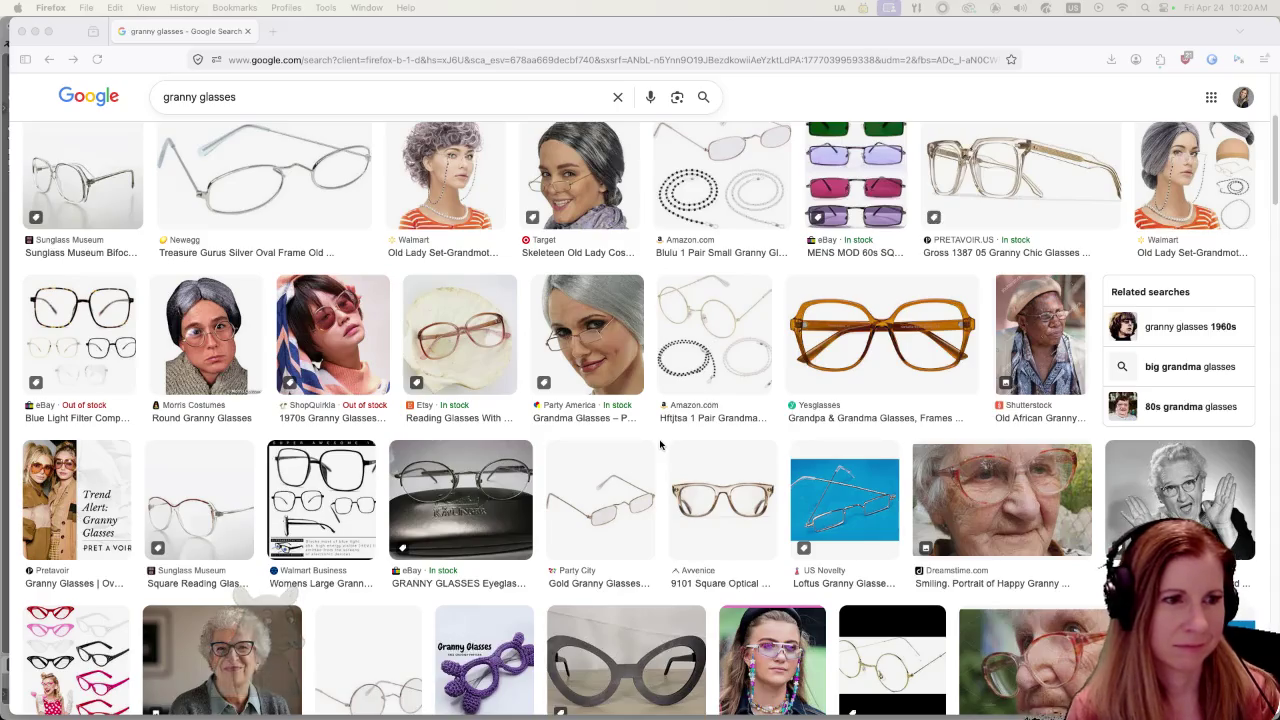
pyautogui.scroll(-1, 660, 440)
pyautogui.scroll(-2, 660, 435)
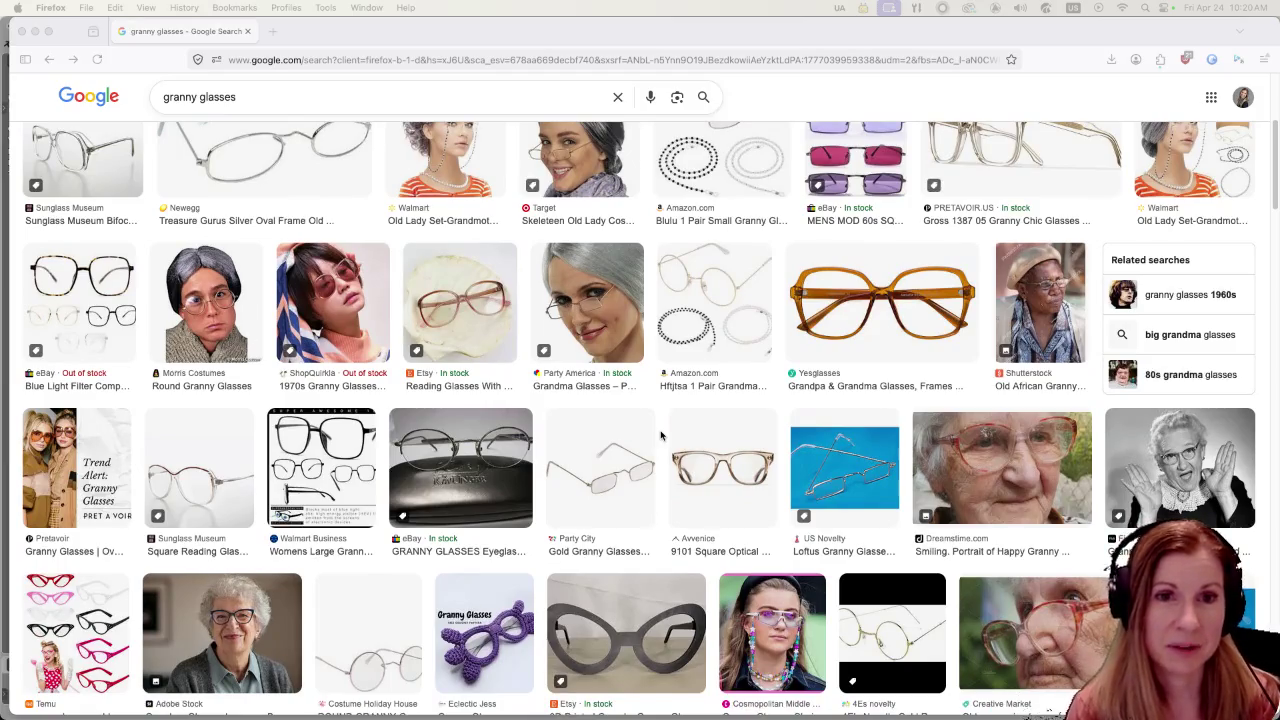
pyautogui.scroll(-5, 660, 435)
pyautogui.scroll(-4, 660, 435)
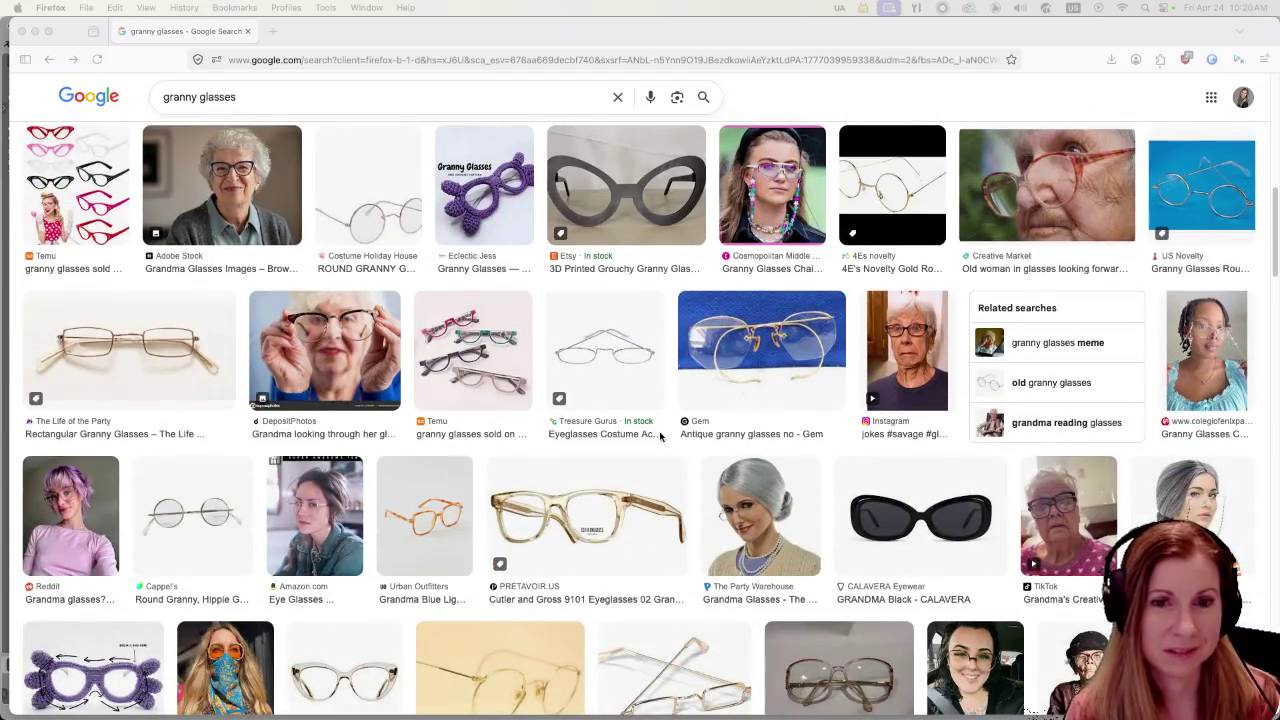
pyautogui.scroll(-1, 660, 432)
pyautogui.scroll(-4, 660, 432)
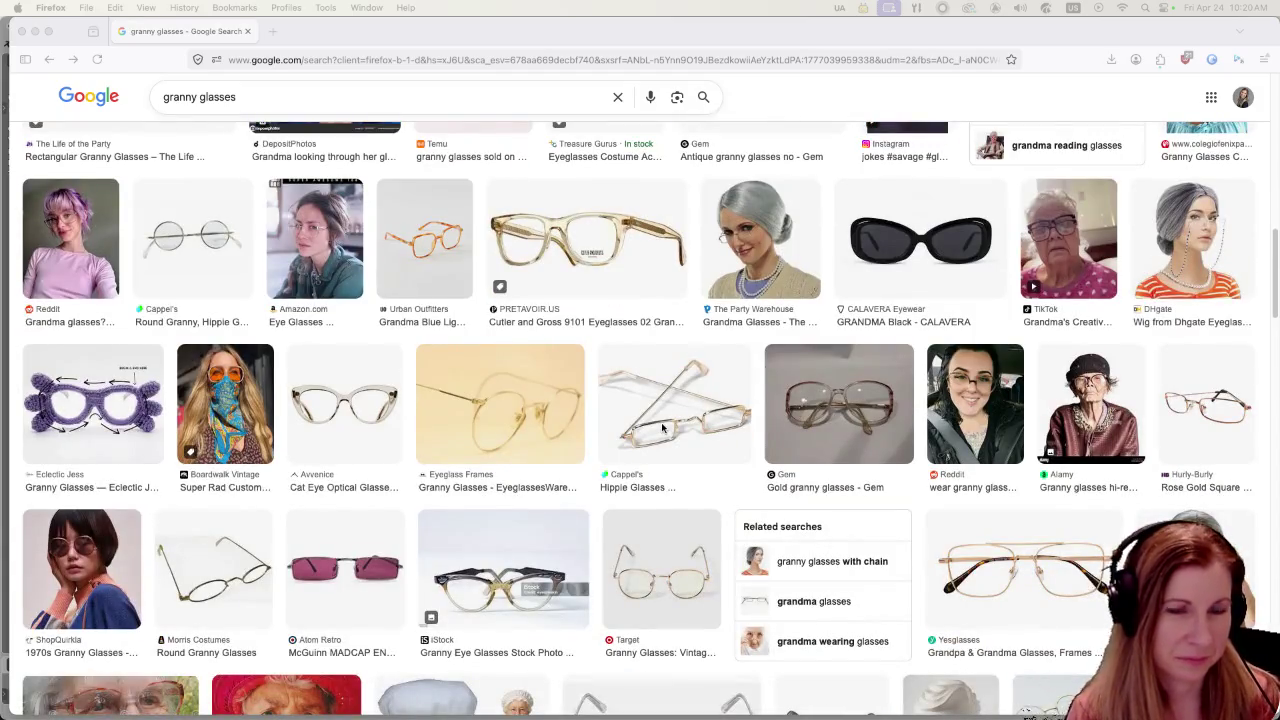
pyautogui.scroll(-5, 661, 427)
pyautogui.scroll(-3, 659, 428)
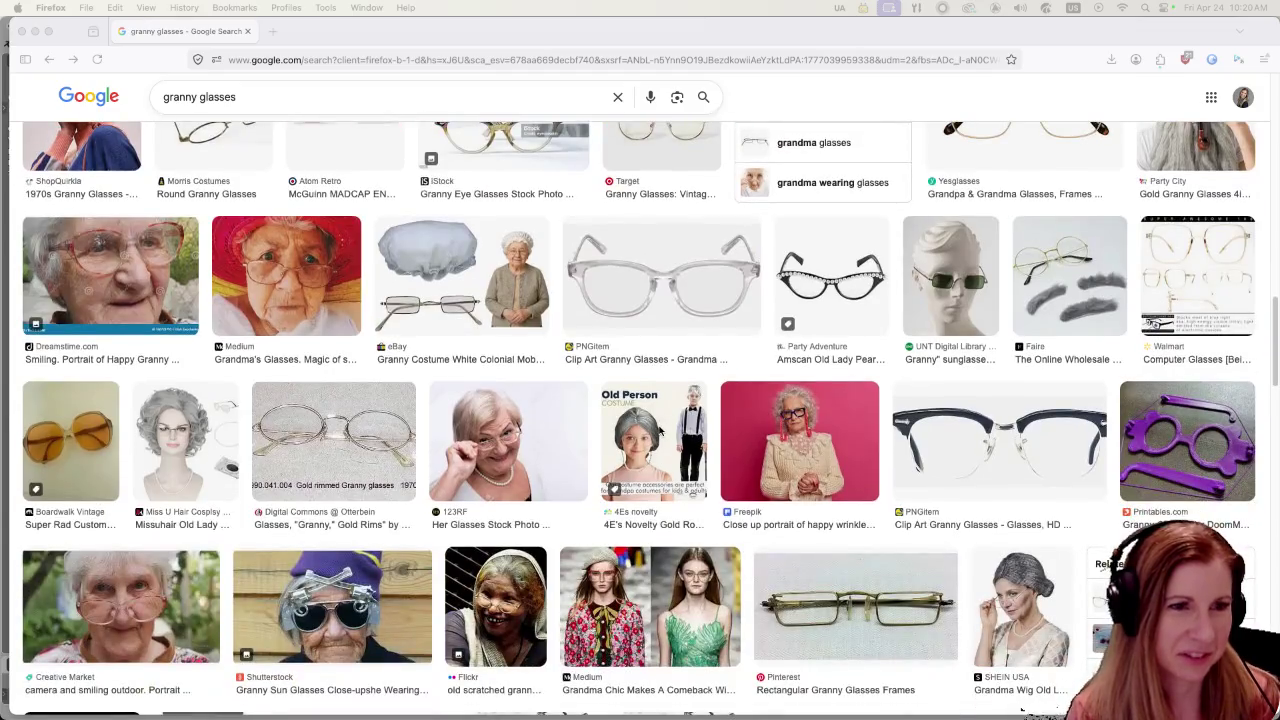
pyautogui.scroll(-6, 670, 420)
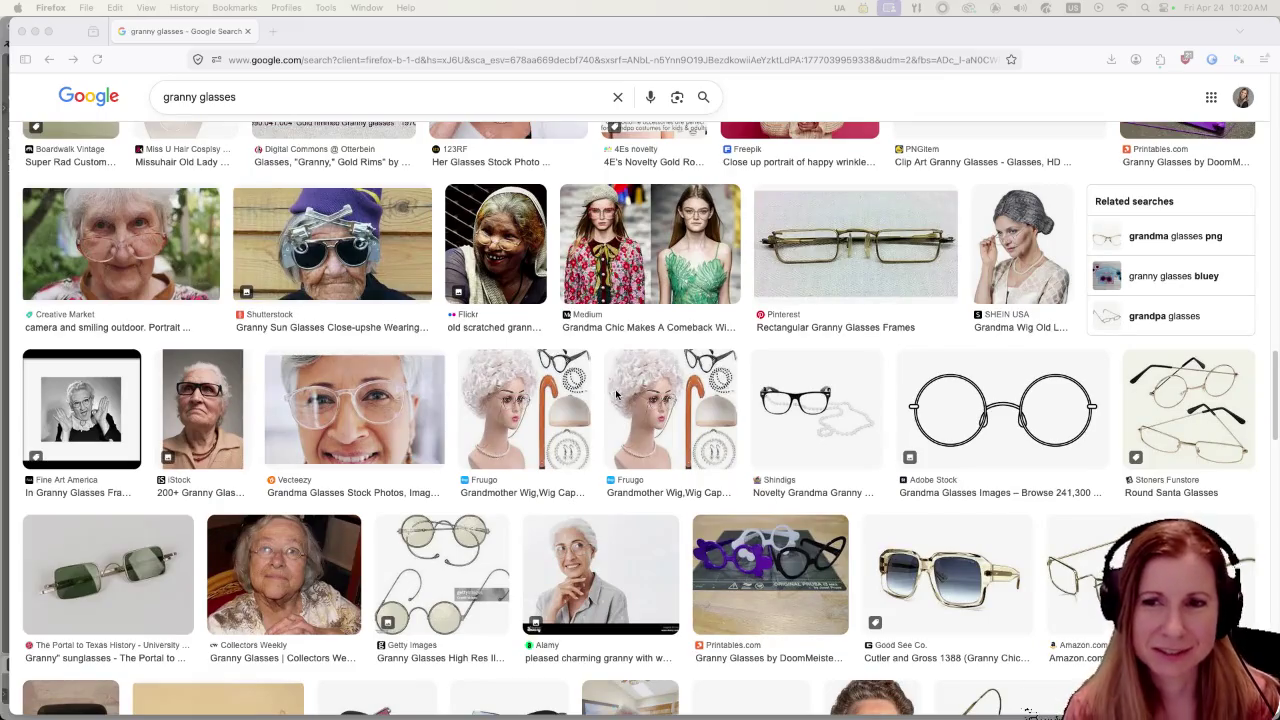
pyautogui.scroll(-3, 608, 396)
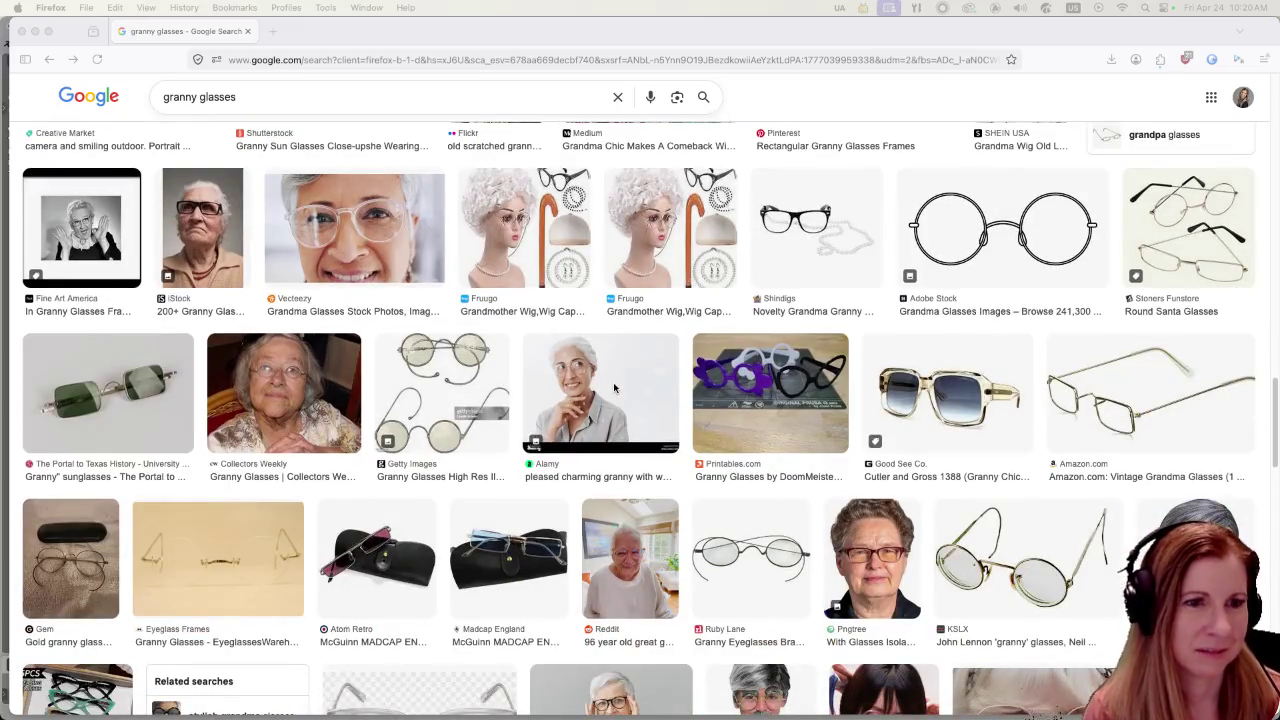
pyautogui.scroll(-1, 612, 391)
pyautogui.scroll(-3, 611, 392)
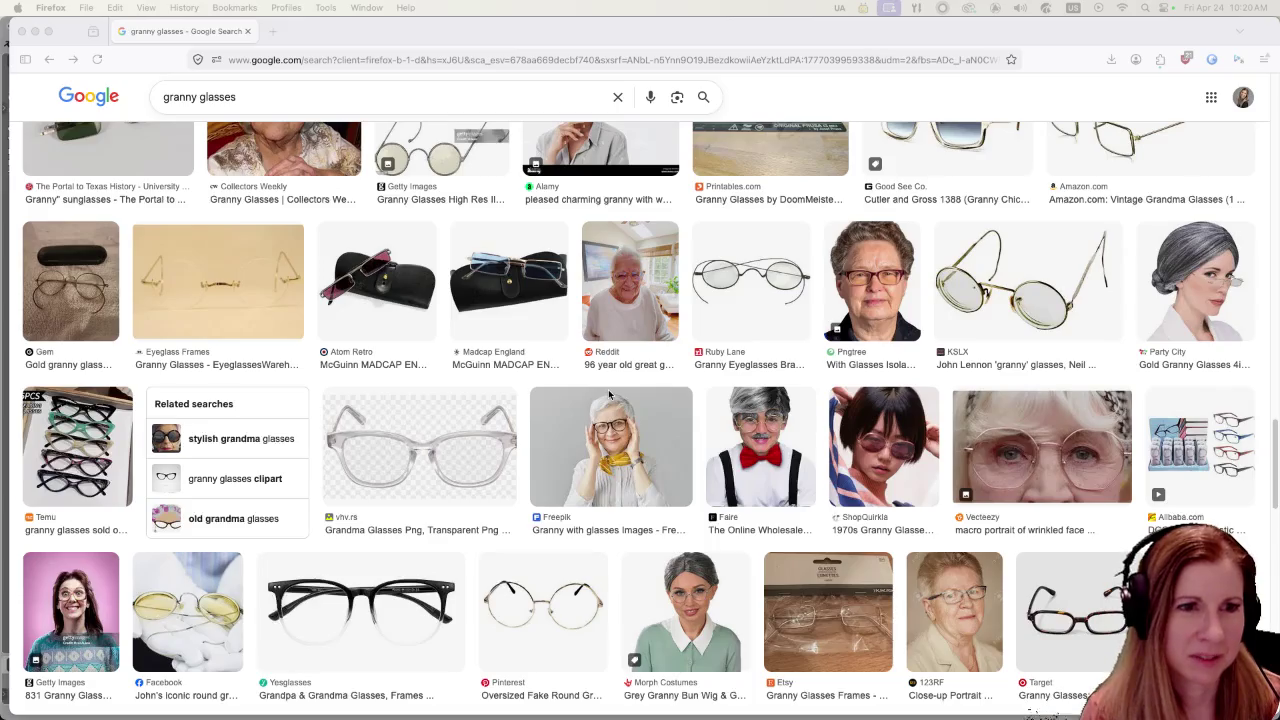
# - Preview the gold granny glasses photo and open the Freepik page in a new tab
pyautogui.click(1190, 290)
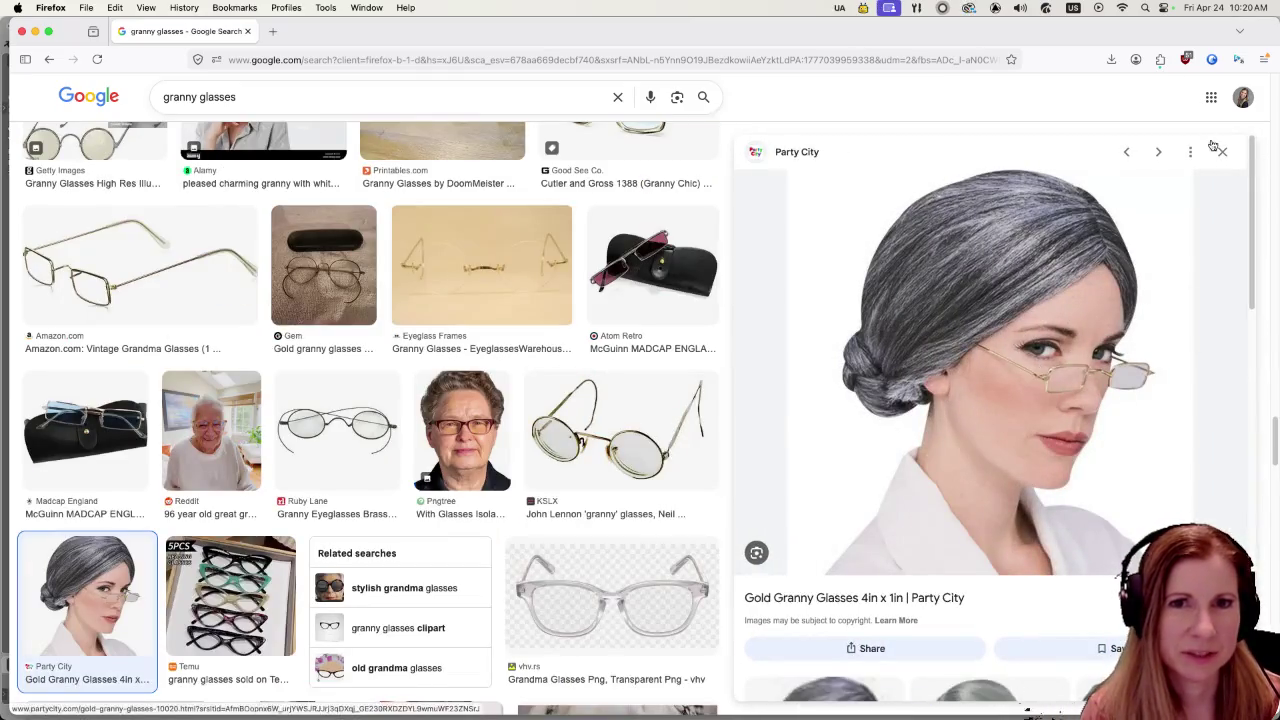
pyautogui.click(1222, 151)
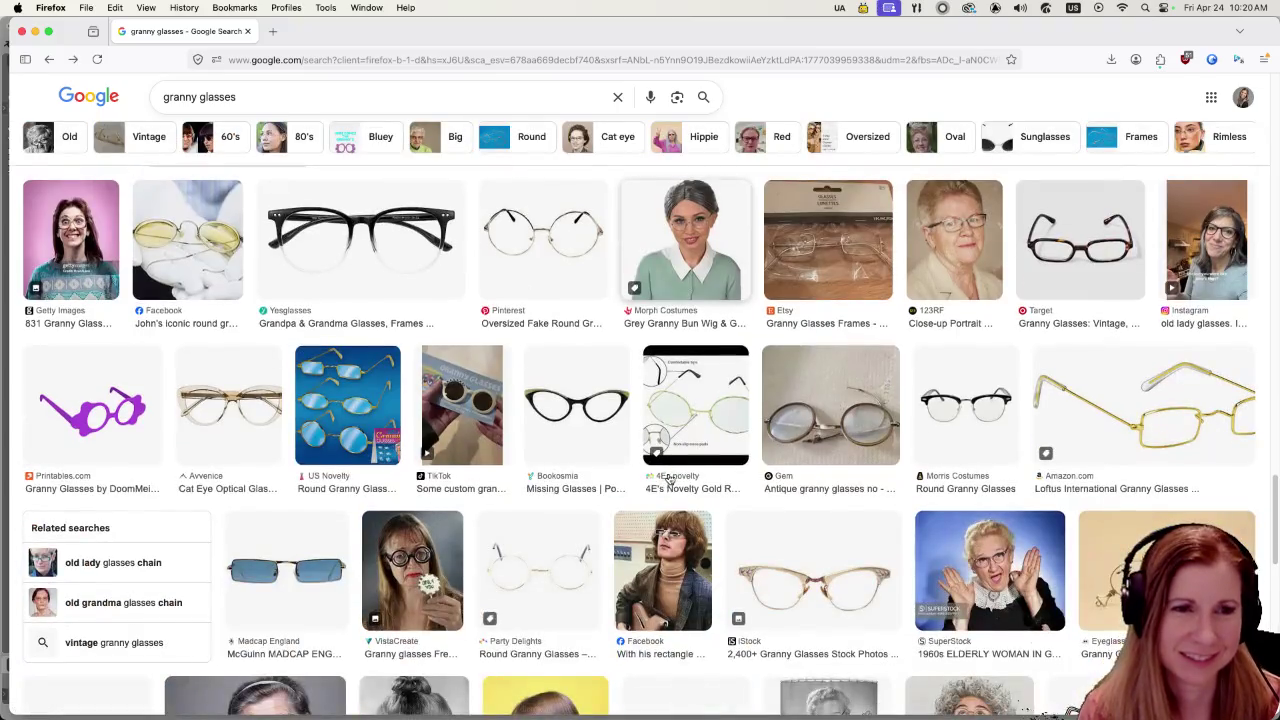
pyautogui.click(575, 392)
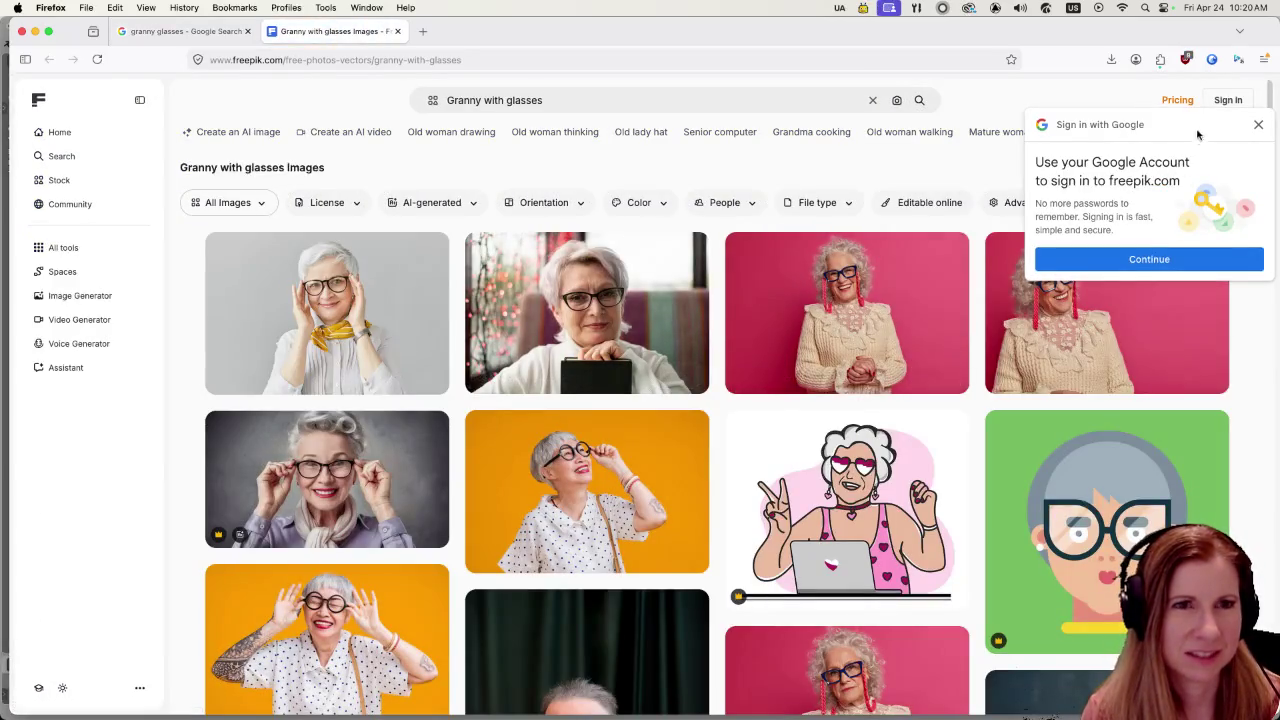
pyautogui.hotkey('ctrl', 'Left')
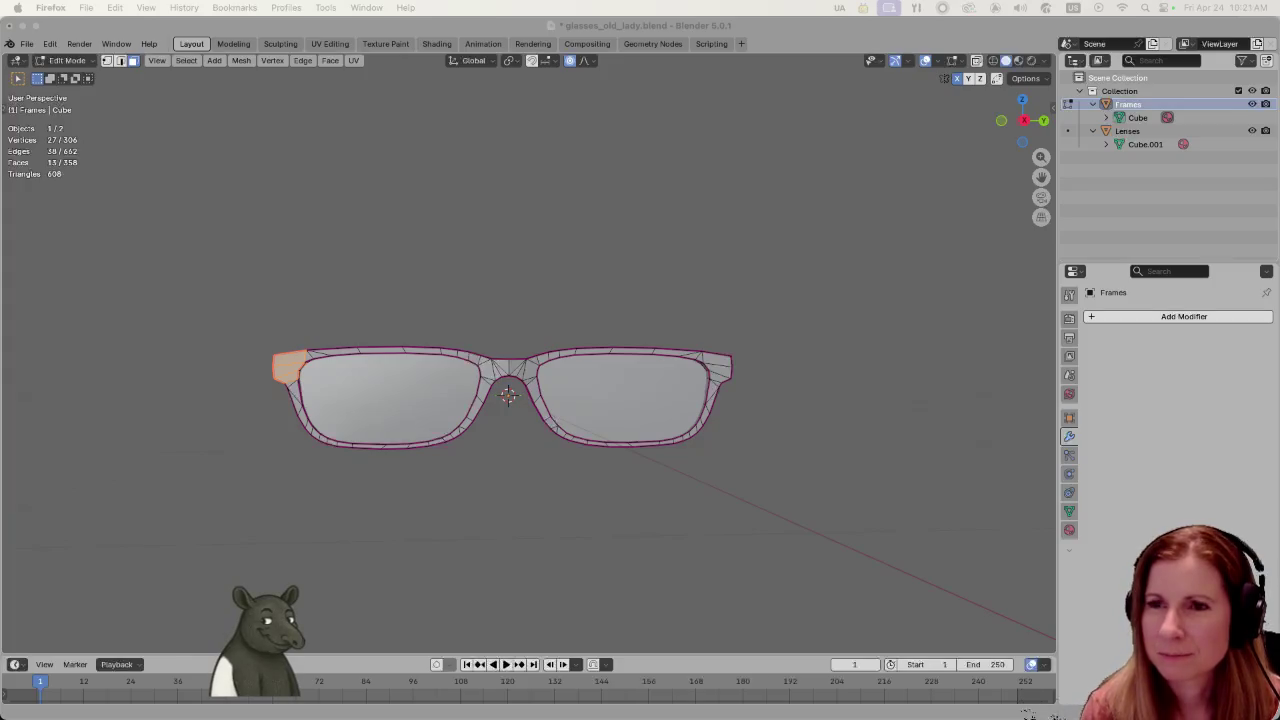
pyautogui.hotkey('ctrl', 'Right')
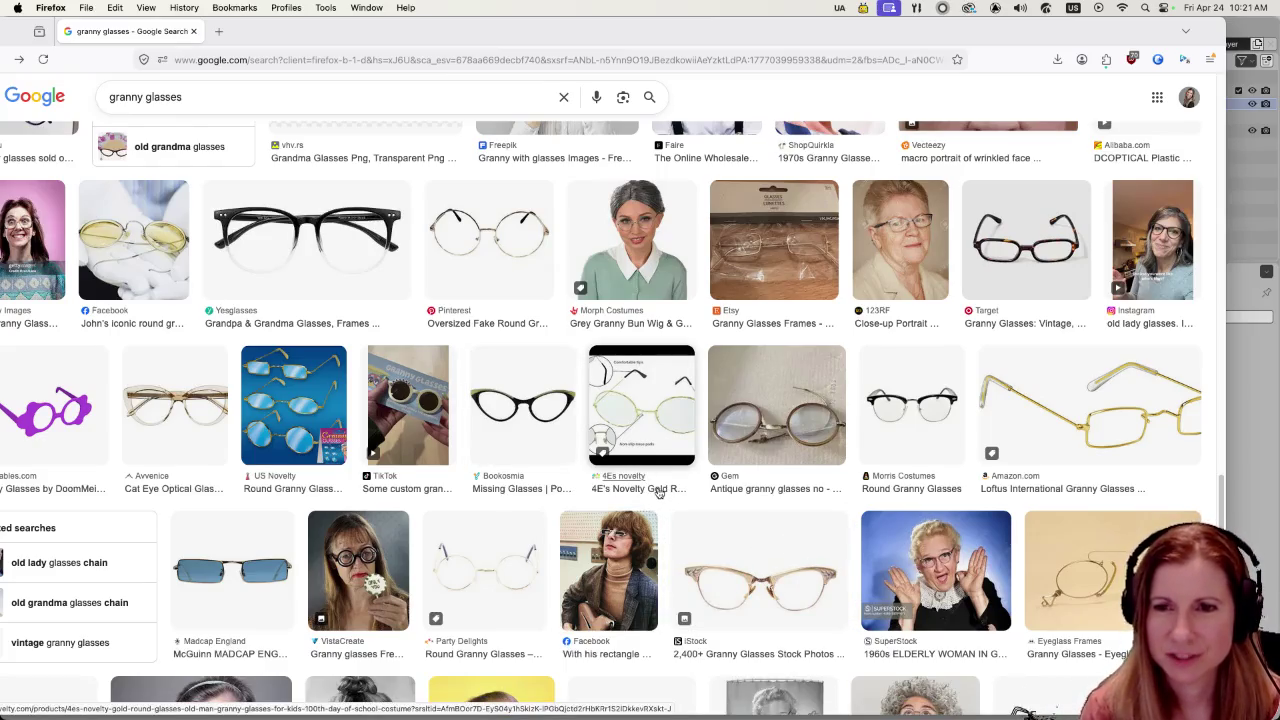
# - Scroll through the Google Images 'granny glasses' results to study frame styles
pyautogui.scroll(-2, 660, 490)
pyautogui.scroll(-3, 655, 493)
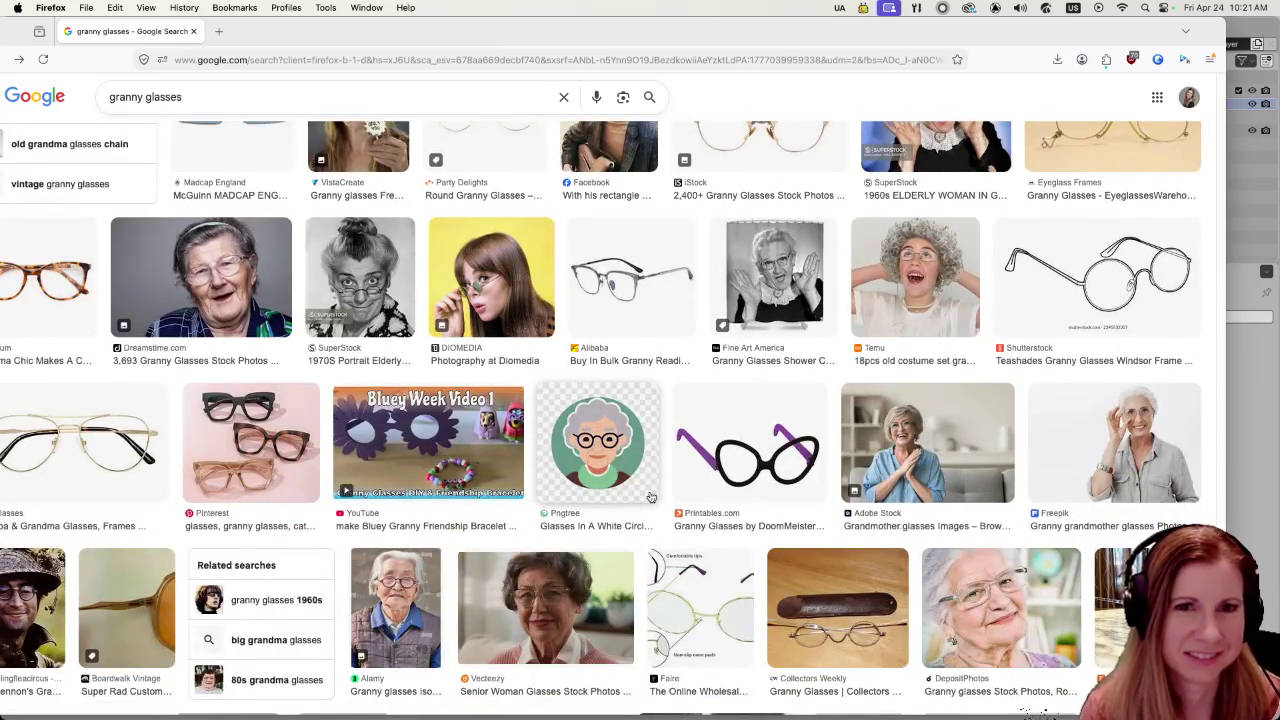
pyautogui.scroll(-2, 652, 496)
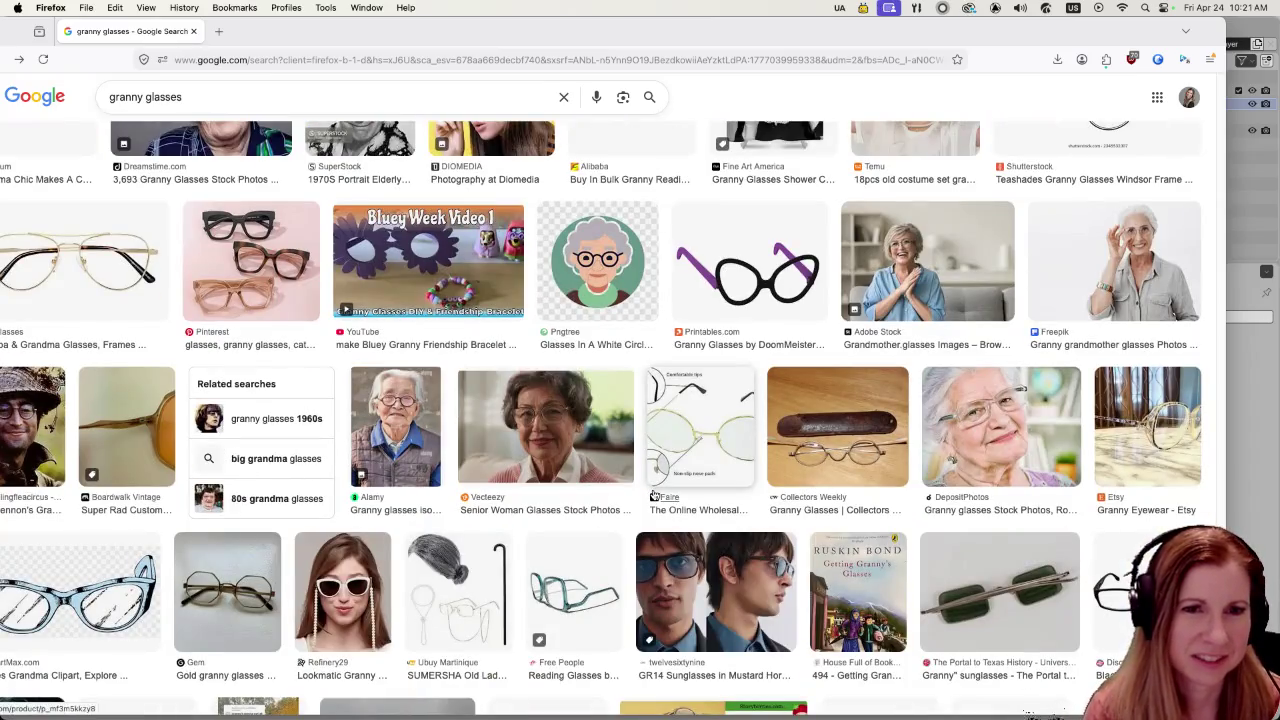
pyautogui.scroll(-3, 653, 496)
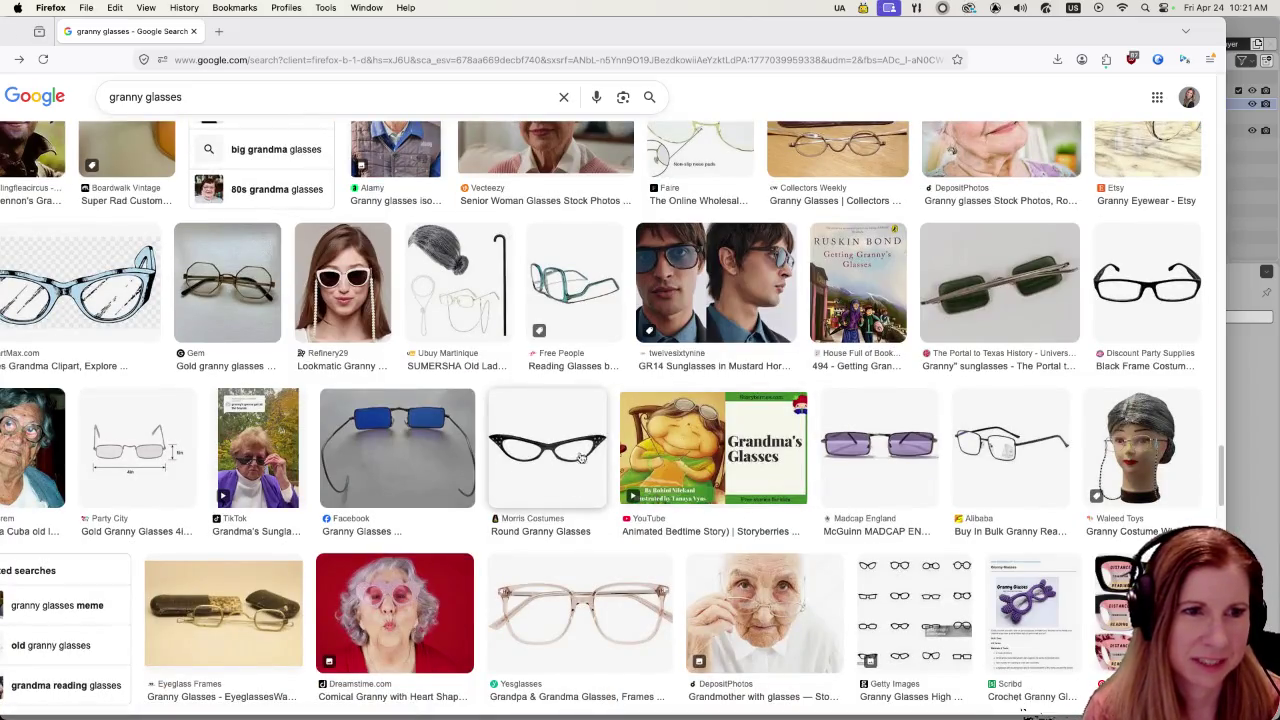
pyautogui.scroll(-3, 572, 490)
pyautogui.scroll(-3, 572, 490)
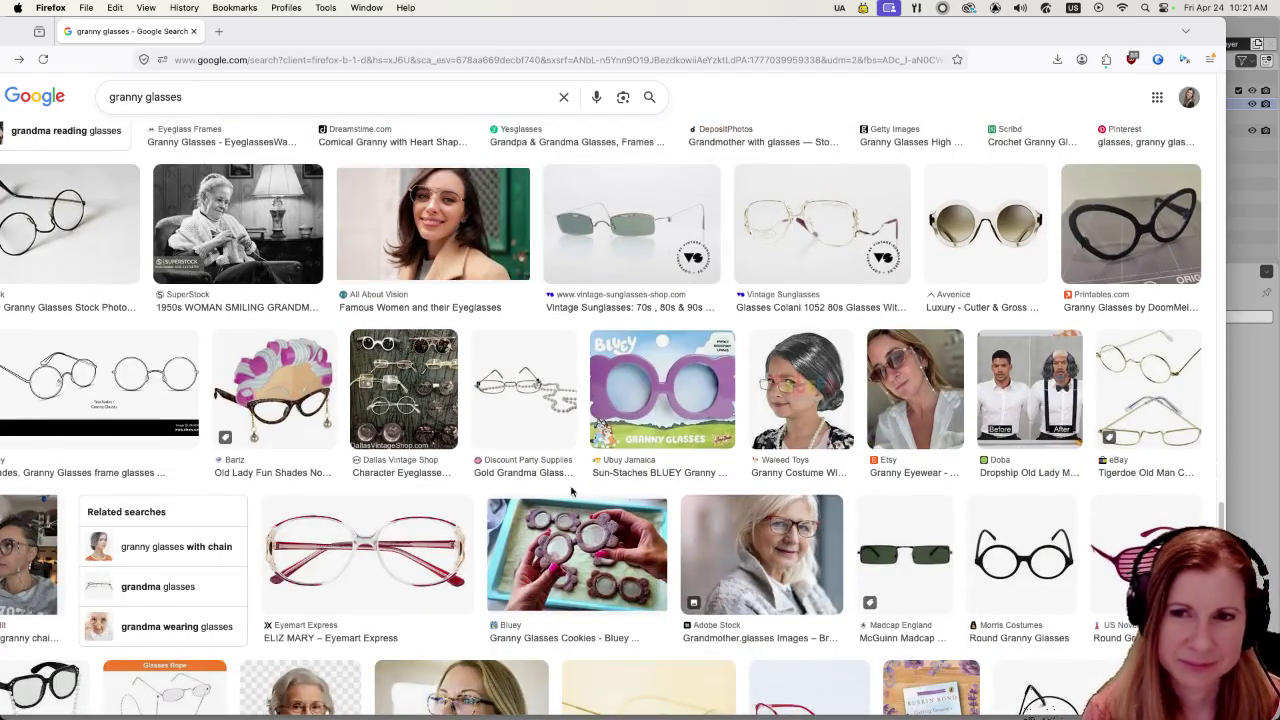
pyautogui.scroll(-4, 572, 490)
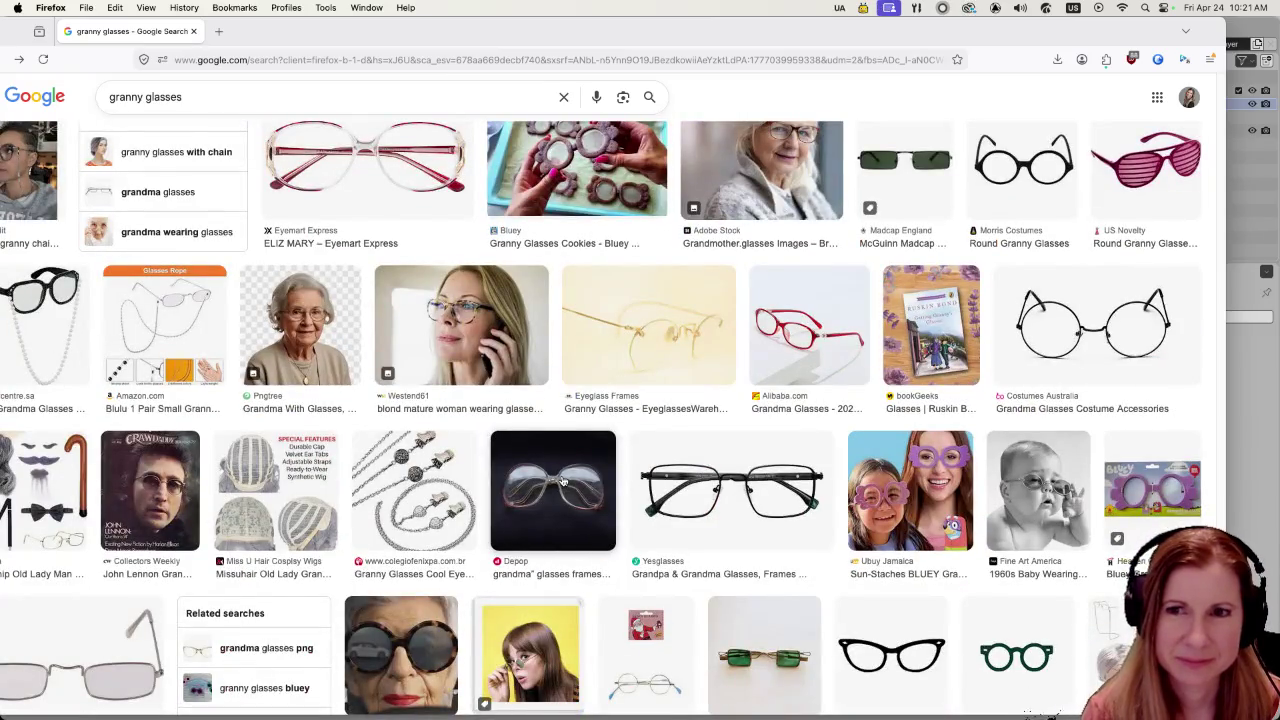
pyautogui.scroll(-4, 563, 482)
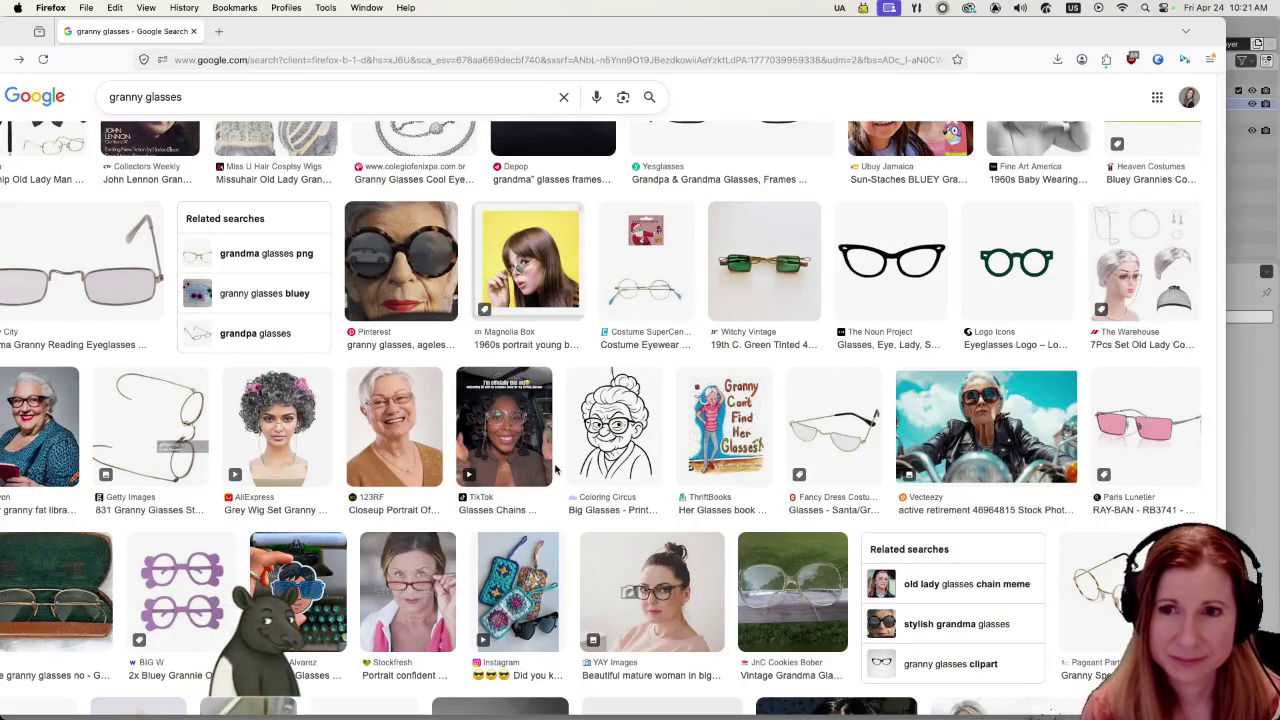
pyautogui.scroll(-4, 783, 444)
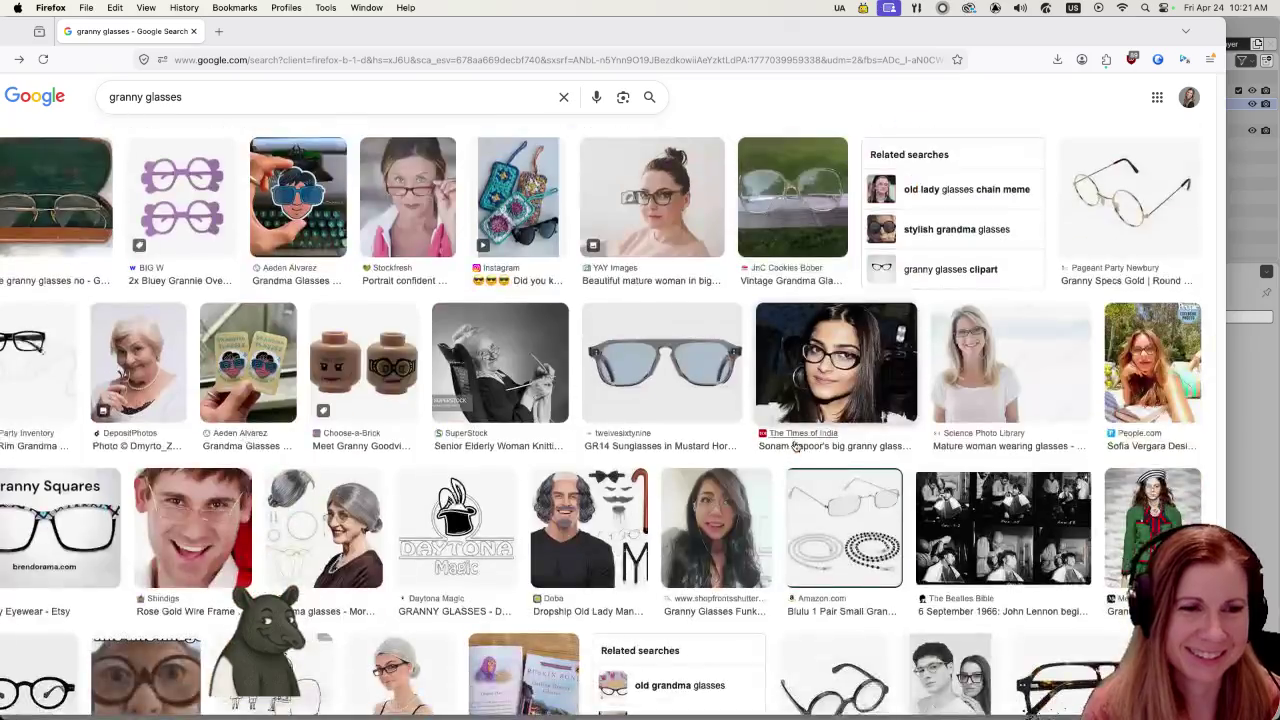
pyautogui.scroll(-3, 783, 444)
pyautogui.scroll(-4, 783, 444)
pyautogui.scroll(-4, 783, 444)
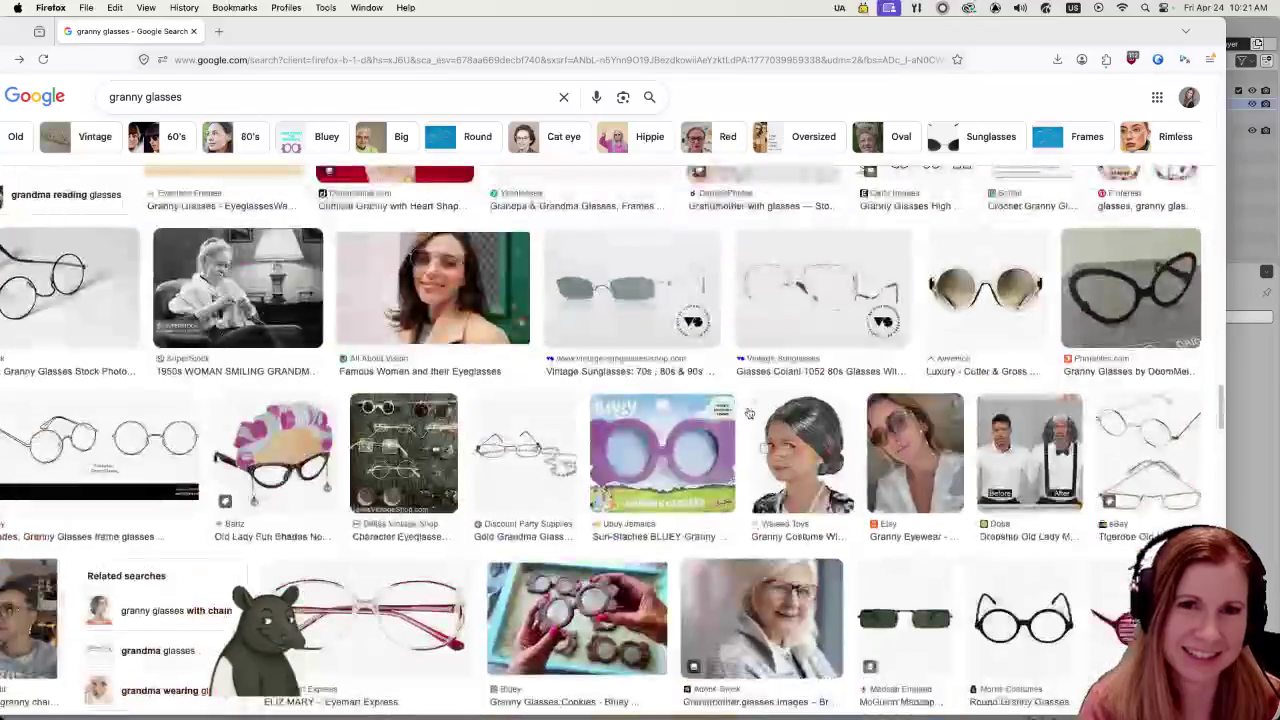
pyautogui.scroll(-4, 783, 444)
pyautogui.scroll(-3, 700, 600)
pyautogui.scroll(5, 700, 600)
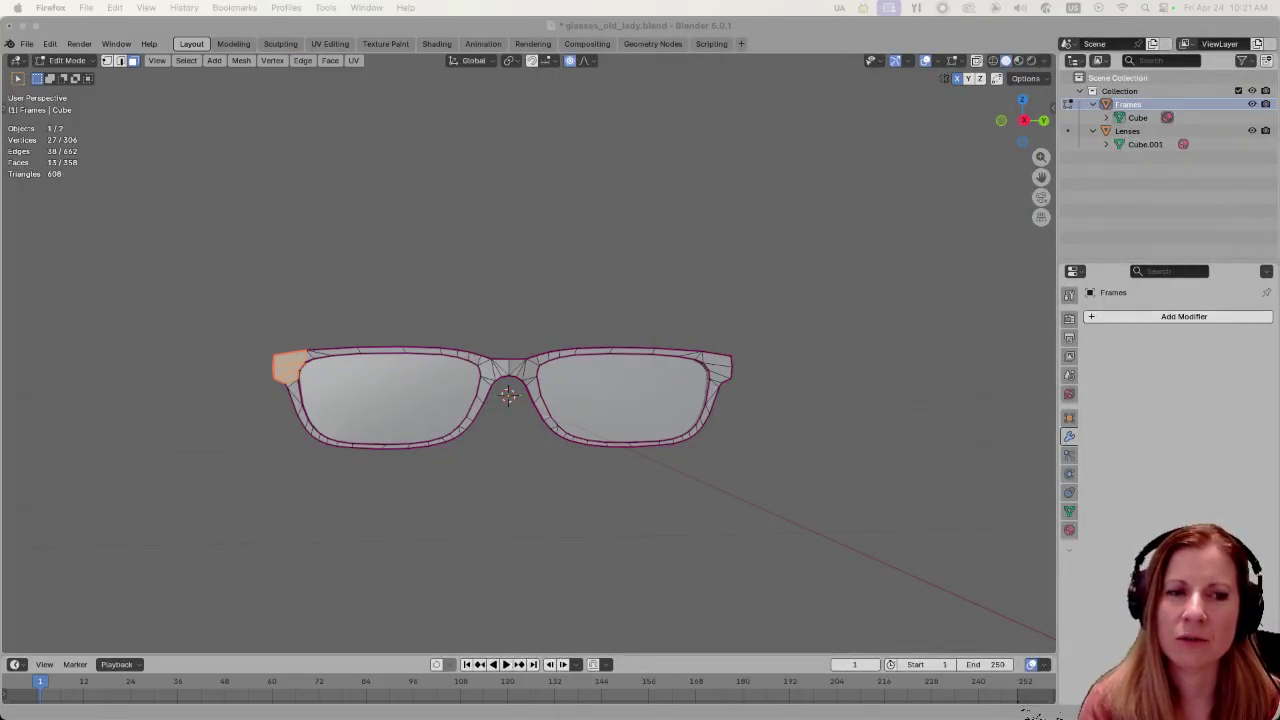
# - Drop the hinge selection, pick the frame's right front corner face, then release it
pyautogui.click(712, 451)
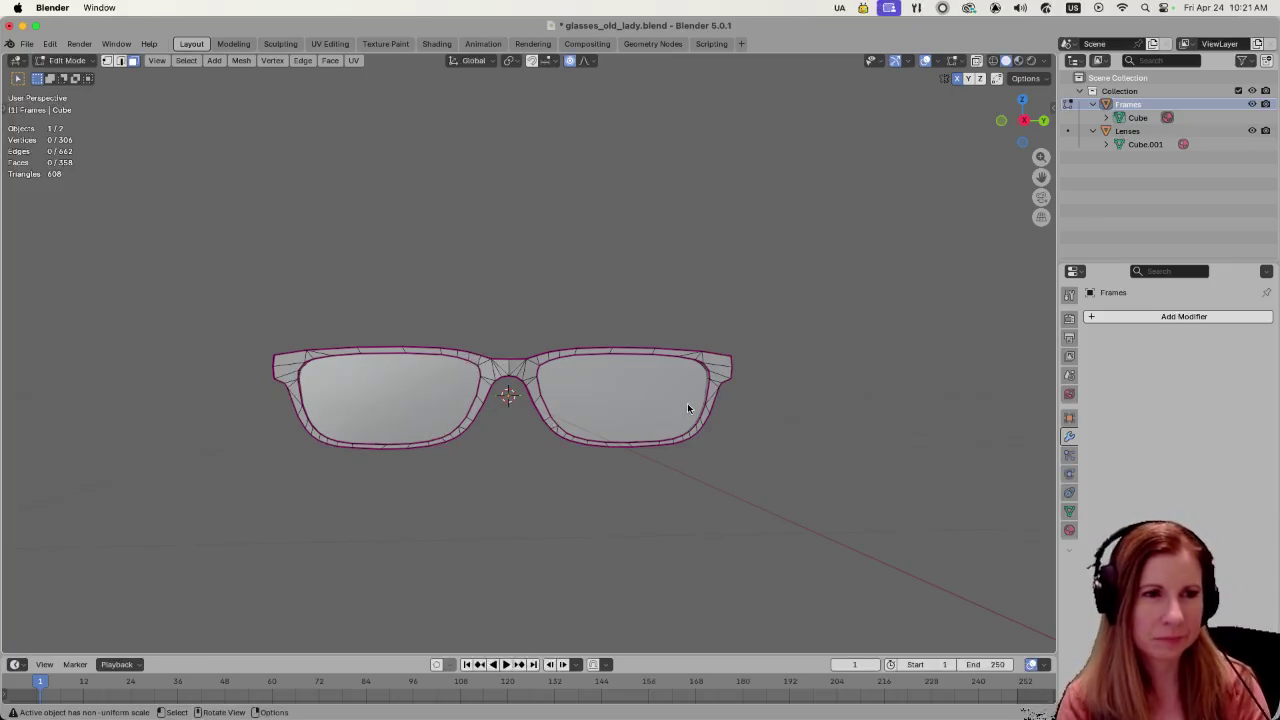
pyautogui.moveTo(837, 491)
pyautogui.mouseDown(button='middle')
pyautogui.moveTo(808, 520)
pyautogui.moveTo(848, 531)
pyautogui.moveTo(738, 499)
pyautogui.mouseUp(button='middle')
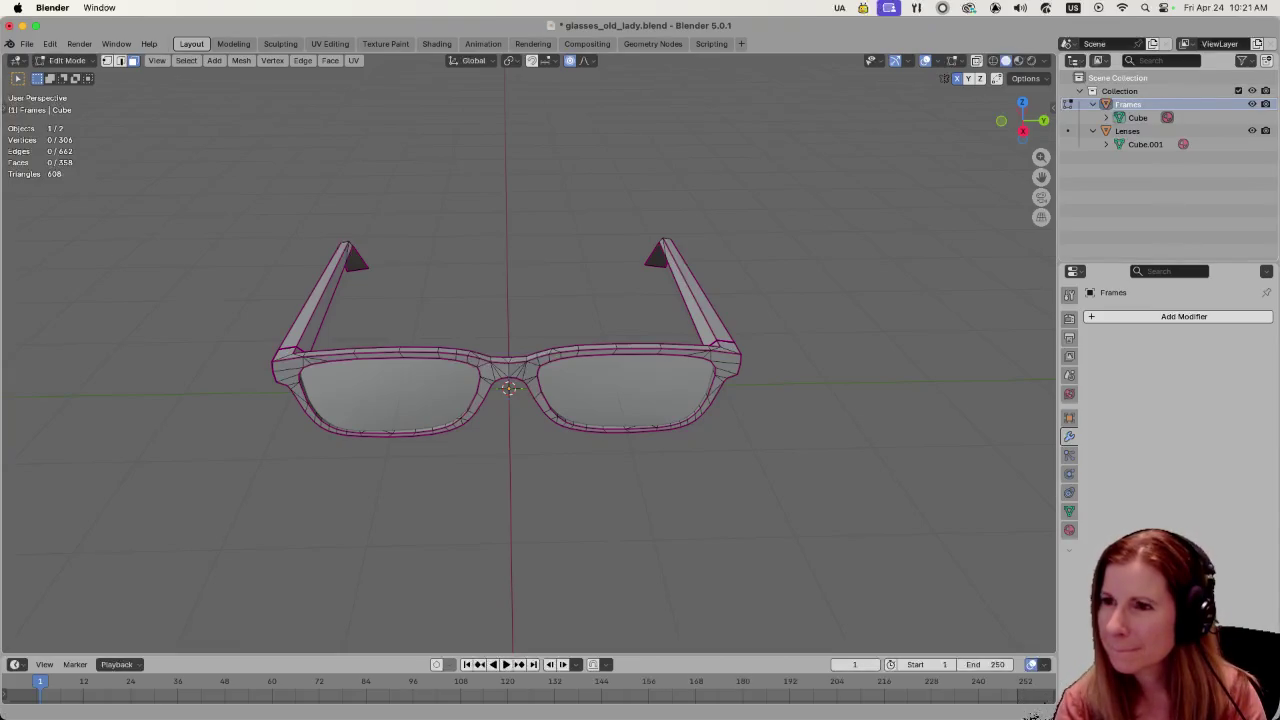
pyautogui.click(727, 360)
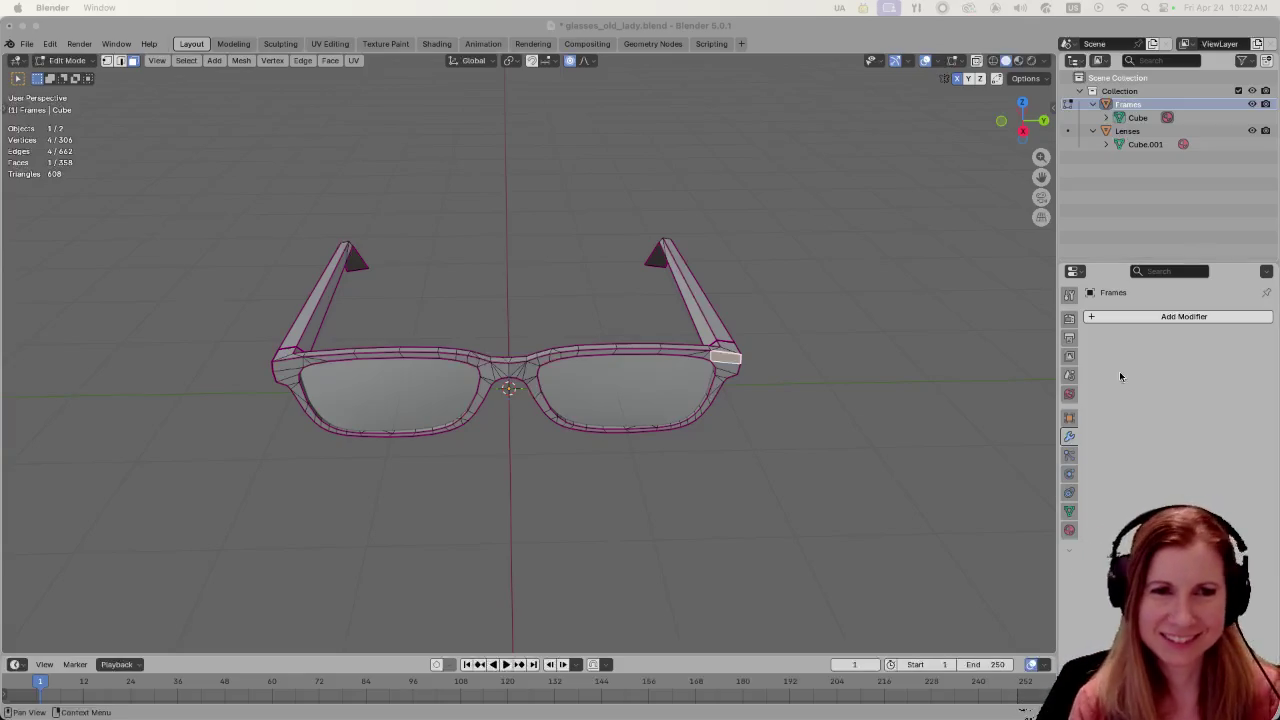
pyautogui.click(843, 466)
# - Orbit between side and front views and zoom to inspect the unselected glasses frame
pyautogui.moveTo(843, 466)
pyautogui.mouseDown(button='middle')
pyautogui.moveTo(871, 366)
pyautogui.moveTo(567, 392)
pyautogui.moveTo(723, 297)
pyautogui.moveTo(971, 314)
pyautogui.mouseUp(button='middle')
pyautogui.moveTo(851, 394)
pyautogui.mouseDown(button='middle')
pyautogui.moveTo(843, 451)
pyautogui.moveTo(714, 451)
pyautogui.moveTo(811, 402)
pyautogui.mouseUp(button='middle')
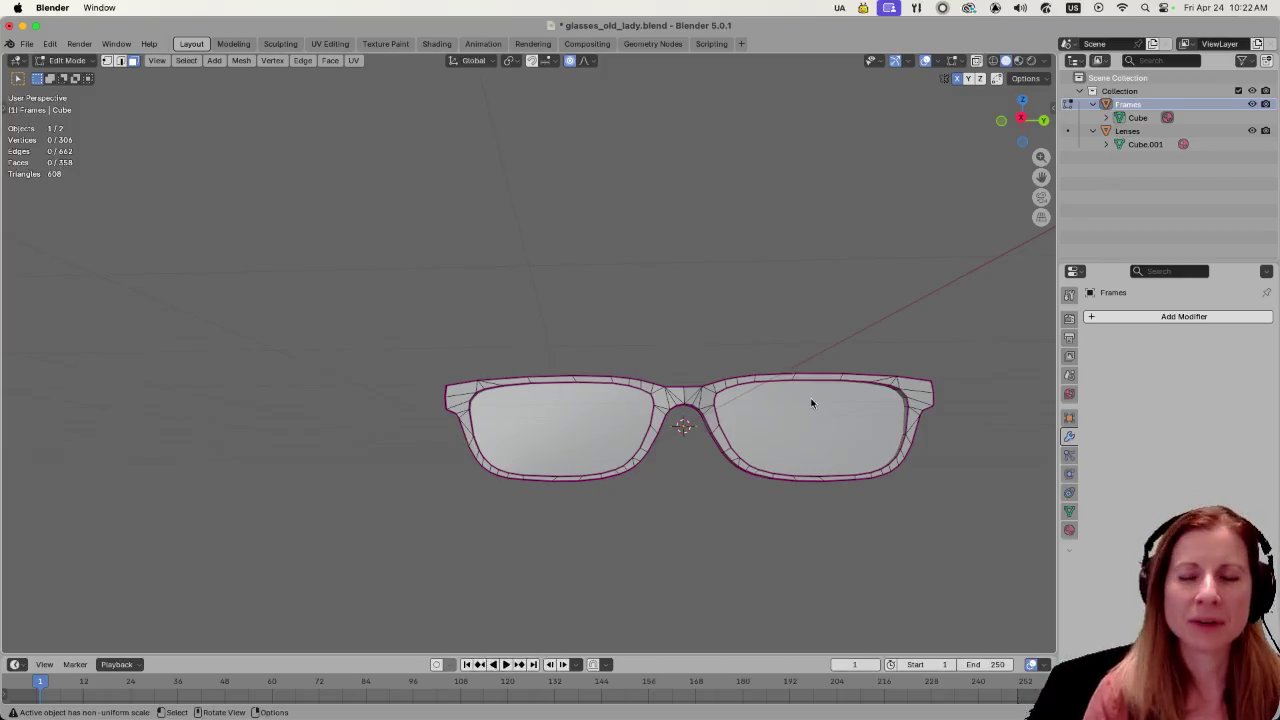
pyautogui.moveTo(950, 478)
pyautogui.mouseDown(button='middle')
pyautogui.moveTo(838, 421)
pyautogui.moveTo(843, 443)
pyautogui.mouseUp(button='middle')
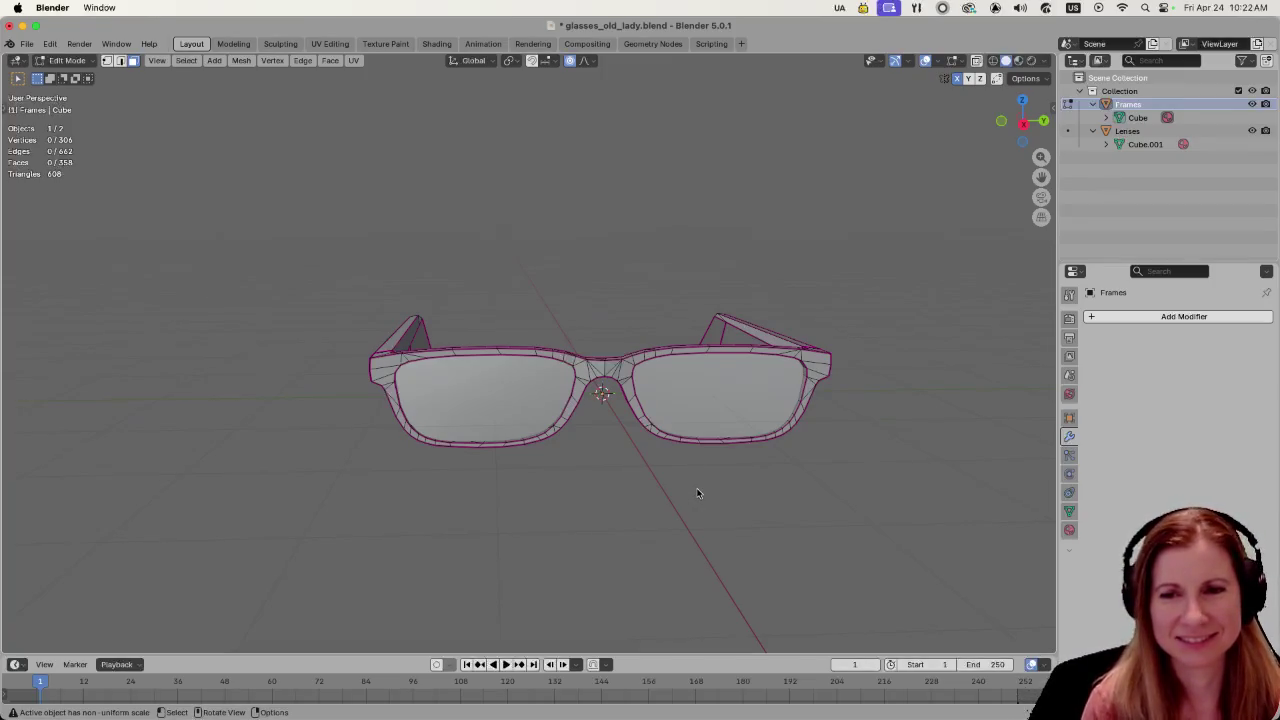
pyautogui.scroll(2, 513, 490)
pyautogui.scroll(-3, 498, 506)
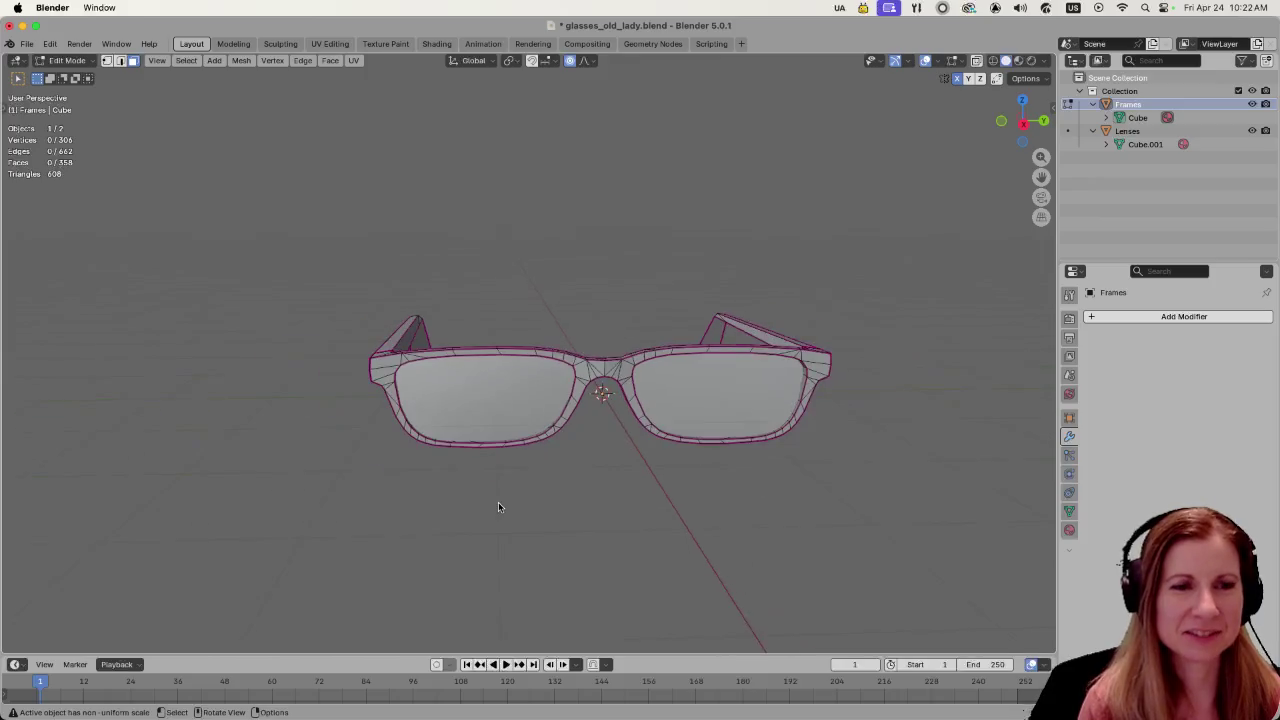
pyautogui.scroll(-3, 498, 507)
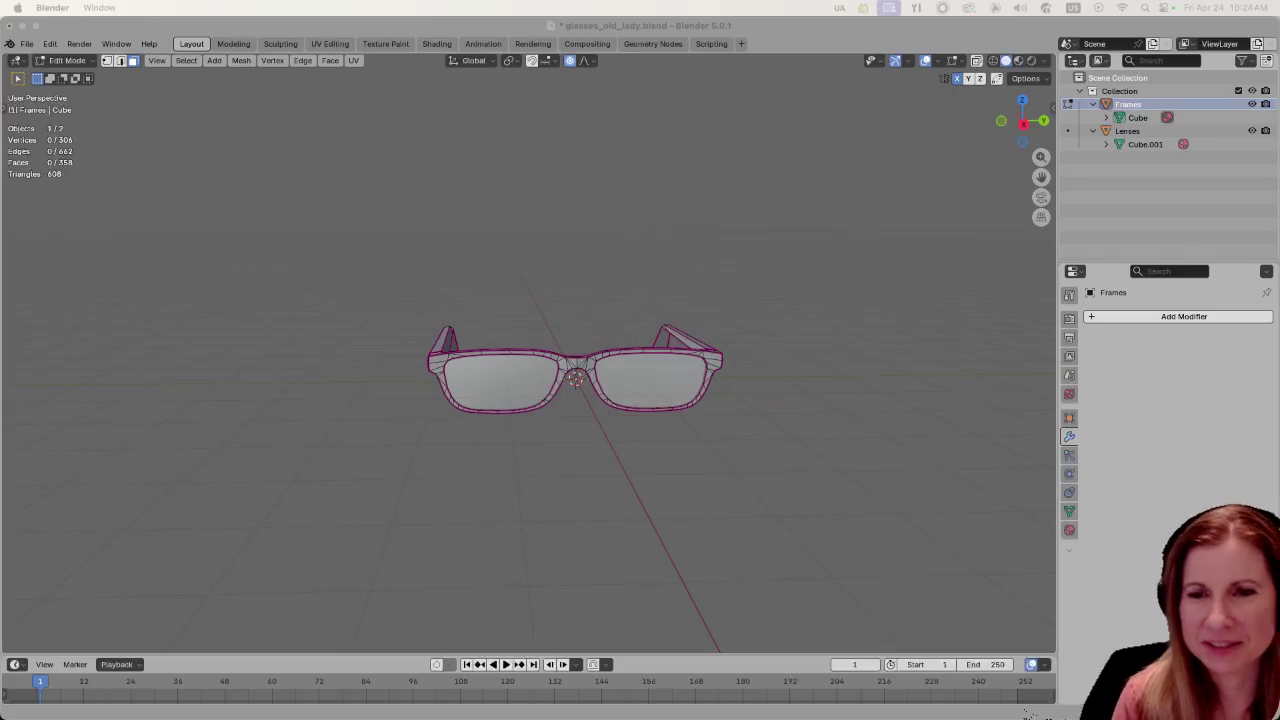
pyautogui.click(663, 491)
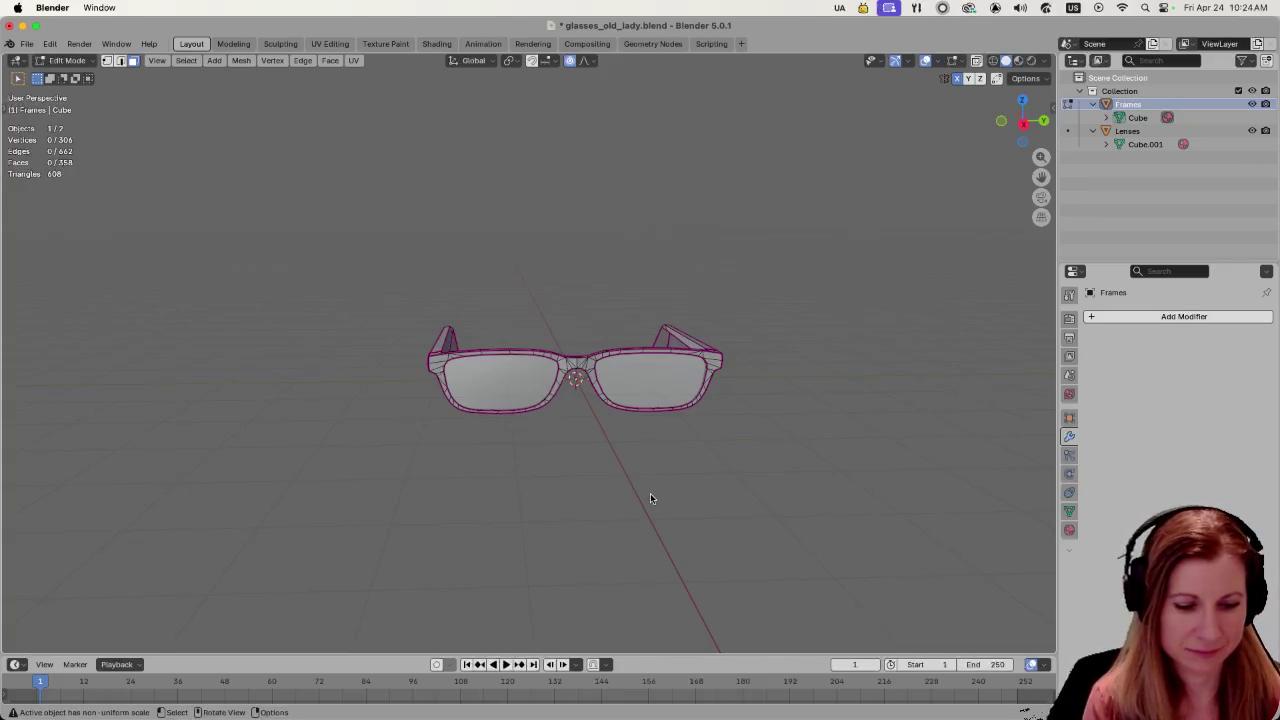
# - Select the four hinge faces at the left end of the glasses frame
pyautogui.scroll(1, 637, 491)
pyautogui.scroll(2, 549, 489)
pyautogui.scroll(2, 500, 480)
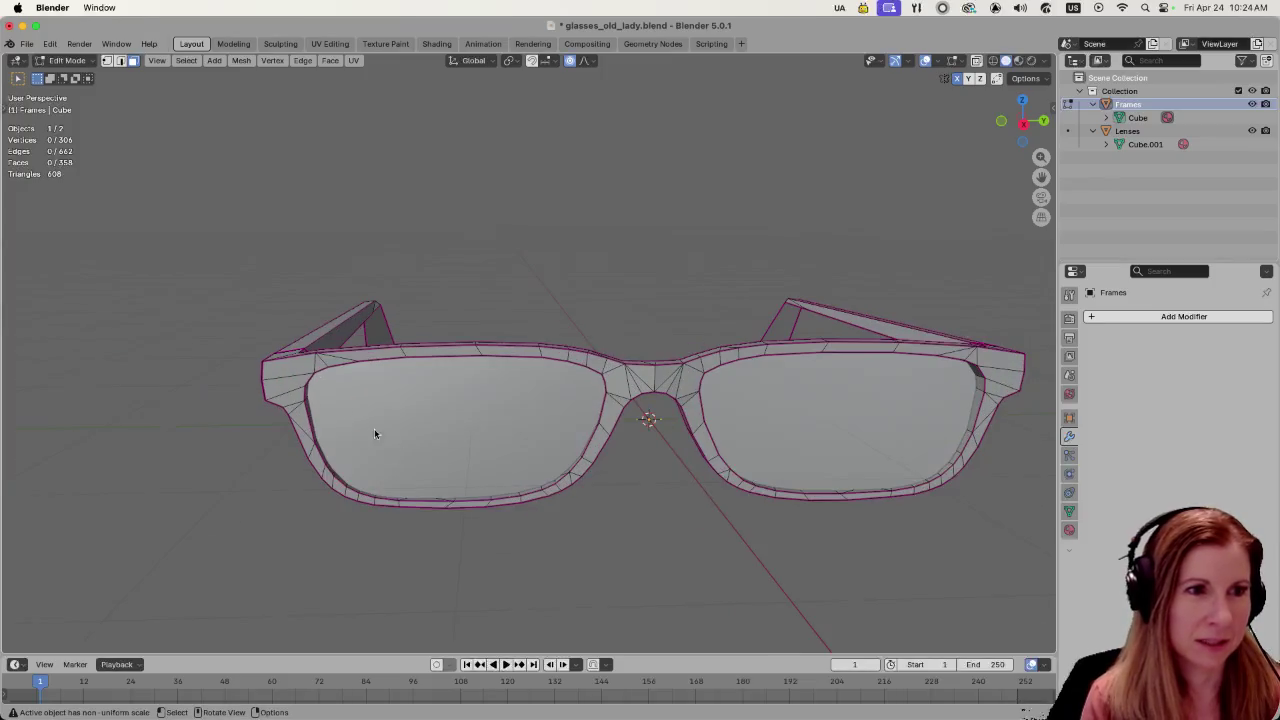
pyautogui.scroll(-3, 280, 372)
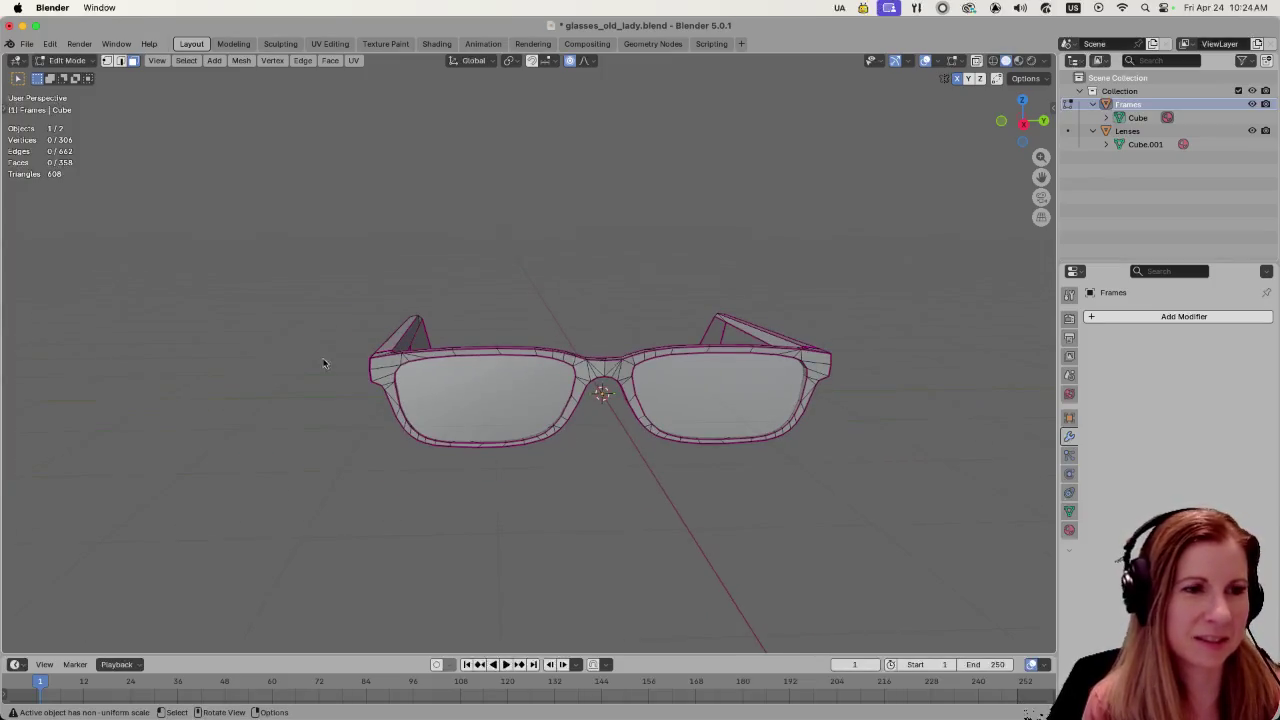
pyautogui.keyDown('shift'); pyautogui.click(383, 375); pyautogui.keyUp('shift')
pyautogui.keyDown('shift'); pyautogui.click(384, 367); pyautogui.keyUp('shift')
pyautogui.moveTo(384, 367)
pyautogui.mouseDown(button='middle')
pyautogui.moveTo(407, 384)
pyautogui.moveTo(339, 378)
pyautogui.mouseUp(button='middle')
pyautogui.keyDown('shift'); pyautogui.click(377, 369); pyautogui.keyUp('shift')
pyautogui.keyDown('shift'); pyautogui.click(372, 381); pyautogui.keyUp('shift')
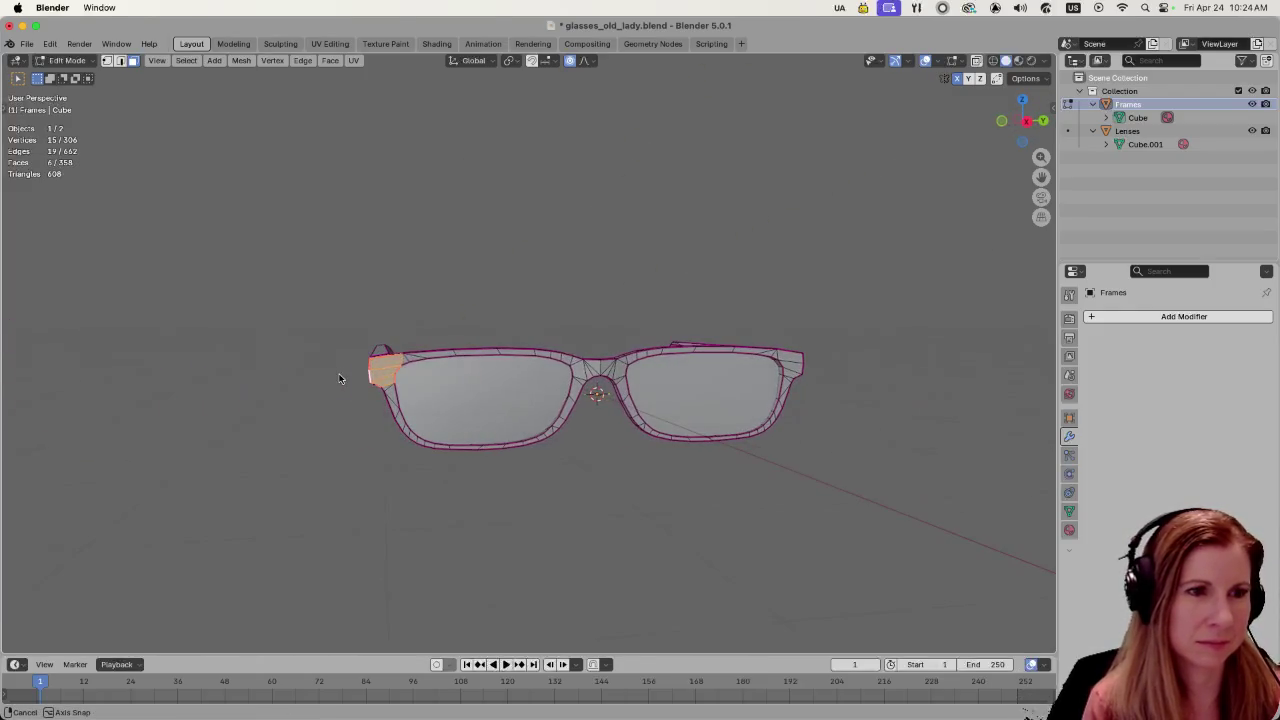
pyautogui.press('c')
pyautogui.press('Escape')
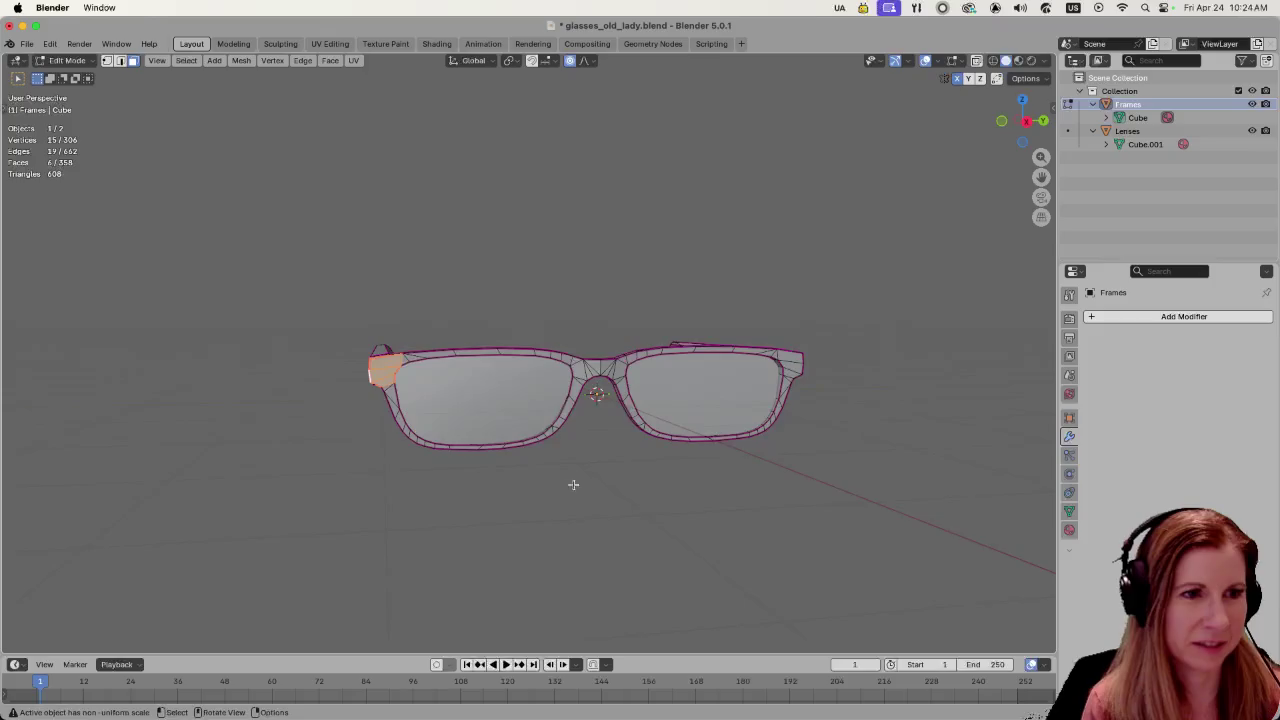
pyautogui.moveTo(578, 485); pyautogui.dragTo(560, 470, button='middle')
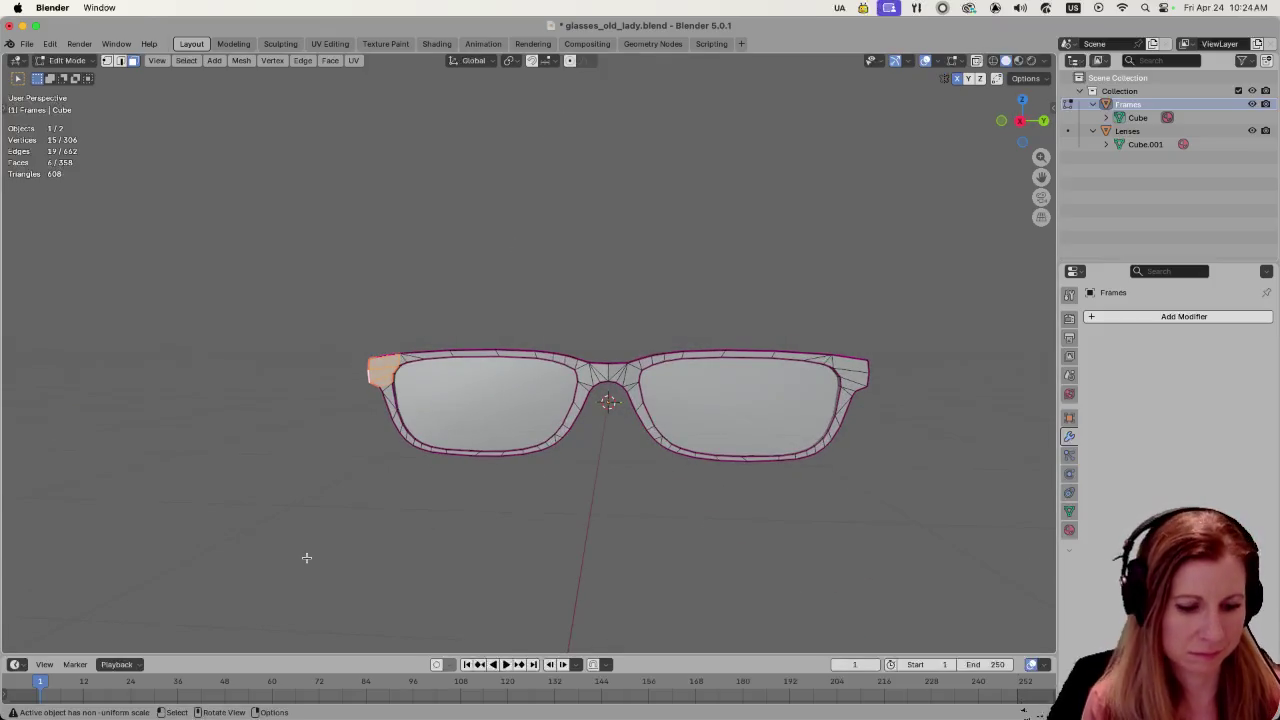
# - Scale the selected left hinge faces down, then check the temple arm from the side
pyautogui.press('s')
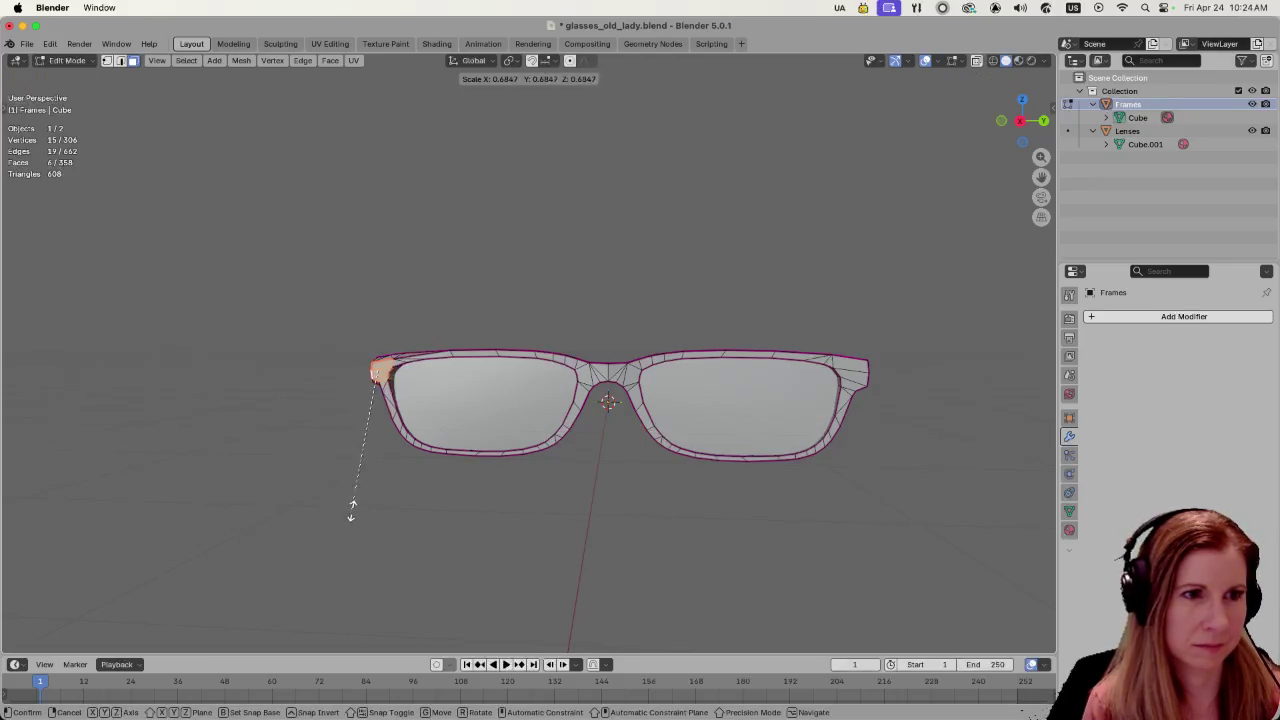
pyautogui.click(329, 506)
pyautogui.click(314, 500)
pyautogui.moveTo(314, 500)
pyautogui.mouseDown(button='middle')
pyautogui.moveTo(548, 490)
pyautogui.moveTo(371, 500)
pyautogui.moveTo(463, 511)
pyautogui.moveTo(681, 485)
pyautogui.moveTo(517, 506)
pyautogui.moveTo(556, 522)
pyautogui.moveTo(477, 557)
pyautogui.moveTo(486, 510)
pyautogui.mouseUp(button='middle')
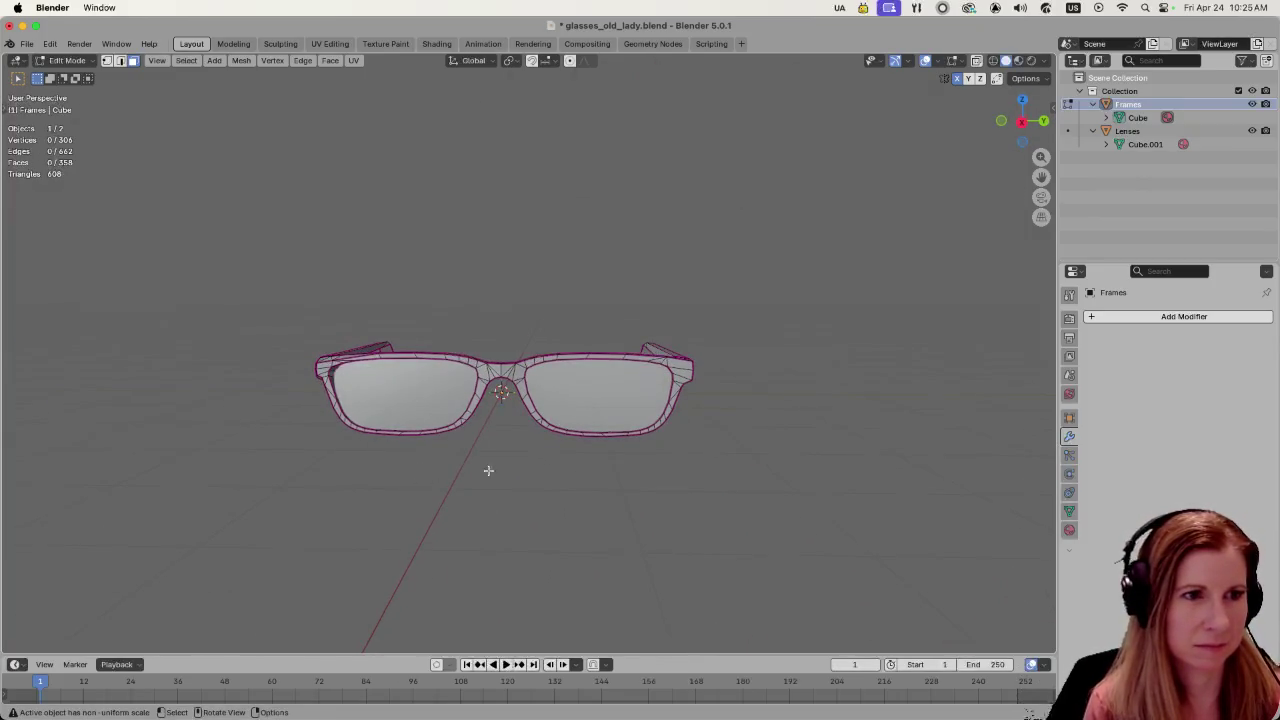
pyautogui.moveTo(497, 502)
pyautogui.mouseDown(button='middle')
pyautogui.moveTo(443, 471)
pyautogui.moveTo(712, 467)
pyautogui.moveTo(406, 475)
pyautogui.mouseUp(button='middle')
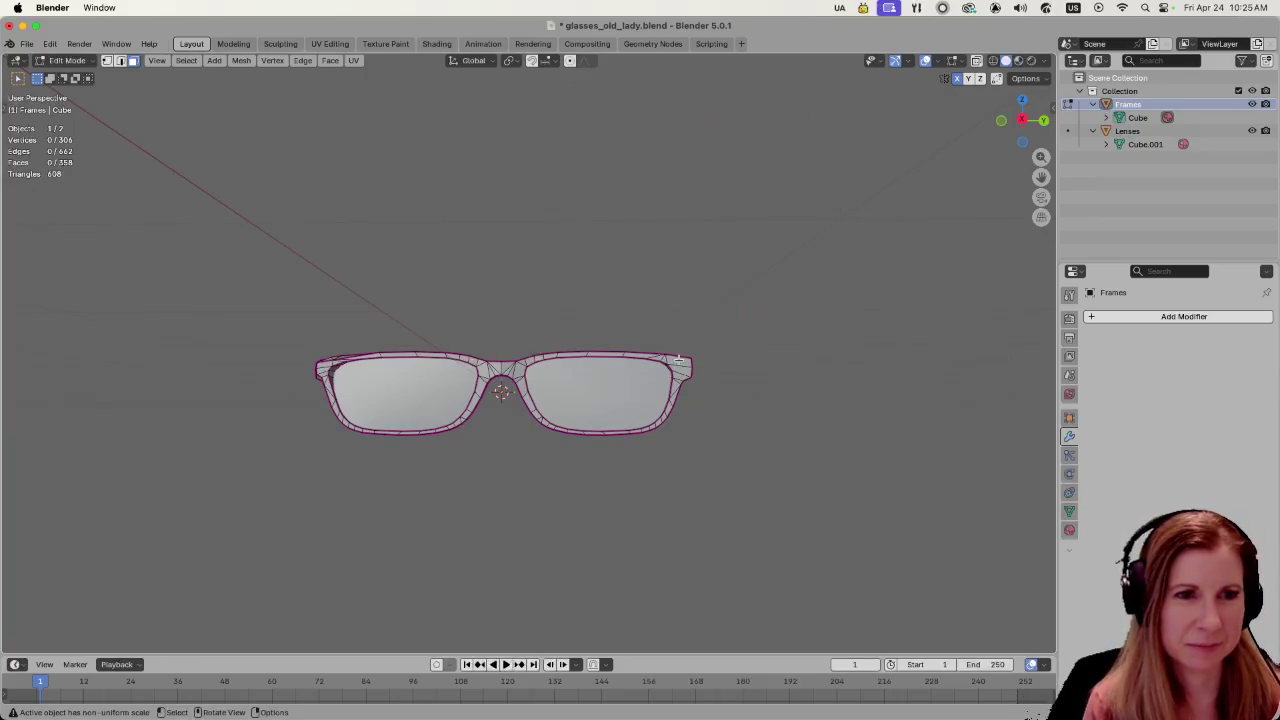
# - Scale the right temple-corner faces inward along the Y axis
pyautogui.keyDown('shift'); pyautogui.click(680, 369); pyautogui.keyUp('shift')
pyautogui.keyDown('shift'); pyautogui.click(679, 375); pyautogui.keyUp('shift')
pyautogui.moveTo(679, 375)
pyautogui.mouseDown(button='middle')
pyautogui.moveTo(731, 400)
pyautogui.moveTo(763, 453)
pyautogui.mouseUp(button='middle')
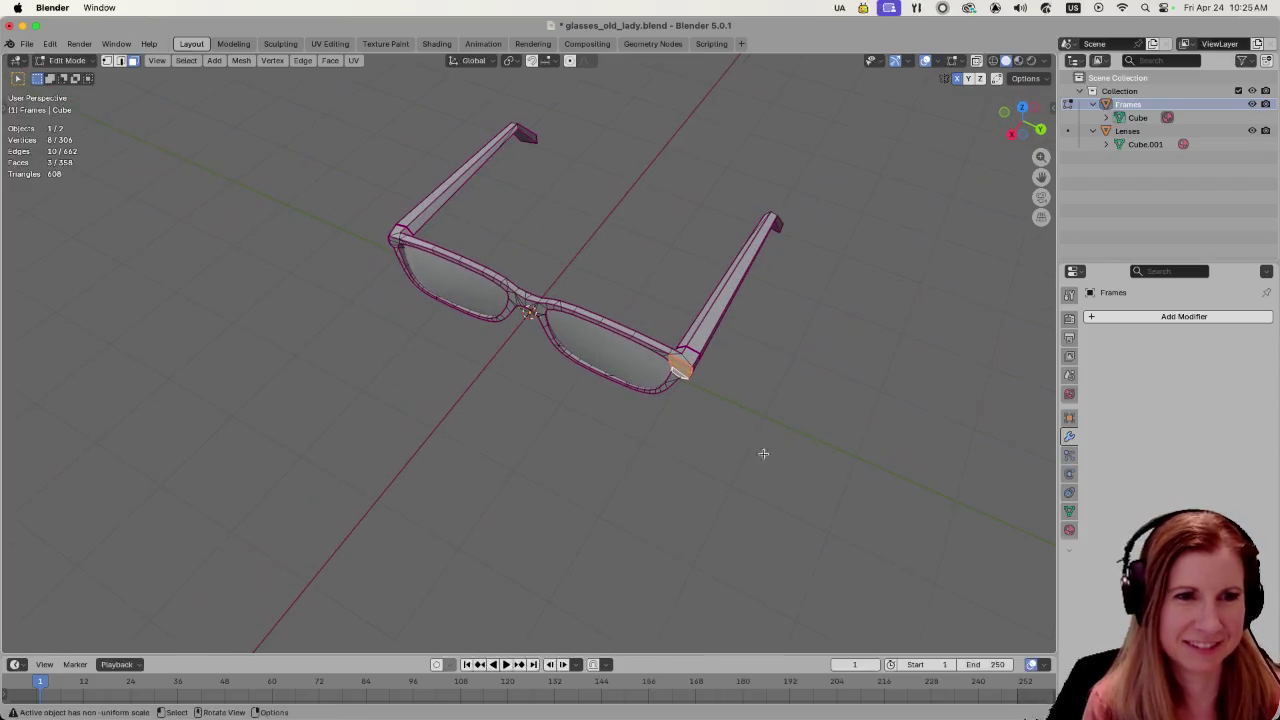
pyautogui.hscroll(-5, 677, 363)
pyautogui.keyDown('shift'); pyautogui.click(686, 356); pyautogui.keyUp('shift')
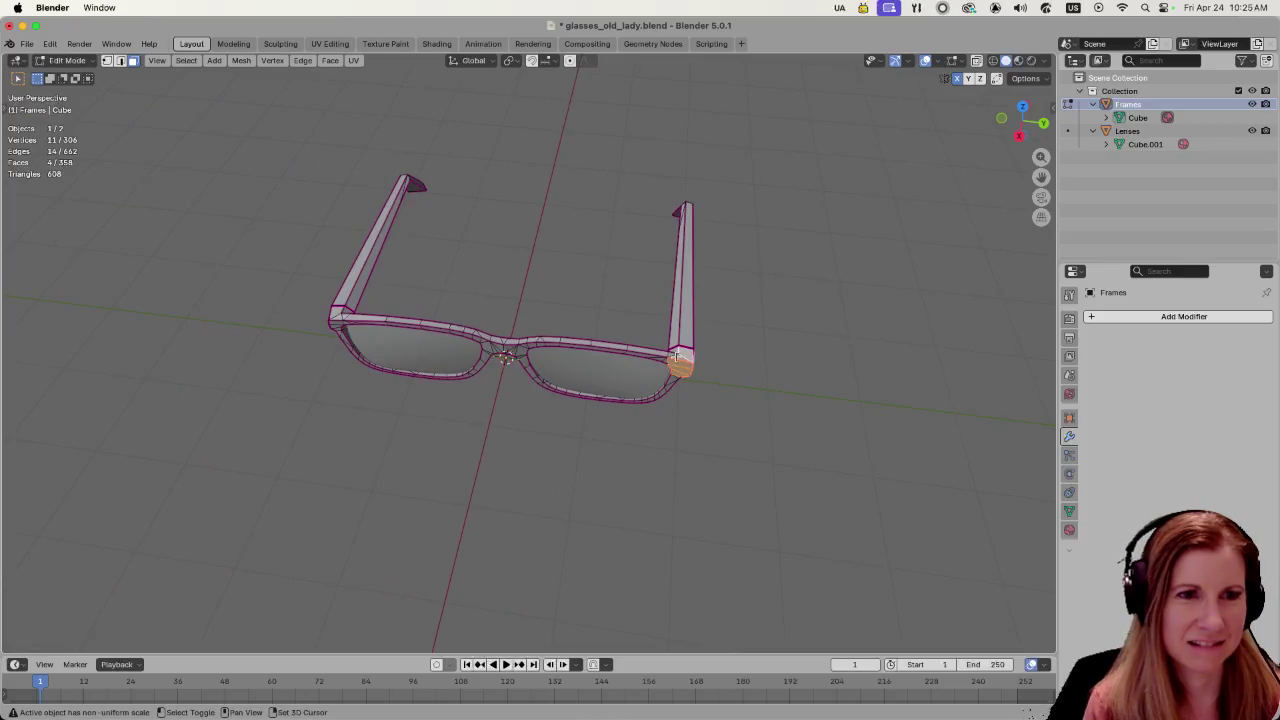
pyautogui.moveTo(731, 401); pyautogui.dragTo(740, 334, button='middle')
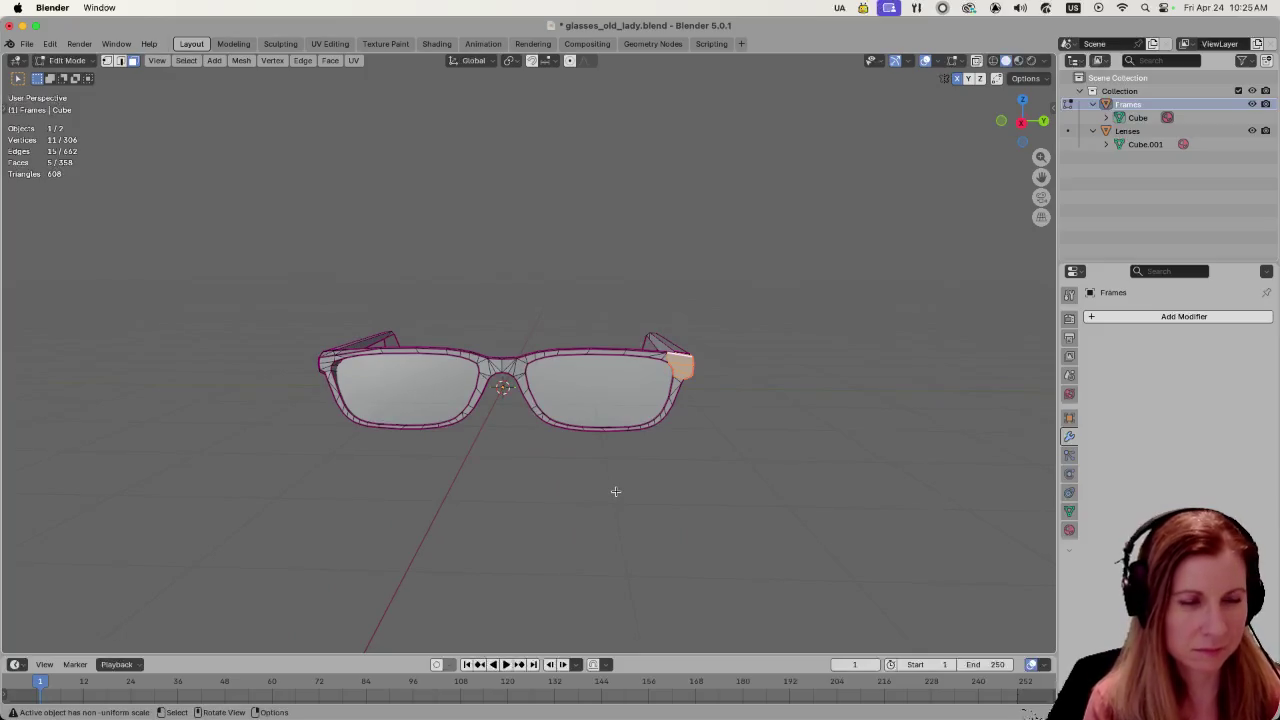
pyautogui.press('s')
pyautogui.press('y')
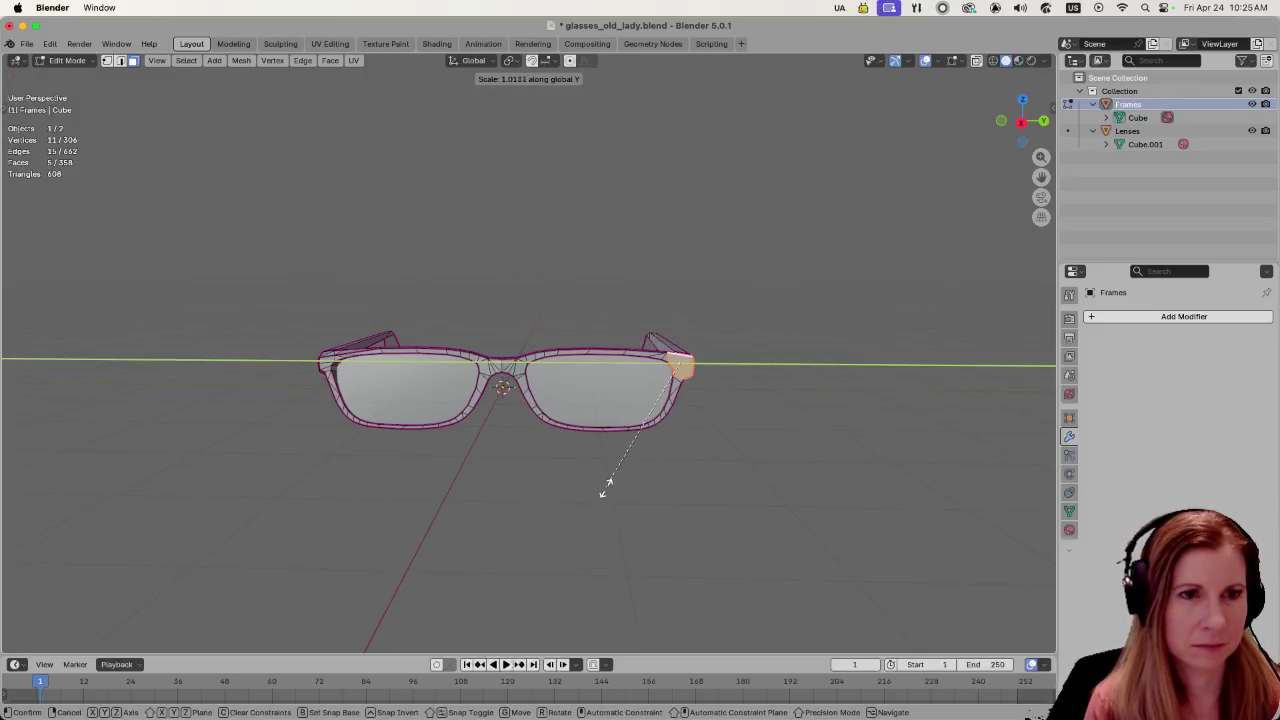
pyautogui.click(675, 470)
pyautogui.click(649, 511)
# - Pull the three right outer frame-corner faces inward along Y
pyautogui.moveTo(649, 511); pyautogui.dragTo(737, 391, button='middle')
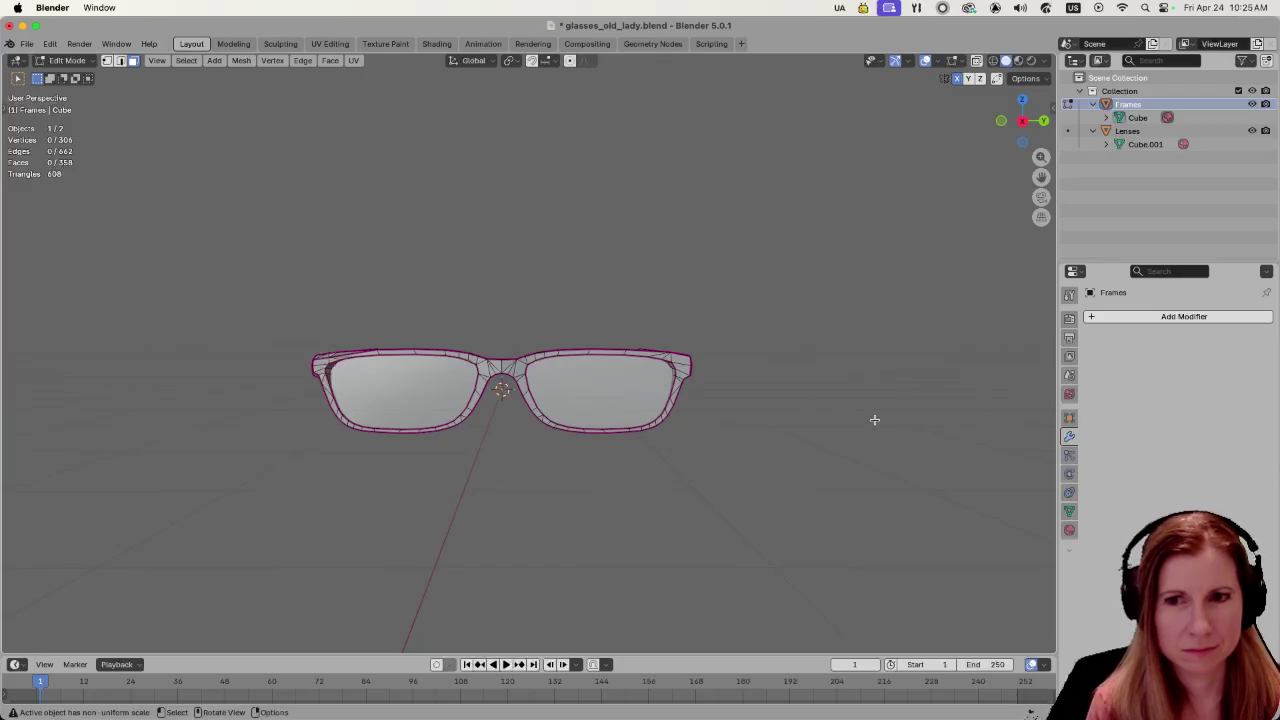
pyautogui.moveTo(903, 434)
pyautogui.mouseDown(button='middle')
pyautogui.moveTo(772, 429)
pyautogui.moveTo(694, 446)
pyautogui.moveTo(643, 500)
pyautogui.moveTo(594, 486)
pyautogui.moveTo(616, 429)
pyautogui.moveTo(866, 460)
pyautogui.moveTo(903, 443)
pyautogui.moveTo(709, 365)
pyautogui.mouseUp(button='middle')
pyautogui.scroll(2, 757, 437)
pyautogui.scroll(1, 760, 432)
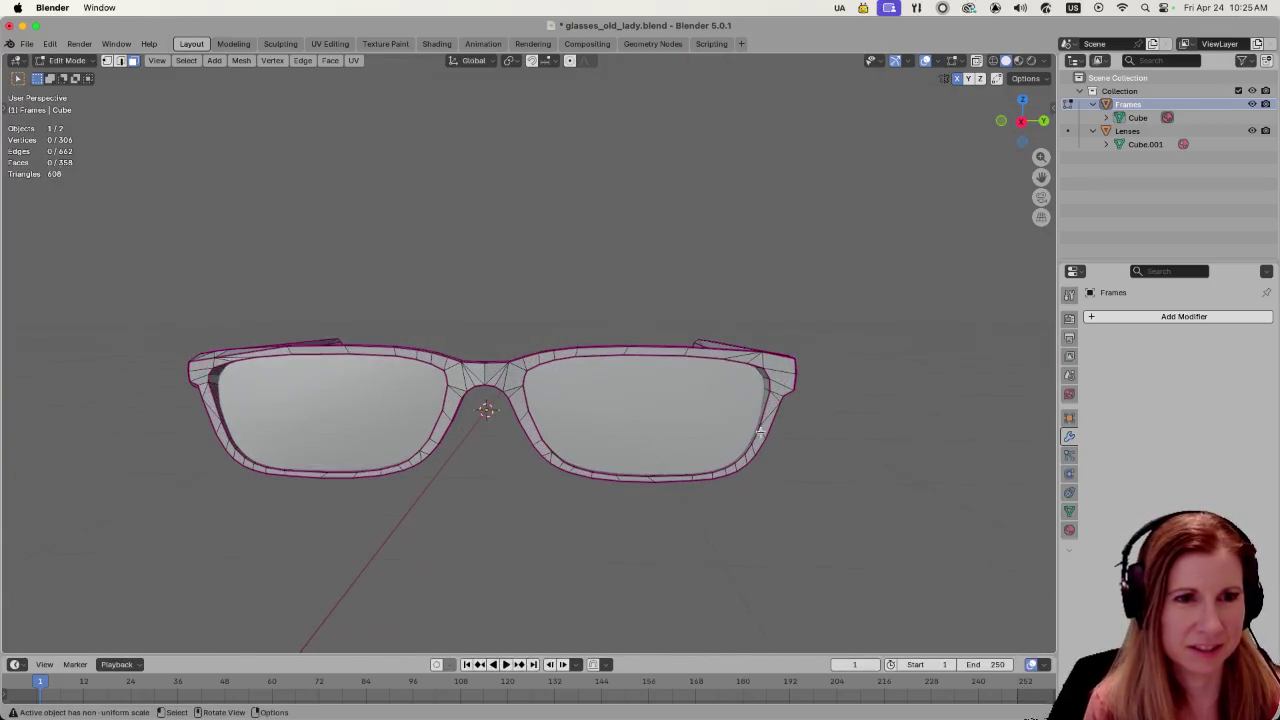
pyautogui.click(786, 364)
pyautogui.keyDown('shift'); pyautogui.click(780, 378); pyautogui.keyUp('shift')
pyautogui.keyDown('shift'); pyautogui.click(779, 388); pyautogui.keyUp('shift')
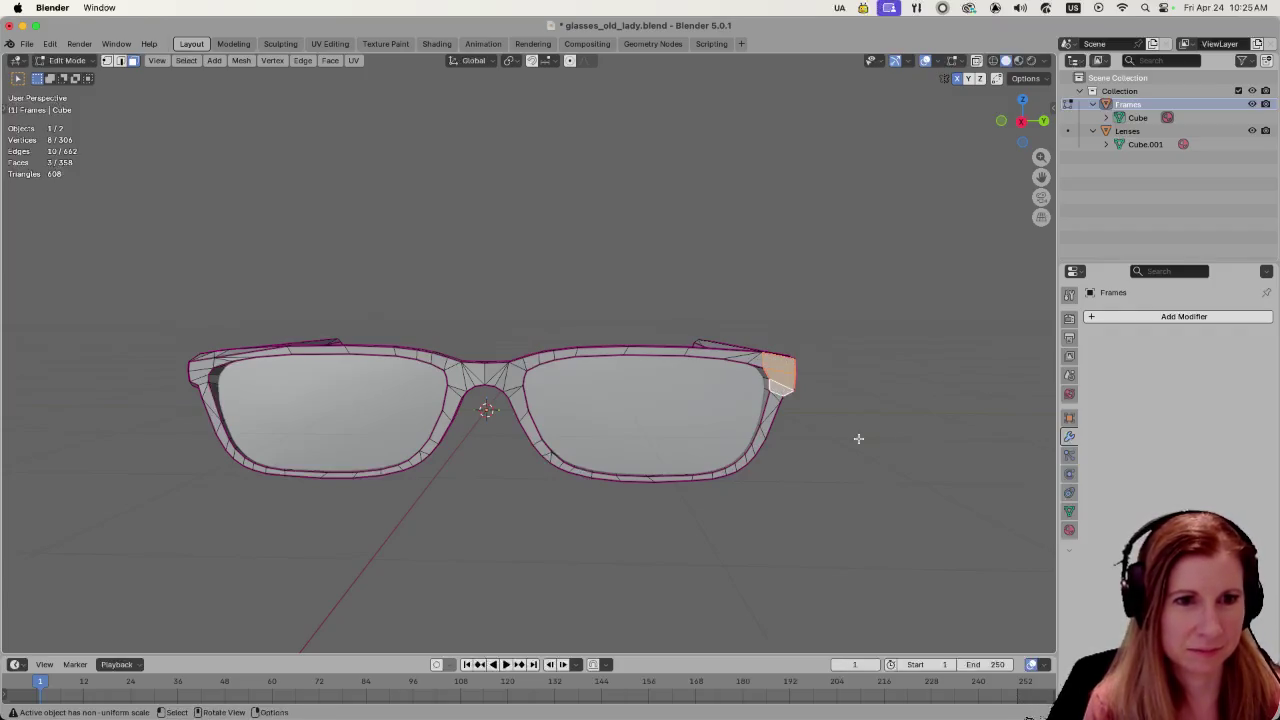
pyautogui.press('s')
pyautogui.press('y')
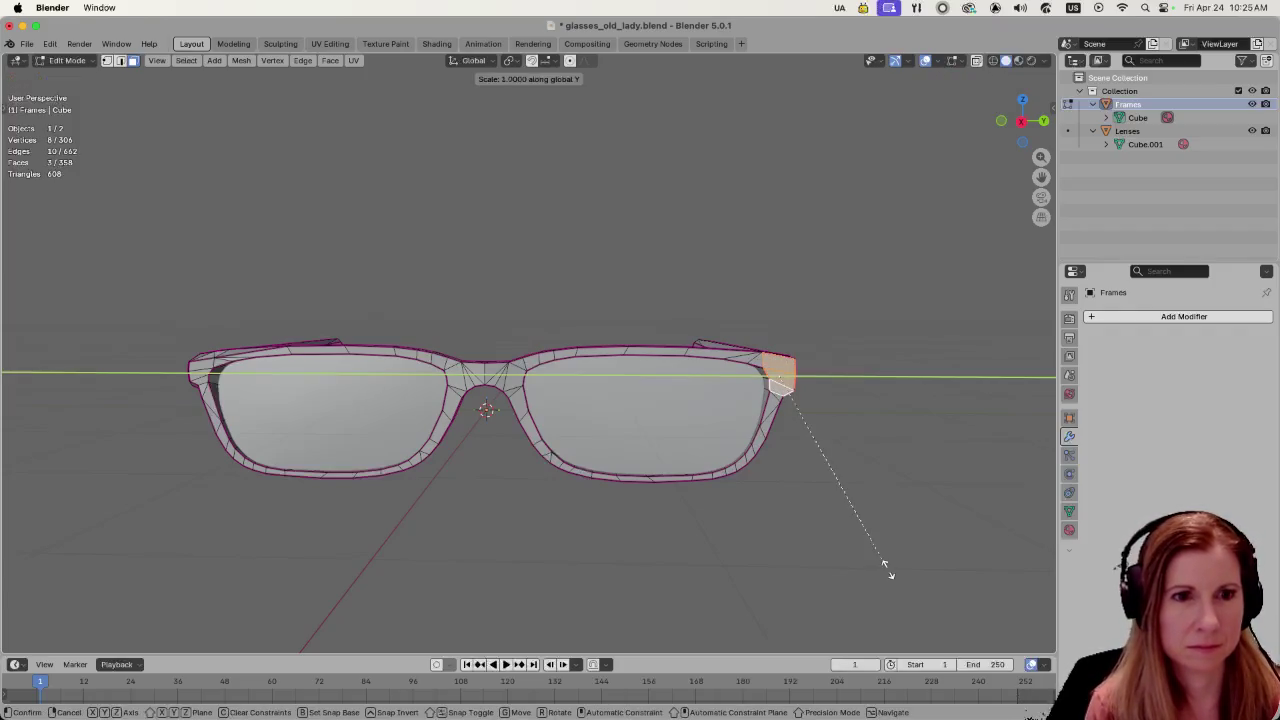
pyautogui.click(785, 545)
pyautogui.click(866, 540)
# - Add another hinge face and pull the hinge inward along Y
pyautogui.scroll(-3, 850, 538)
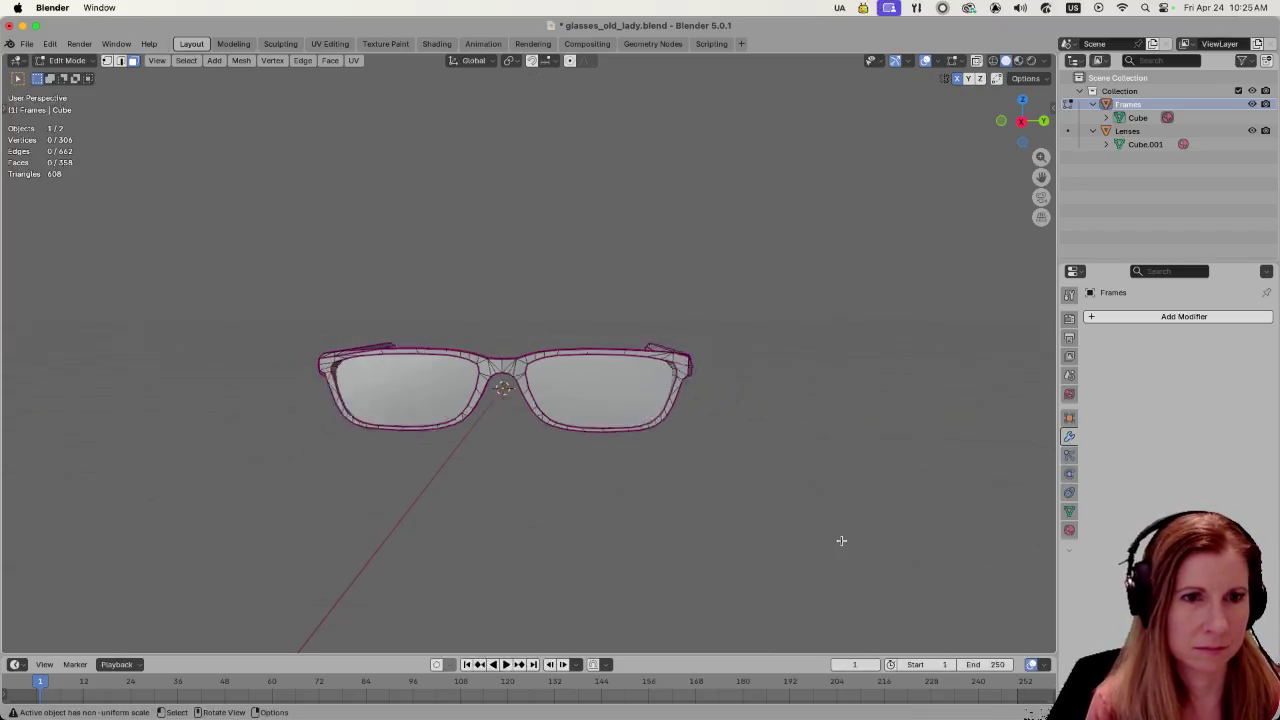
pyautogui.moveTo(734, 457)
pyautogui.mouseDown(button='middle')
pyautogui.moveTo(769, 449)
pyautogui.moveTo(787, 474)
pyautogui.moveTo(871, 471)
pyautogui.mouseUp(button='middle')
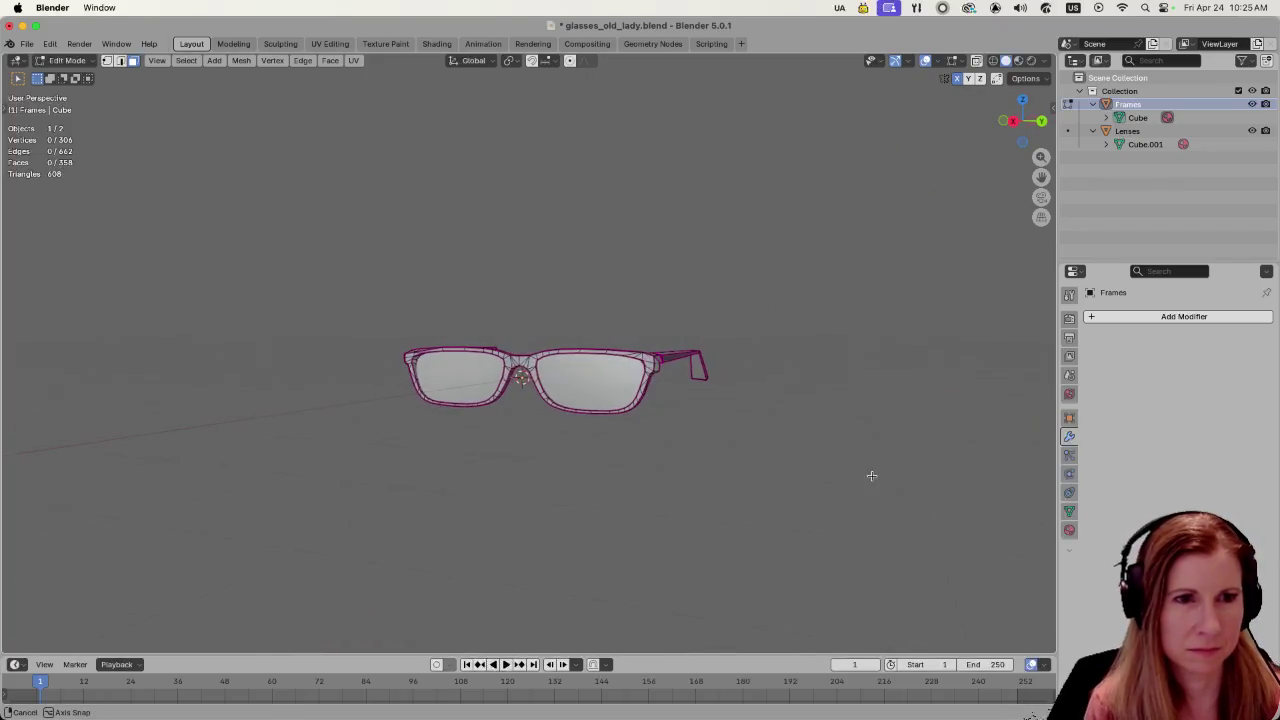
pyautogui.moveTo(671, 466); pyautogui.dragTo(700, 466, button='middle')
pyautogui.scroll(4, 700, 466)
pyautogui.moveTo(851, 466)
pyautogui.mouseDown(button='middle')
pyautogui.moveTo(860, 471)
pyautogui.moveTo(834, 486)
pyautogui.moveTo(738, 445)
pyautogui.mouseUp(button='middle')
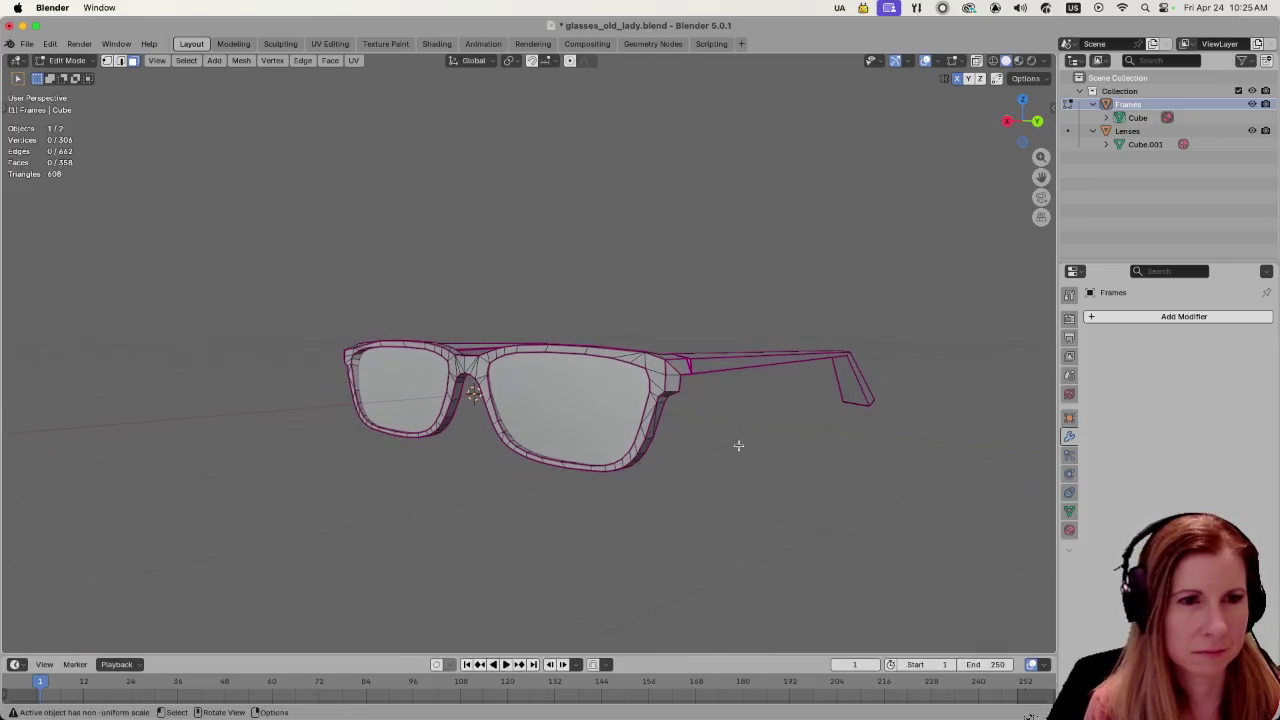
pyautogui.keyDown('shift'); pyautogui.click(672, 380); pyautogui.keyUp('shift')
pyautogui.moveTo(608, 486)
pyautogui.mouseDown(button='middle')
pyautogui.moveTo(677, 480)
pyautogui.moveTo(717, 500)
pyautogui.mouseUp(button='middle')
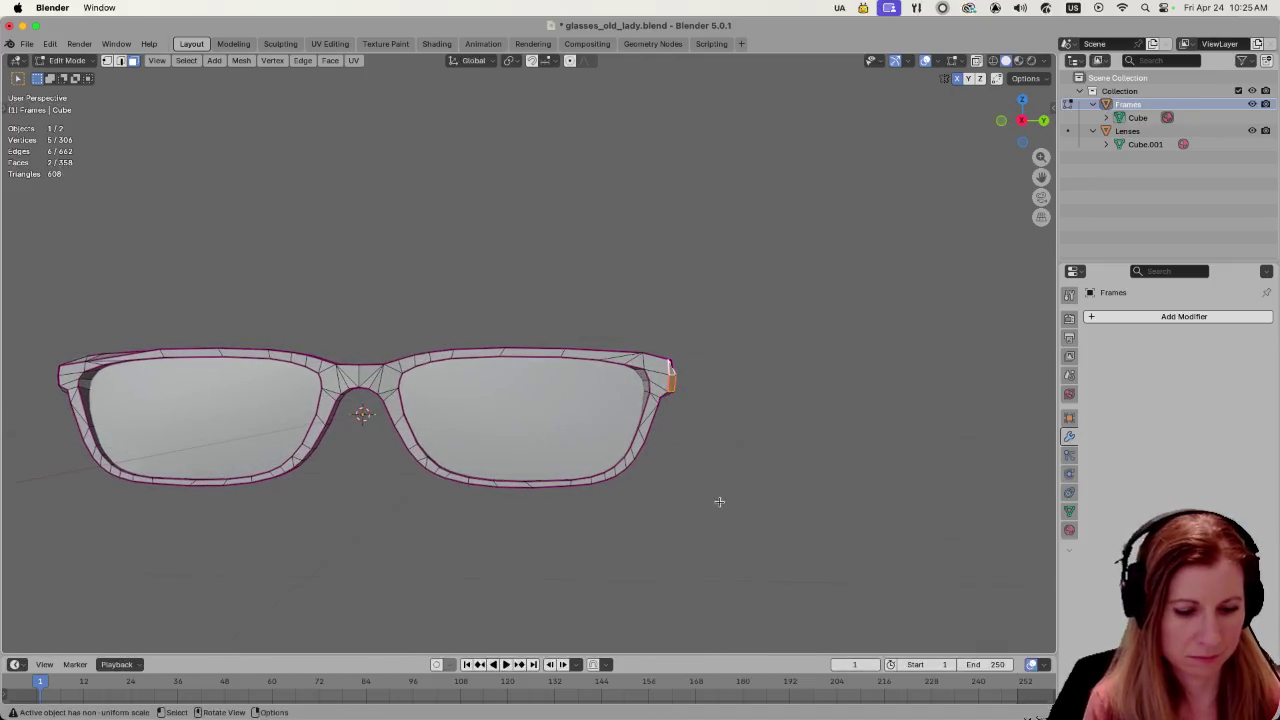
pyautogui.press('s')
pyautogui.press('y')
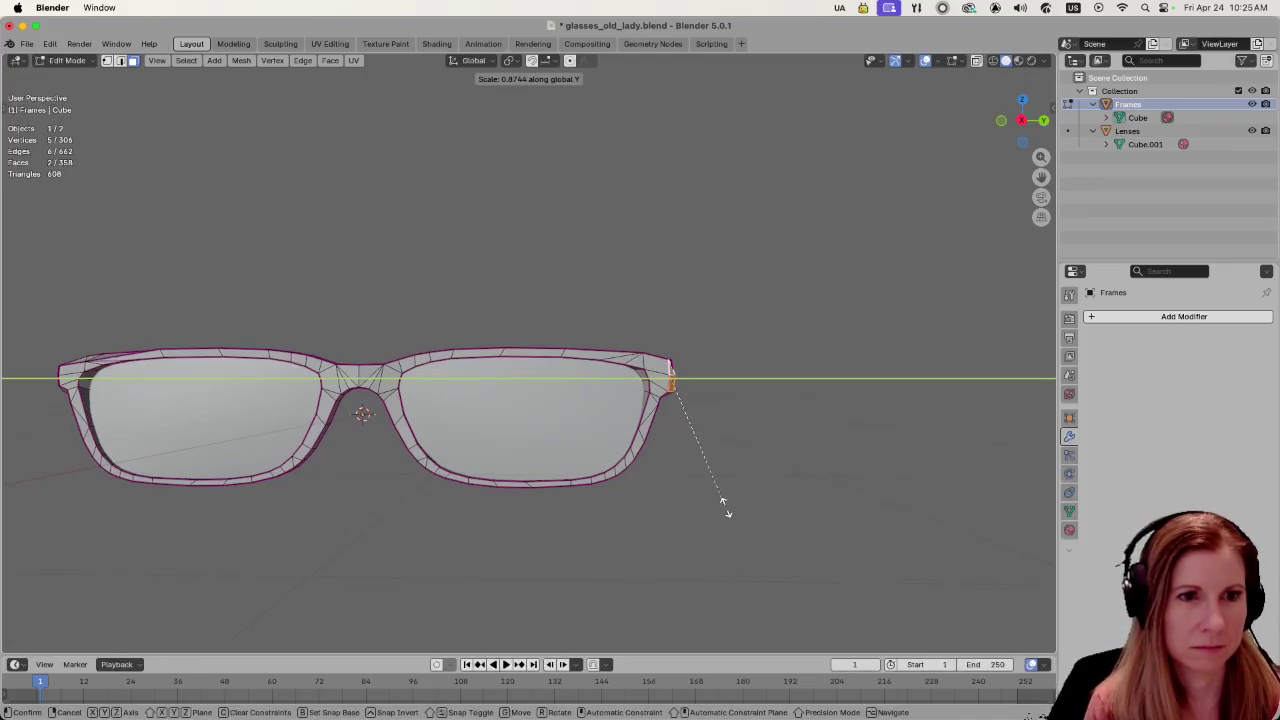
pyautogui.click(727, 510)
# - Return to Object Mode and deselect the glasses frame
pyautogui.moveTo(675, 513)
pyautogui.mouseDown(button='middle')
pyautogui.moveTo(689, 517)
pyautogui.moveTo(609, 506)
pyautogui.moveTo(553, 527)
pyautogui.moveTo(518, 480)
pyautogui.moveTo(489, 480)
pyautogui.moveTo(486, 457)
pyautogui.moveTo(586, 463)
pyautogui.moveTo(574, 474)
pyautogui.moveTo(716, 530)
pyautogui.mouseUp(button='middle')
pyautogui.scroll(-3, 689, 517)
pyautogui.press('Tab')
pyautogui.click(516, 483)
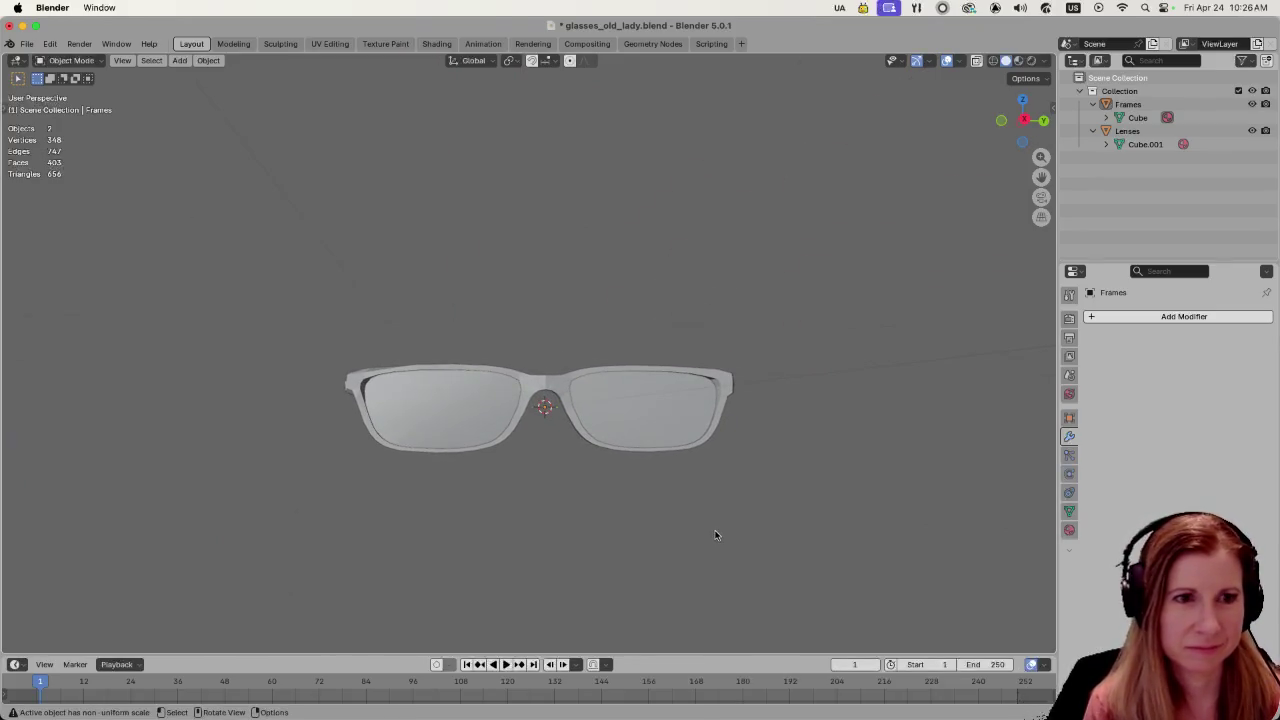
# - Select the Lenses object and enter its Edit Mode to show the triangulated lens faces
pyautogui.press('Tab')
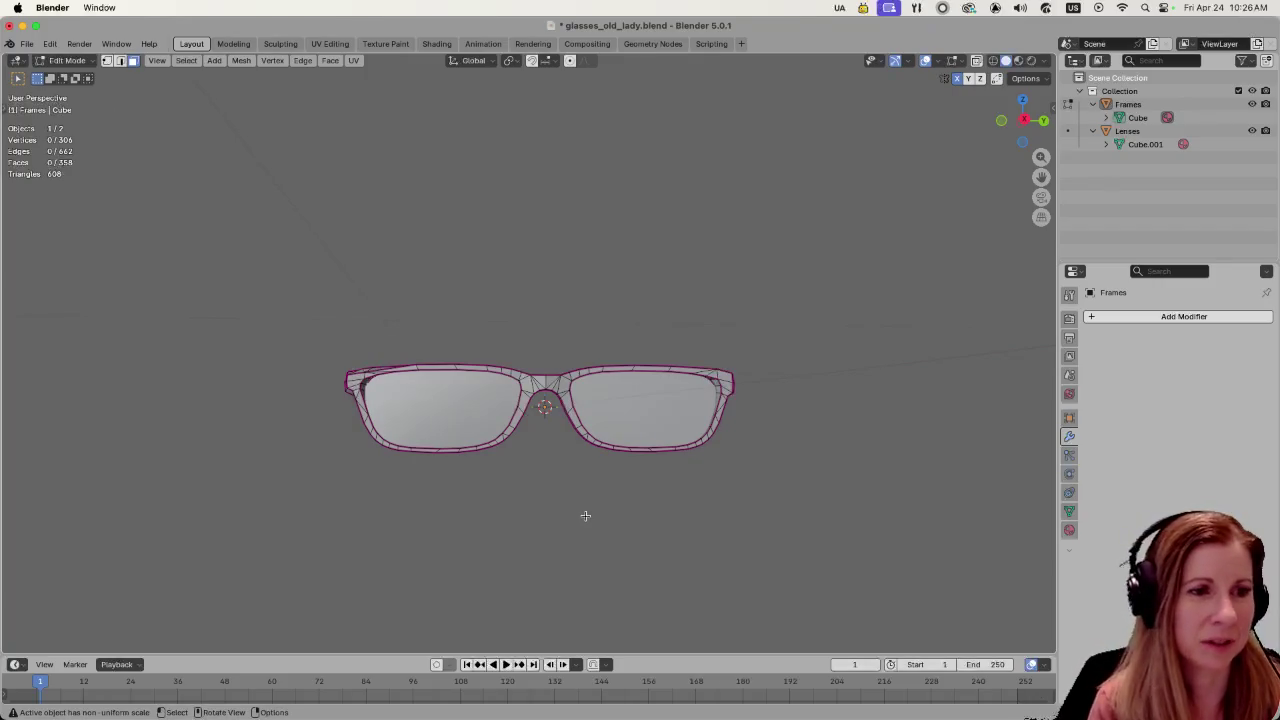
pyautogui.press('Tab')
pyautogui.click(437, 428)
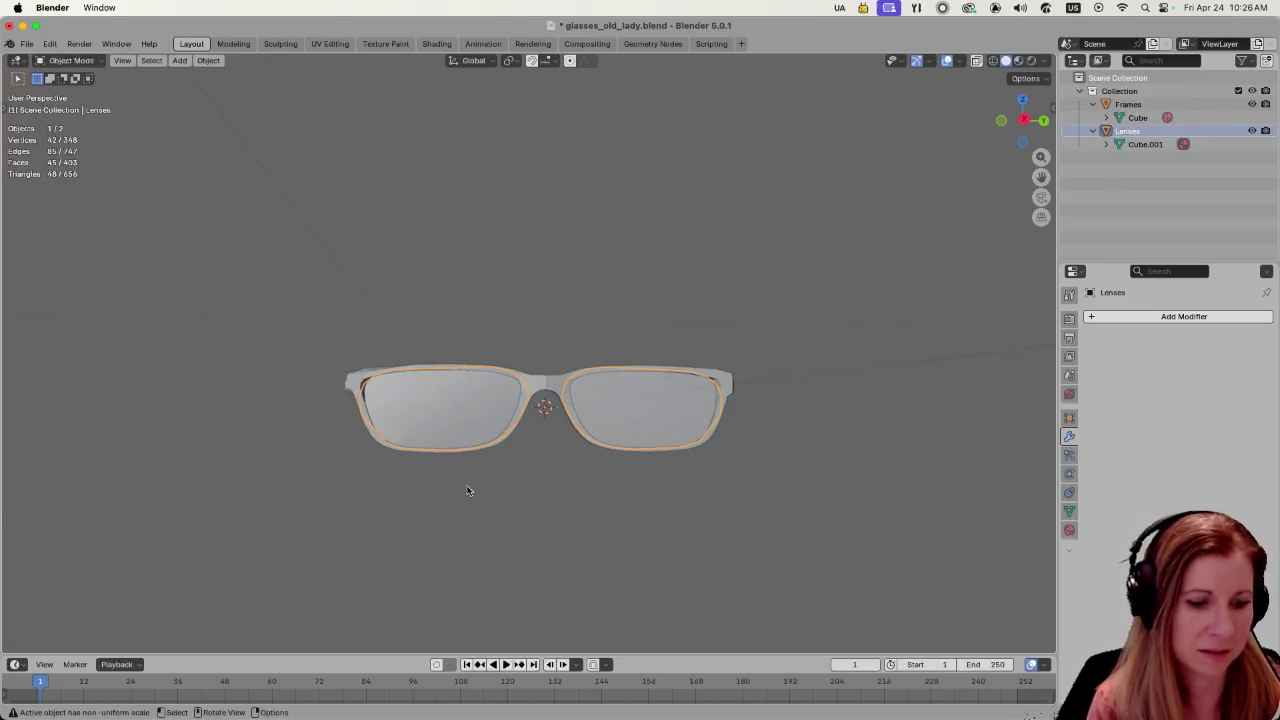
pyautogui.press('Tab')
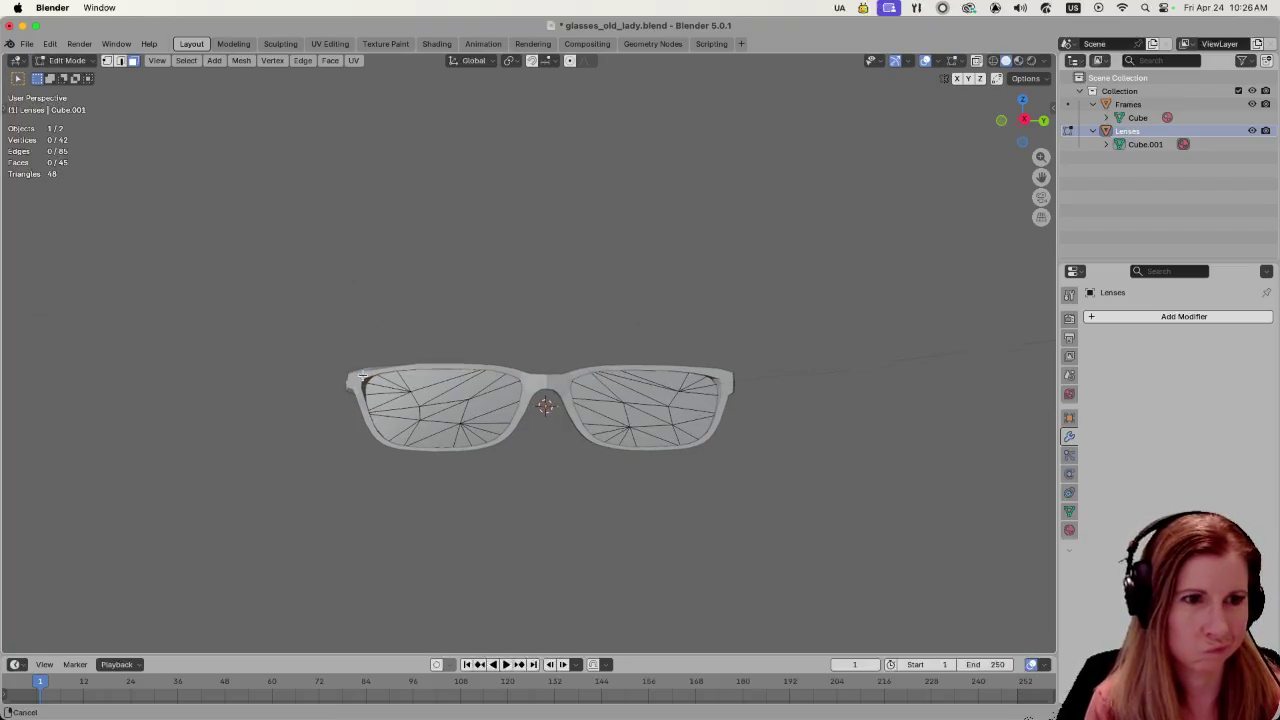
pyautogui.moveTo(357, 386); pyautogui.dragTo(382, 380, button='middle')
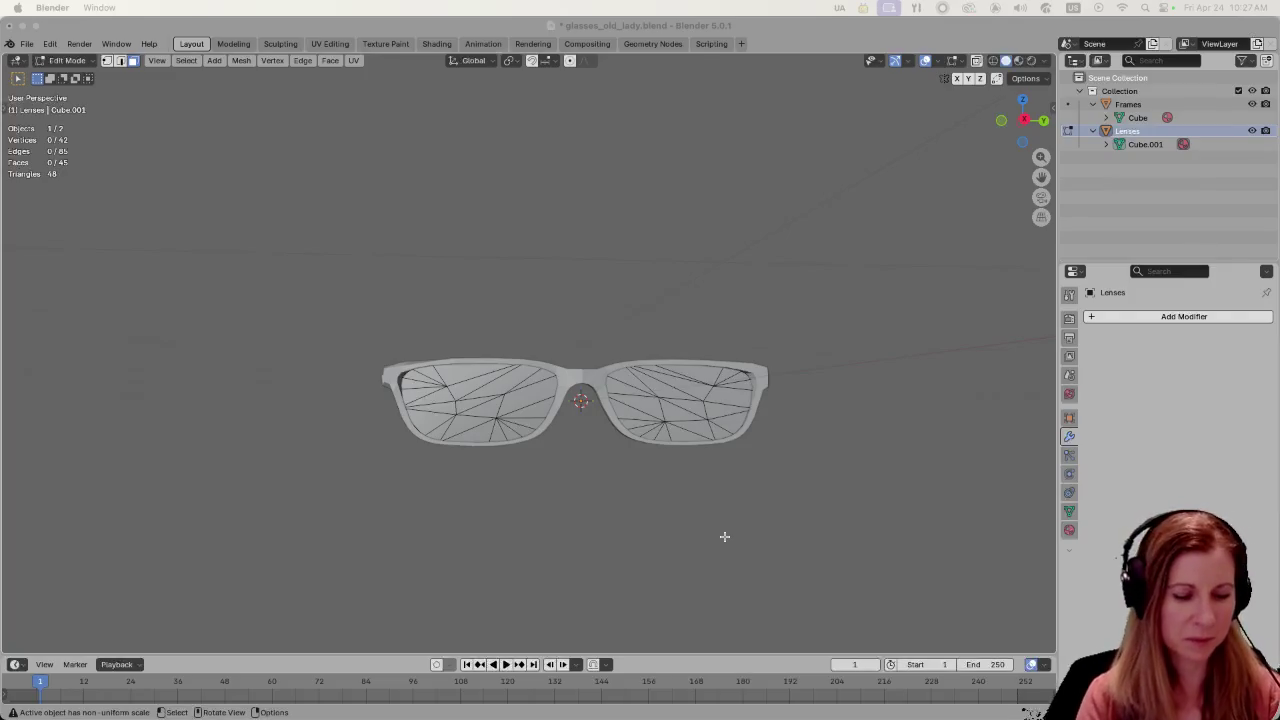
pyautogui.click(645, 528)
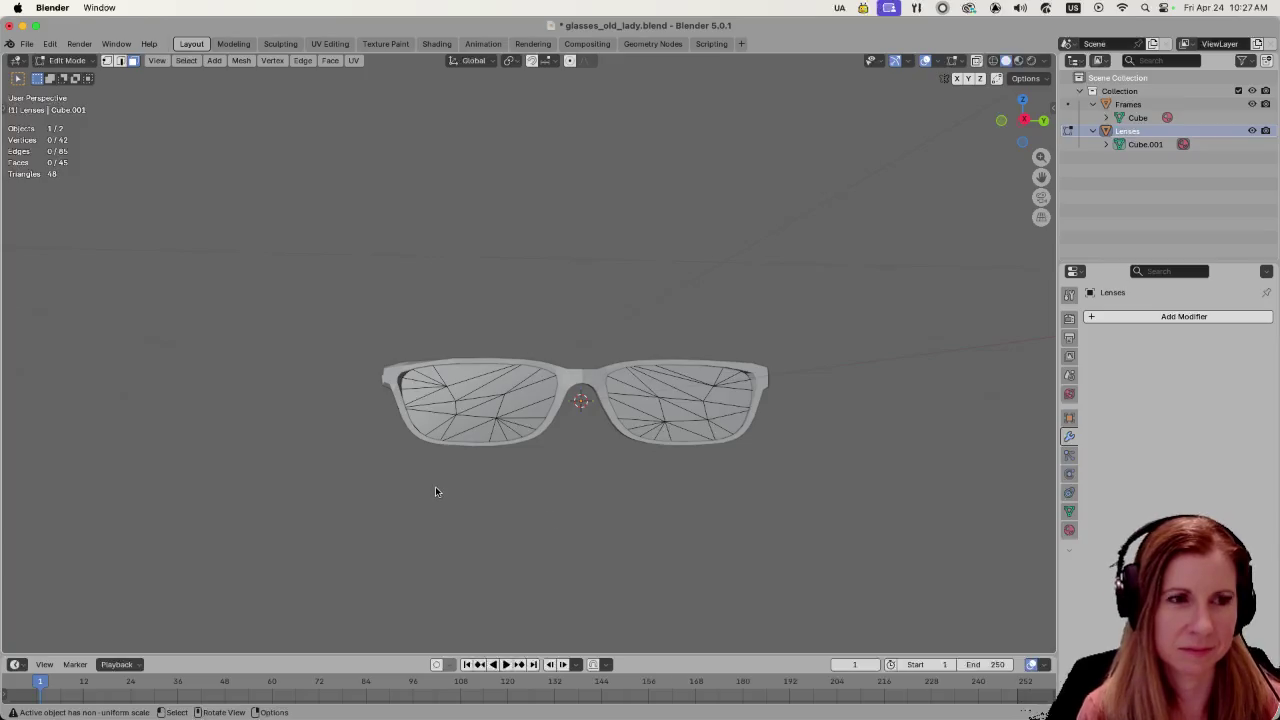
# - Return the Lenses mesh to Object Mode and reselect the Lenses object
pyautogui.press('Tab')
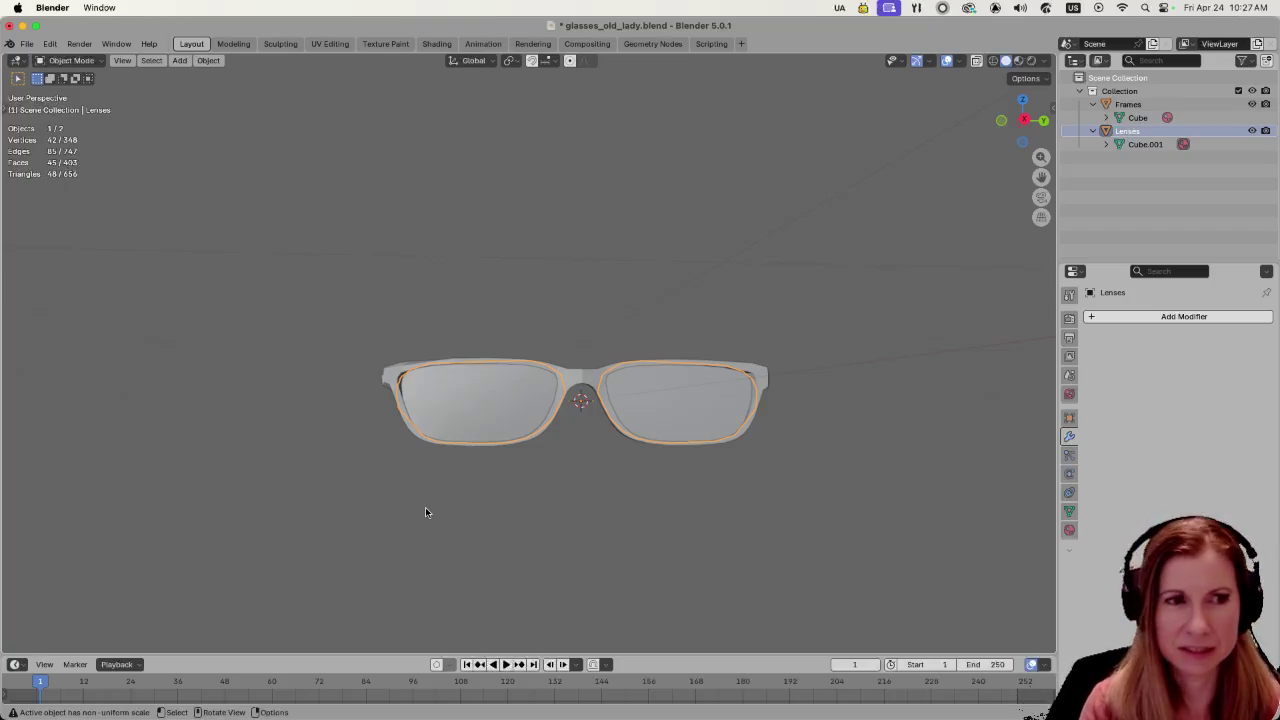
pyautogui.click(440, 480)
pyautogui.click(439, 386)
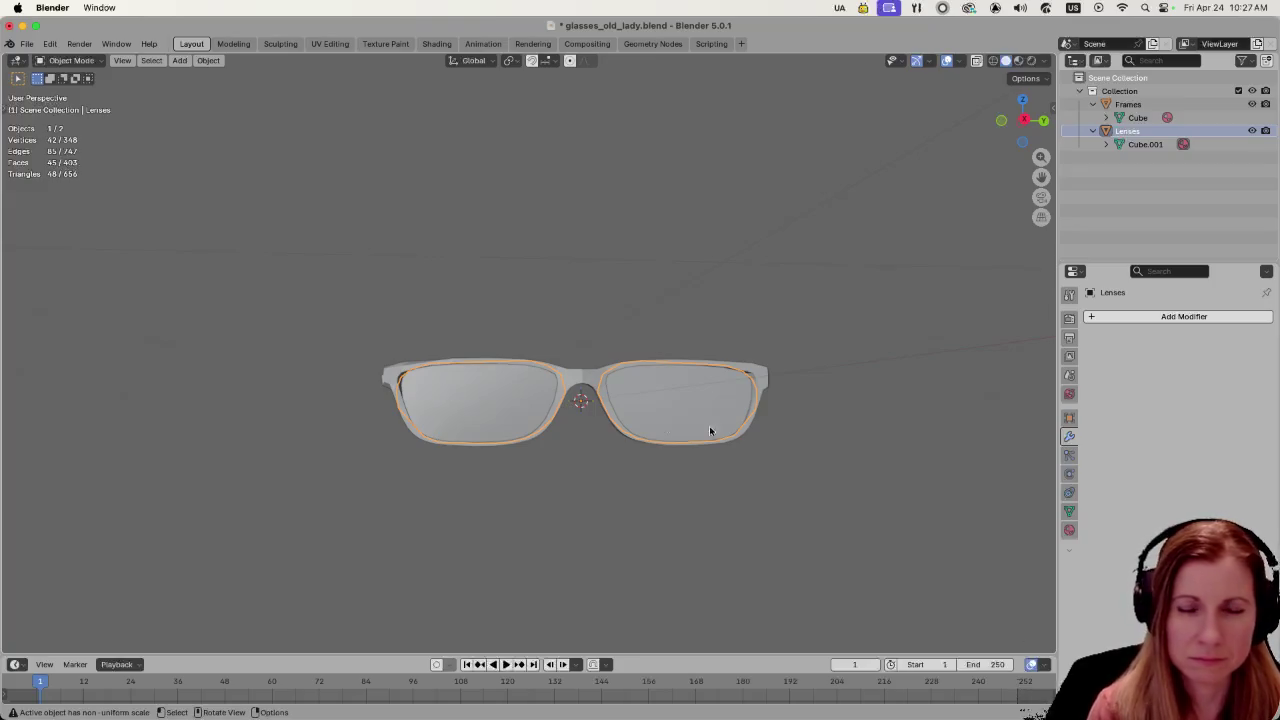
pyautogui.click(913, 416)
pyautogui.click(667, 402)
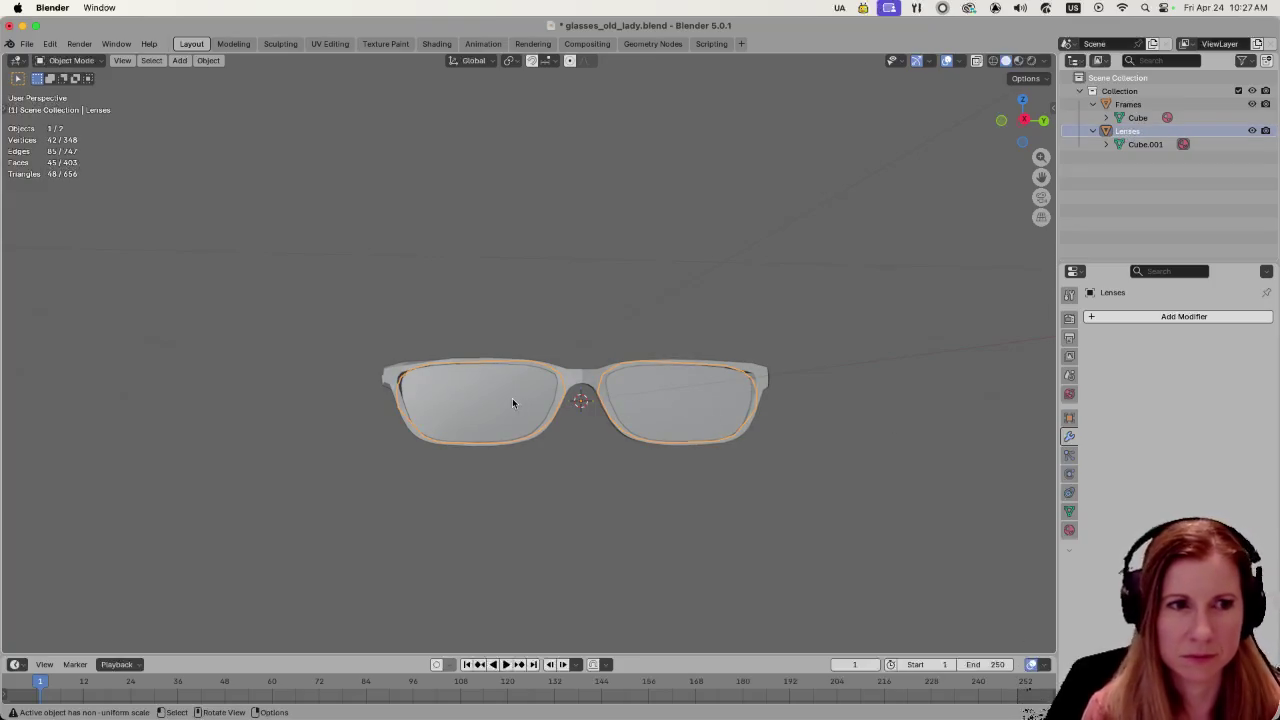
# - Delete the Lenses object and orbit to inspect the remaining frame
pyautogui.press('Delete')
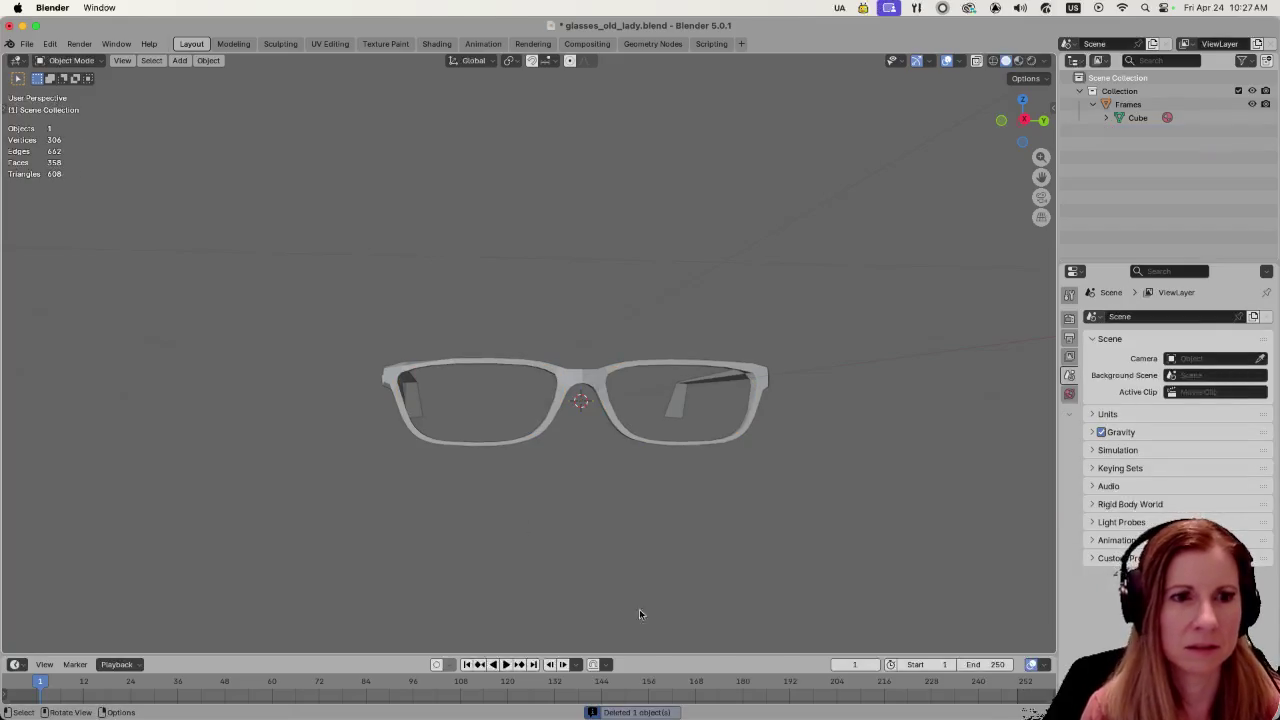
pyautogui.moveTo(831, 511)
pyautogui.mouseDown(button='middle')
pyautogui.moveTo(890, 529)
pyautogui.moveTo(871, 520)
pyautogui.mouseUp(button='middle')
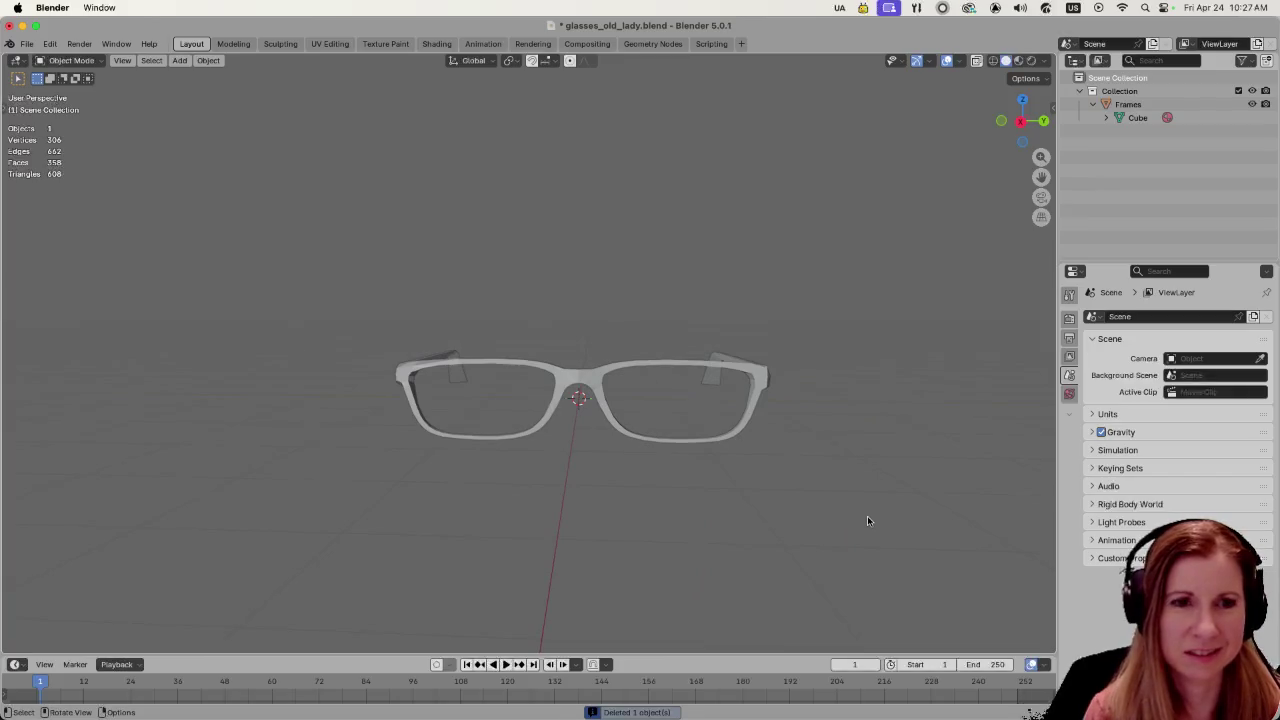
pyautogui.moveTo(616, 531); pyautogui.dragTo(837, 488, button='middle')
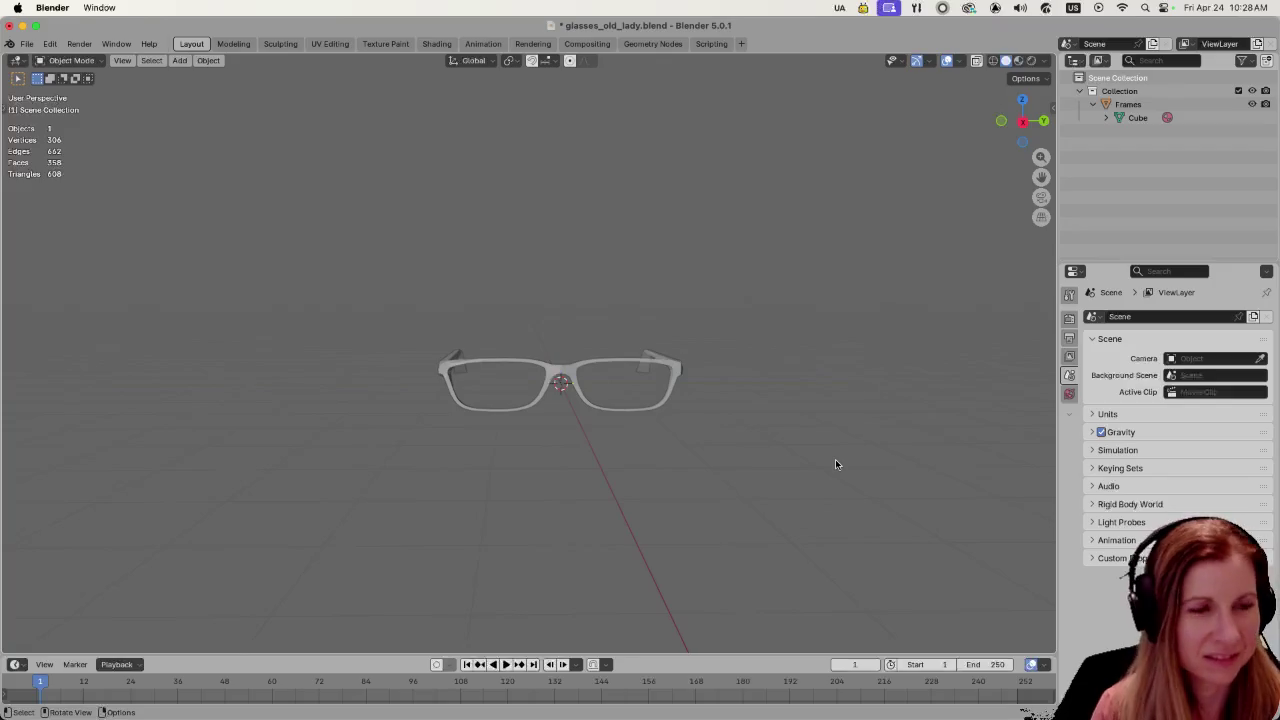
# - Squash the whole frame along Z, then undo the squash
pyautogui.press('a')
pyautogui.press('s')
pyautogui.press('z')
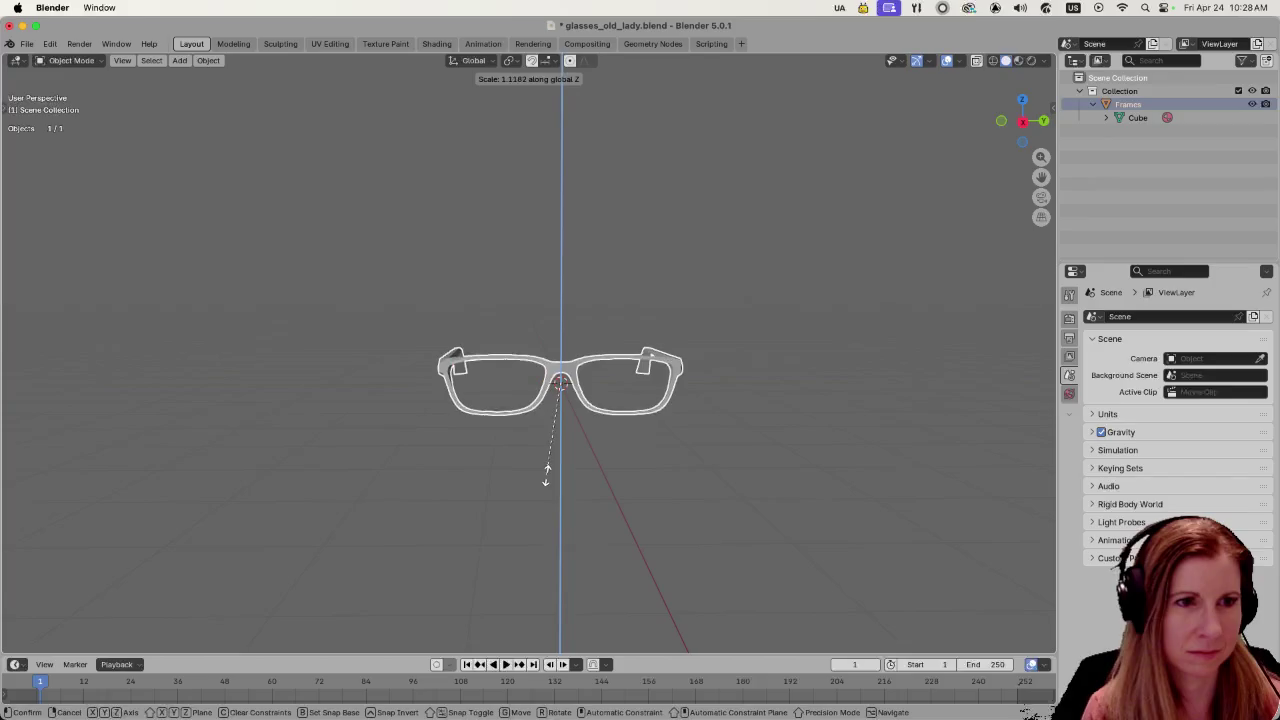
pyautogui.click(551, 489)
pyautogui.click(557, 494)
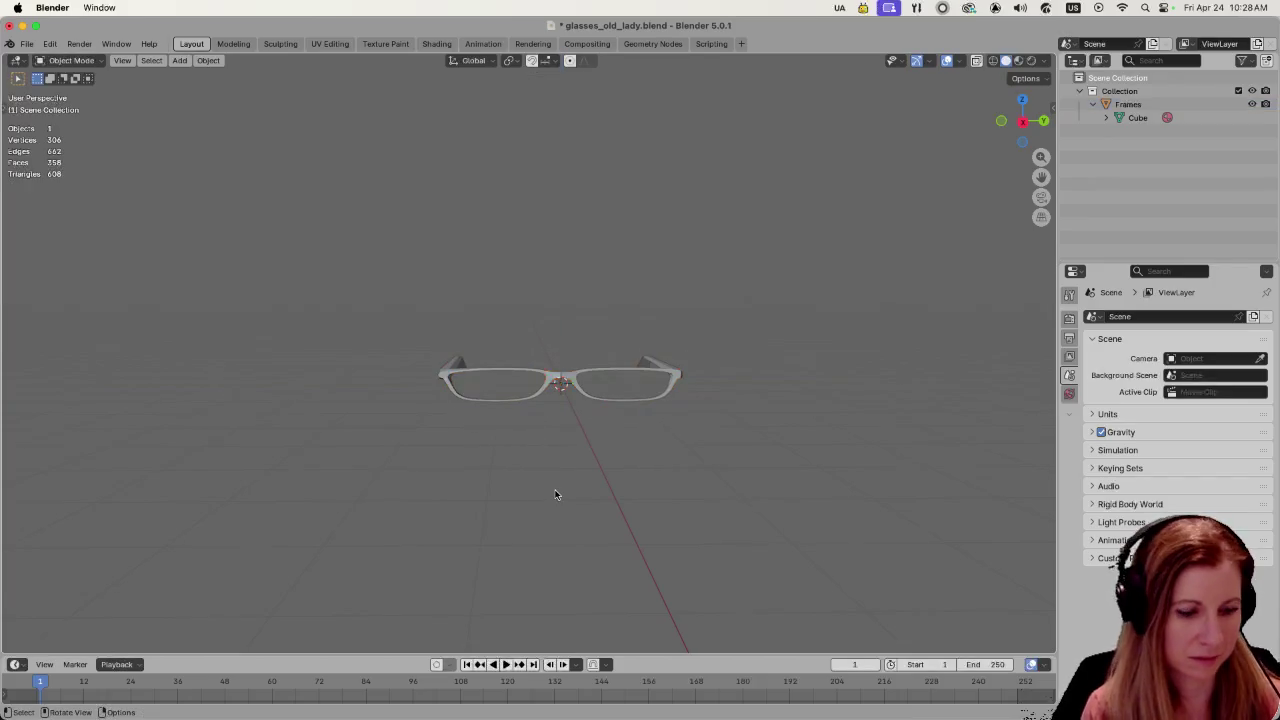
pyautogui.scroll(2, 629, 503)
pyautogui.press('super+z')
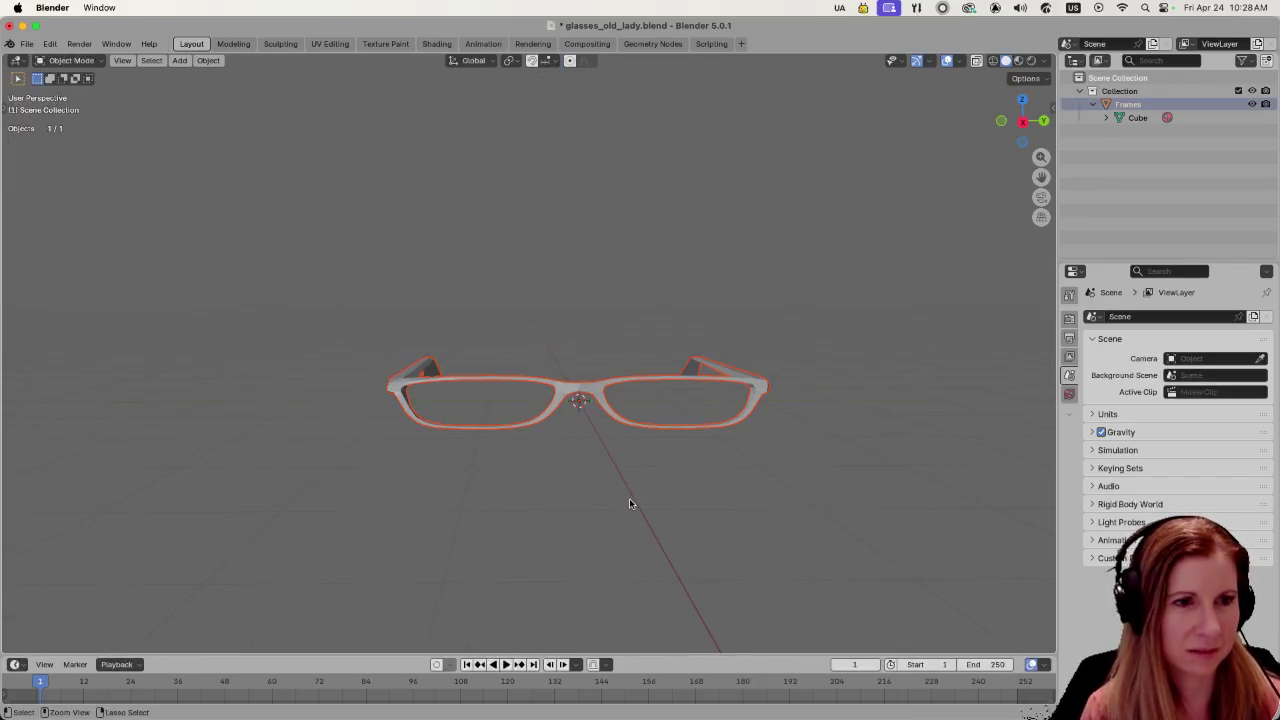
pyautogui.press('super+z')
# - Flatten the frame slightly along Z and save as glasses_old_lady.blend
pyautogui.press('s')
pyautogui.press('z')
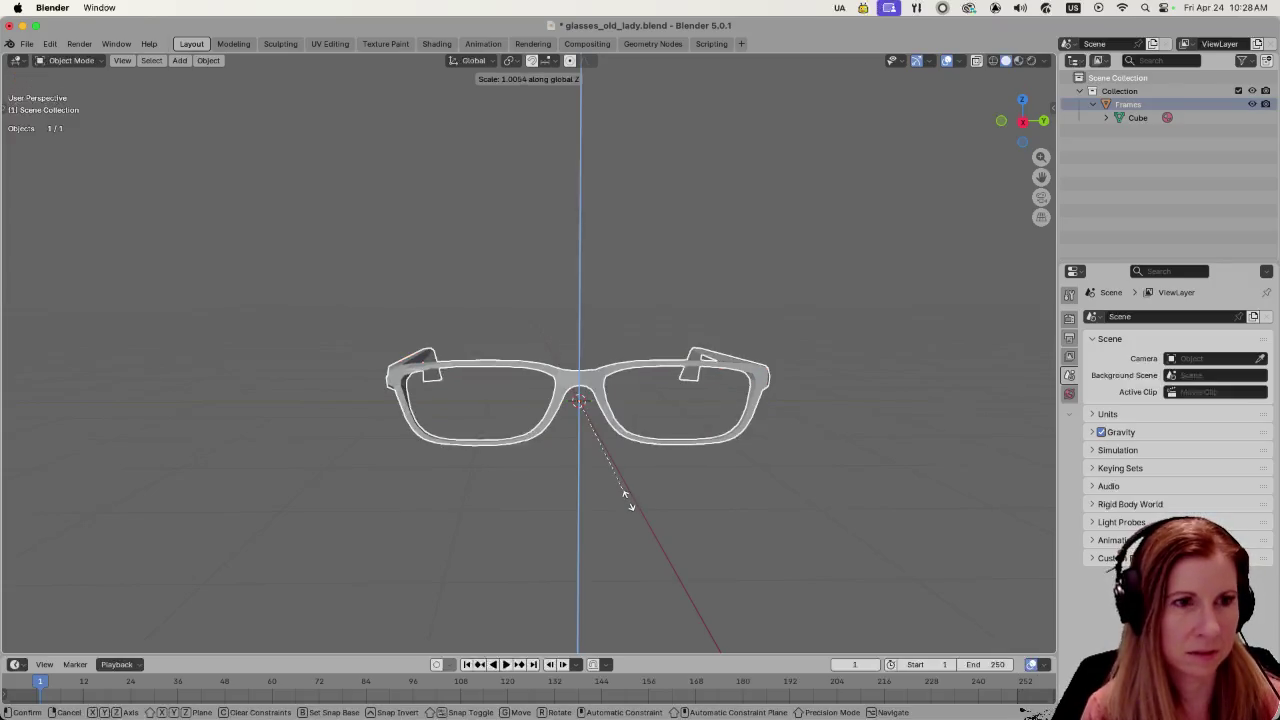
pyautogui.click(631, 522)
pyautogui.click(631, 522)
pyautogui.moveTo(657, 526); pyautogui.dragTo(823, 496, button='middle')
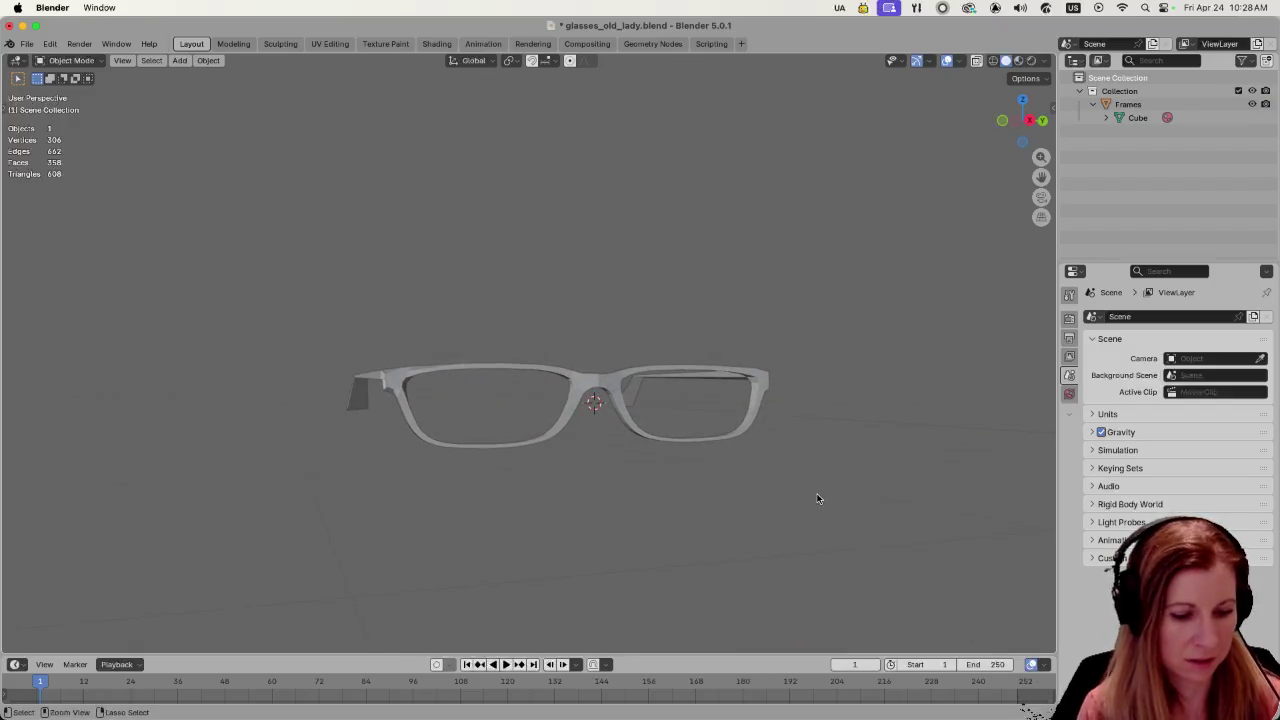
pyautogui.press('super+s')
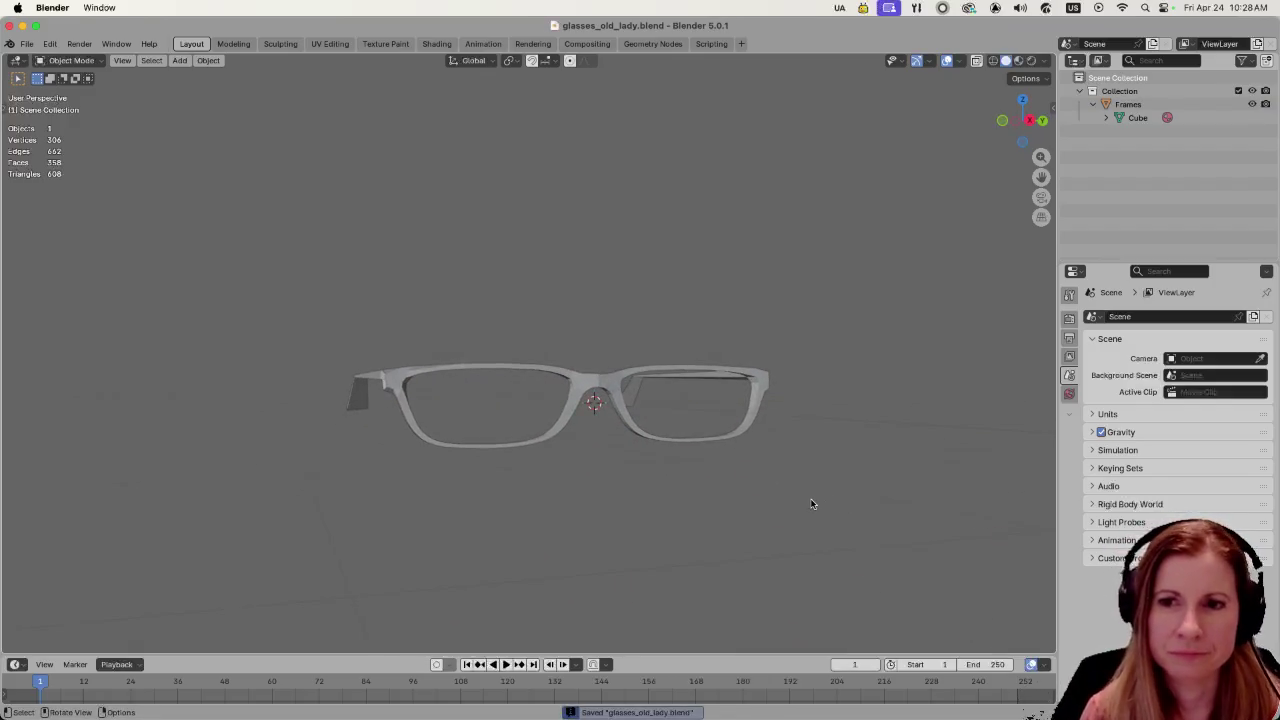
pyautogui.scroll(-5, 800, 497)
pyautogui.scroll(4, 772, 486)
pyautogui.moveTo(759, 480)
pyautogui.mouseDown(button='middle')
pyautogui.moveTo(880, 492)
pyautogui.moveTo(767, 501)
pyautogui.moveTo(814, 470)
pyautogui.moveTo(806, 453)
pyautogui.mouseUp(button='middle')
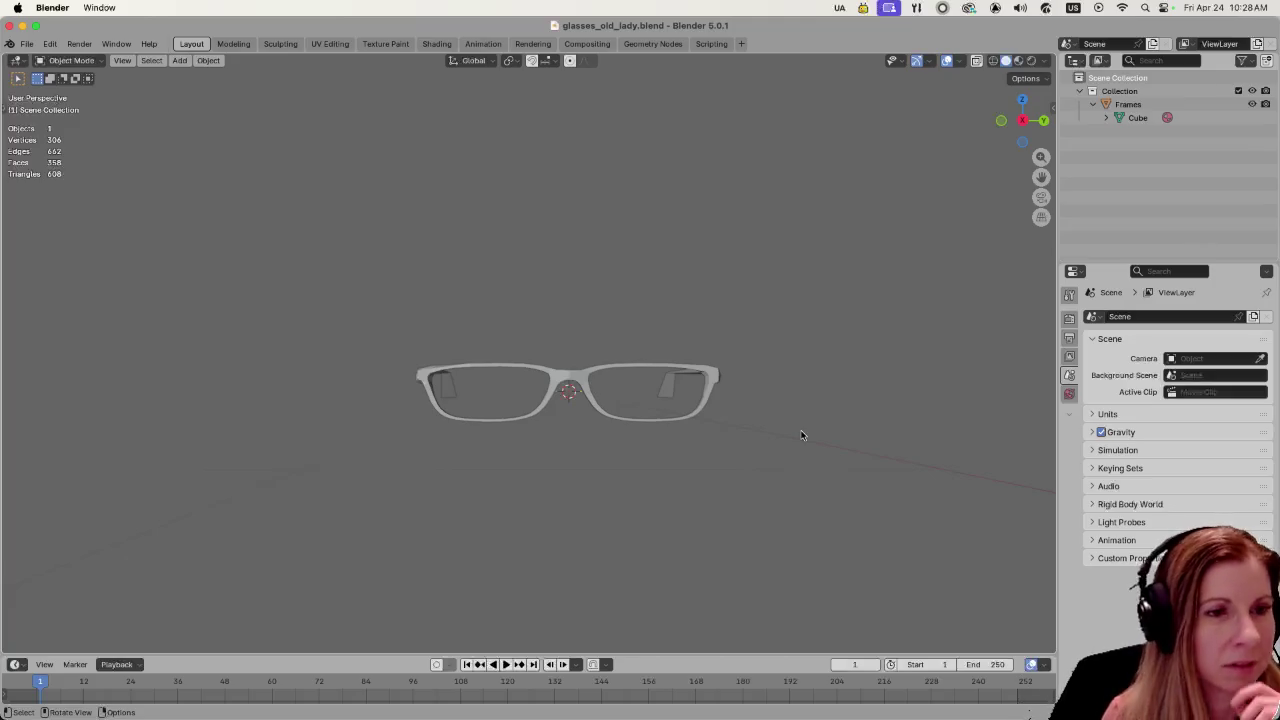
pyautogui.moveTo(712, 473)
pyautogui.mouseDown(button='middle')
pyautogui.moveTo(700, 527)
pyautogui.moveTo(531, 463)
pyautogui.moveTo(778, 482)
pyautogui.moveTo(722, 473)
pyautogui.mouseUp(button='middle')
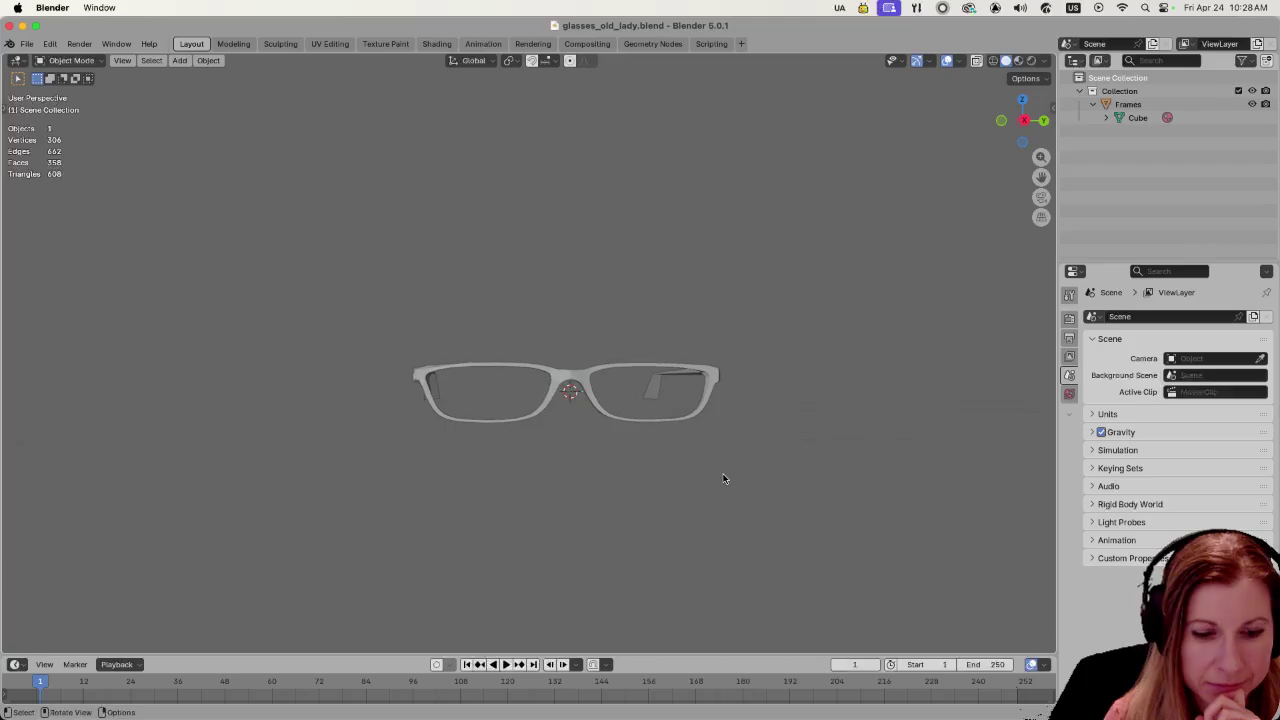
pyautogui.scroll(-3, 722, 473)
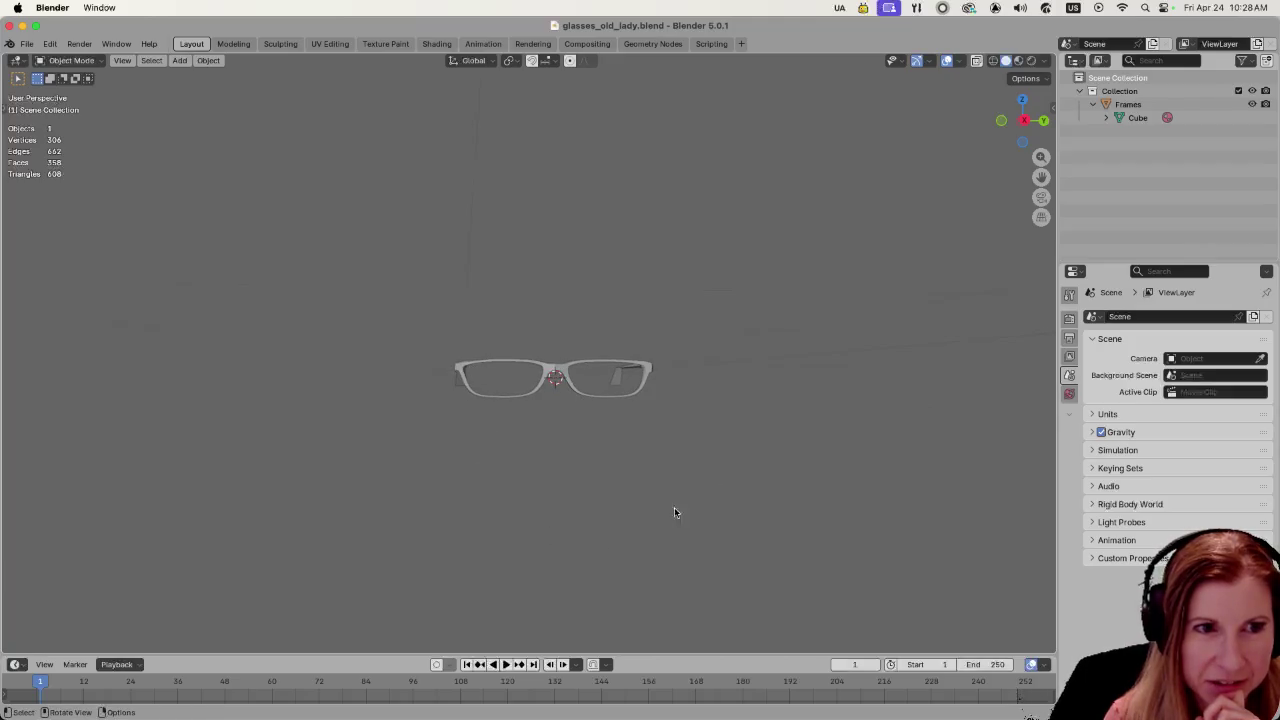
pyautogui.moveTo(720, 417)
pyautogui.mouseDown(button='middle')
pyautogui.moveTo(714, 403)
pyautogui.moveTo(631, 425)
pyautogui.mouseUp(button='middle')
pyautogui.scroll(1, 630, 430)
pyautogui.scroll(2, 628, 432)
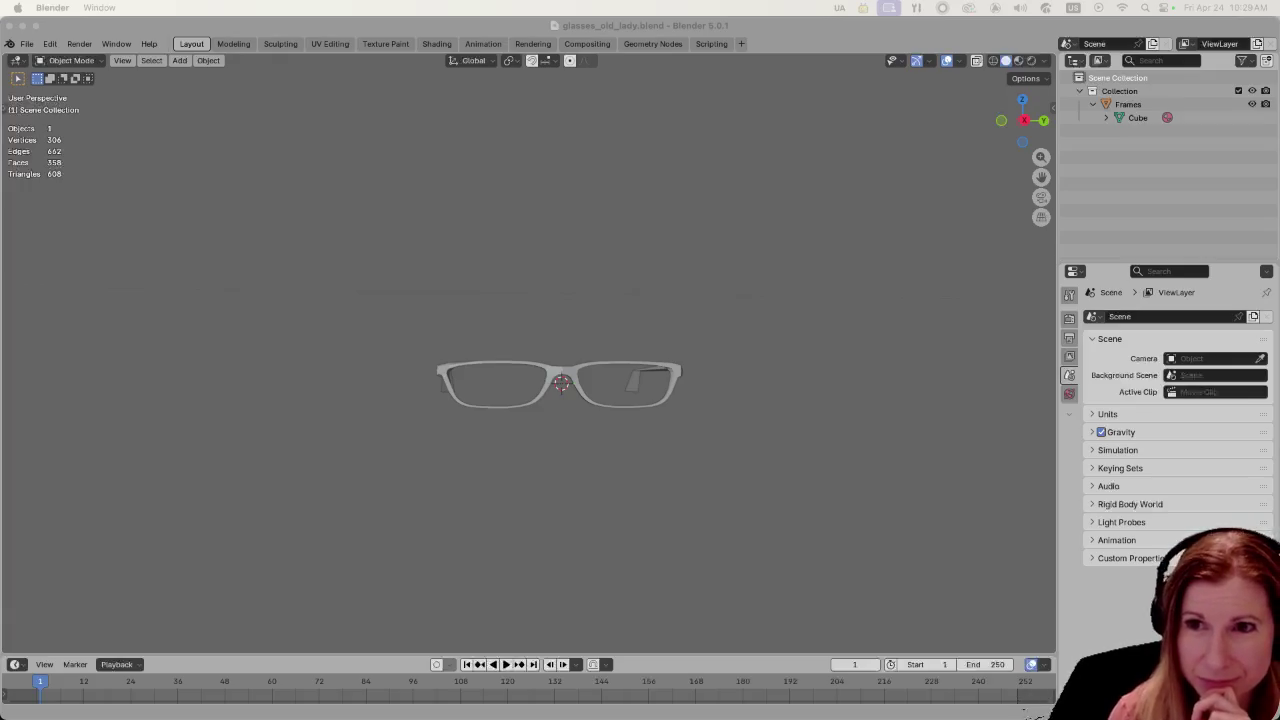
pyautogui.click(803, 429)
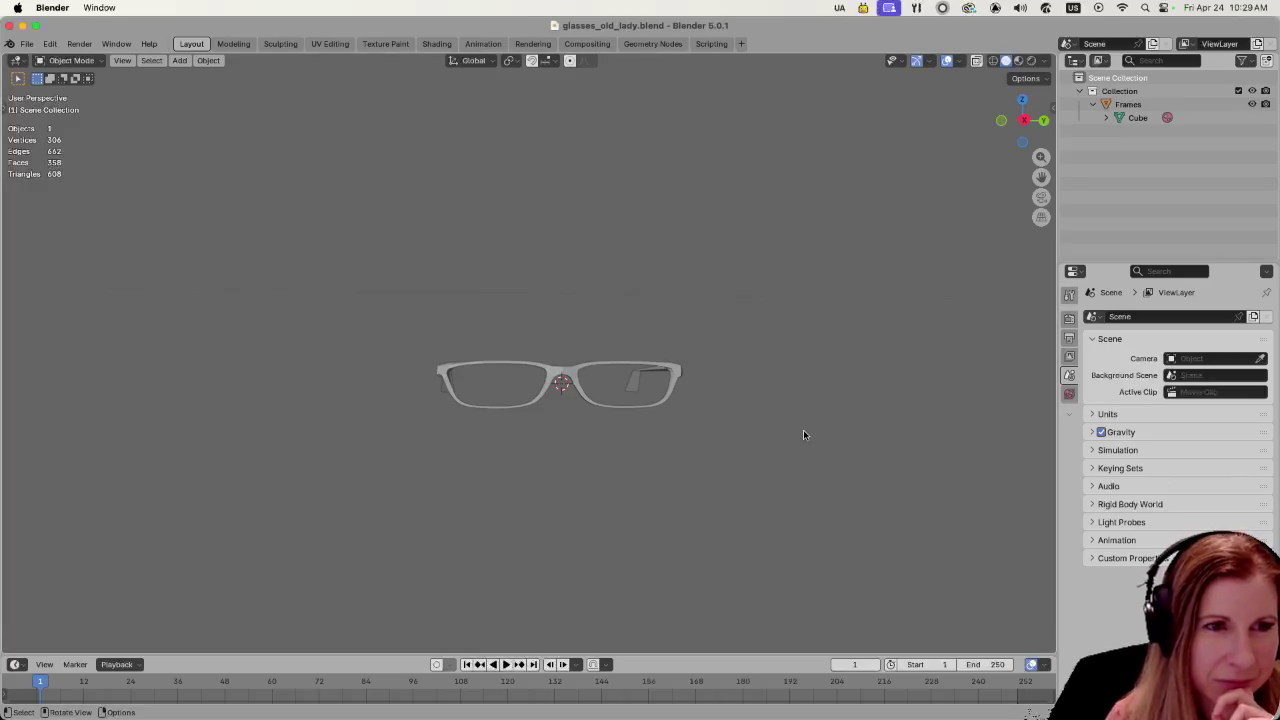
pyautogui.moveTo(760, 414)
pyautogui.mouseDown(button='middle')
pyautogui.moveTo(623, 405)
pyautogui.moveTo(592, 446)
pyautogui.moveTo(713, 411)
pyautogui.moveTo(752, 412)
pyautogui.moveTo(758, 437)
pyautogui.mouseUp(button='middle')
pyautogui.moveTo(758, 354)
pyautogui.mouseDown(button='middle')
pyautogui.moveTo(740, 517)
pyautogui.moveTo(822, 491)
pyautogui.mouseUp(button='middle')
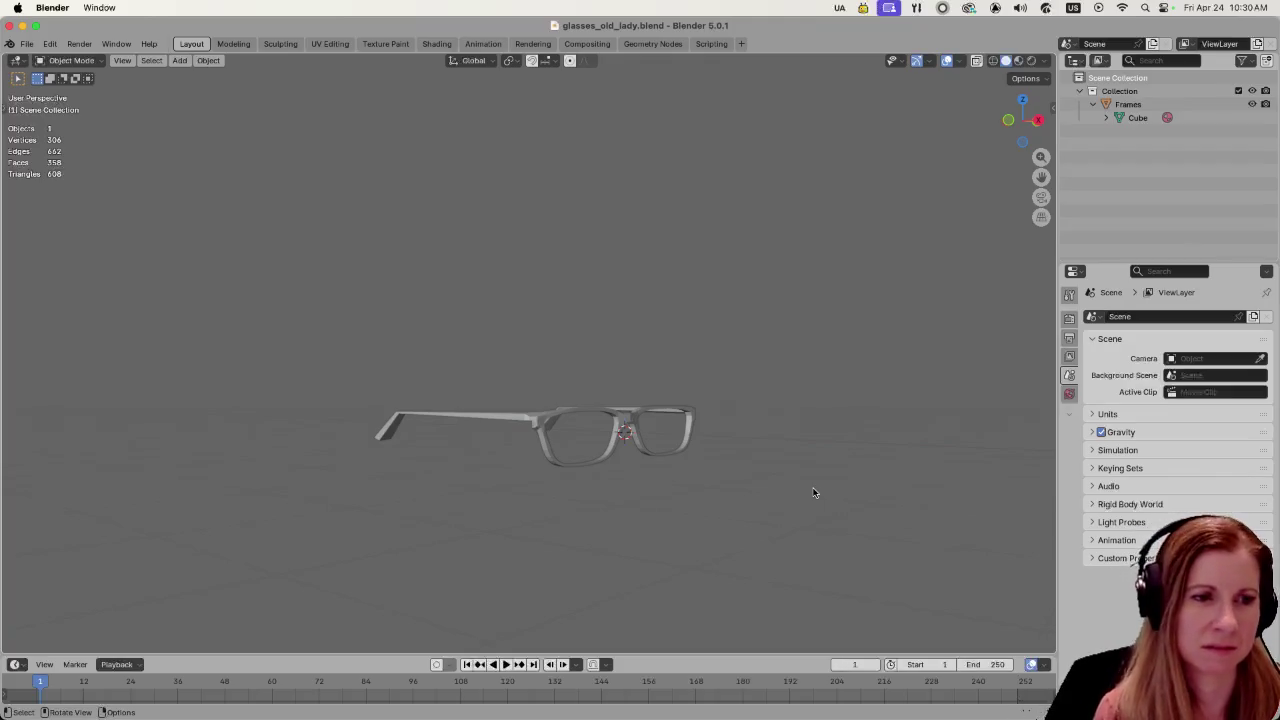
pyautogui.moveTo(811, 487)
pyautogui.mouseDown(button='middle')
pyautogui.moveTo(788, 487)
pyautogui.moveTo(810, 478)
pyautogui.mouseUp(button='middle')
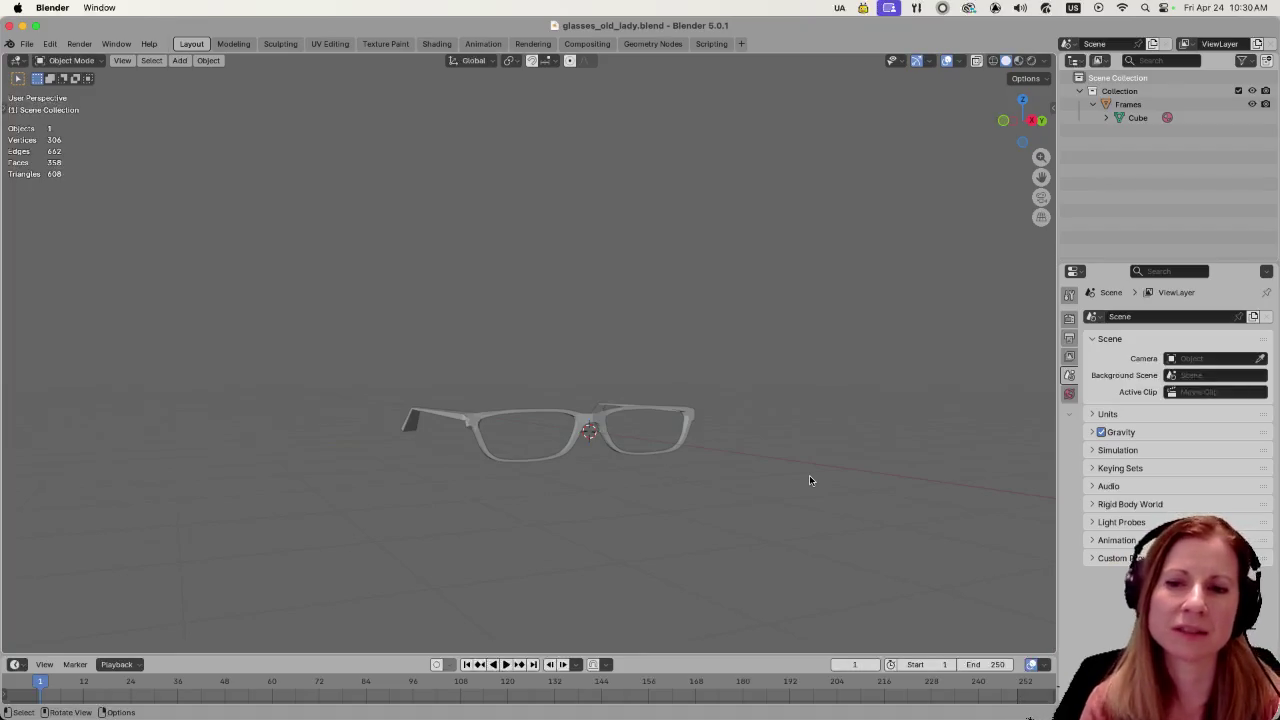
pyautogui.moveTo(797, 468); pyautogui.dragTo(787, 478, button='middle')
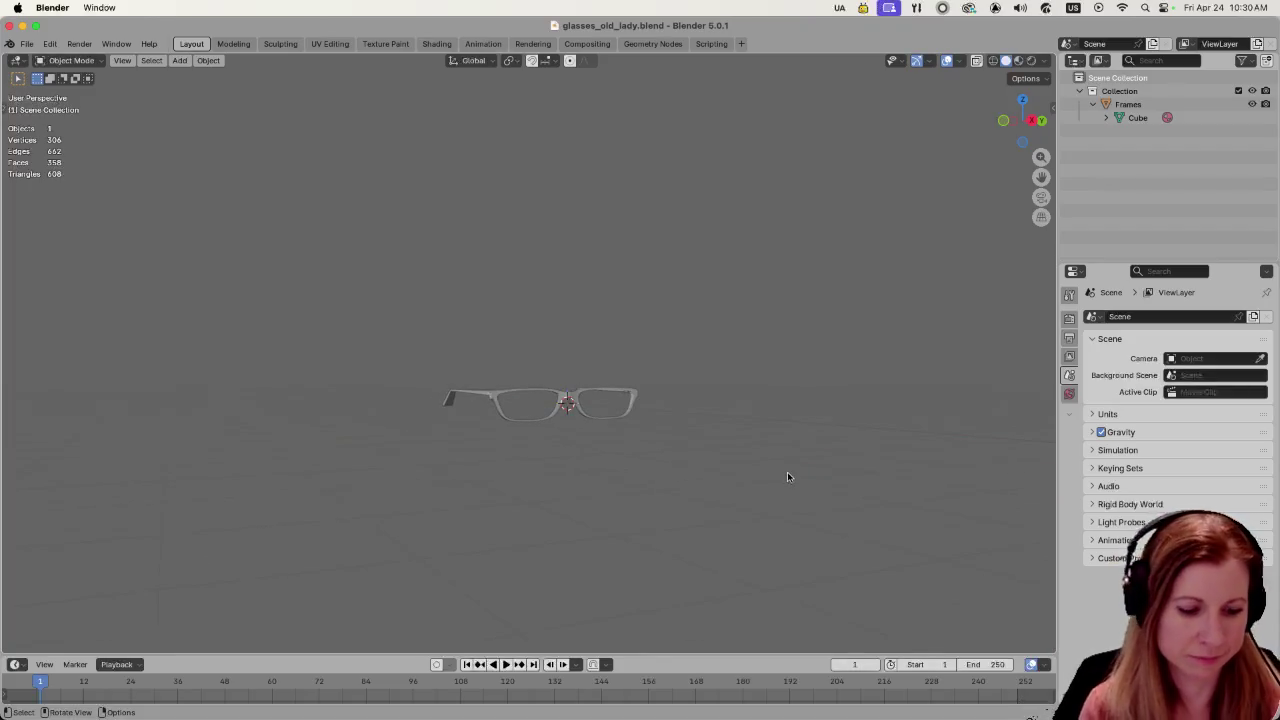
pyautogui.click(27, 44)
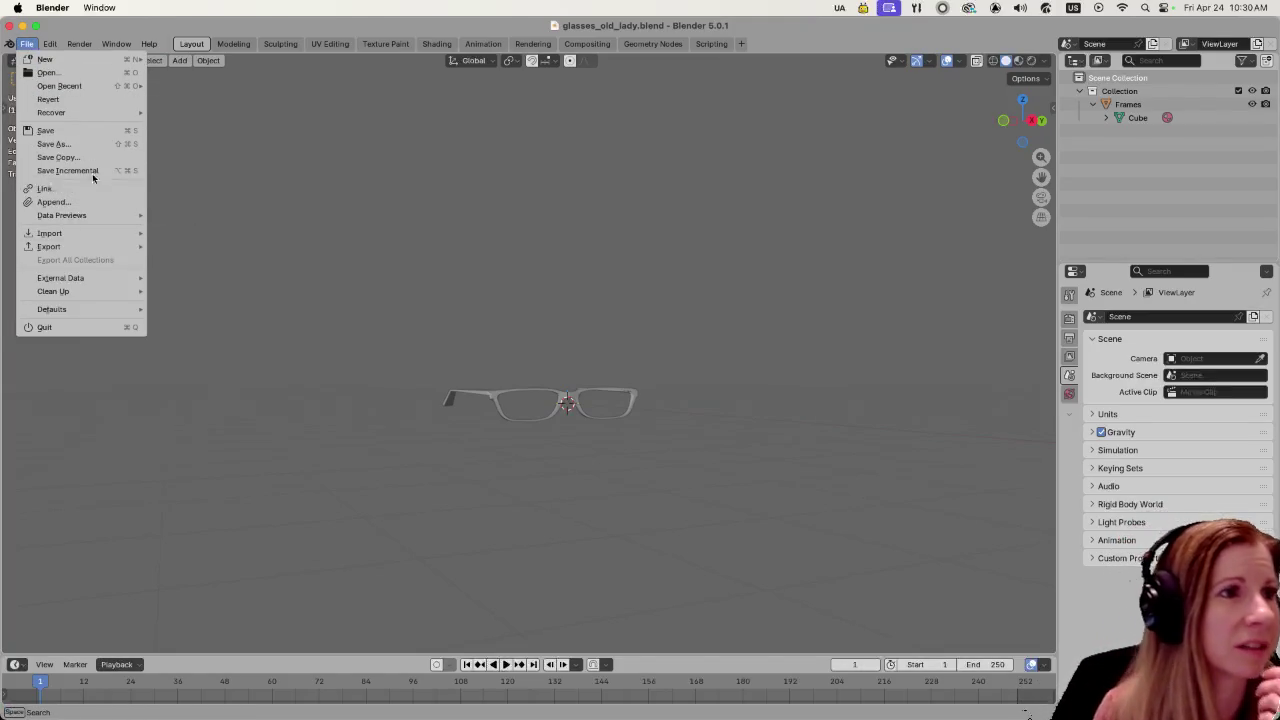
# - Start File > Append and browse up to the models folder
pyautogui.click(147, 202)
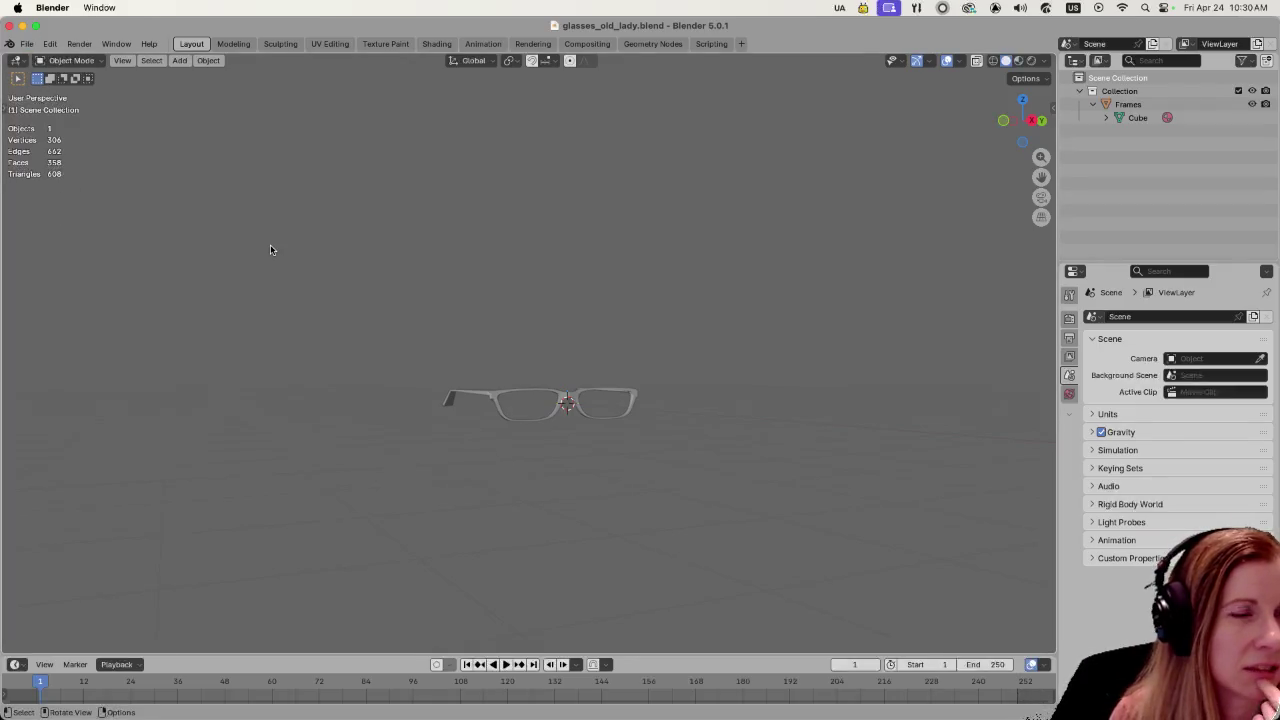
pyautogui.click(27, 45)
pyautogui.click(55, 202)
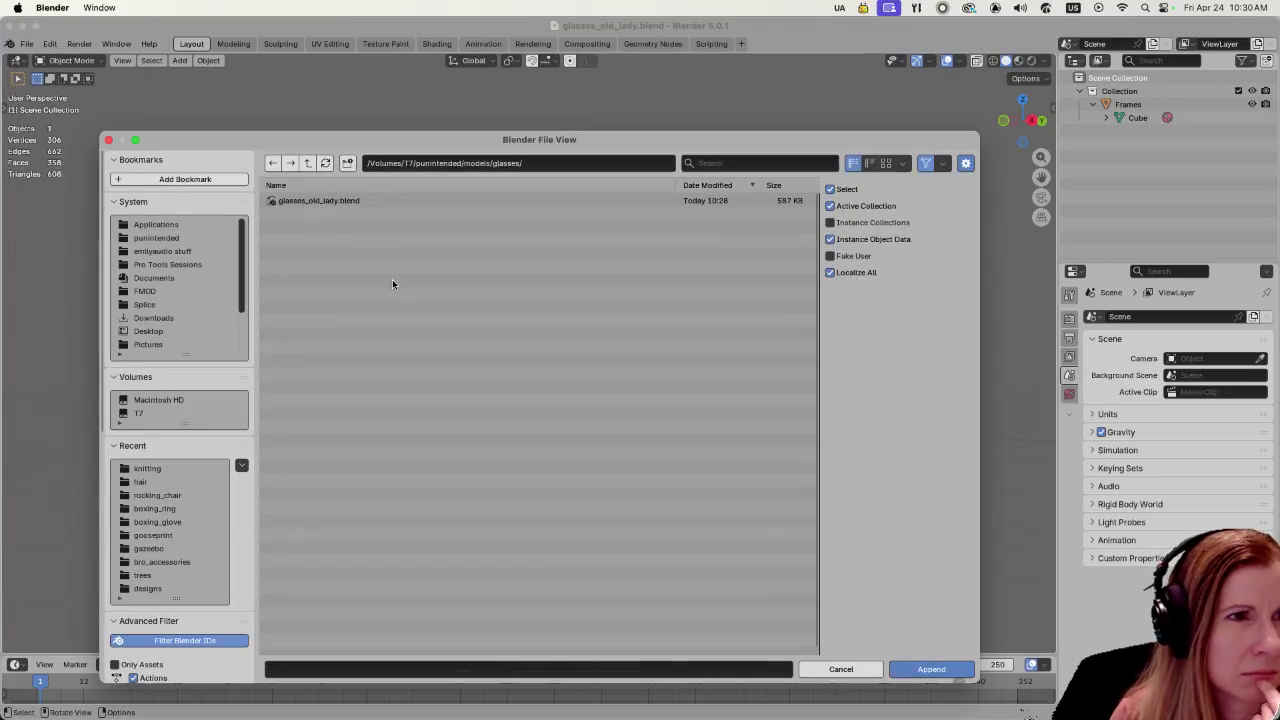
pyautogui.click(310, 164)
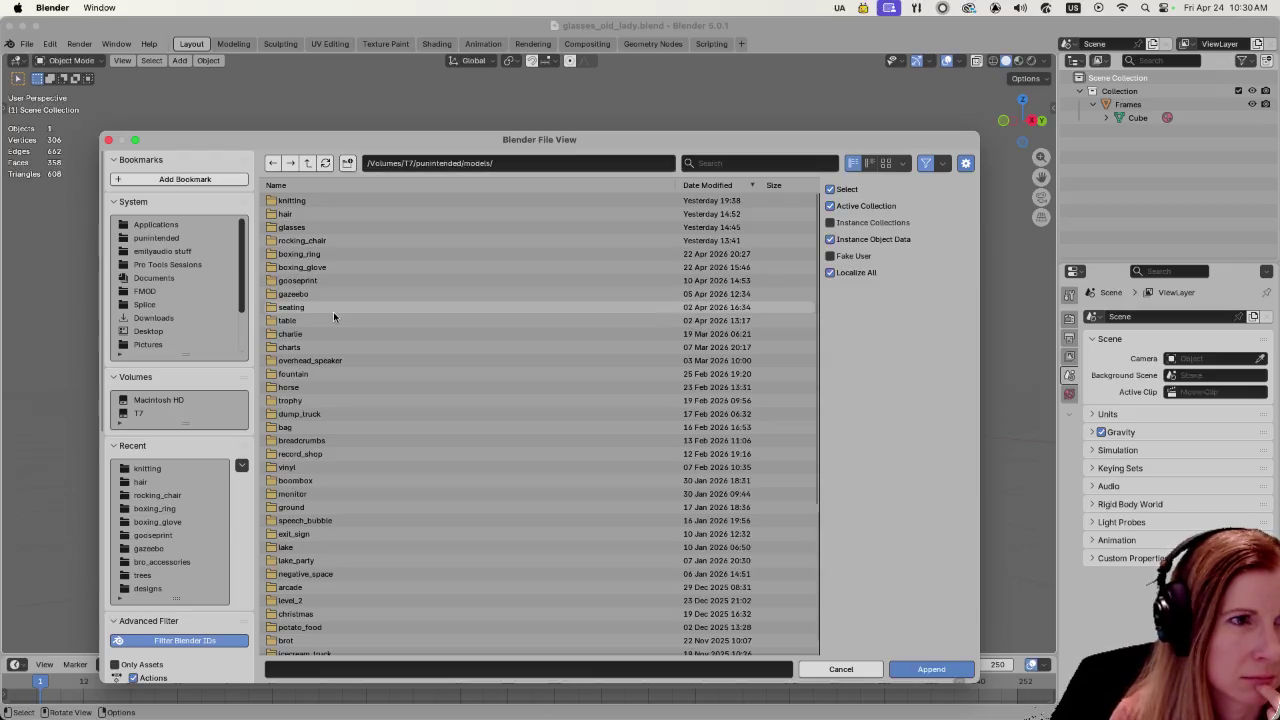
pyautogui.scroll(-5, 320, 335)
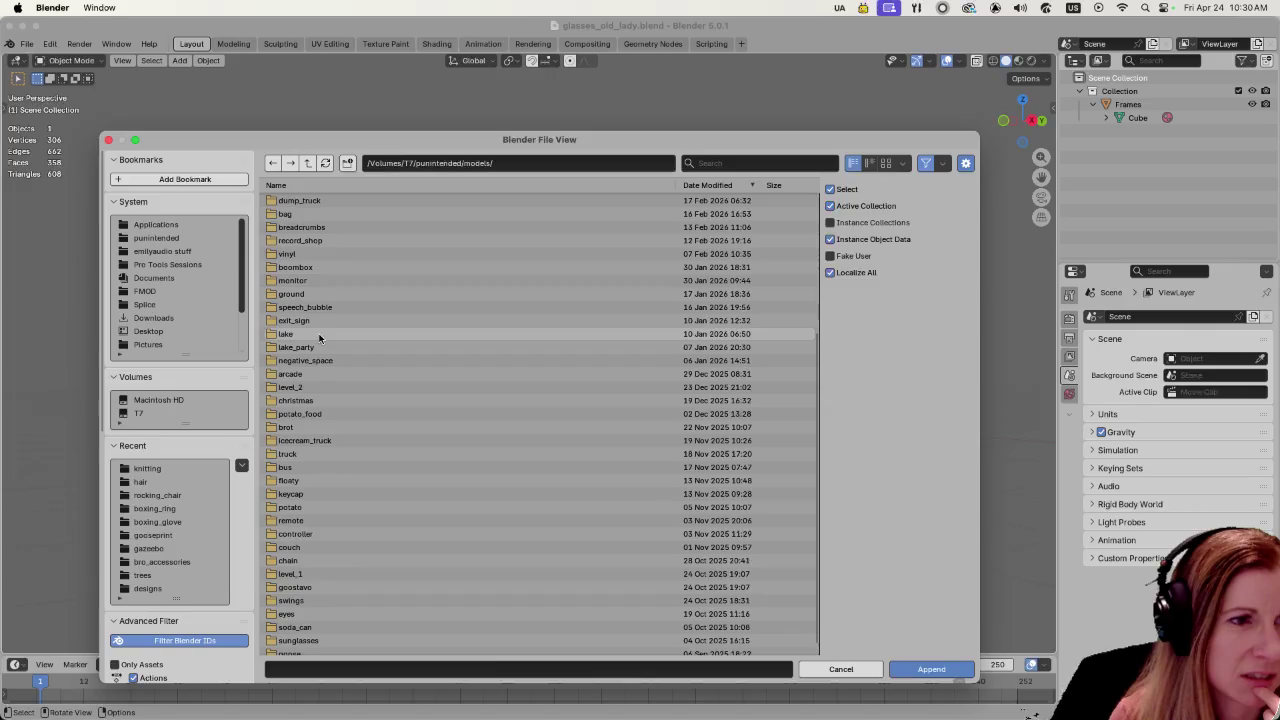
pyautogui.scroll(-3, 320, 337)
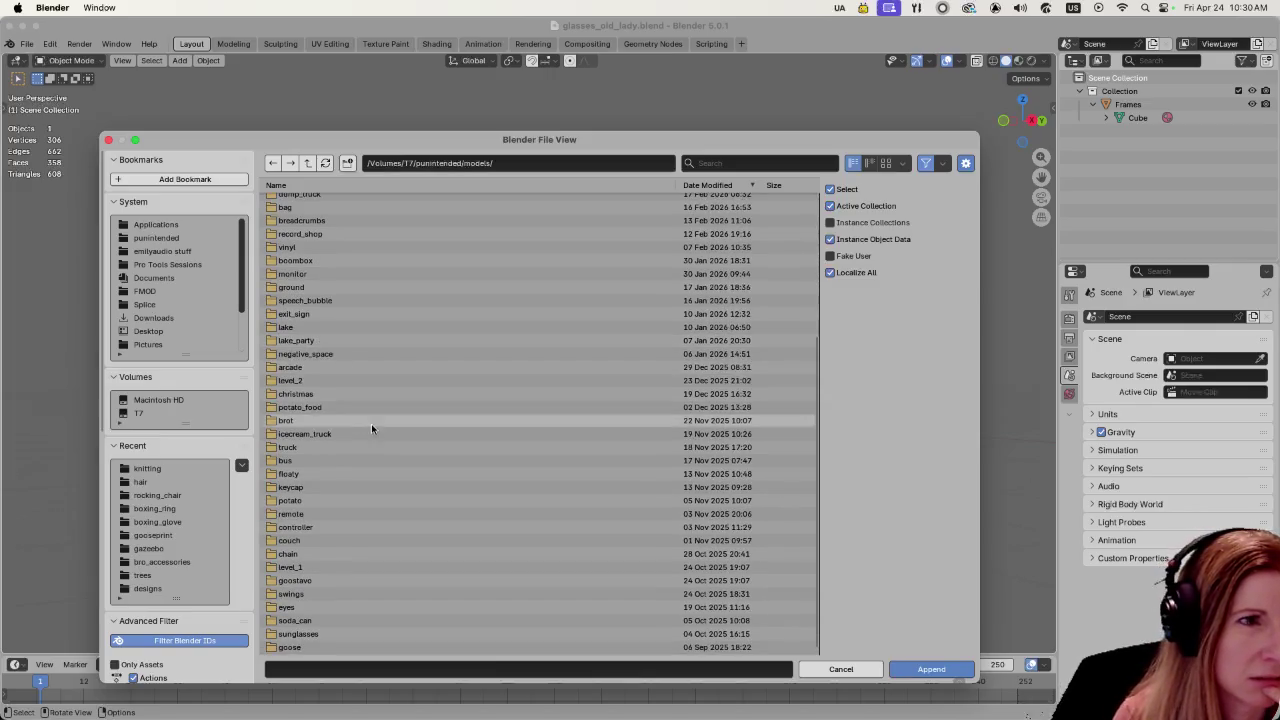
pyautogui.scroll(4, 374, 410)
pyautogui.scroll(3, 378, 407)
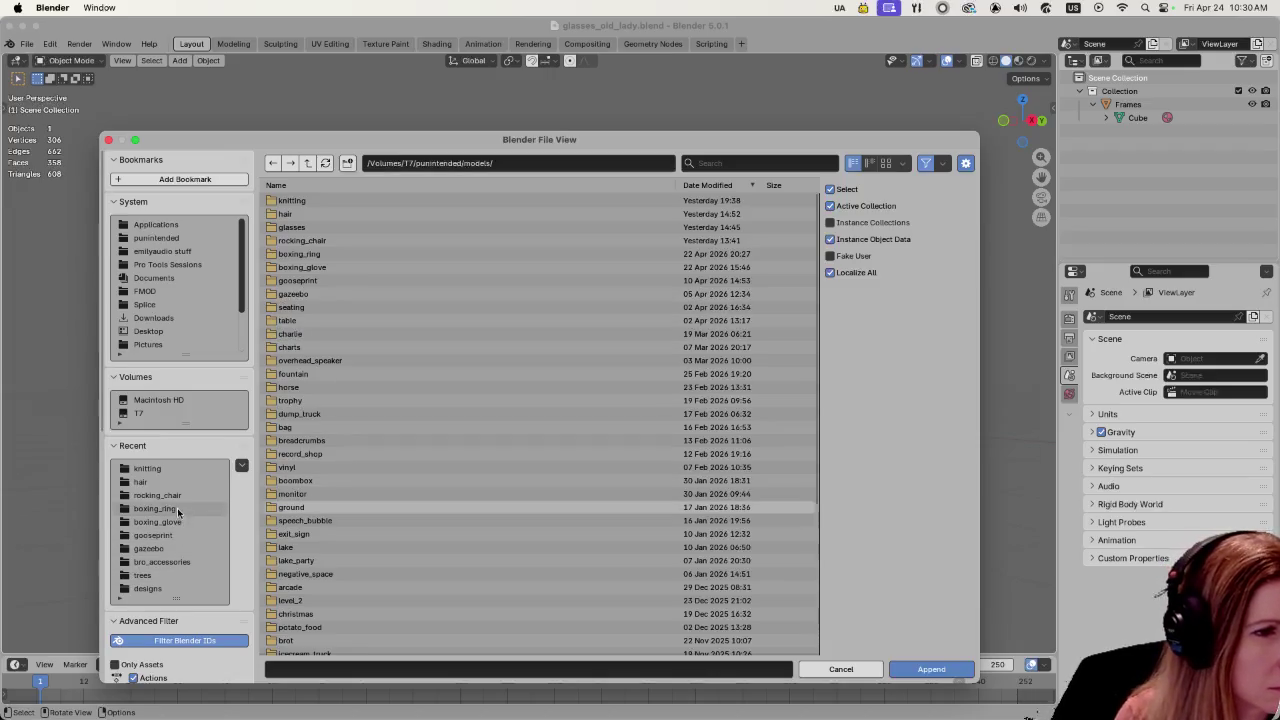
pyautogui.scroll(-3, 164, 526)
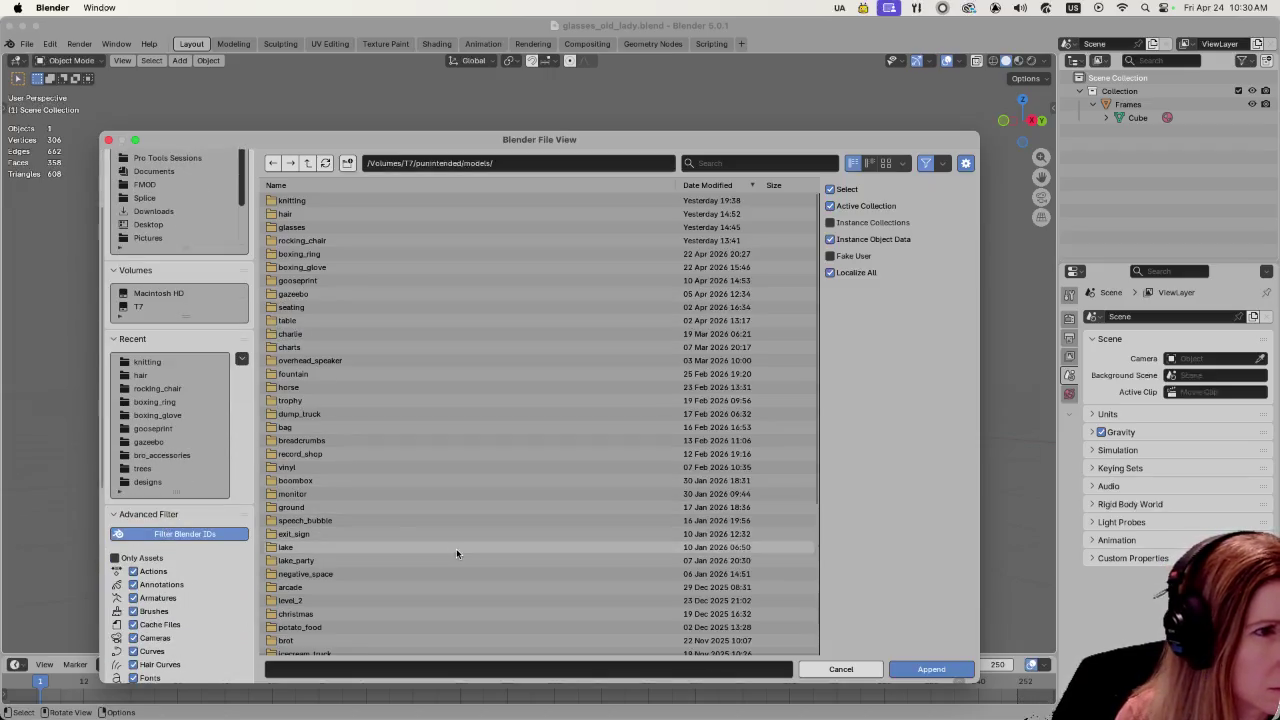
pyautogui.scroll(3, 189, 452)
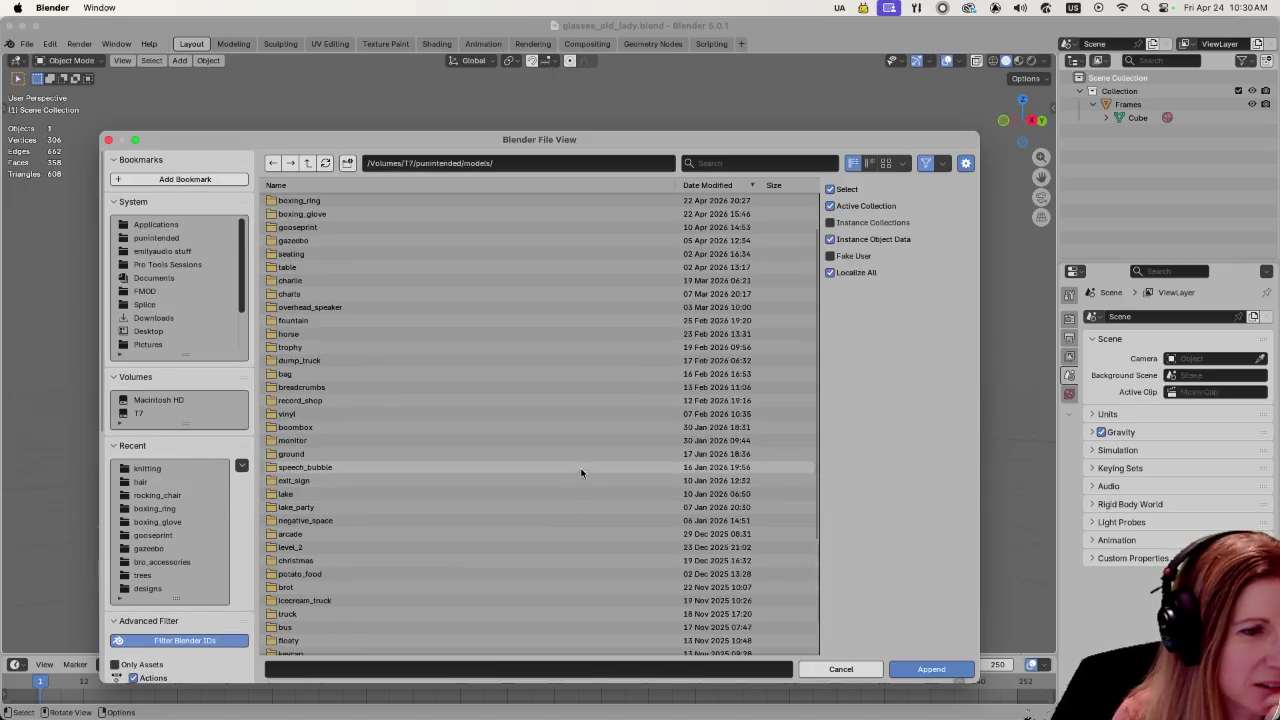
pyautogui.scroll(-5, 579, 463)
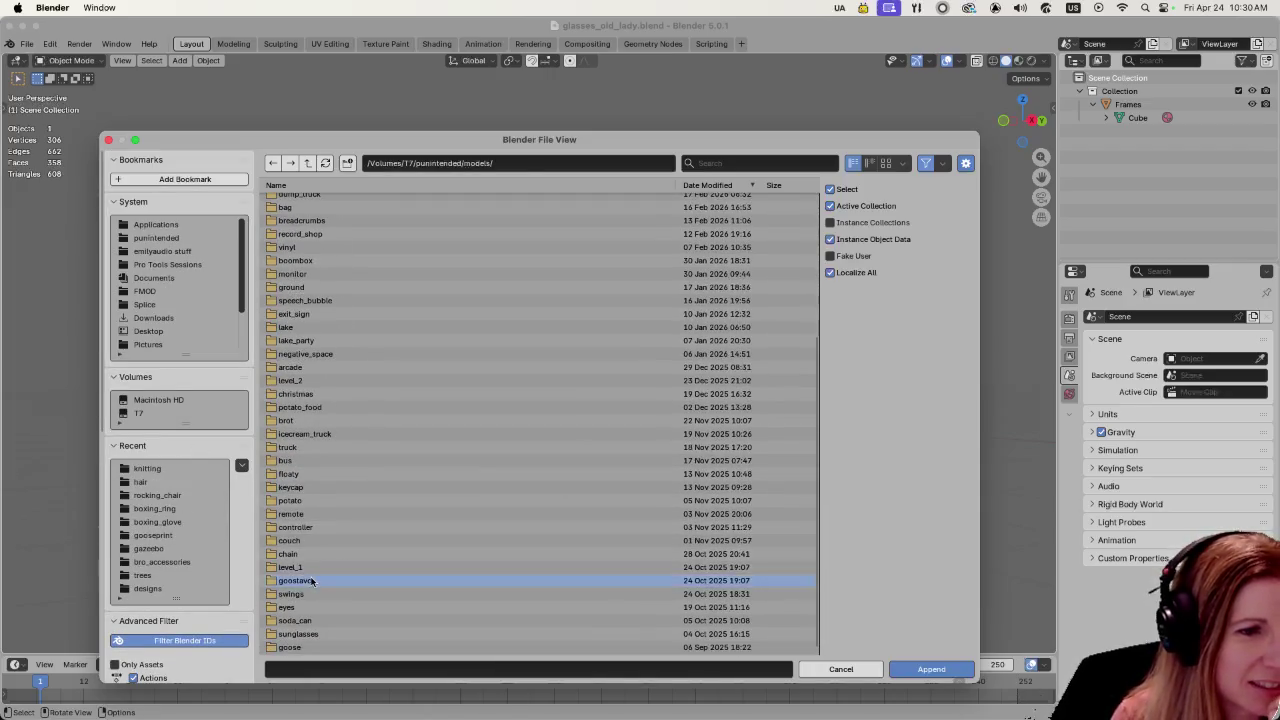
# - Open goostavo.blend's Object folder, select all goose objects and append them
pyautogui.doubleClick(360, 580)
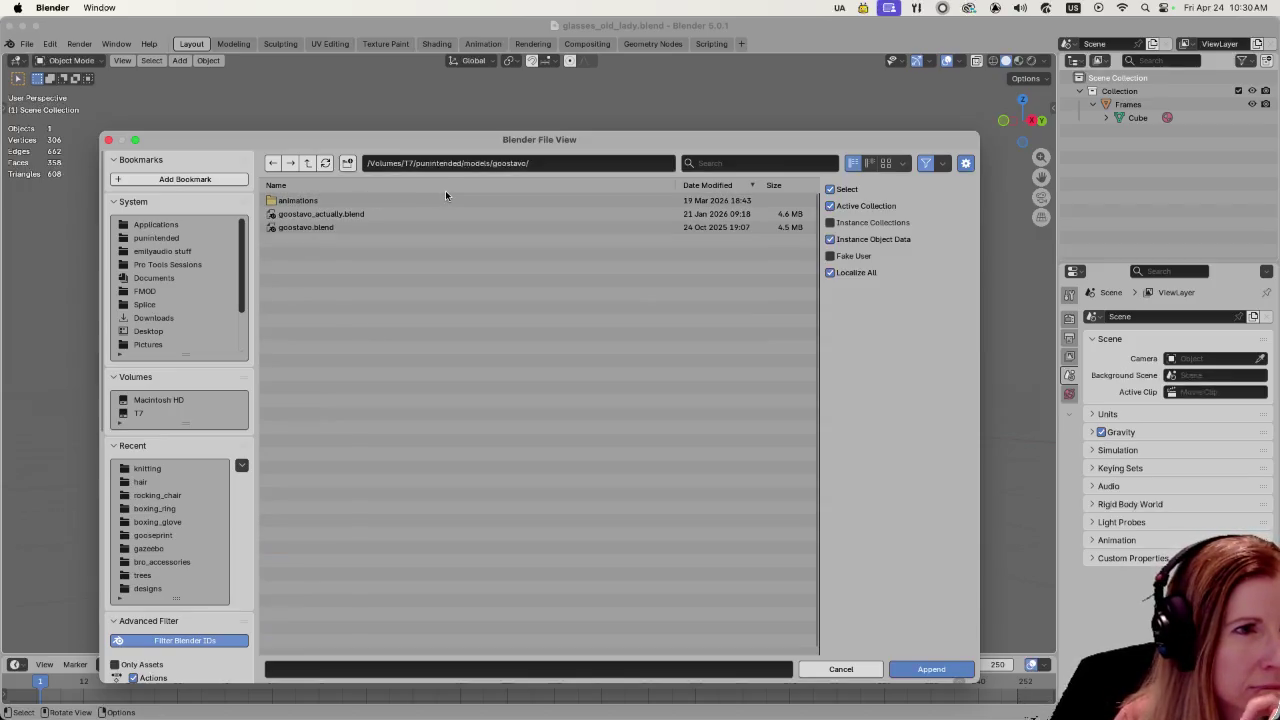
pyautogui.click(330, 227)
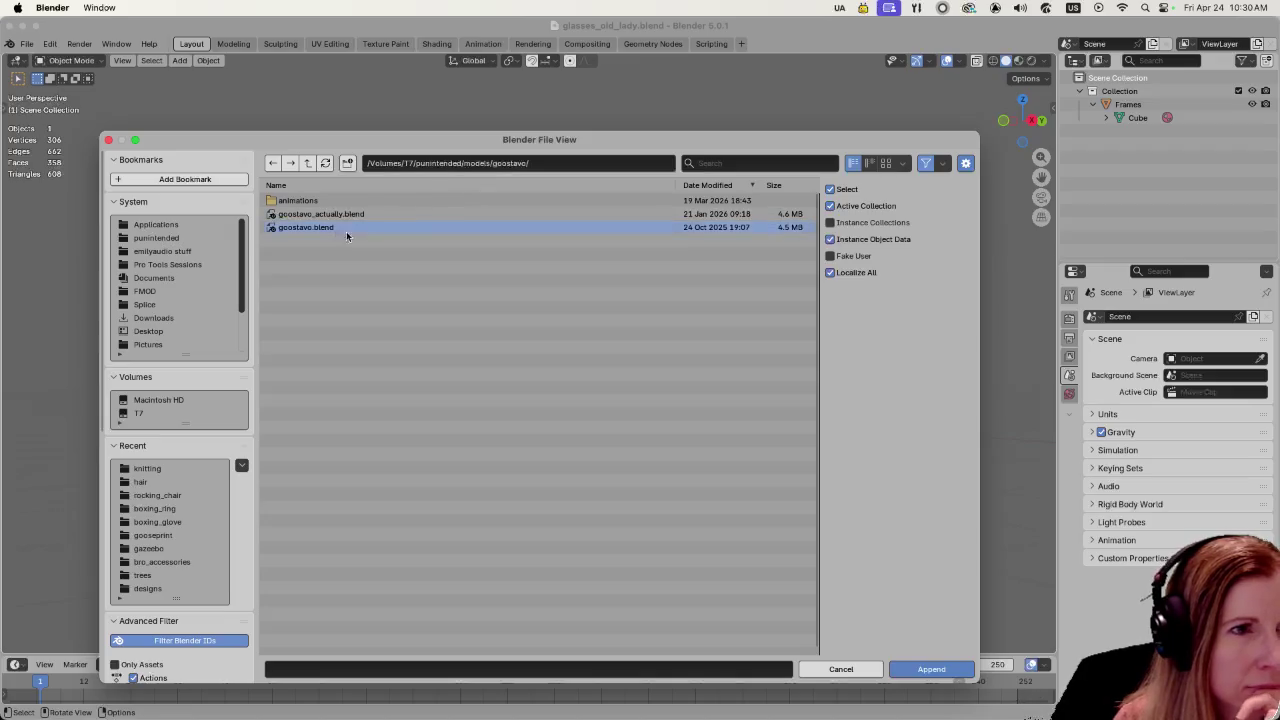
pyautogui.click(929, 669)
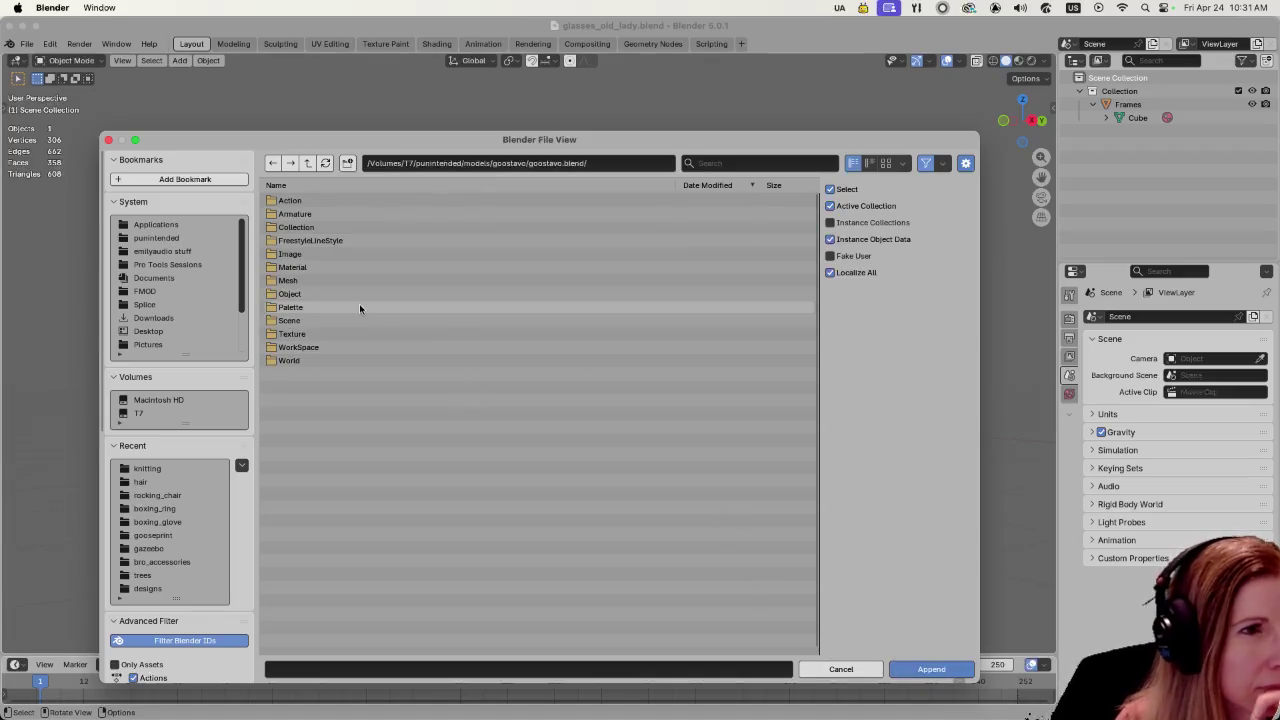
pyautogui.doubleClick(315, 266)
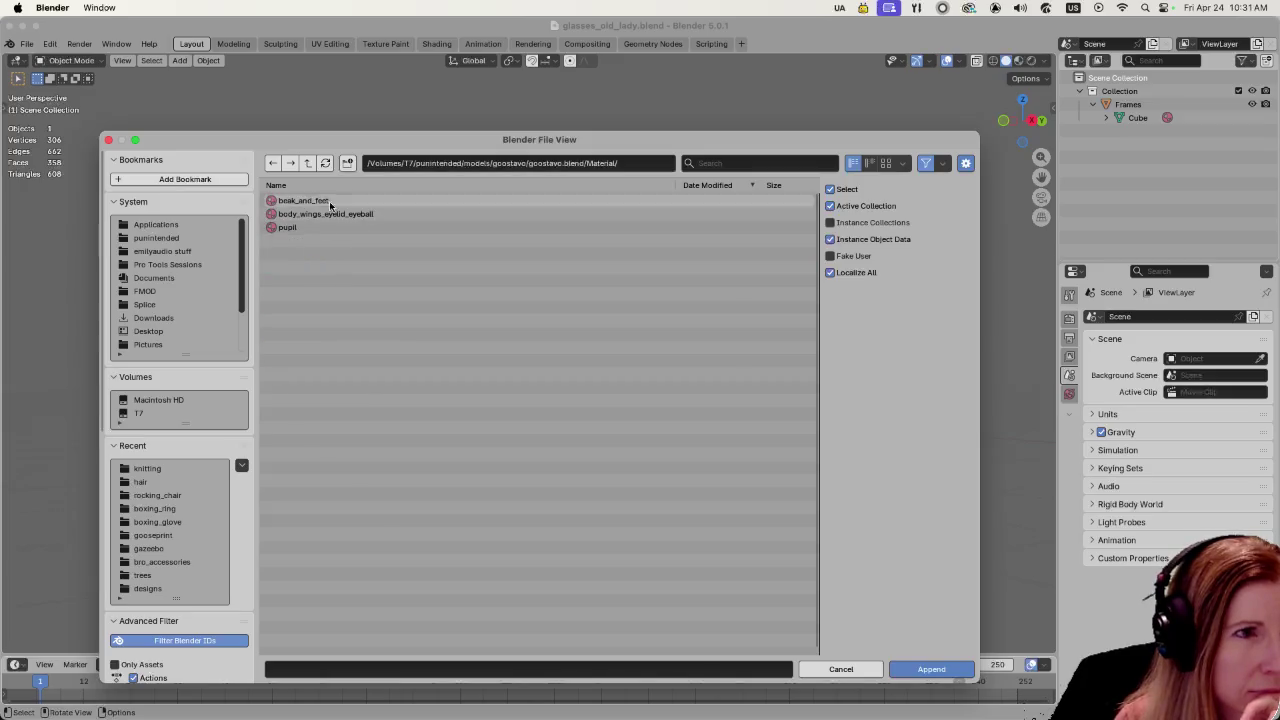
pyautogui.click(307, 164)
pyautogui.doubleClick(290, 281)
pyautogui.click(307, 163)
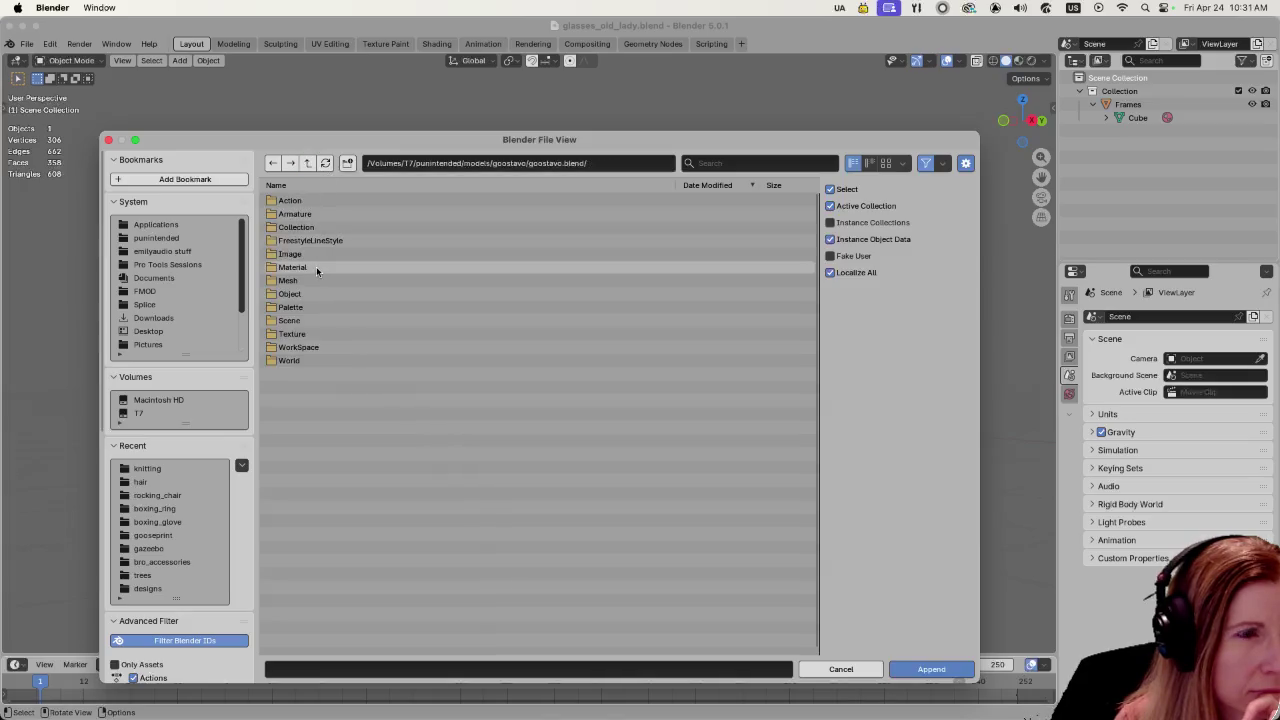
pyautogui.doubleClick(317, 295)
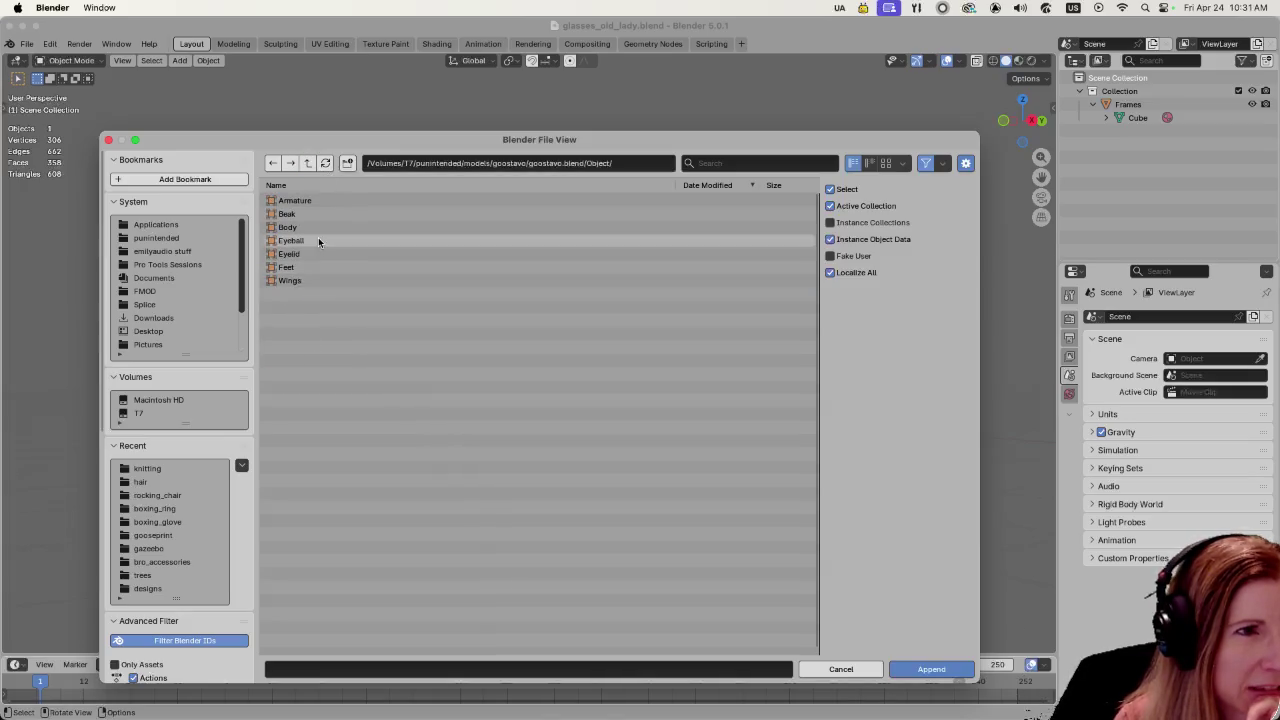
pyautogui.press('a')
pyautogui.click(892, 670)
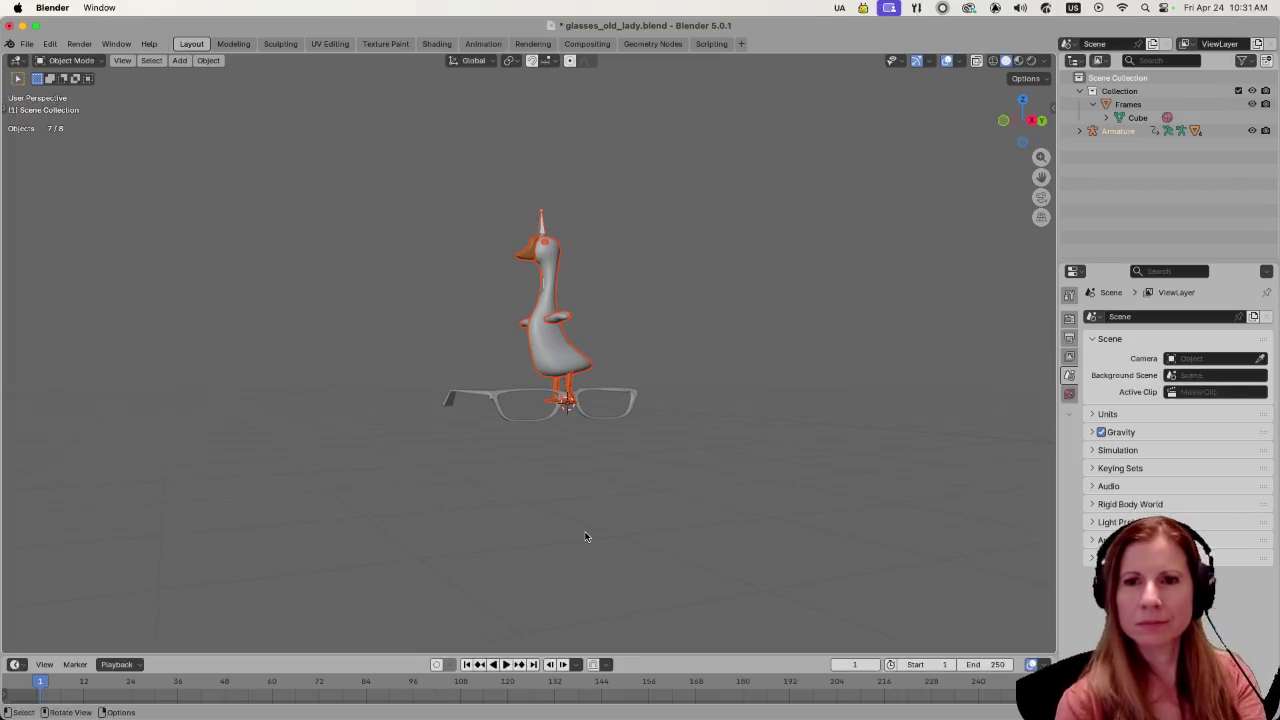
# - Select the glasses frame in front view and stand it upright with a 90° X rotation
pyautogui.scroll(4, 620, 520)
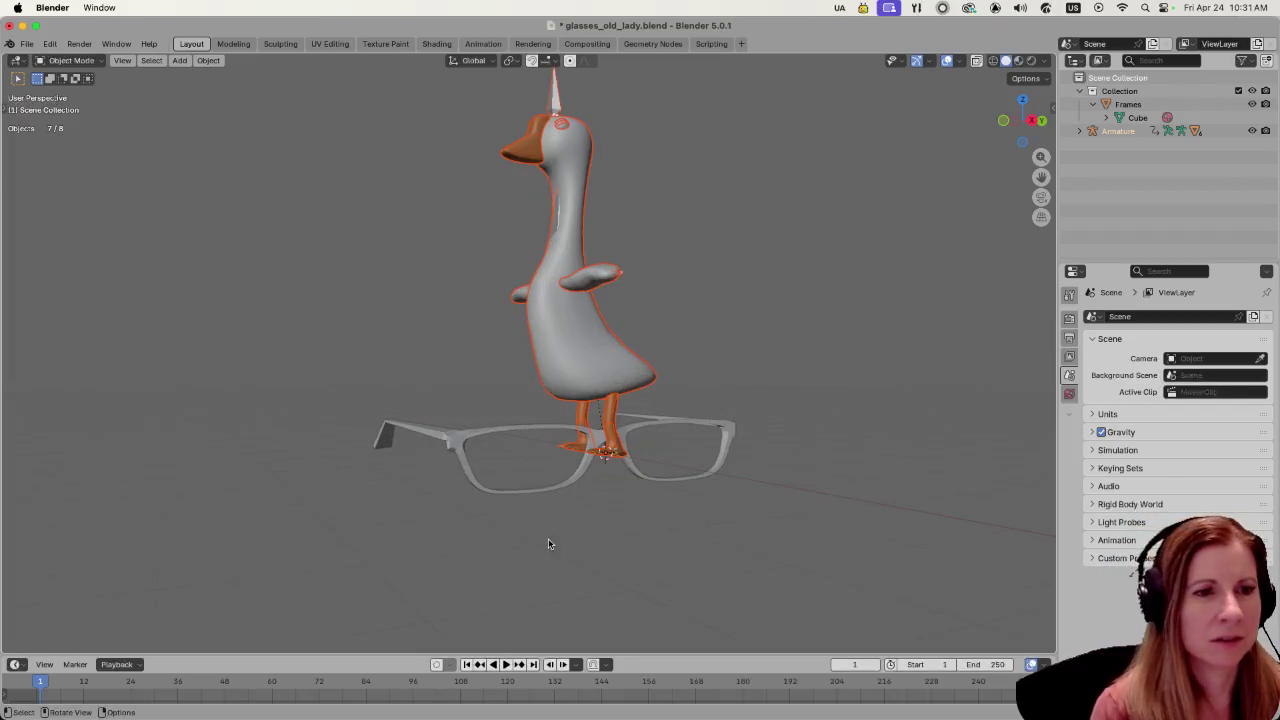
pyautogui.click(727, 458)
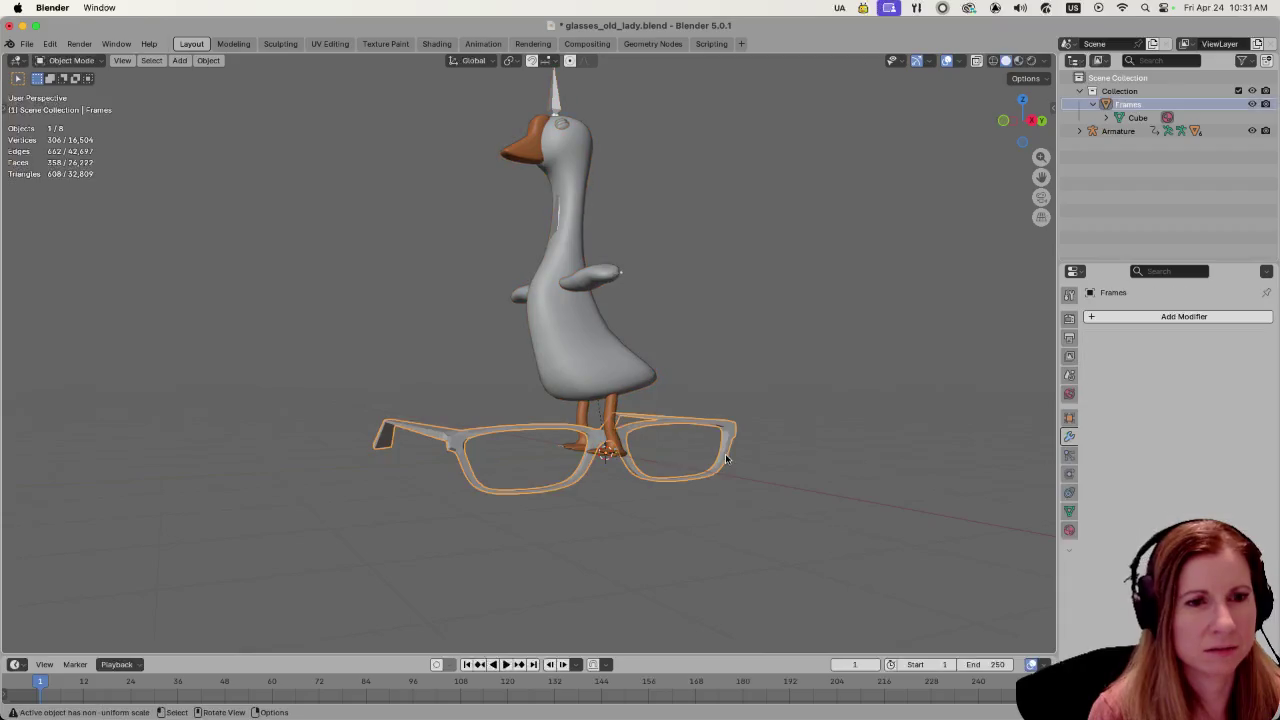
pyautogui.press('KP_1')
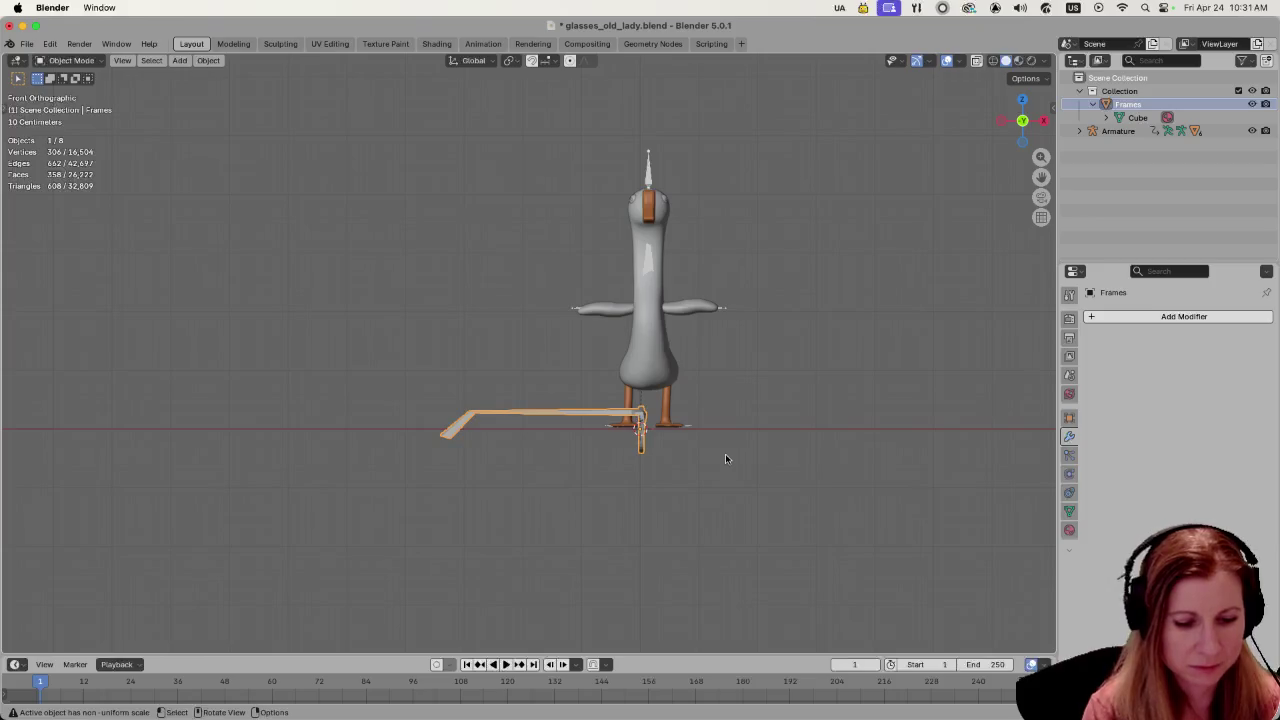
pyautogui.press('r')
pyautogui.press('y')
pyautogui.press('9')
pyautogui.press('0')
pyautogui.press('Escape')
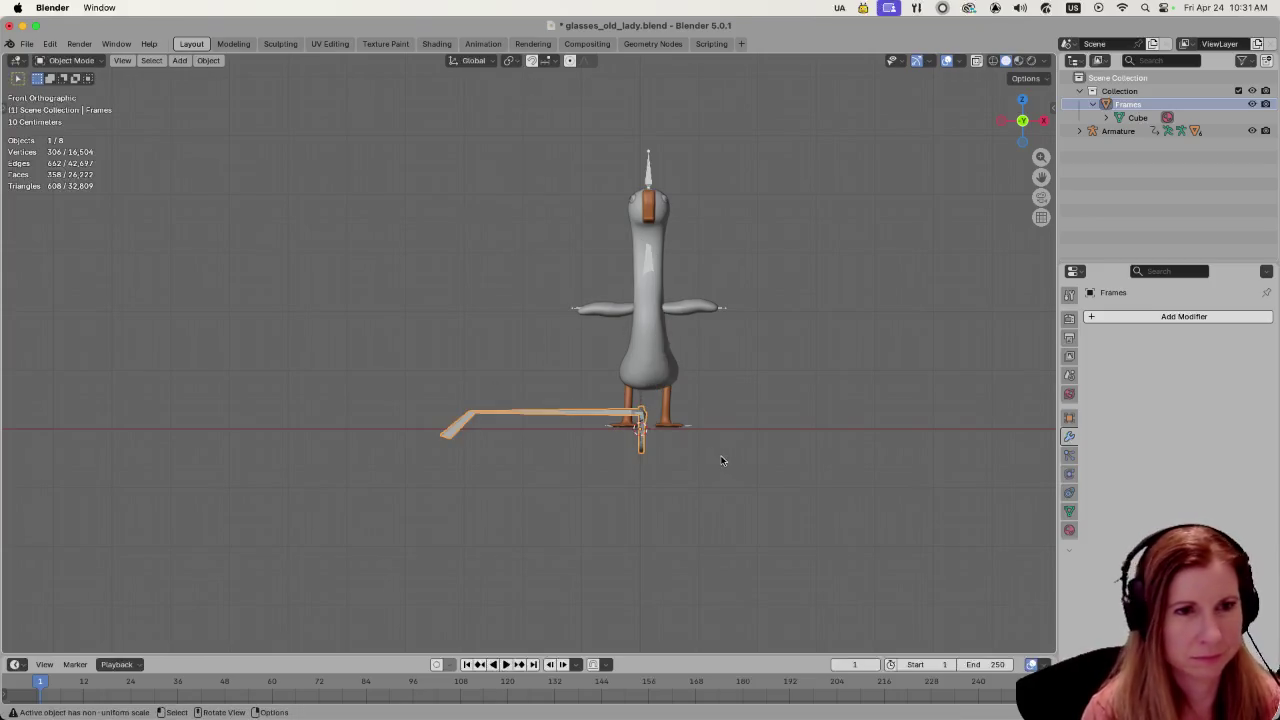
pyautogui.press('r')
pyautogui.press('x')
pyautogui.press('9')
pyautogui.press('0')
pyautogui.press('Return')
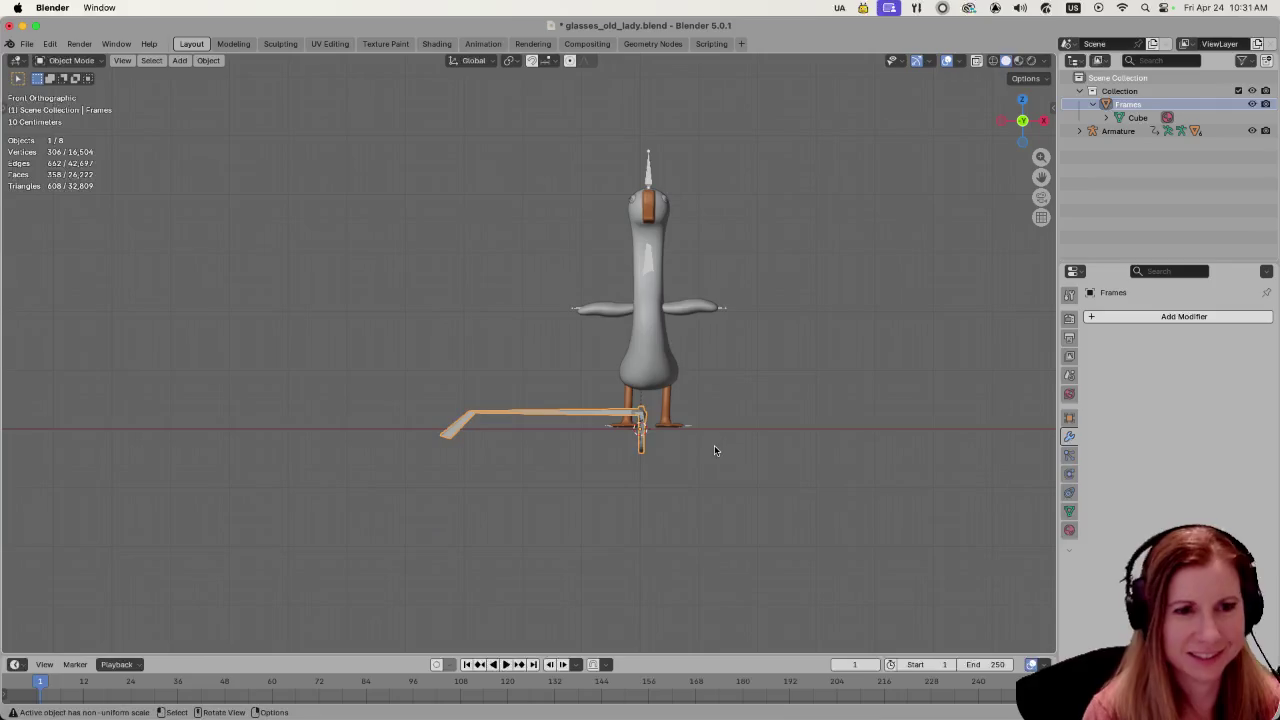
# - Turn the glasses frame 90° about the Z axis
pyautogui.press('r')
pyautogui.press('z')
pyautogui.press('9')
pyautogui.press('0')
pyautogui.press('Return')
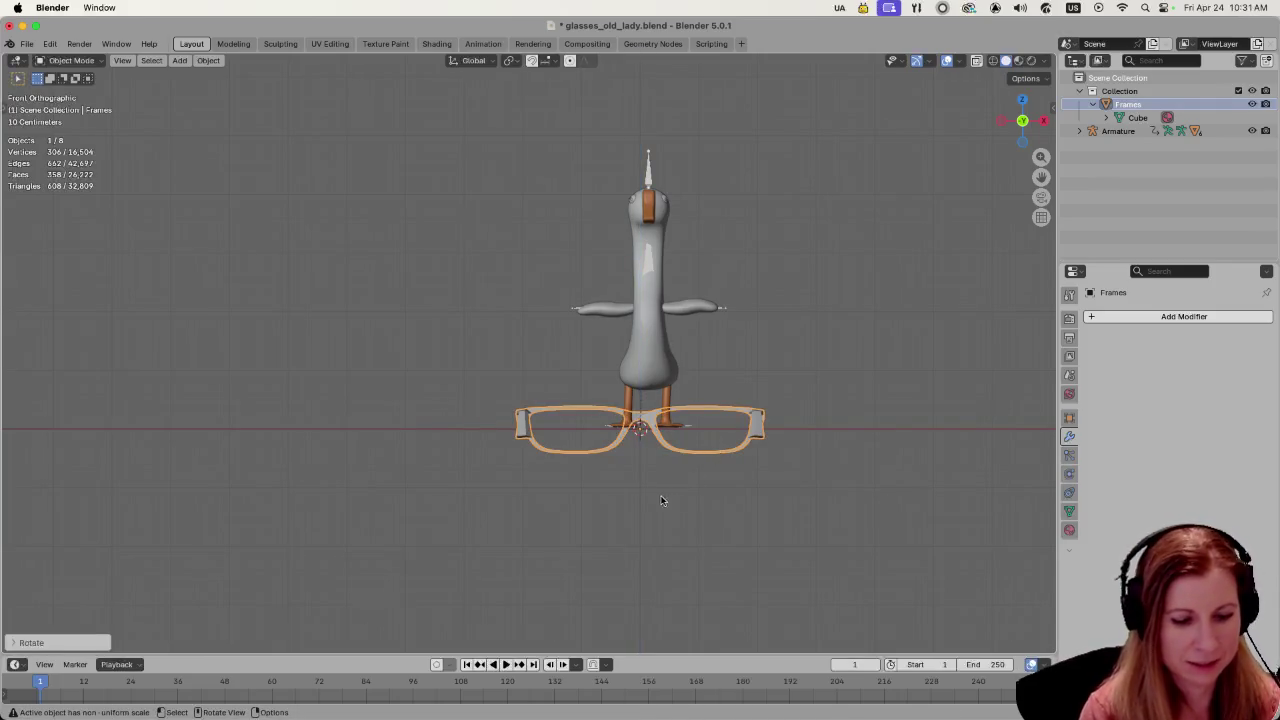
# - Raise the glasses along Z to head level and scale them down
pyautogui.press('g')
pyautogui.press('z')
pyautogui.click(434, 365)
pyautogui.press('s')
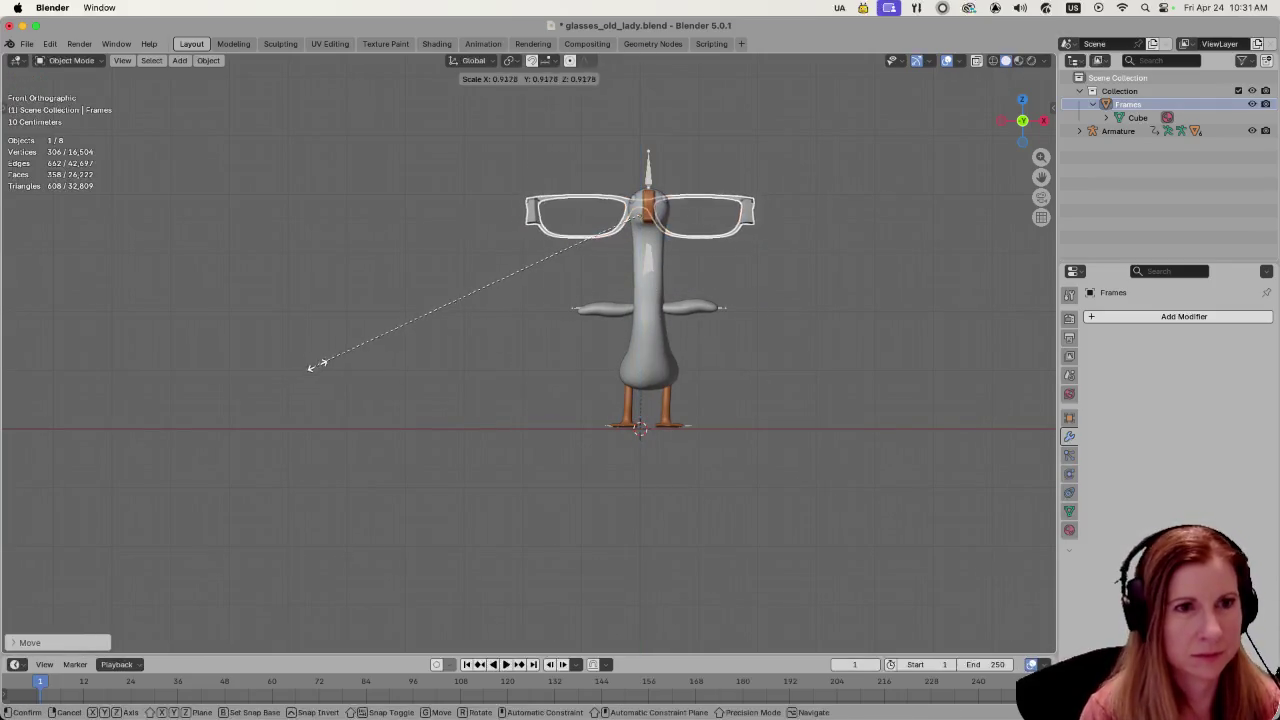
pyautogui.click(445, 280)
# - Reselect the glasses and rotate them -90° about Z so they face forward
pyautogui.scroll(3, 738, 361)
pyautogui.moveTo(787, 327)
pyautogui.keyDown('shift'); pyautogui.mouseDown(button='middle')
pyautogui.moveTo(770, 407)
pyautogui.moveTo(451, 451)
pyautogui.mouseUp(button='middle'); pyautogui.keyUp('shift')
pyautogui.scroll(2, 770, 407)
pyautogui.moveTo(640, 458)
pyautogui.mouseDown(button='middle')
pyautogui.moveTo(780, 437)
pyautogui.moveTo(506, 442)
pyautogui.mouseUp(button='middle')
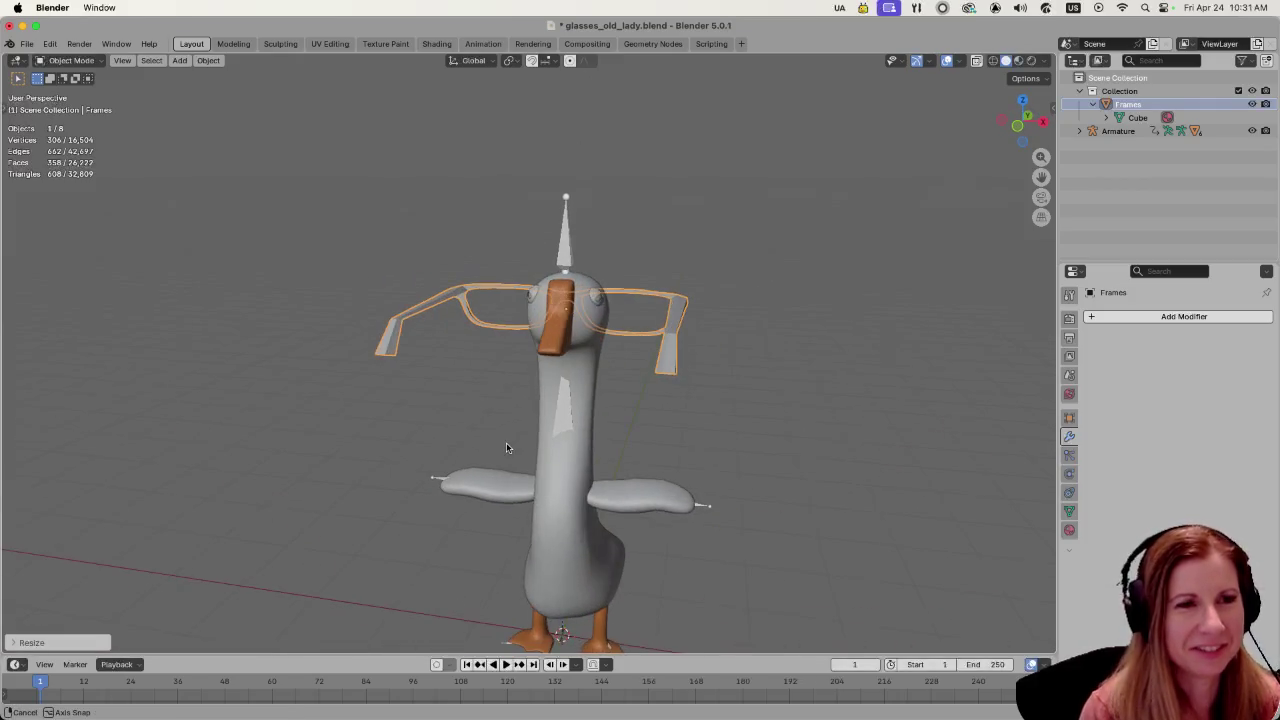
pyautogui.scroll(-3, 506, 442)
pyautogui.click(806, 432)
pyautogui.moveTo(806, 432)
pyautogui.mouseDown(button='middle')
pyautogui.moveTo(686, 443)
pyautogui.moveTo(586, 355)
pyautogui.mouseUp(button='middle')
pyautogui.click(586, 355)
pyautogui.write('ry90')
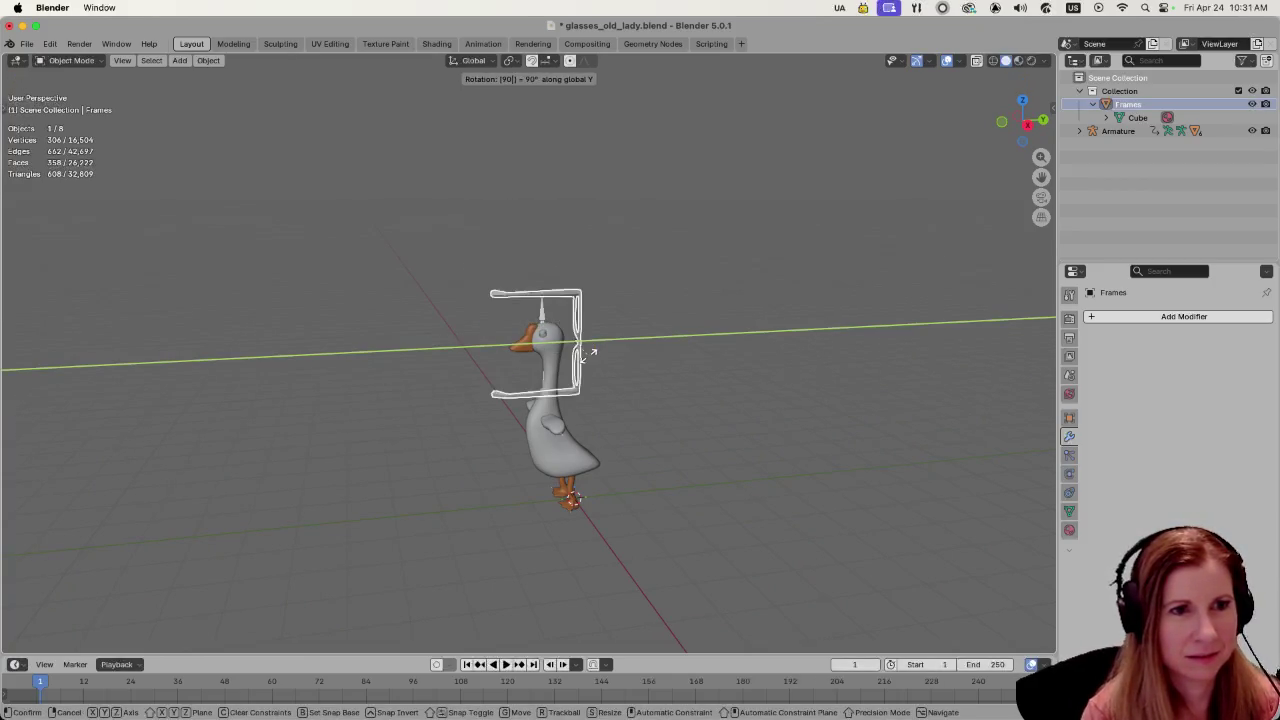
pyautogui.write('yz')
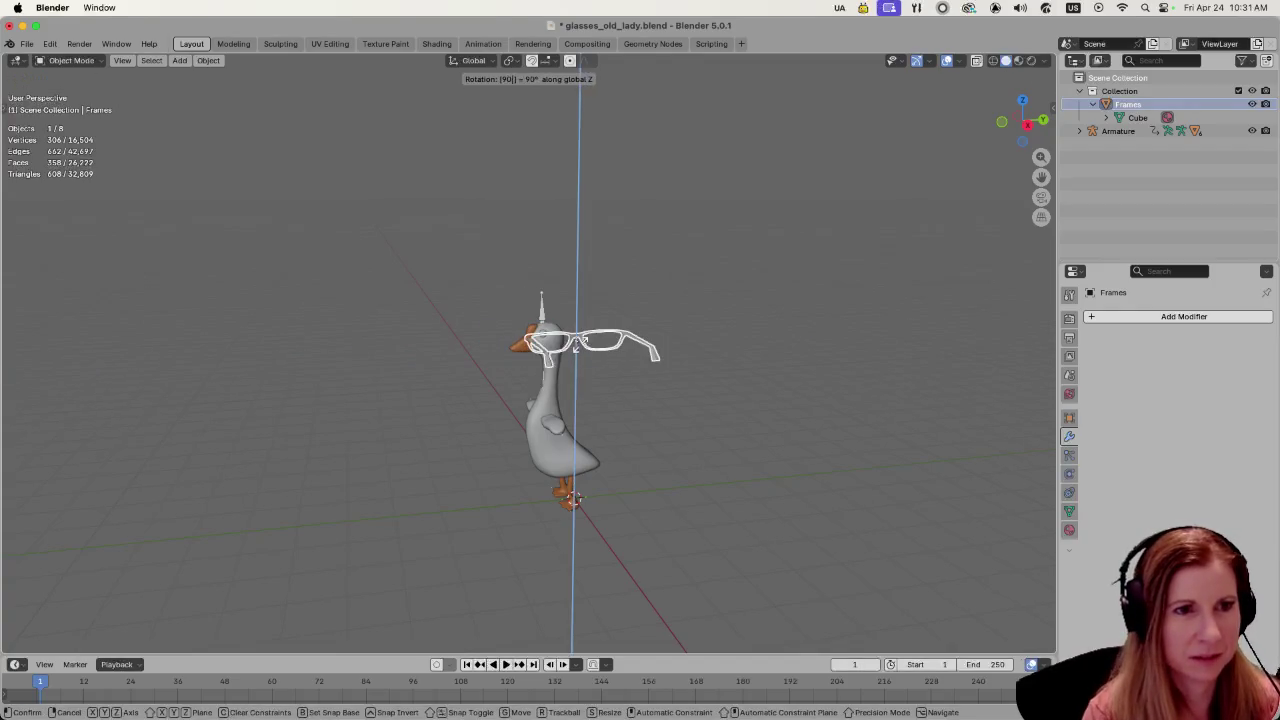
pyautogui.write('zz')
pyautogui.press('-')
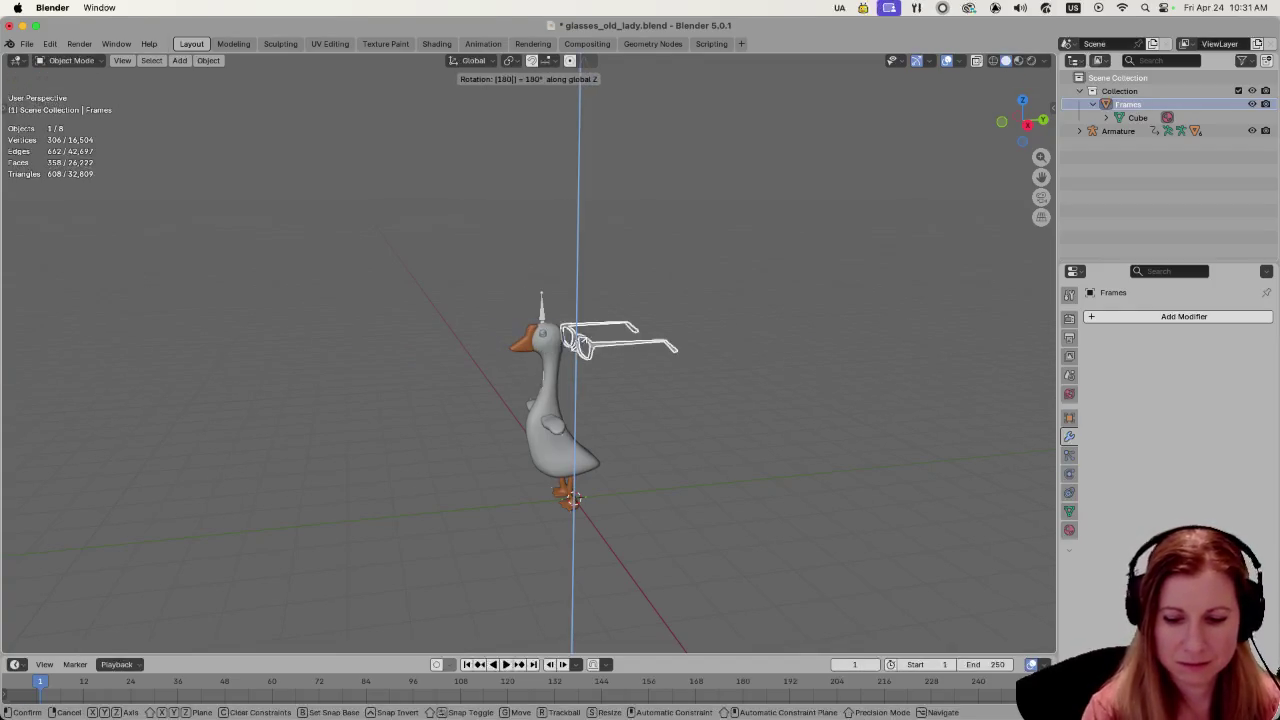
pyautogui.press('Return')
# - Move the glasses along Y onto the goose's head
pyautogui.press('g')
pyautogui.press('y')
pyautogui.click(522, 364)
pyautogui.moveTo(522, 364); pyautogui.dragTo(554, 377, button='middle')
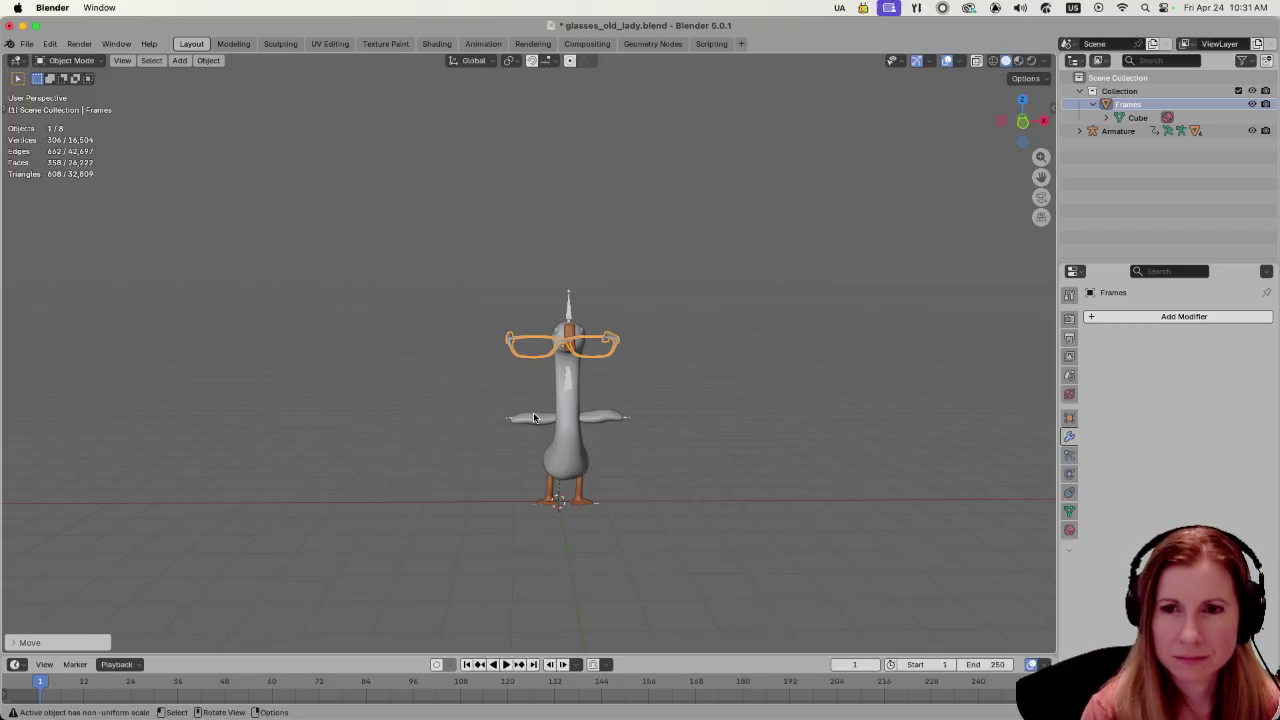
pyautogui.moveTo(534, 418)
pyautogui.mouseDown(button='middle')
pyautogui.moveTo(436, 446)
pyautogui.moveTo(518, 440)
pyautogui.moveTo(614, 477)
pyautogui.moveTo(600, 485)
pyautogui.mouseUp(button='middle')
pyautogui.scroll(2, 600, 485)
# - Shrink the glasses further and shift them sideways along X
pyautogui.press('s')
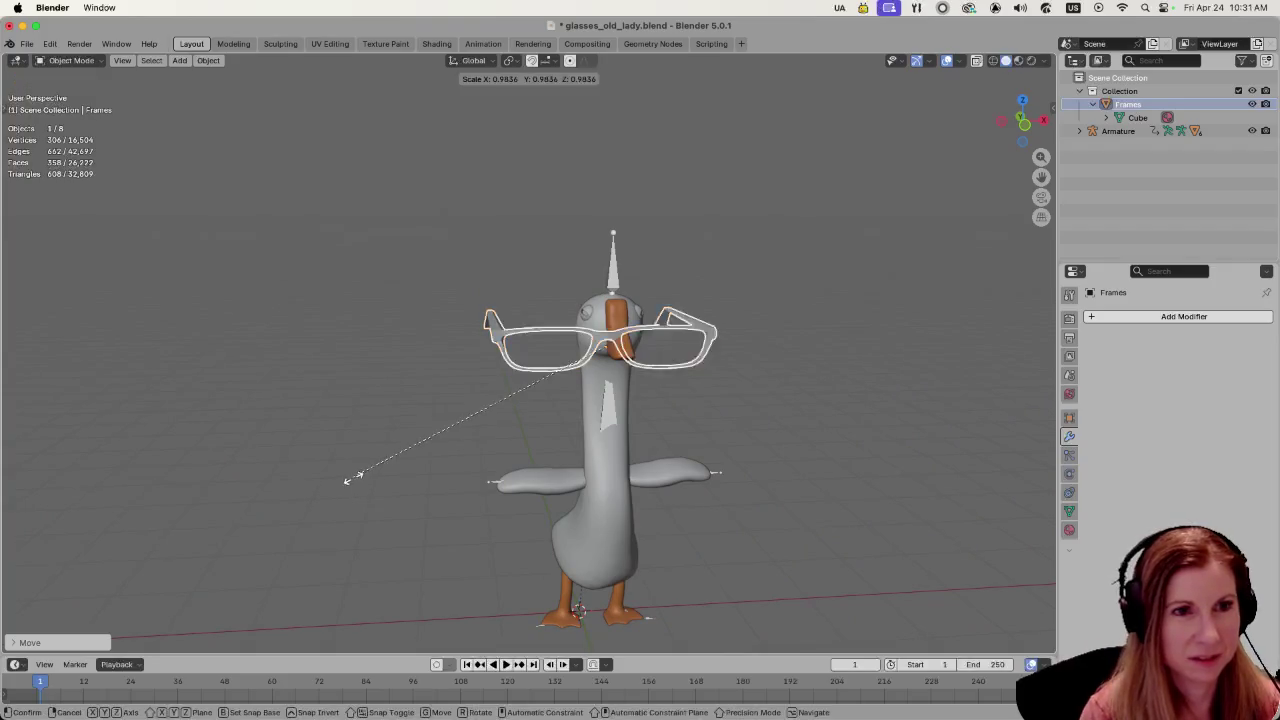
pyautogui.click(472, 437)
pyautogui.press('s')
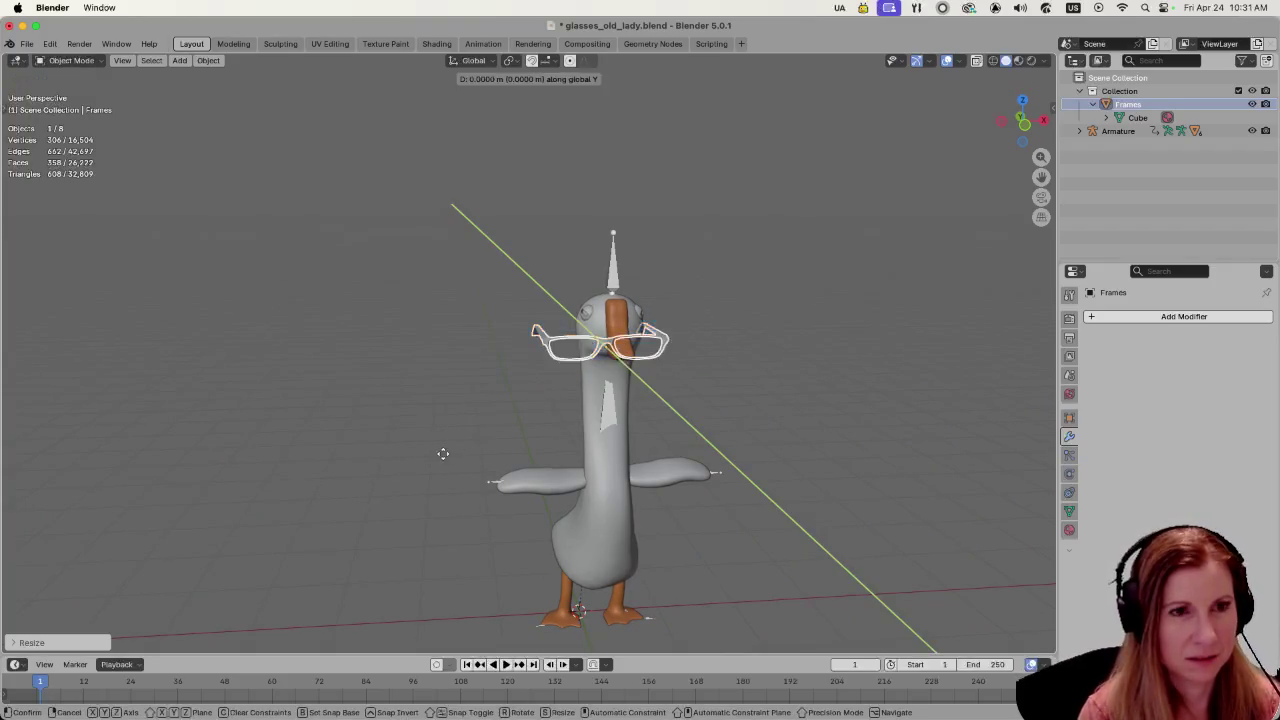
pyautogui.press('Escape')
pyautogui.press('g')
pyautogui.press('x')
pyautogui.click(397, 464)
# - In front view, centre the glasses over the beak along X
pyautogui.press('KP_1')
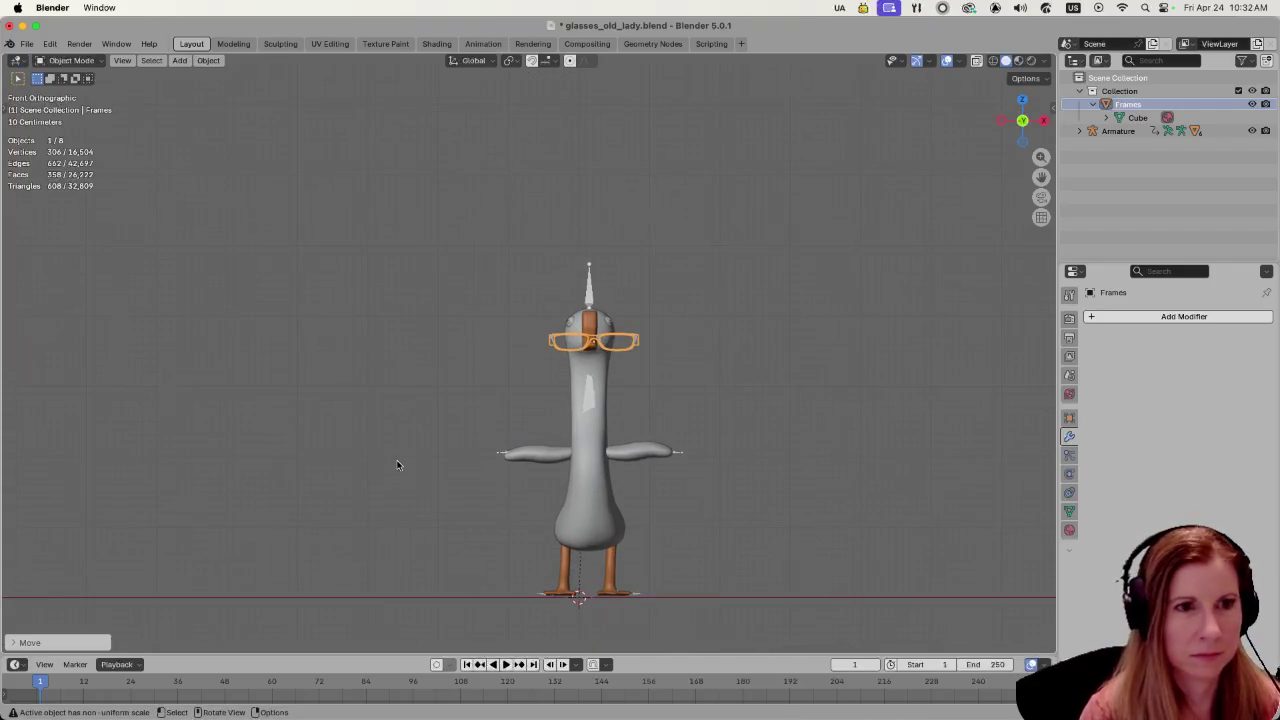
pyautogui.scroll(3, 718, 438)
pyautogui.scroll(2, 718, 438)
pyautogui.press('g')
pyautogui.press('x')
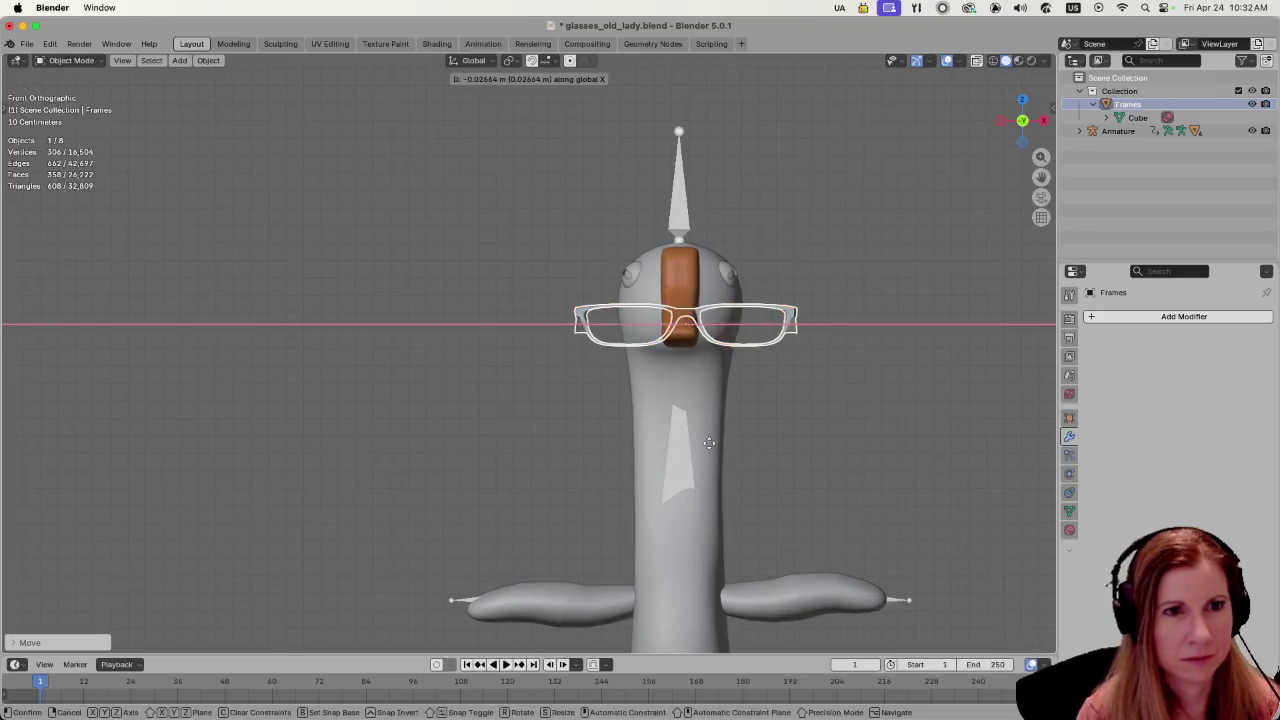
pyautogui.click(710, 448)
pyautogui.moveTo(693, 493)
pyautogui.keyDown('shift'); pyautogui.mouseDown(button='middle')
pyautogui.moveTo(730, 472)
pyautogui.moveTo(714, 491)
pyautogui.mouseUp(button='middle'); pyautogui.keyUp('shift')
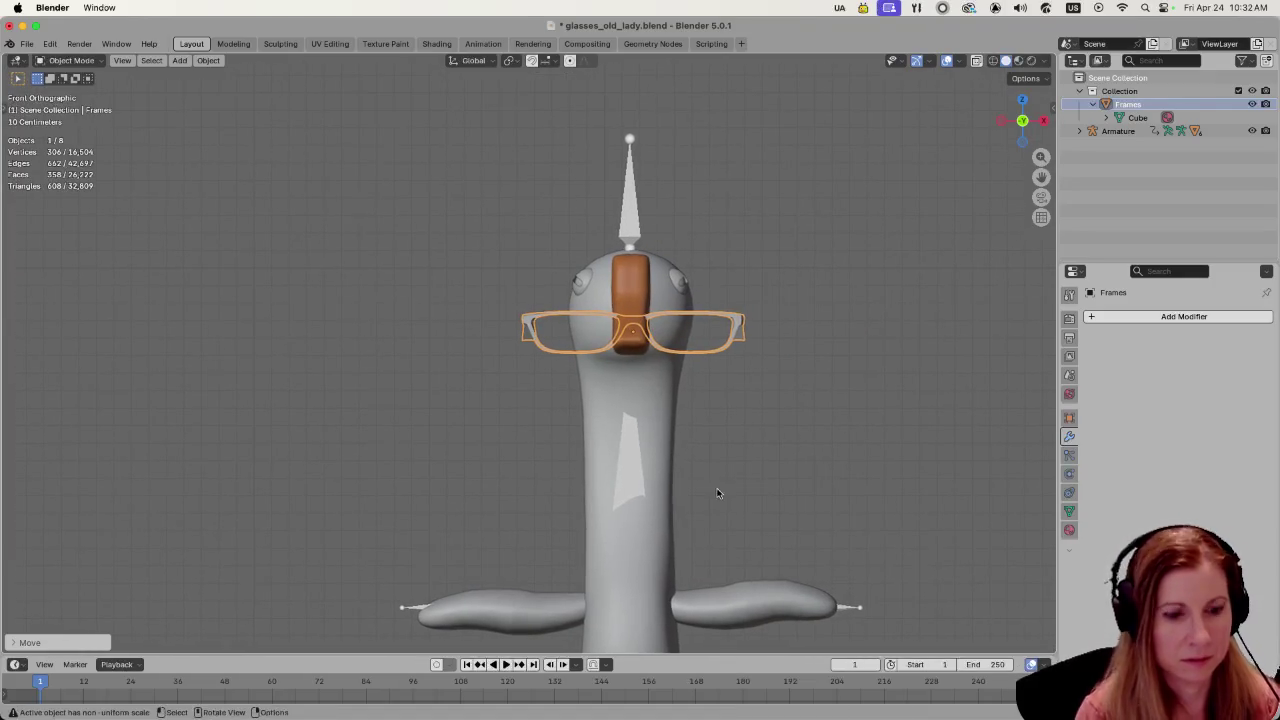
# - Shrink the glasses and raise them along Z to eye level
pyautogui.press('s')
pyautogui.click(453, 433)
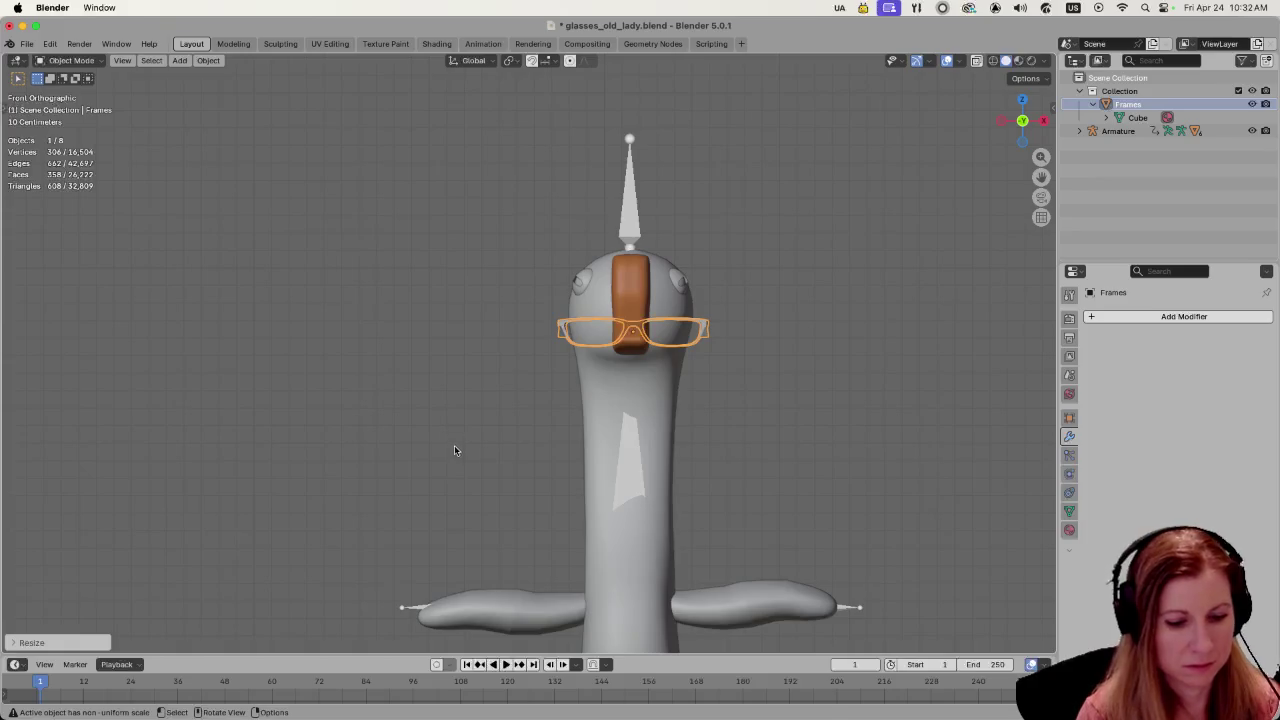
pyautogui.press('g')
pyautogui.press('z')
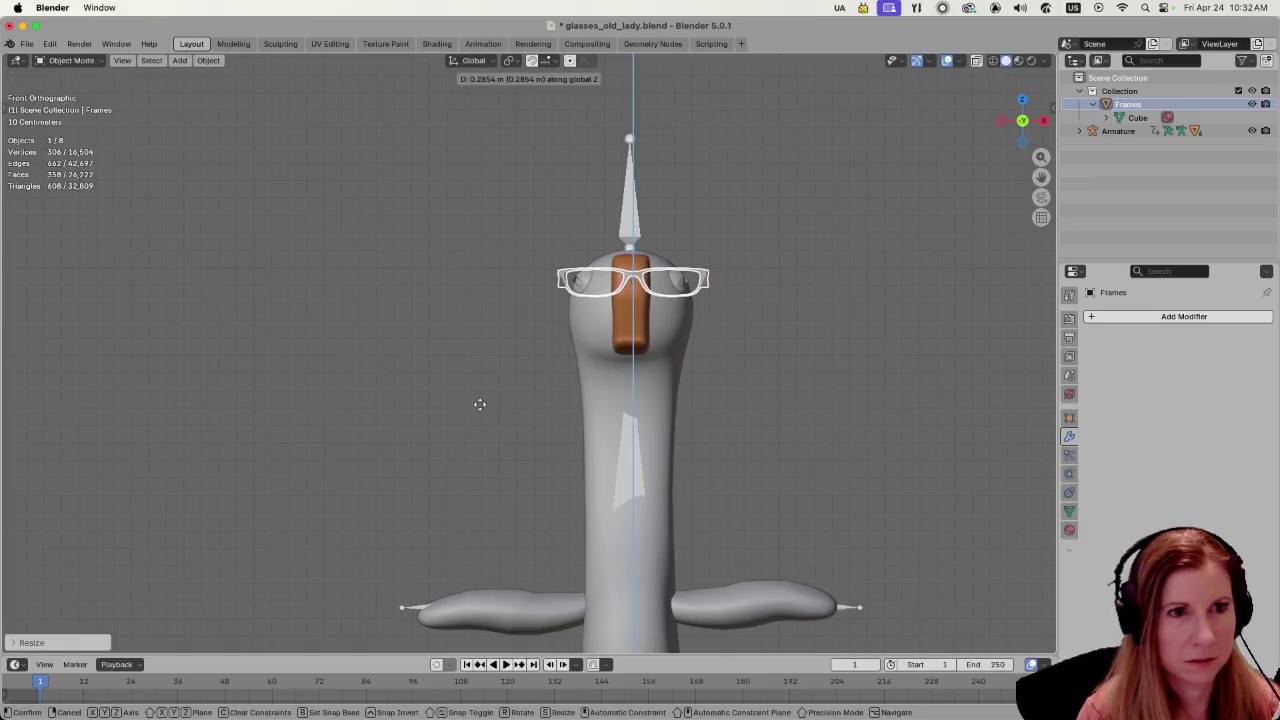
pyautogui.click(479, 404)
# - Check the fit in perspective, then lower the glasses slightly along Z
pyautogui.moveTo(479, 403)
pyautogui.mouseDown(button='middle')
pyautogui.moveTo(531, 471)
pyautogui.moveTo(691, 465)
pyautogui.moveTo(509, 445)
pyautogui.moveTo(631, 477)
pyautogui.moveTo(585, 381)
pyautogui.moveTo(645, 389)
pyautogui.mouseUp(button='middle')
pyautogui.scroll(3, 724, 484)
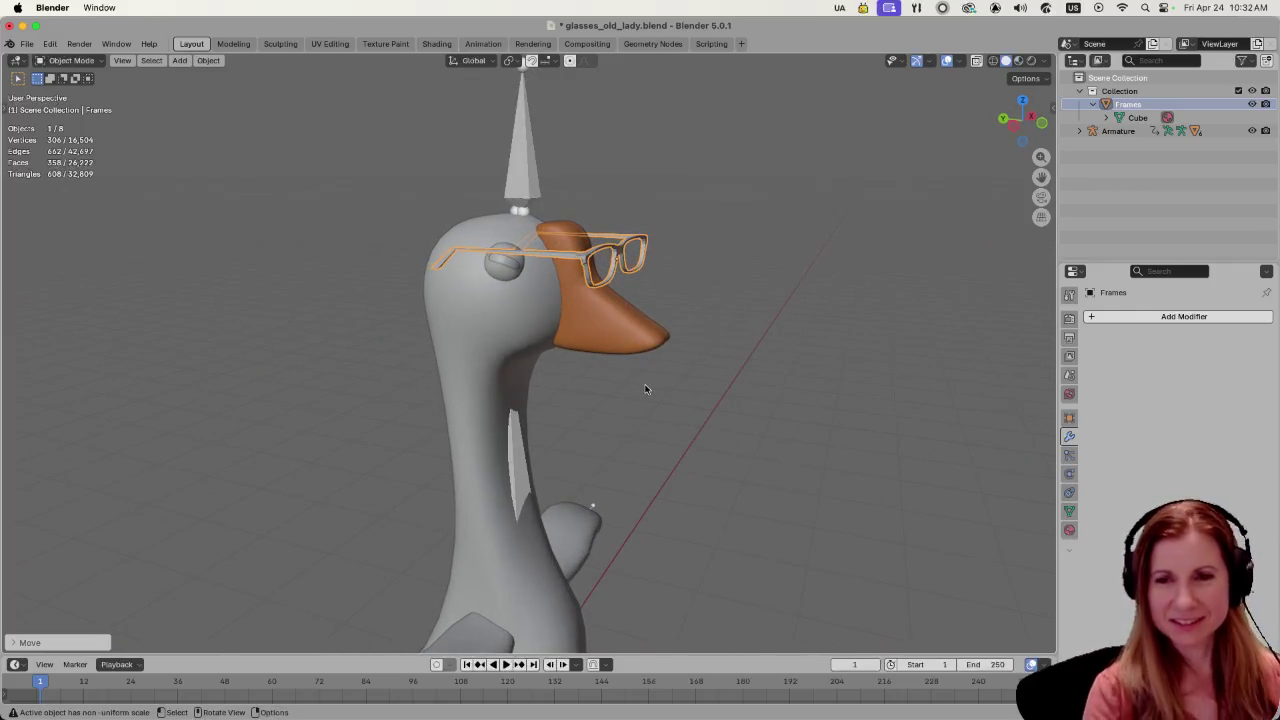
pyautogui.moveTo(780, 343)
pyautogui.mouseDown(button='middle')
pyautogui.moveTo(765, 344)
pyautogui.moveTo(817, 371)
pyautogui.moveTo(571, 386)
pyautogui.mouseUp(button='middle')
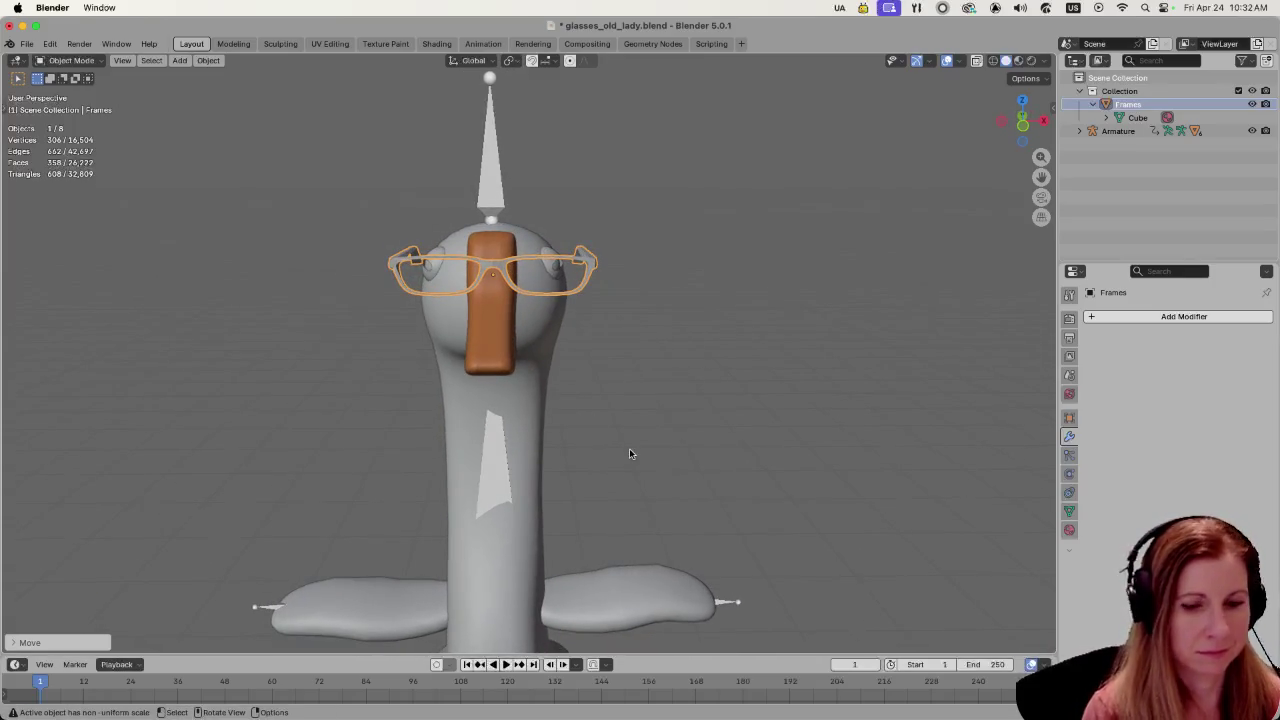
pyautogui.press('KP_1')
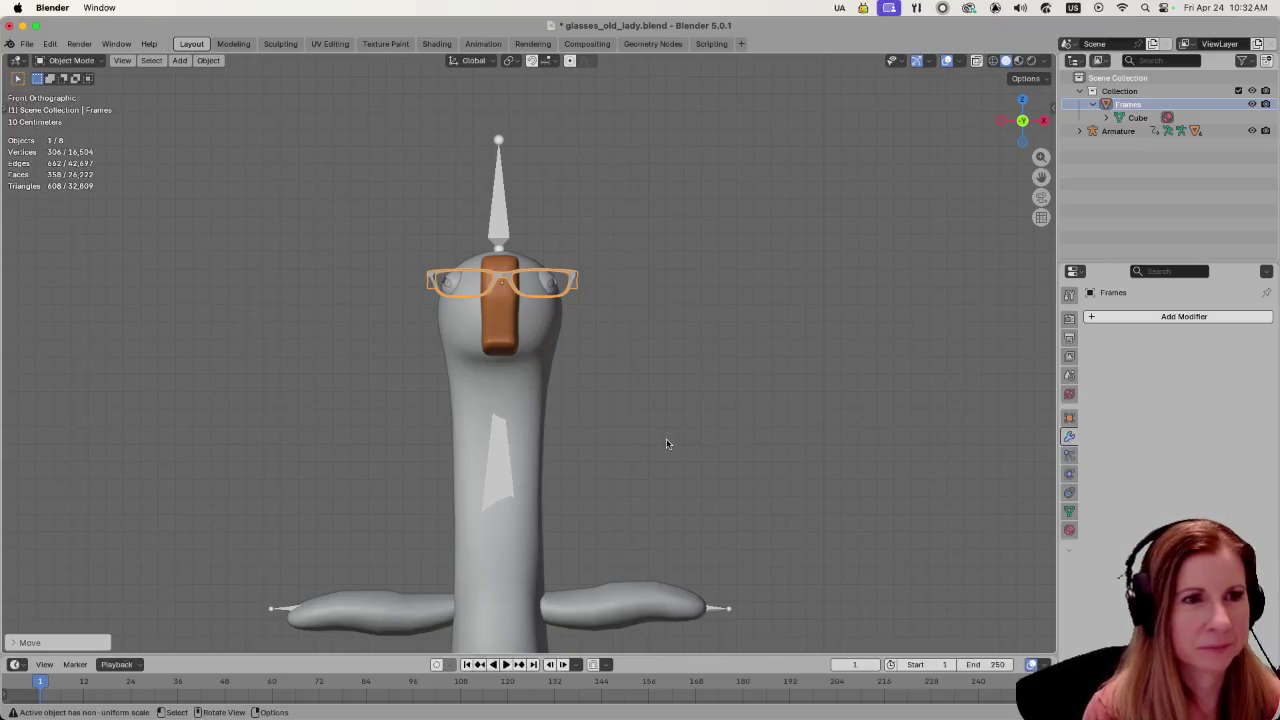
pyautogui.scroll(2, 485, 408)
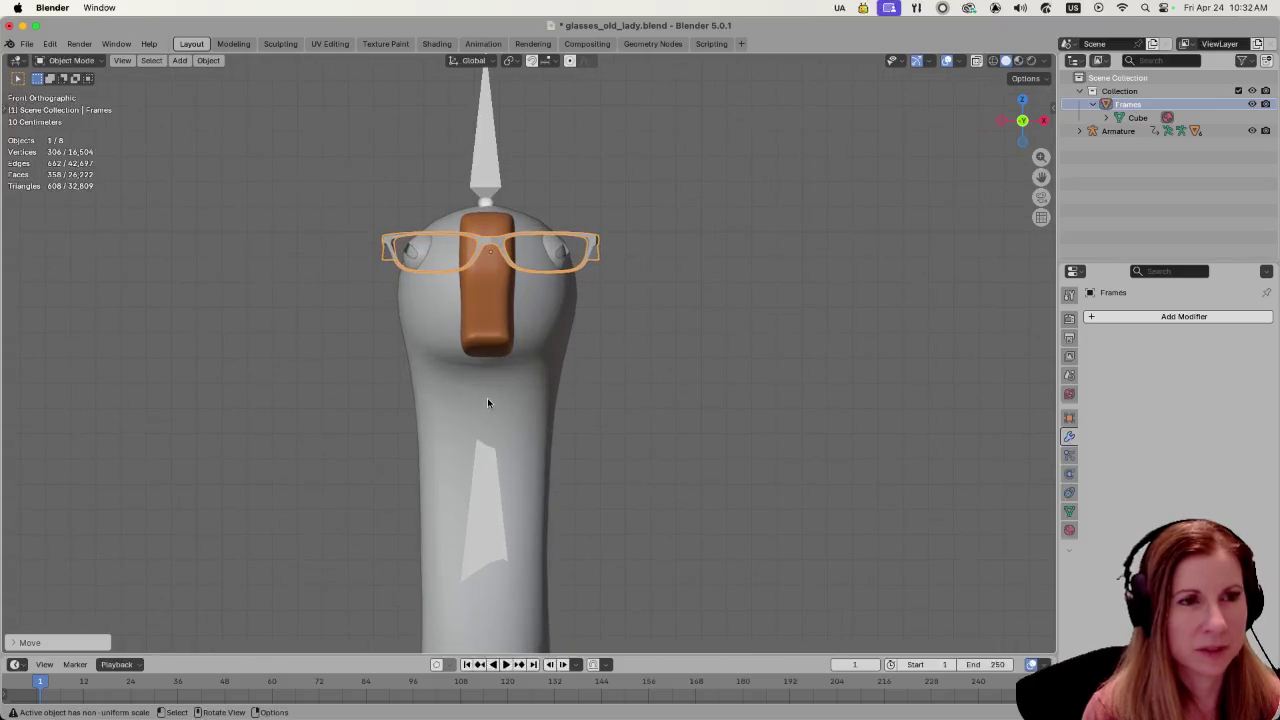
pyautogui.press('g')
pyautogui.press('z')
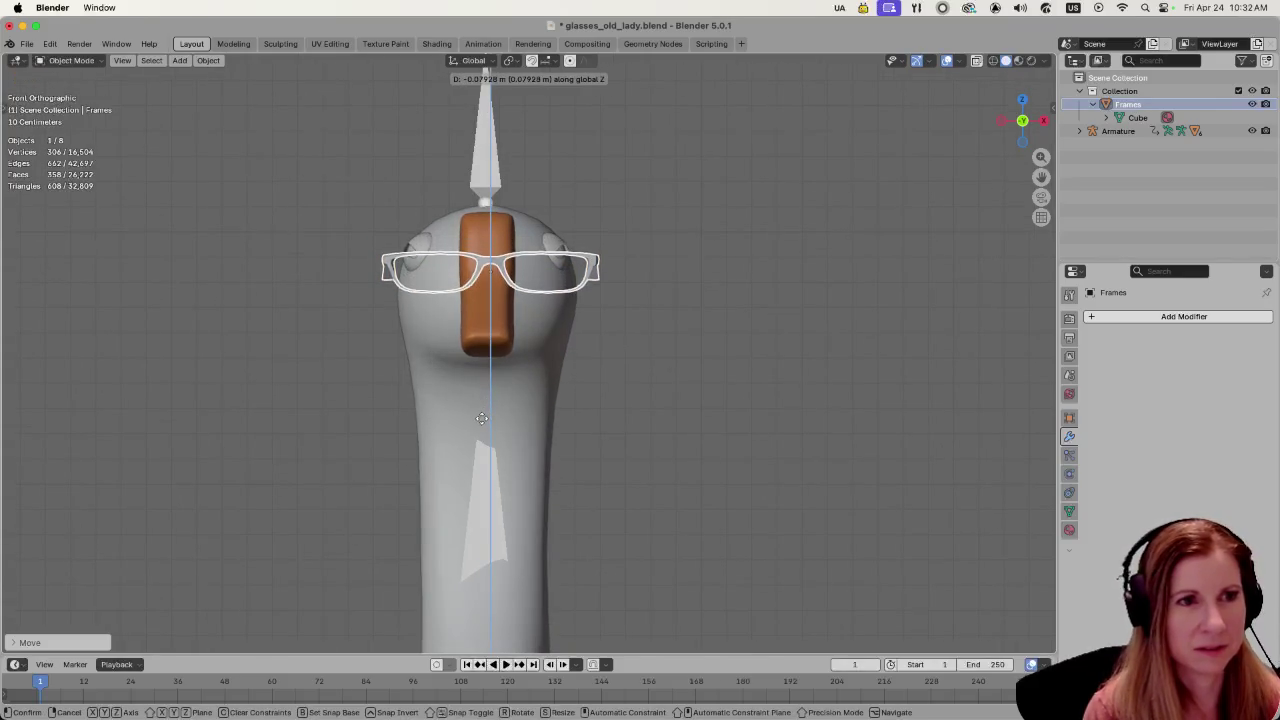
pyautogui.click(481, 416)
pyautogui.moveTo(481, 416)
pyautogui.mouseDown(button='middle')
pyautogui.moveTo(694, 360)
pyautogui.moveTo(560, 358)
pyautogui.mouseUp(button='middle')
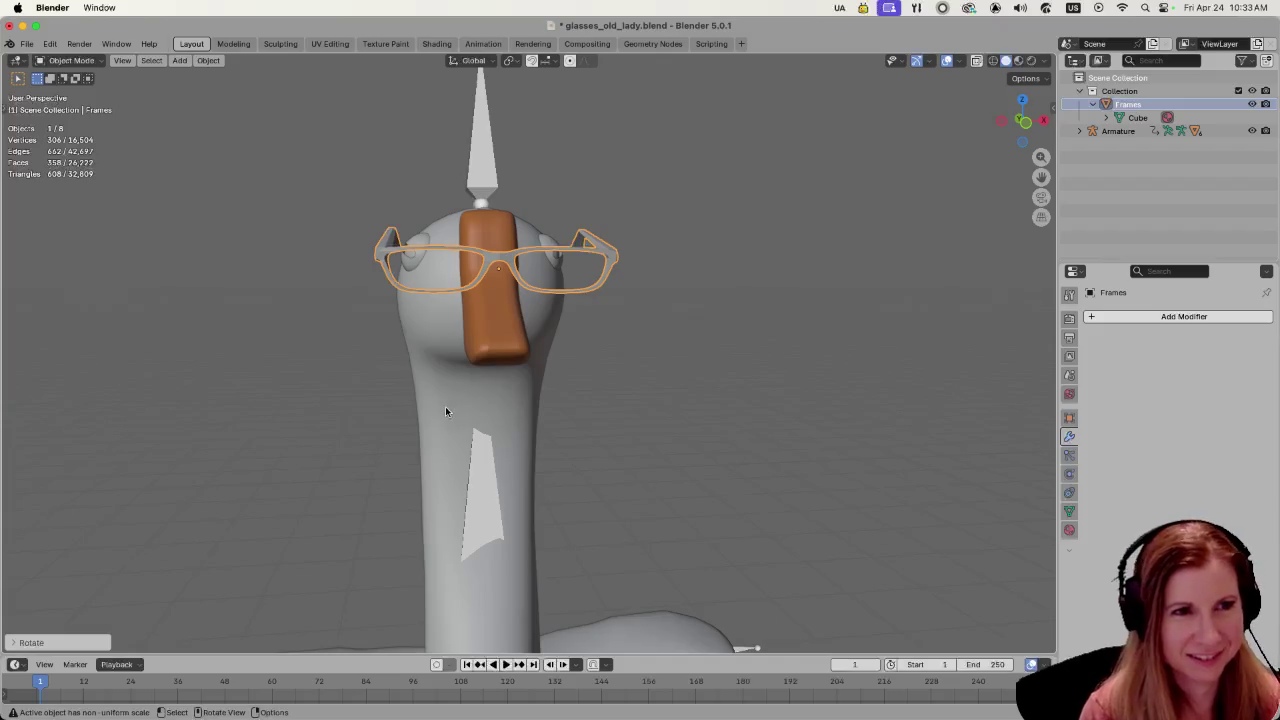
# - Lower the glasses along Z and check them from the side
pyautogui.press('g')
pyautogui.press('z')
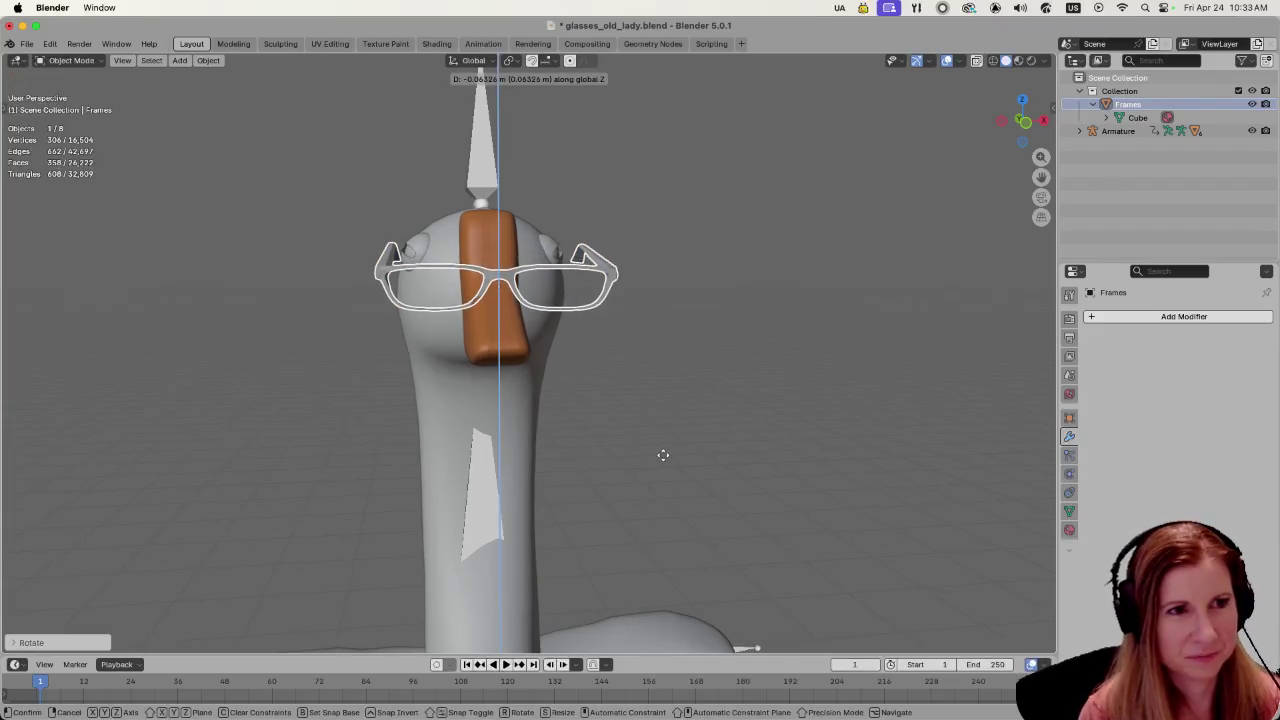
pyautogui.click(663, 459)
pyautogui.moveTo(663, 459); pyautogui.dragTo(771, 488, button='middle')
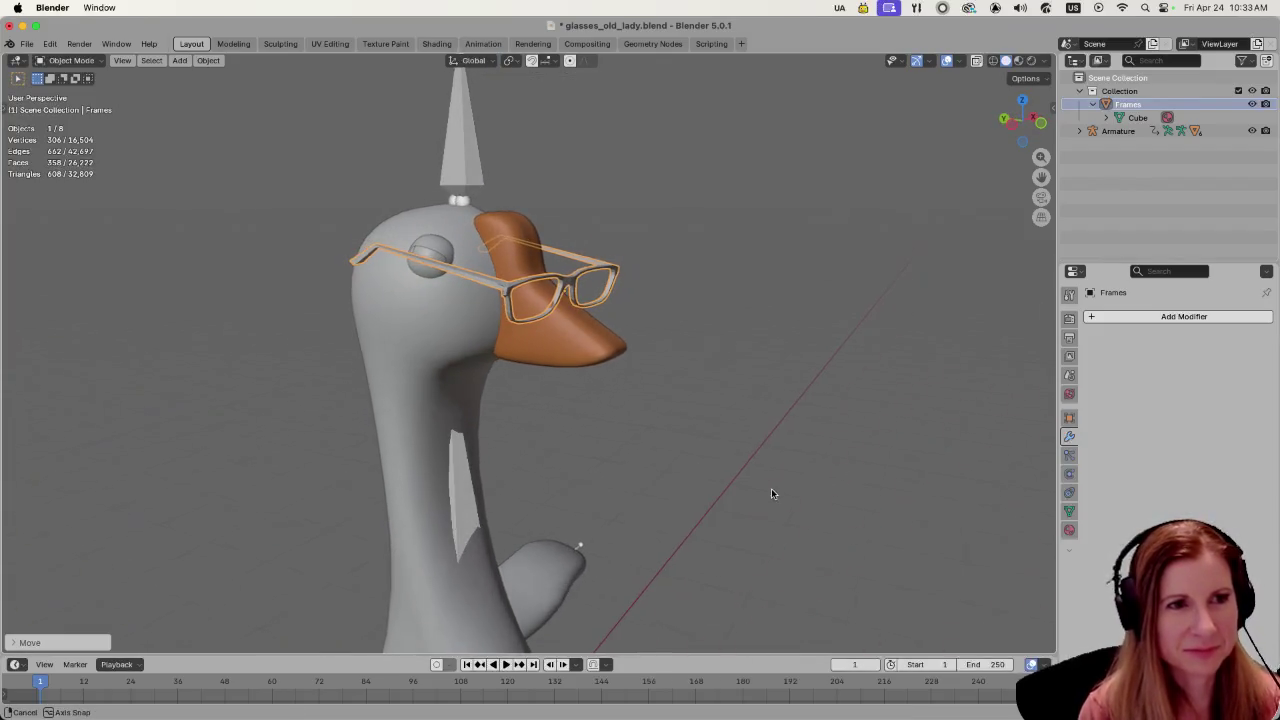
pyautogui.click(866, 479)
pyautogui.moveTo(851, 478); pyautogui.dragTo(705, 470, button='middle')
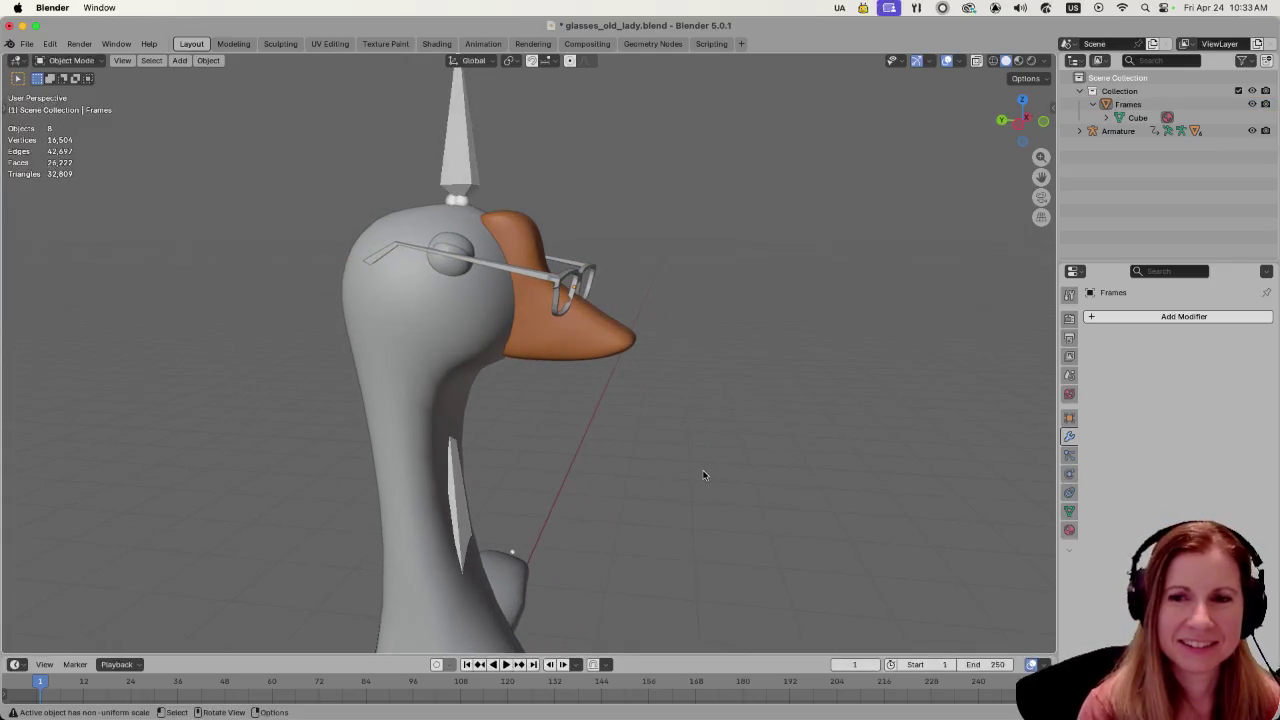
pyautogui.moveTo(394, 357)
pyautogui.mouseDown(button='middle')
pyautogui.moveTo(680, 406)
pyautogui.moveTo(440, 390)
pyautogui.moveTo(635, 426)
pyautogui.moveTo(737, 389)
pyautogui.mouseUp(button='middle')
# - In front view, reselect the glasses and nudge them slightly left along X
pyautogui.press('KP_1')
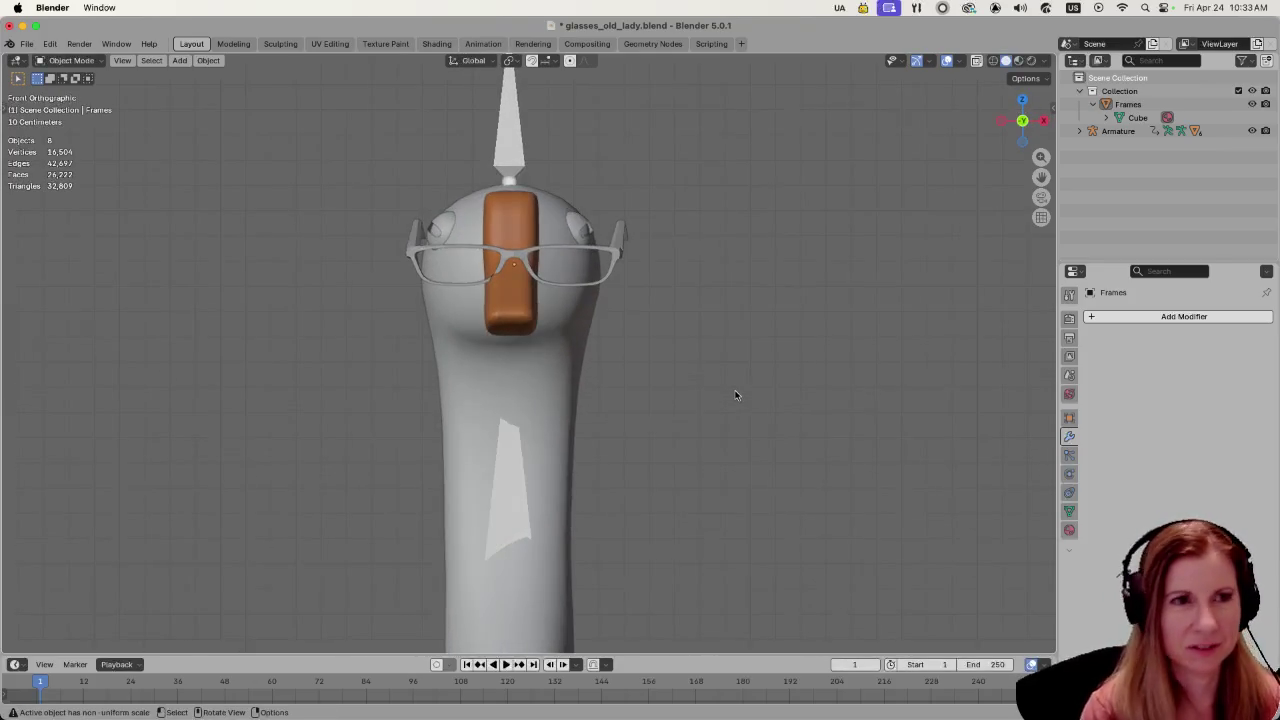
pyautogui.press('a')
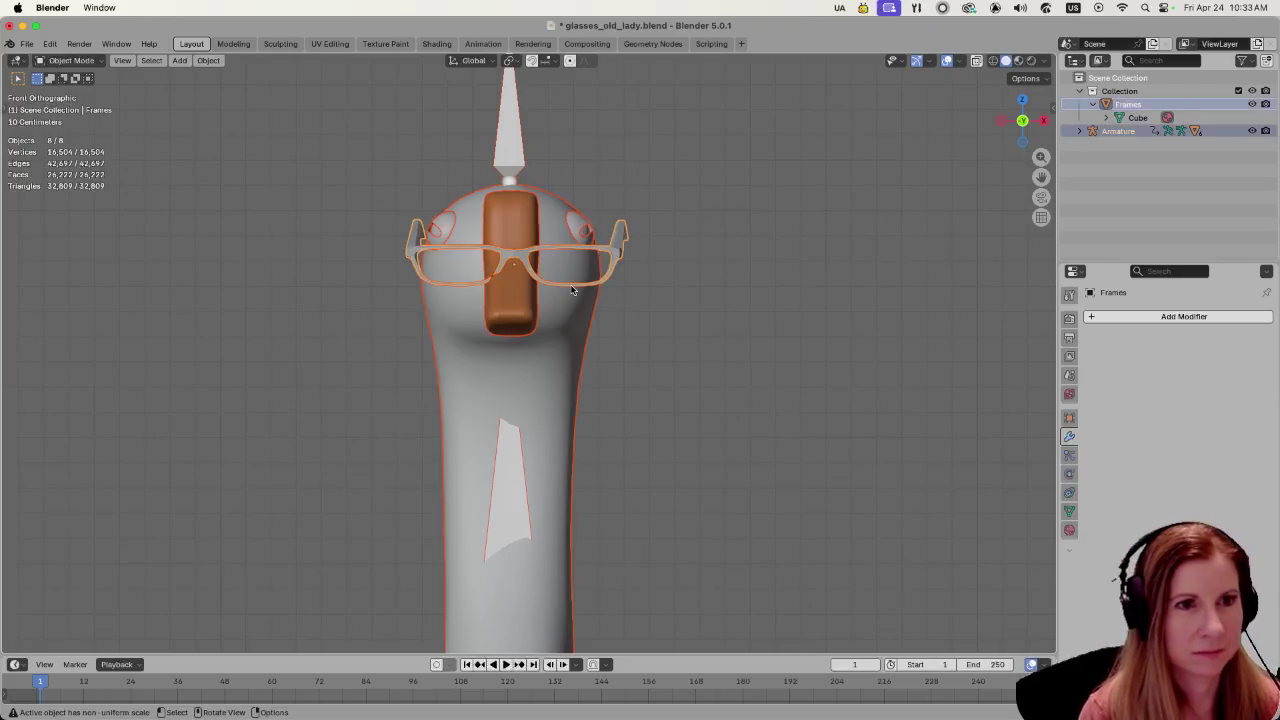
pyautogui.click(662, 285)
pyautogui.click(622, 252)
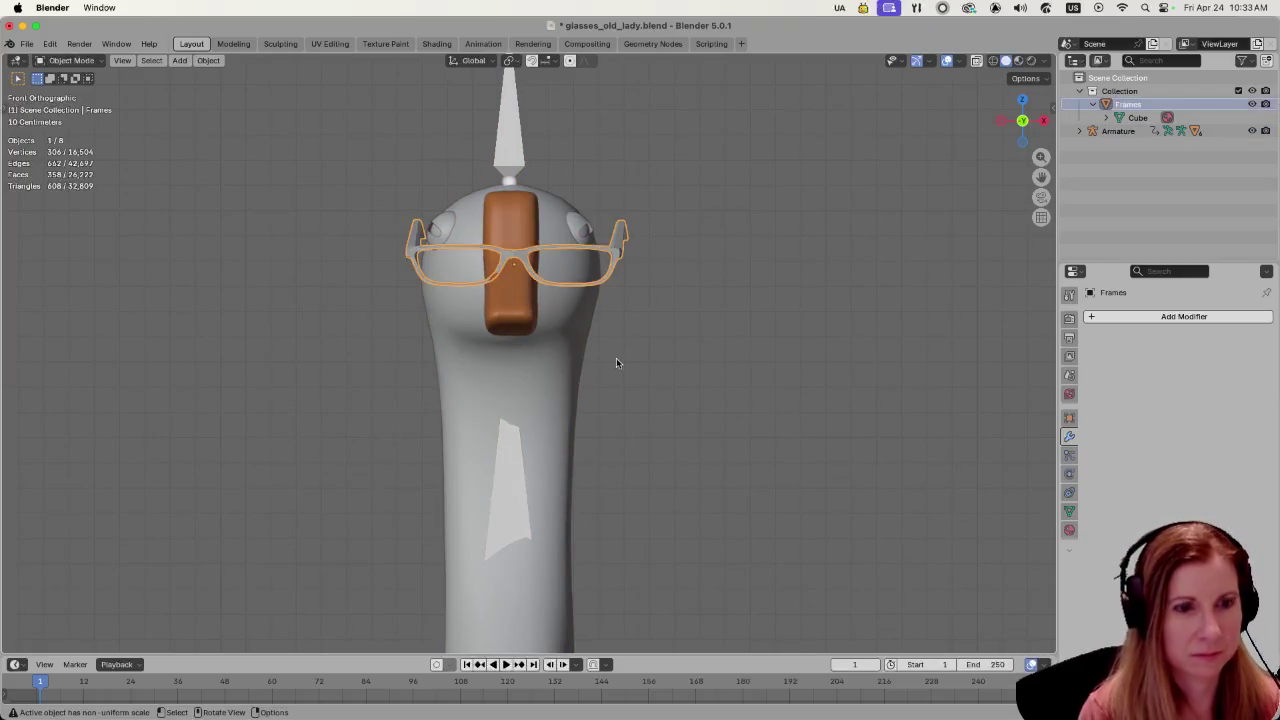
pyautogui.press('g')
pyautogui.press('y')
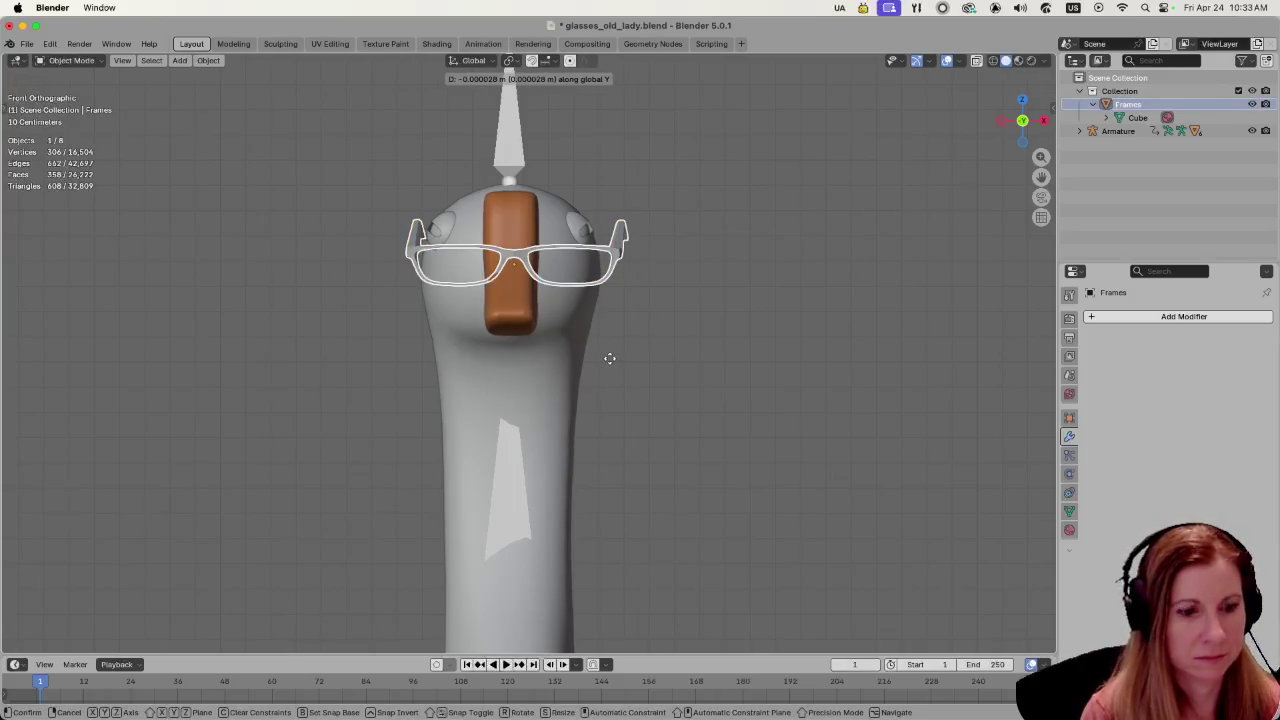
pyautogui.press('x')
pyautogui.click(610, 360)
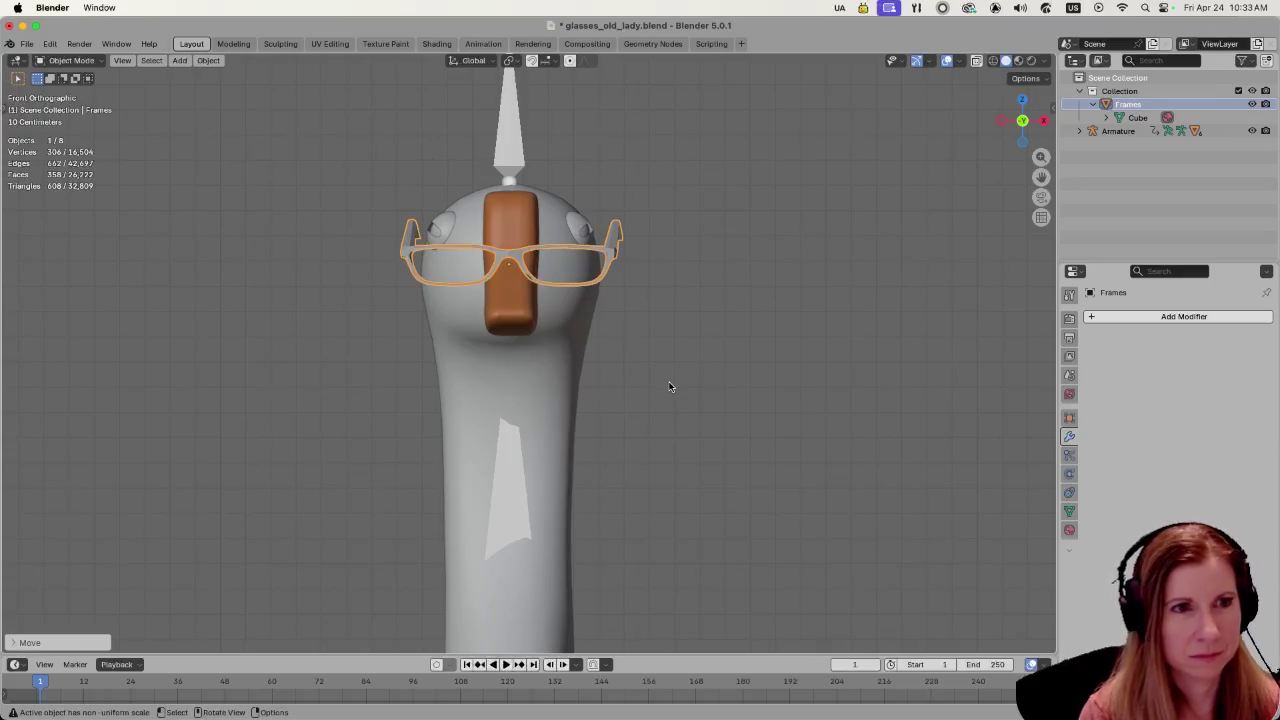
pyautogui.moveTo(506, 463); pyautogui.dragTo(652, 476, button='middle')
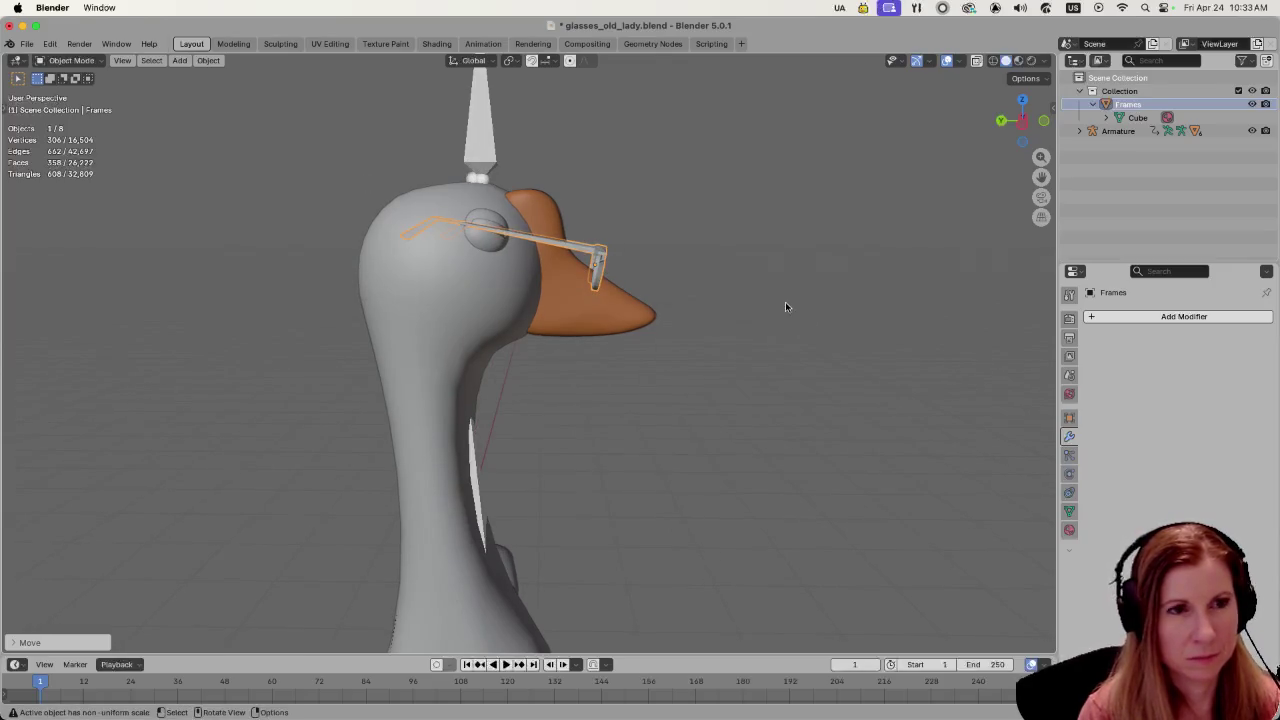
# - Tilt the glasses frame and inspect the fit from several angles
pyautogui.press('r')
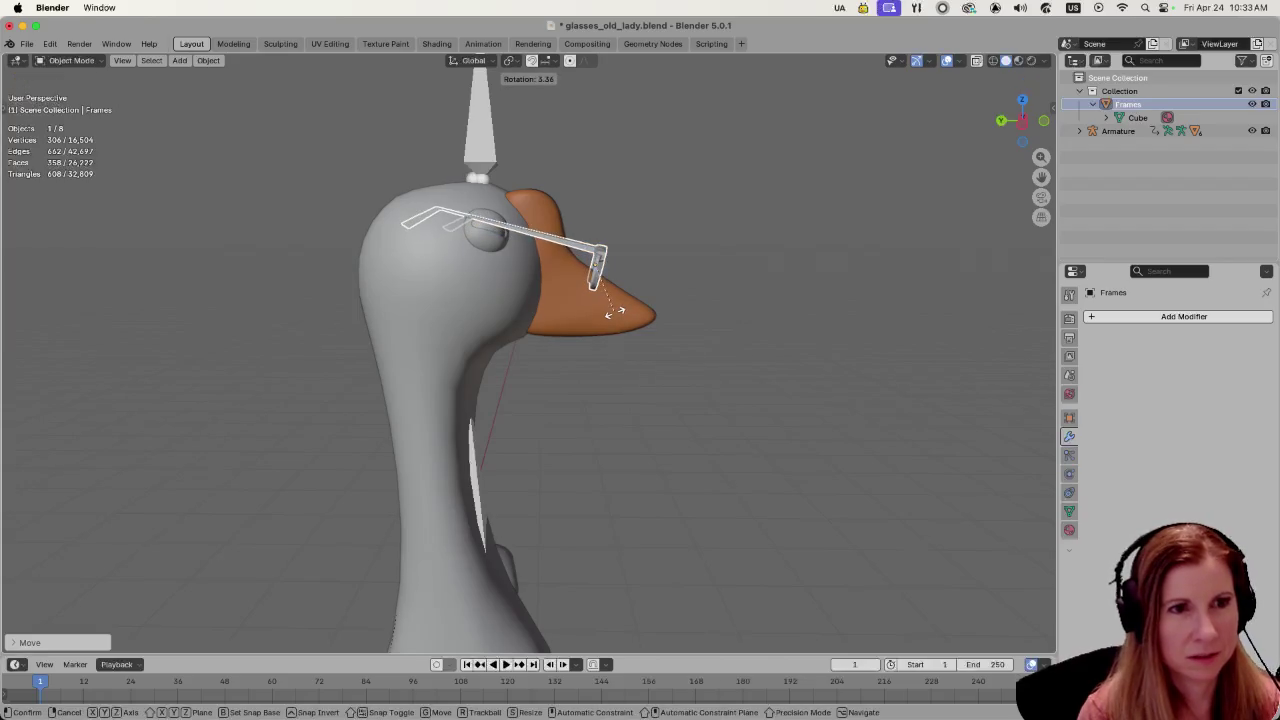
pyautogui.click(614, 312)
pyautogui.moveTo(846, 340)
pyautogui.mouseDown(button='middle')
pyautogui.moveTo(692, 356)
pyautogui.moveTo(734, 331)
pyautogui.mouseUp(button='middle')
pyautogui.click(317, 383)
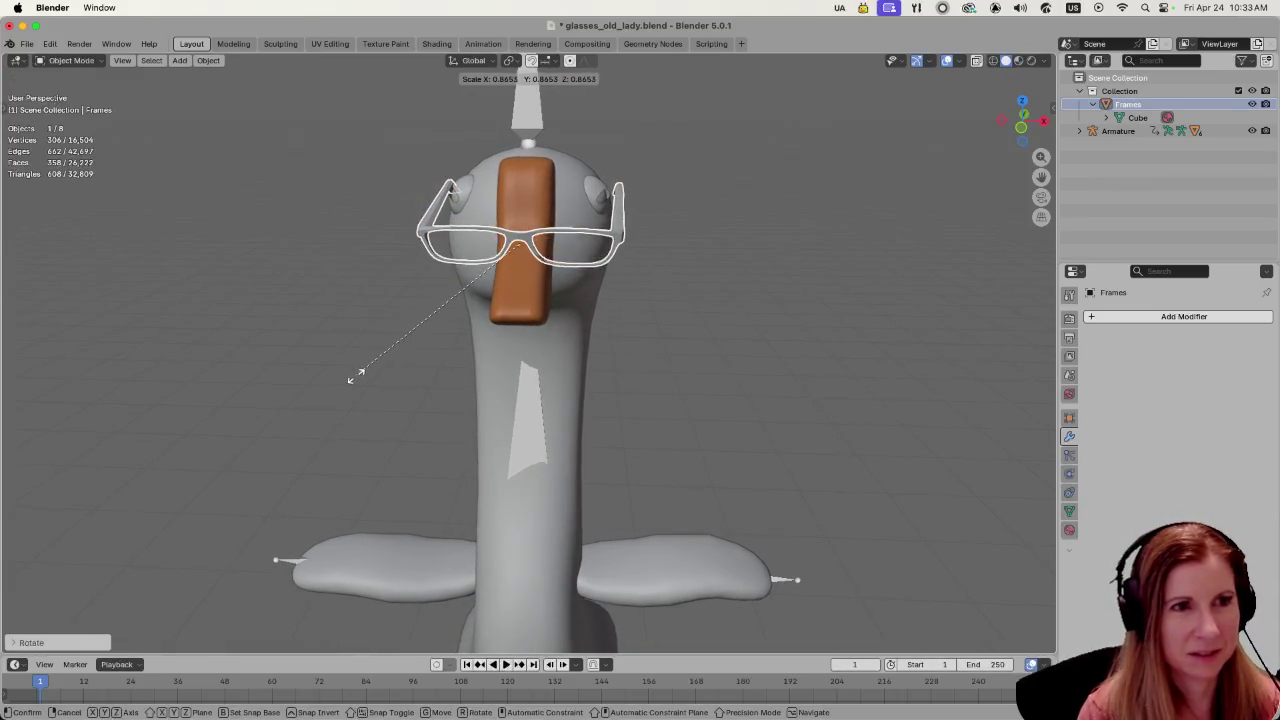
pyautogui.moveTo(780, 423)
pyautogui.mouseDown(button='middle')
pyautogui.moveTo(557, 392)
pyautogui.moveTo(604, 390)
pyautogui.mouseUp(button='middle')
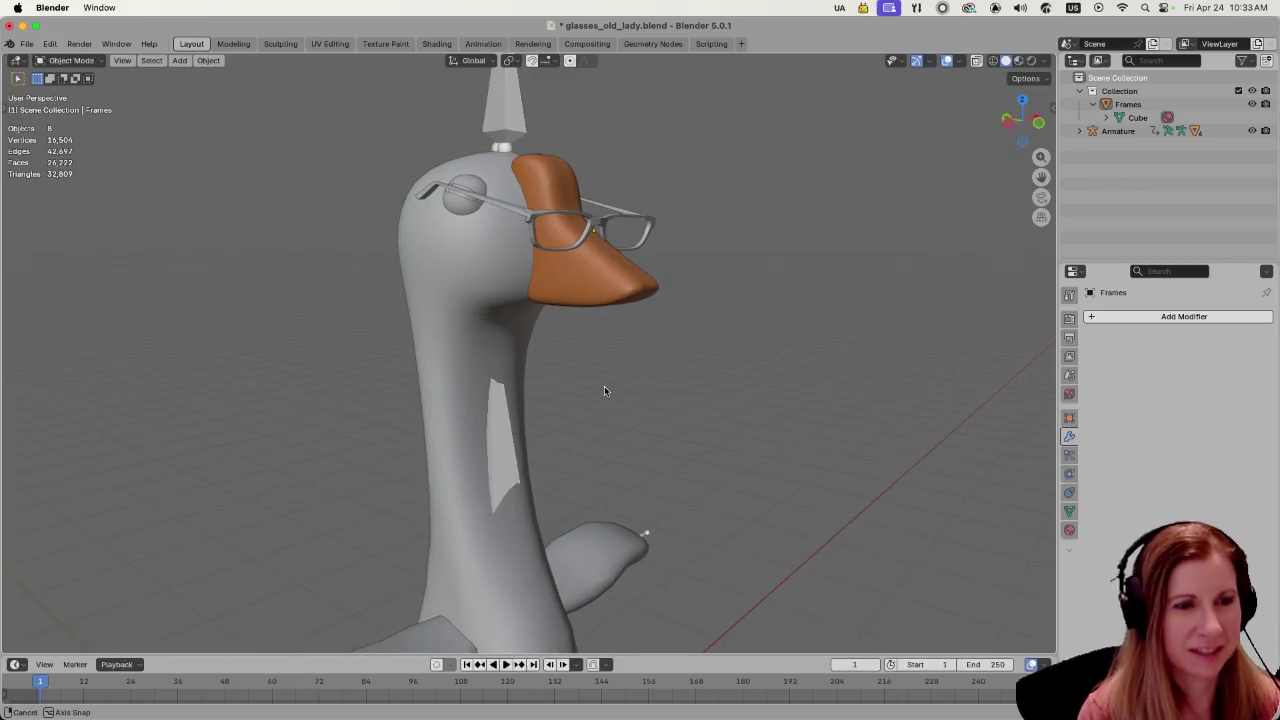
pyautogui.hotkey('ctrl', 'z')
pyautogui.click(645, 384)
pyautogui.moveTo(645, 384)
pyautogui.mouseDown(button='middle')
pyautogui.moveTo(835, 391)
pyautogui.moveTo(689, 385)
pyautogui.mouseUp(button='middle')
pyautogui.moveTo(643, 395); pyautogui.dragTo(668, 404, button='middle')
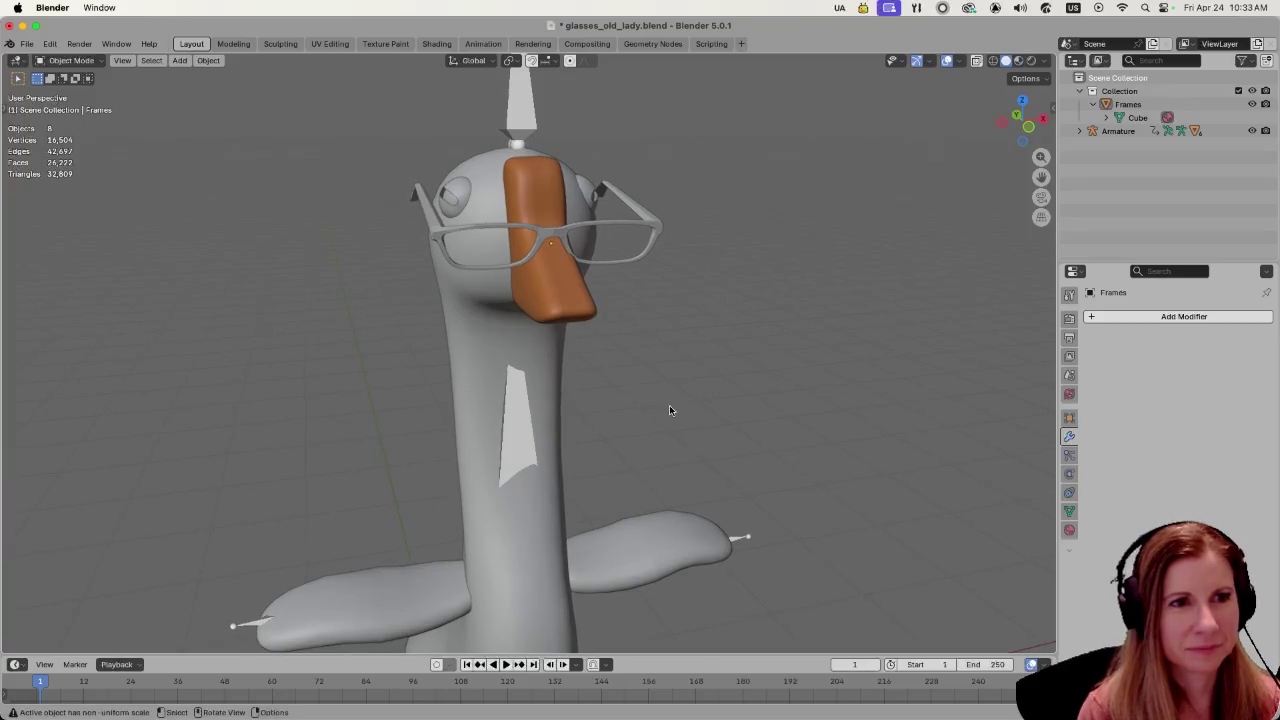
pyautogui.moveTo(583, 417); pyautogui.dragTo(508, 302, button='middle')
# - Reselect the glasses, move them along Y, tilt them again, then adjust along Z
pyautogui.click(537, 267)
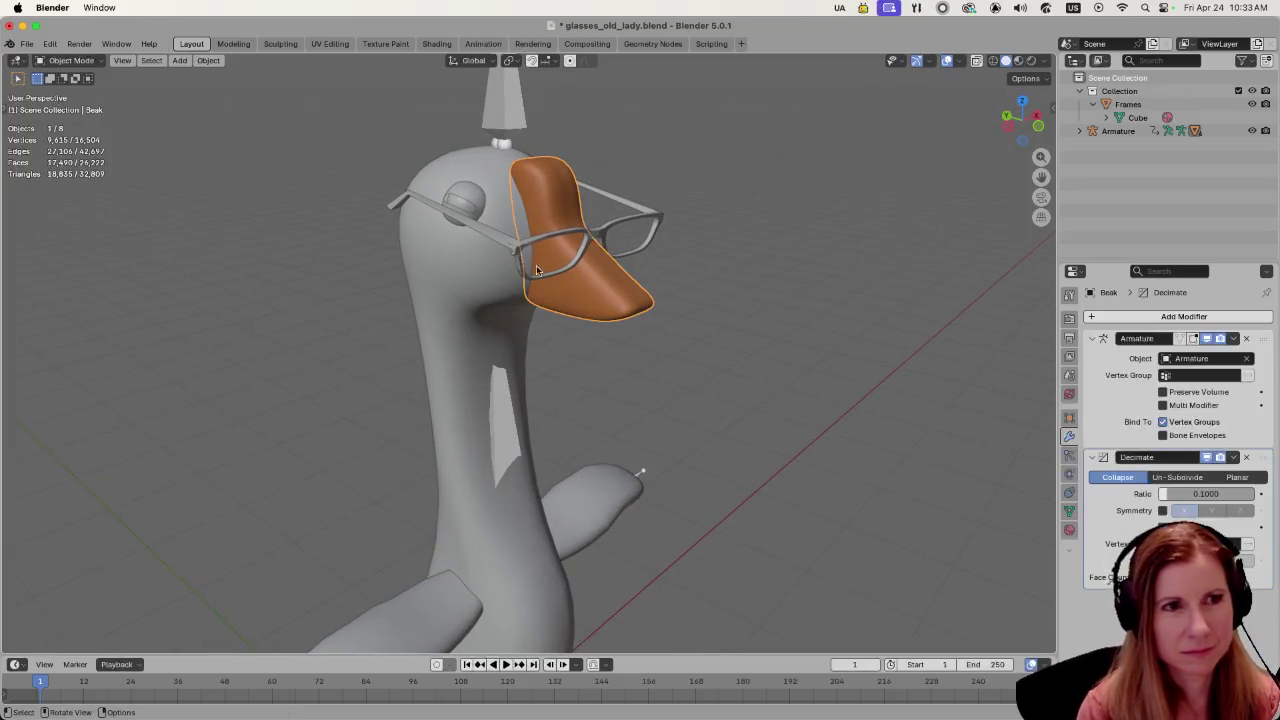
pyautogui.click(649, 217)
pyautogui.moveTo(833, 387); pyautogui.dragTo(570, 372, button='middle')
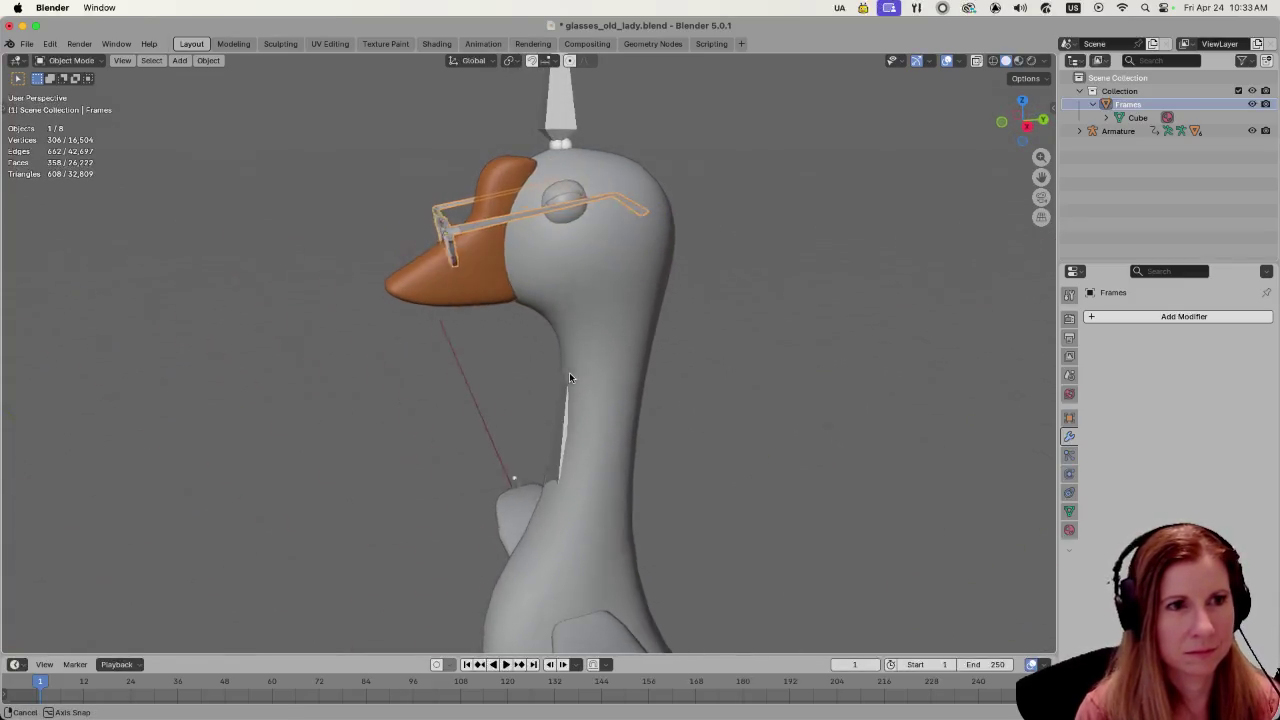
pyautogui.press('g')
pyautogui.press('y')
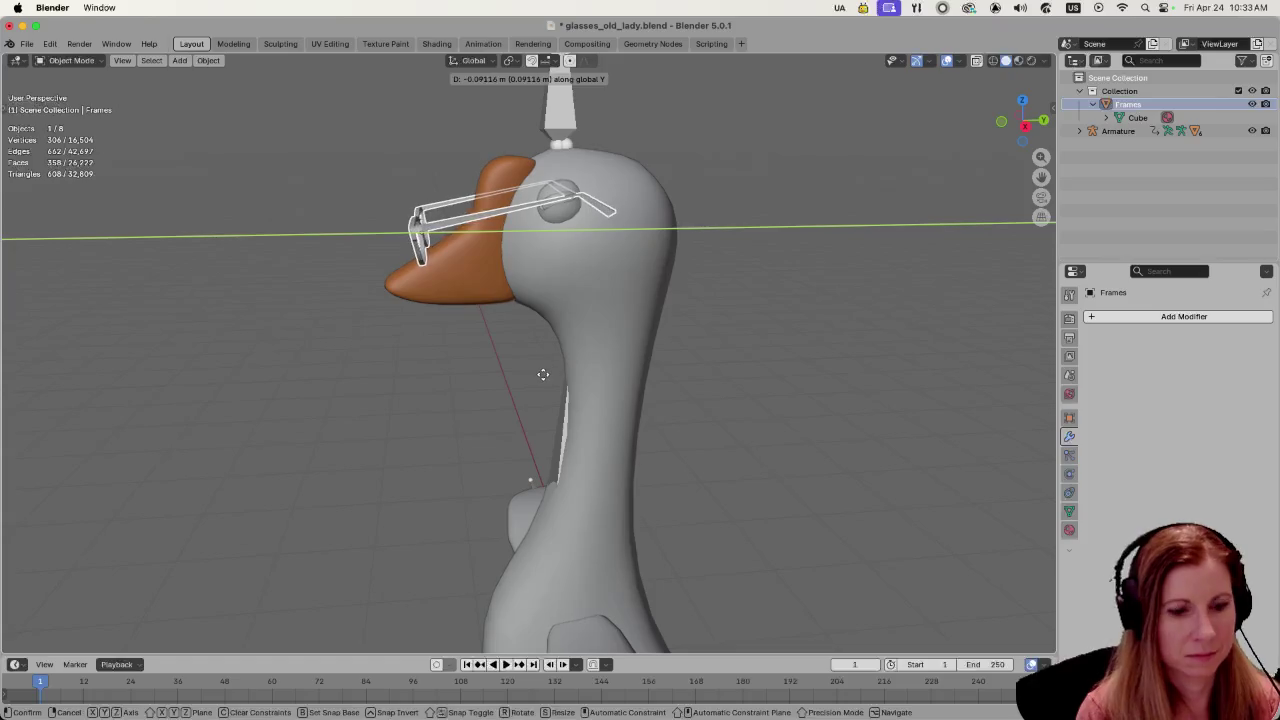
pyautogui.click(553, 374)
pyautogui.press('r')
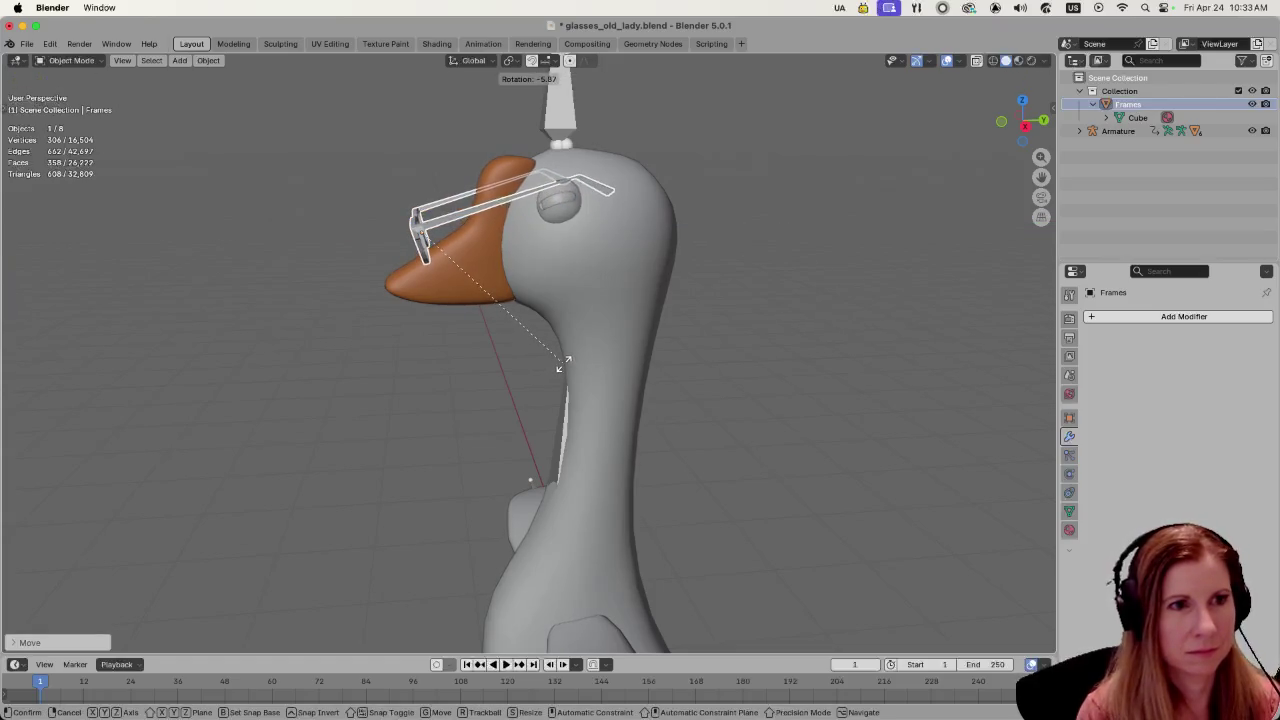
pyautogui.click(563, 368)
pyautogui.press('g')
pyautogui.press('z')
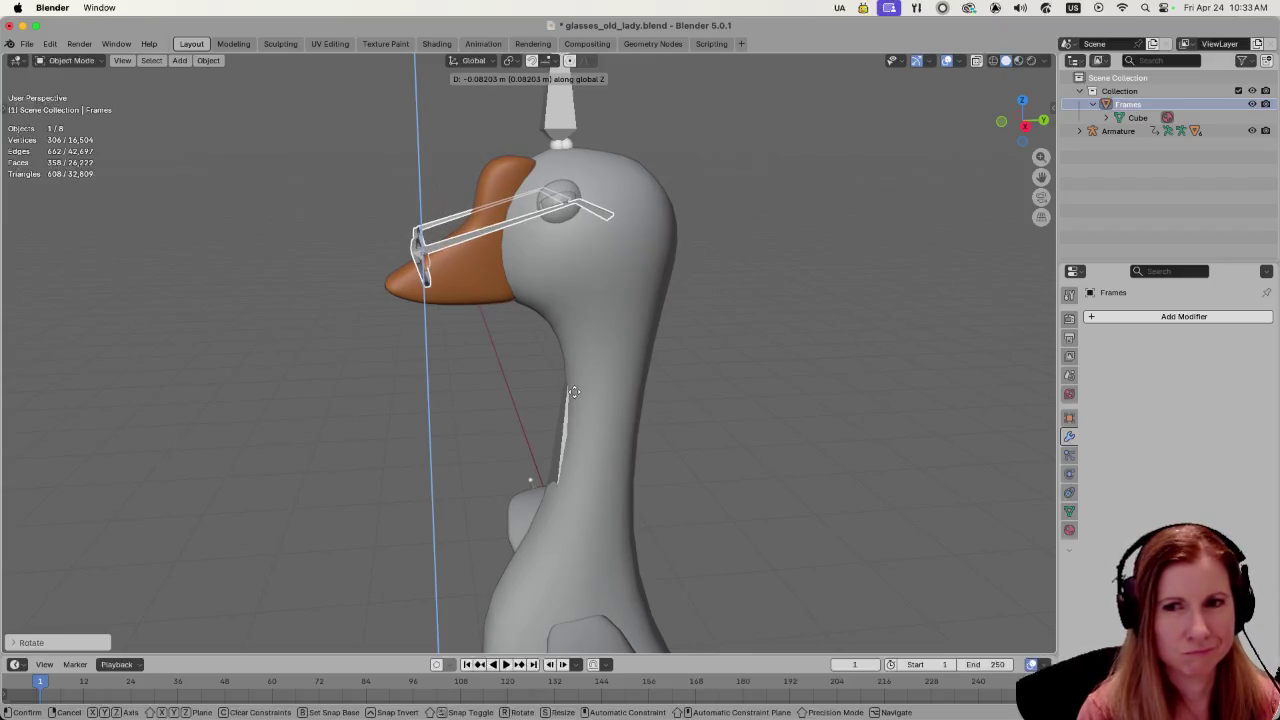
pyautogui.click(574, 391)
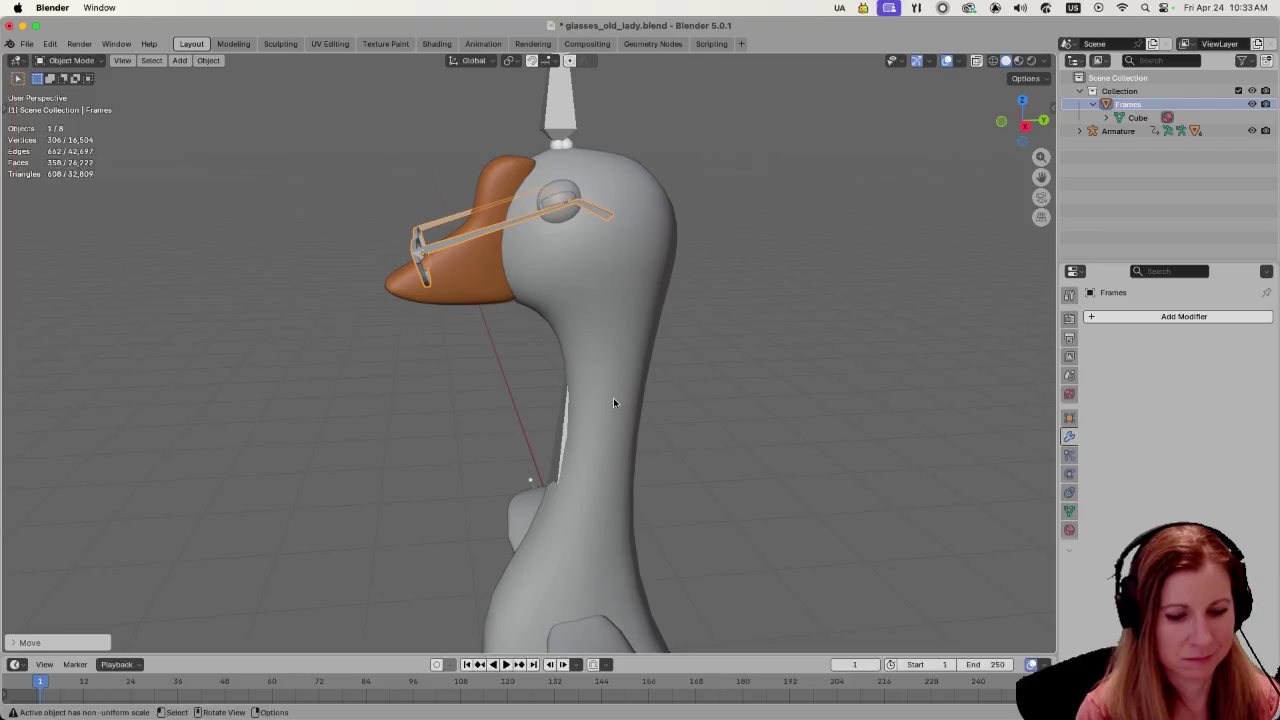
# - Reposition the glasses once more along Z and check them in front view
pyautogui.press('g')
pyautogui.press('y')
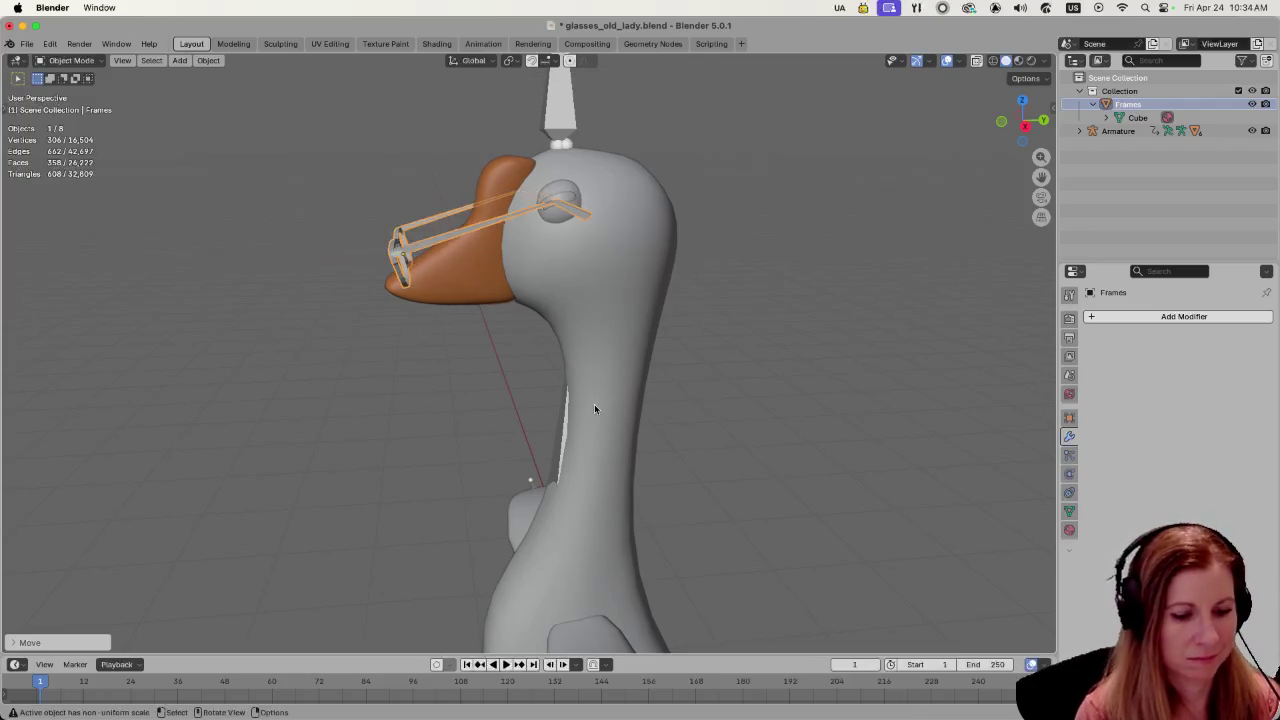
pyautogui.press('z')
pyautogui.click(516, 427)
pyautogui.moveTo(516, 427)
pyautogui.mouseDown(button='middle')
pyautogui.moveTo(761, 405)
pyautogui.moveTo(736, 413)
pyautogui.moveTo(687, 373)
pyautogui.mouseUp(button='middle')
pyautogui.press('1')
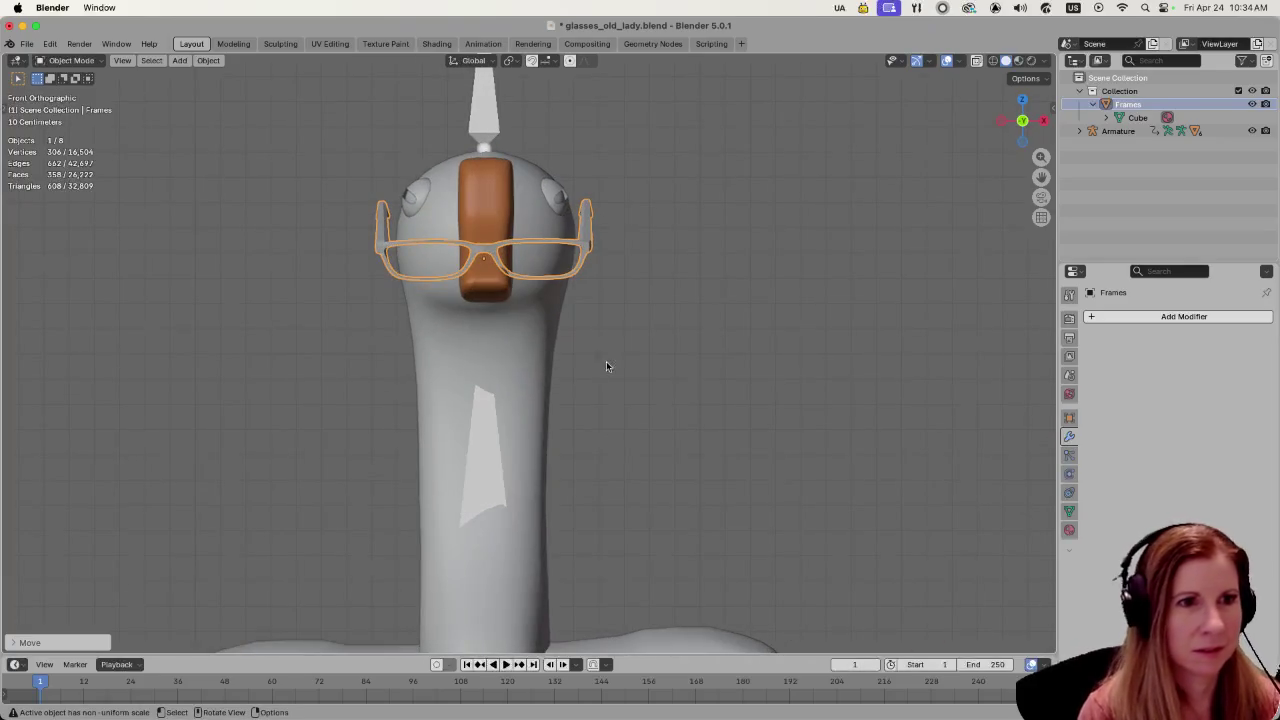
pyautogui.press('g')
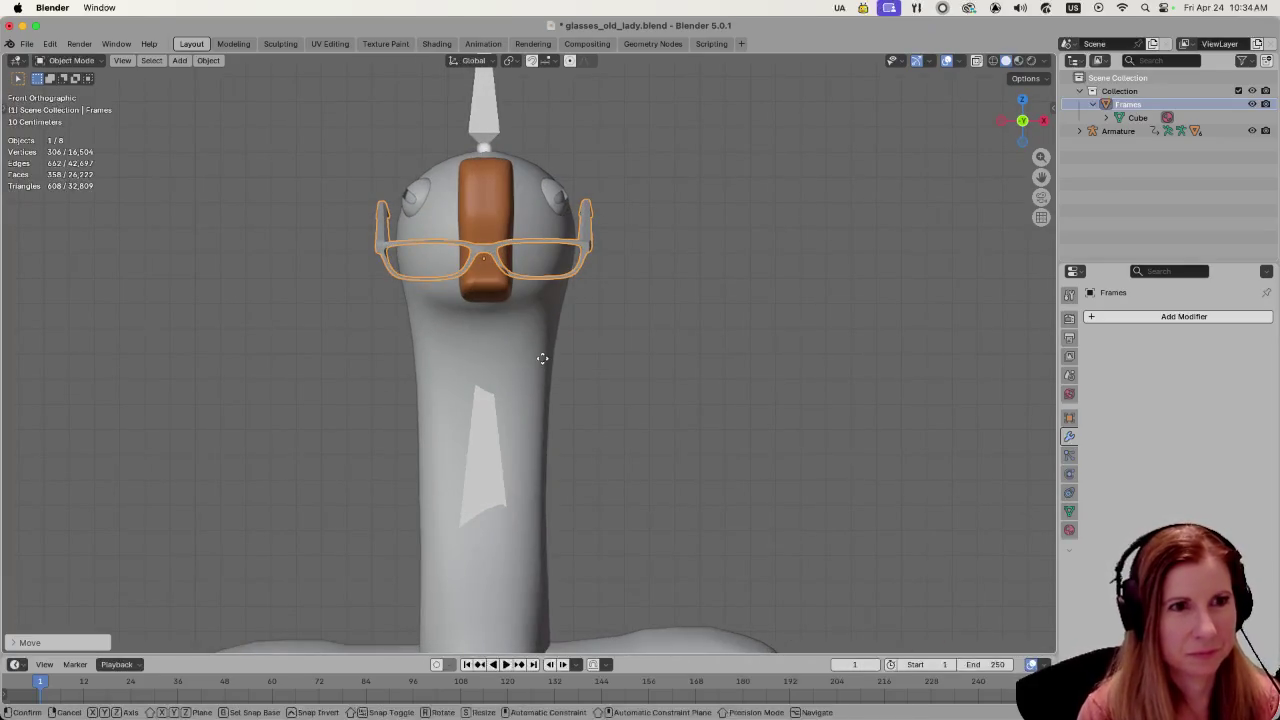
pyautogui.press('Escape')
pyautogui.press('g')
pyautogui.press('x')
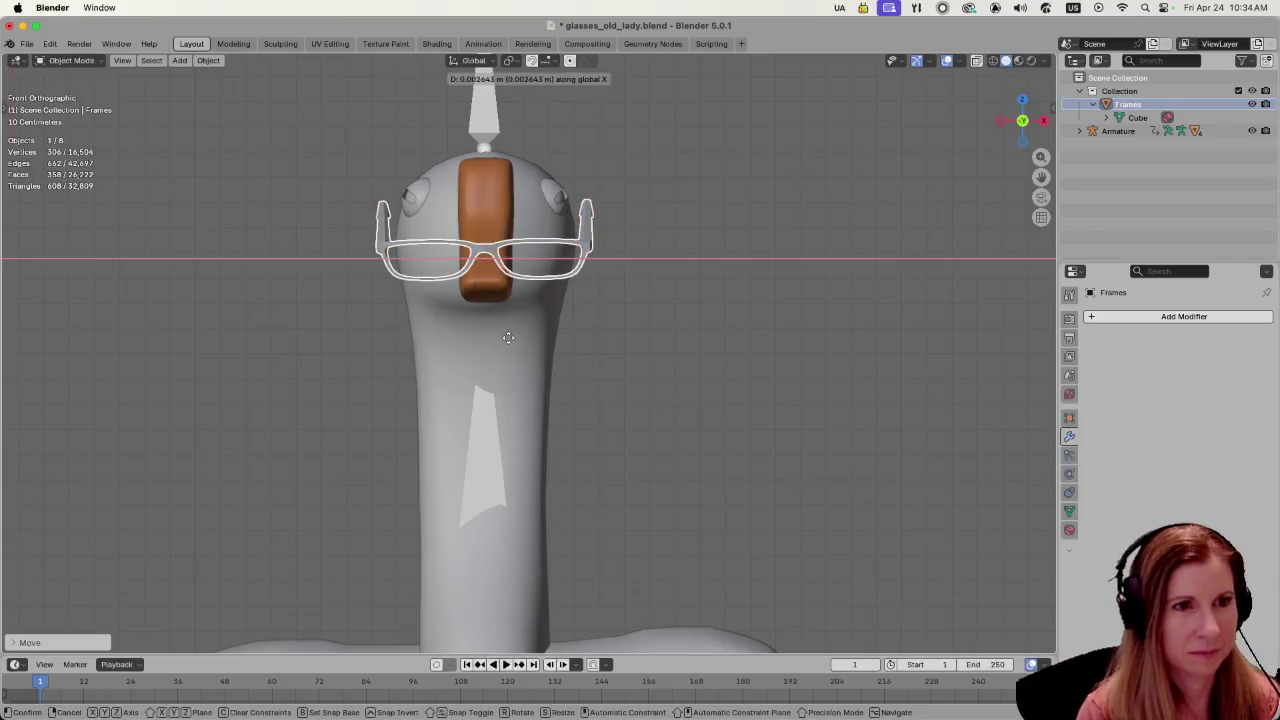
pyautogui.press('Escape')
# - Push the glasses along Y so they rest on the beak below the eyes
pyautogui.moveTo(507, 341)
pyautogui.mouseDown(button='middle')
pyautogui.moveTo(491, 362)
pyautogui.moveTo(543, 364)
pyautogui.moveTo(399, 333)
pyautogui.mouseUp(button='middle')
pyautogui.click(399, 333)
pyautogui.scroll(-2, 676, 349)
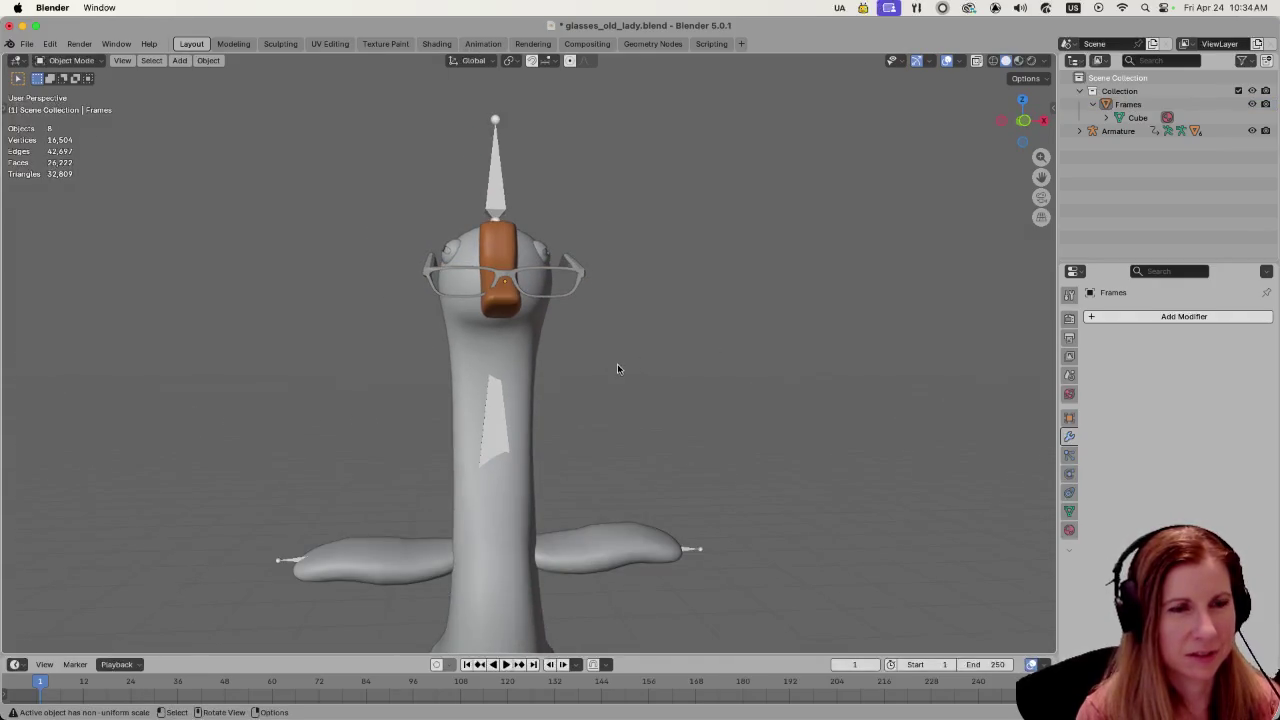
pyautogui.click(549, 304)
pyautogui.click(569, 288)
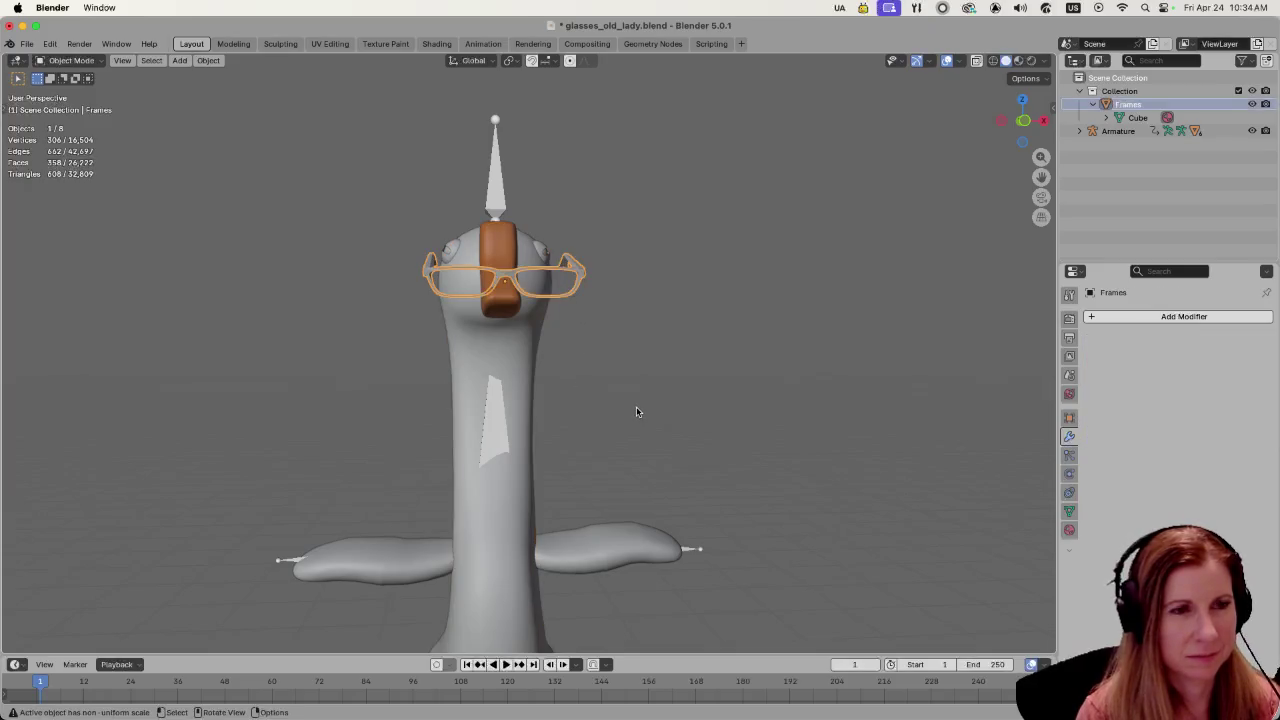
pyautogui.moveTo(690, 414)
pyautogui.mouseDown(button='middle')
pyautogui.moveTo(714, 400)
pyautogui.moveTo(680, 423)
pyautogui.mouseUp(button='middle')
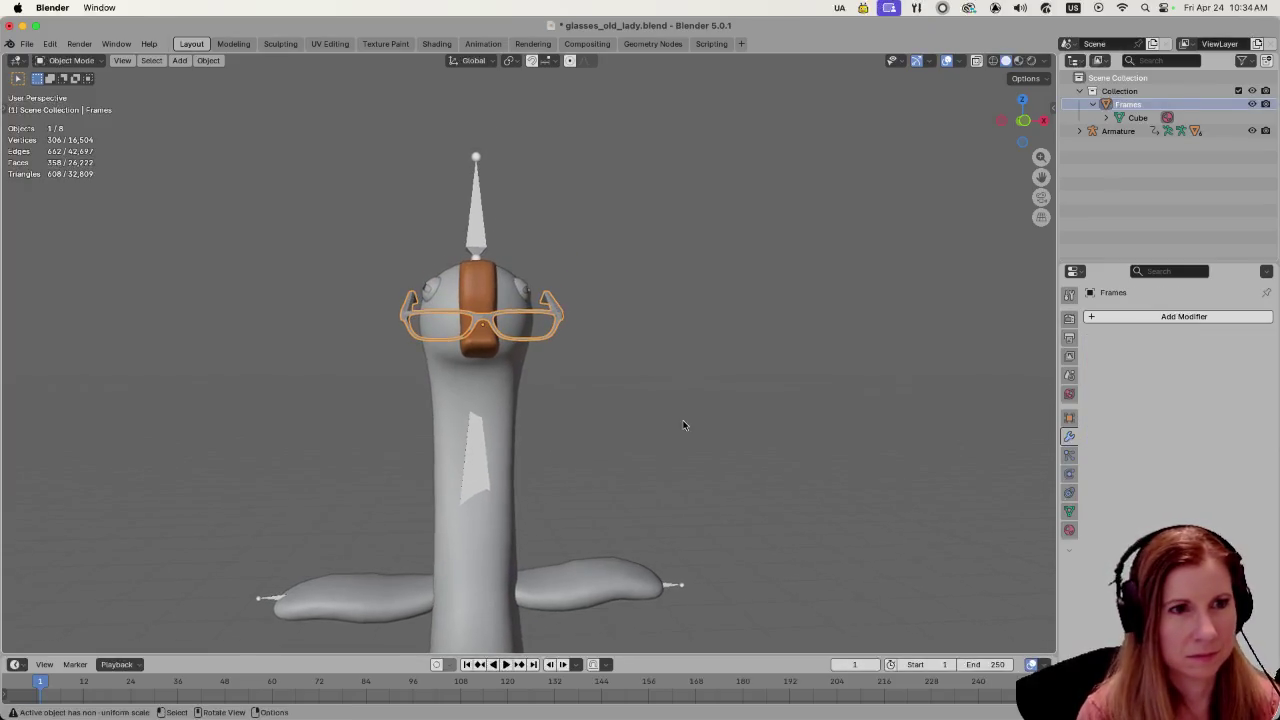
pyautogui.scroll(3, 680, 423)
pyautogui.moveTo(569, 376)
pyautogui.mouseDown(button='middle')
pyautogui.moveTo(754, 406)
pyautogui.moveTo(541, 377)
pyautogui.moveTo(657, 432)
pyautogui.moveTo(712, 438)
pyautogui.moveTo(598, 416)
pyautogui.moveTo(530, 320)
pyautogui.mouseUp(button='middle')
pyautogui.press('g')
pyautogui.press('y')
pyautogui.click(678, 398)
pyautogui.click(595, 401)
pyautogui.click(524, 314)
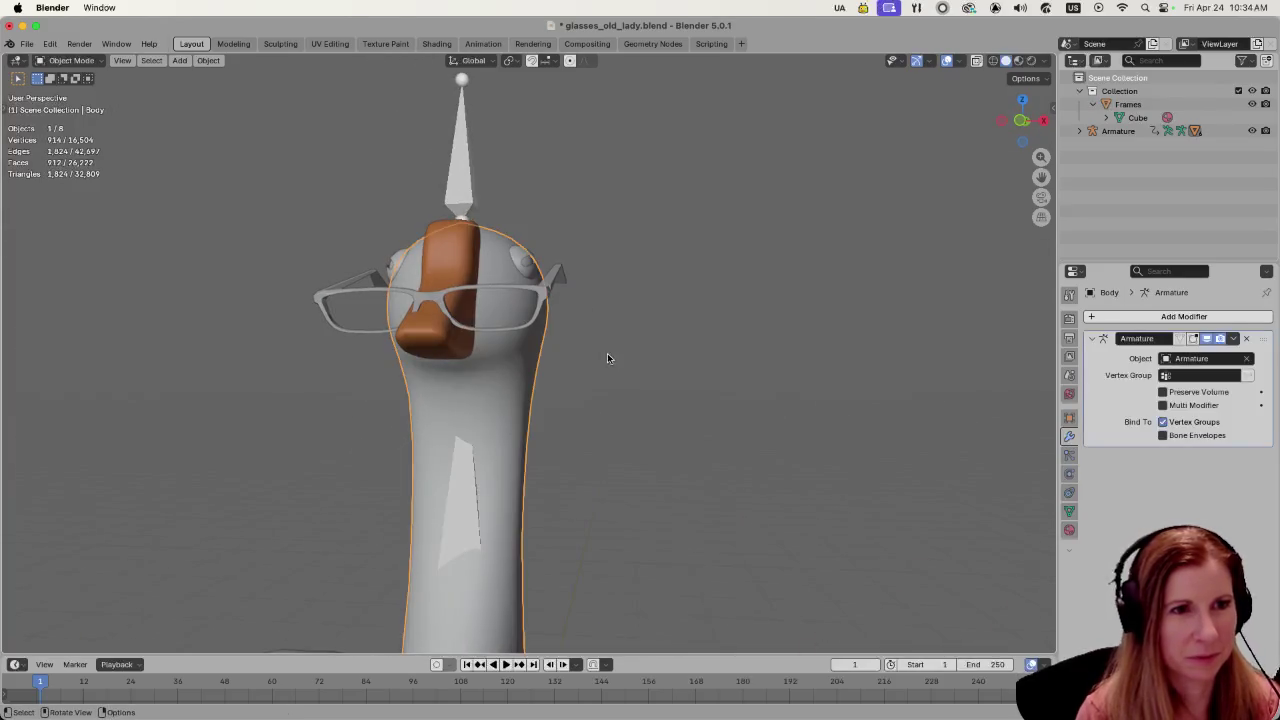
# - Raise the glasses frame along Z and check the fit from a three-quarter and side view
pyautogui.click(556, 278)
pyautogui.press('g')
pyautogui.press('z')
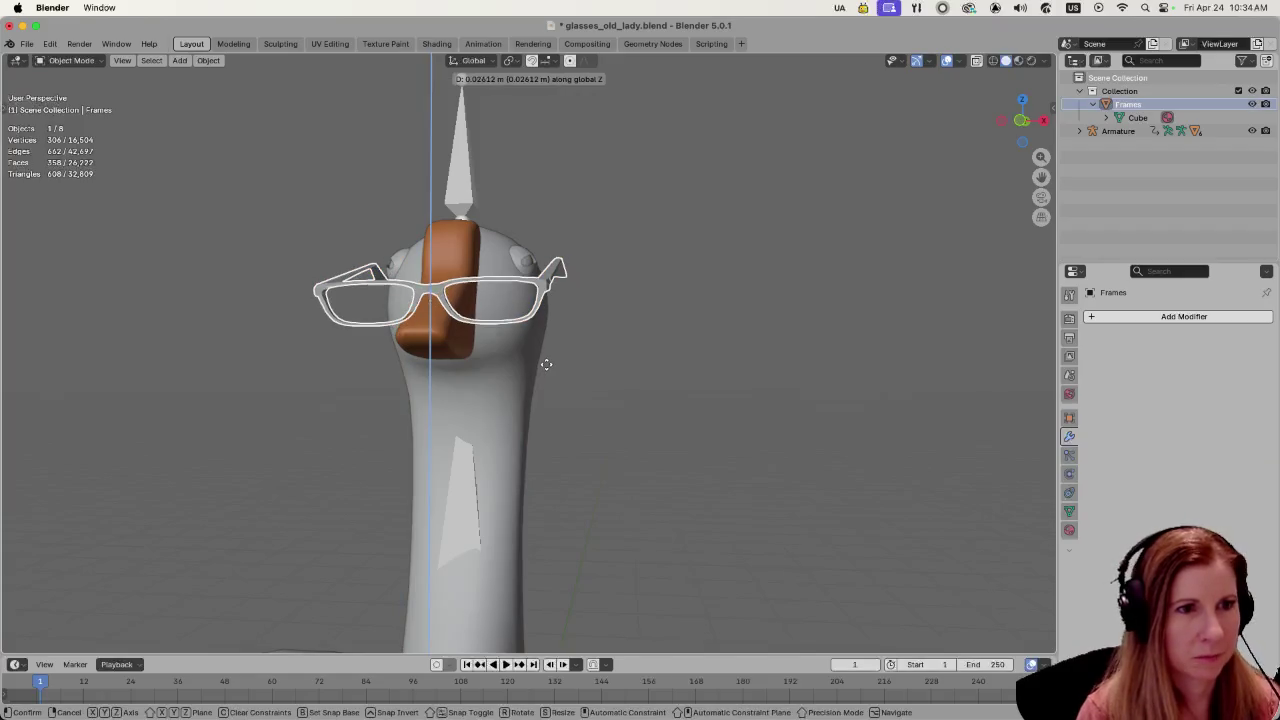
pyautogui.click(438, 383)
pyautogui.moveTo(438, 383)
pyautogui.mouseDown(button='middle')
pyautogui.moveTo(490, 401)
pyautogui.moveTo(477, 402)
pyautogui.moveTo(494, 378)
pyautogui.moveTo(619, 392)
pyautogui.moveTo(851, 473)
pyautogui.mouseUp(button='middle')
pyautogui.click(851, 473)
pyautogui.moveTo(741, 430)
pyautogui.mouseDown(button='middle')
pyautogui.moveTo(706, 464)
pyautogui.moveTo(514, 466)
pyautogui.moveTo(521, 433)
pyautogui.moveTo(713, 439)
pyautogui.mouseUp(button='middle')
# - Tilt the glasses frame slightly and check it from the front
pyautogui.click(590, 305)
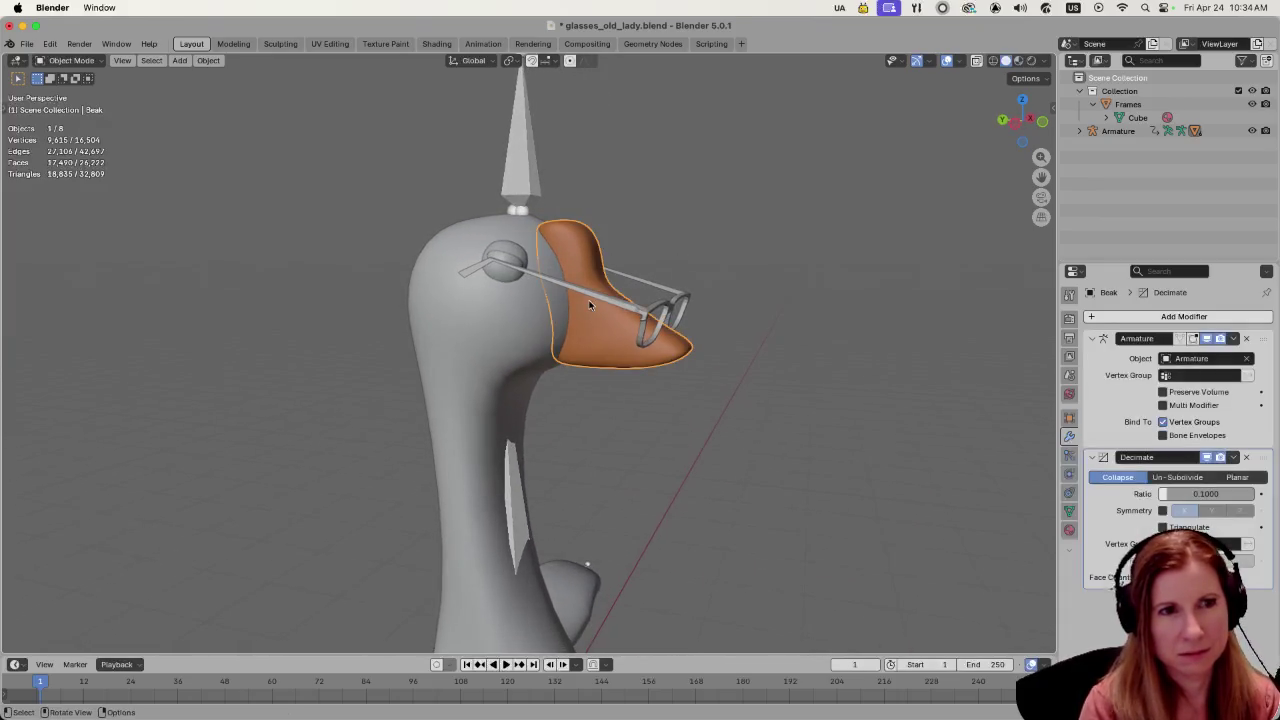
pyautogui.click(659, 310)
pyautogui.moveTo(754, 424)
pyautogui.mouseDown(button='middle')
pyautogui.moveTo(781, 420)
pyautogui.moveTo(761, 422)
pyautogui.mouseUp(button='middle')
pyautogui.press('r')
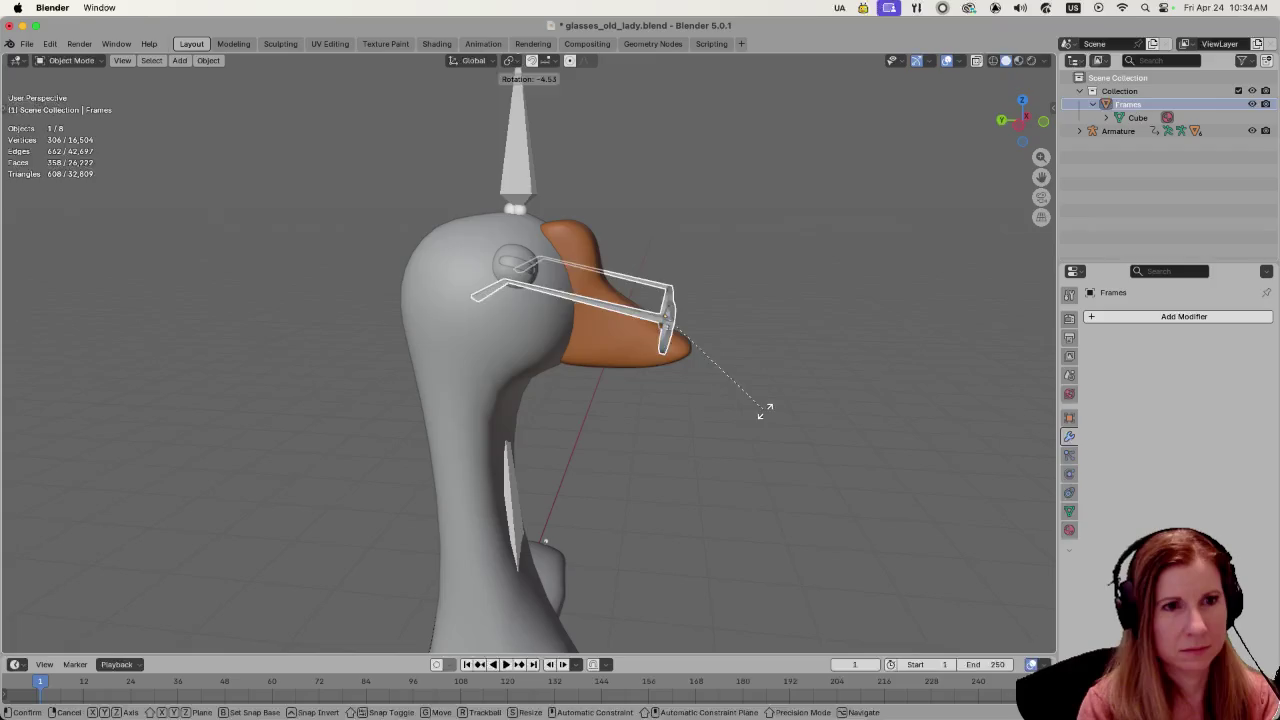
pyautogui.click(765, 411)
pyautogui.click(848, 399)
pyautogui.moveTo(871, 414)
pyautogui.mouseDown(button='middle')
pyautogui.moveTo(711, 404)
pyautogui.moveTo(722, 388)
pyautogui.mouseUp(button='middle')
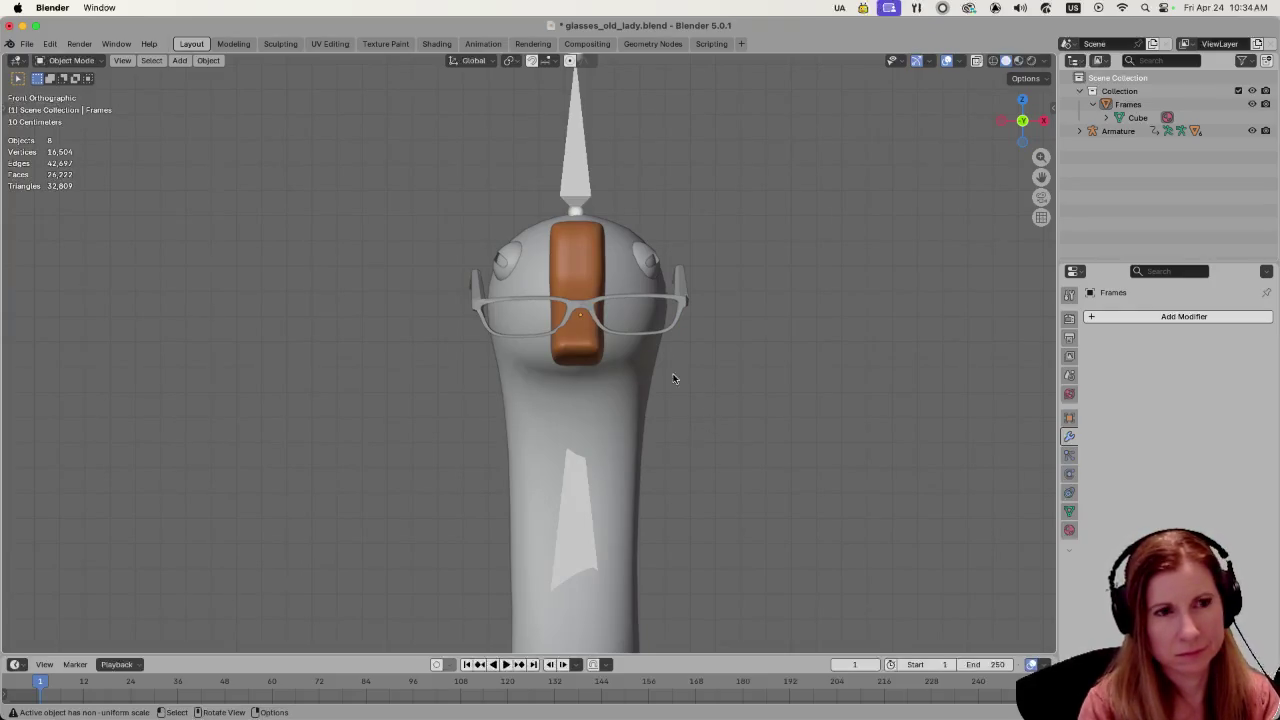
# - Raise the glasses a bit more along Z, about 0.032 m in total, keeping them level
pyautogui.click(679, 300)
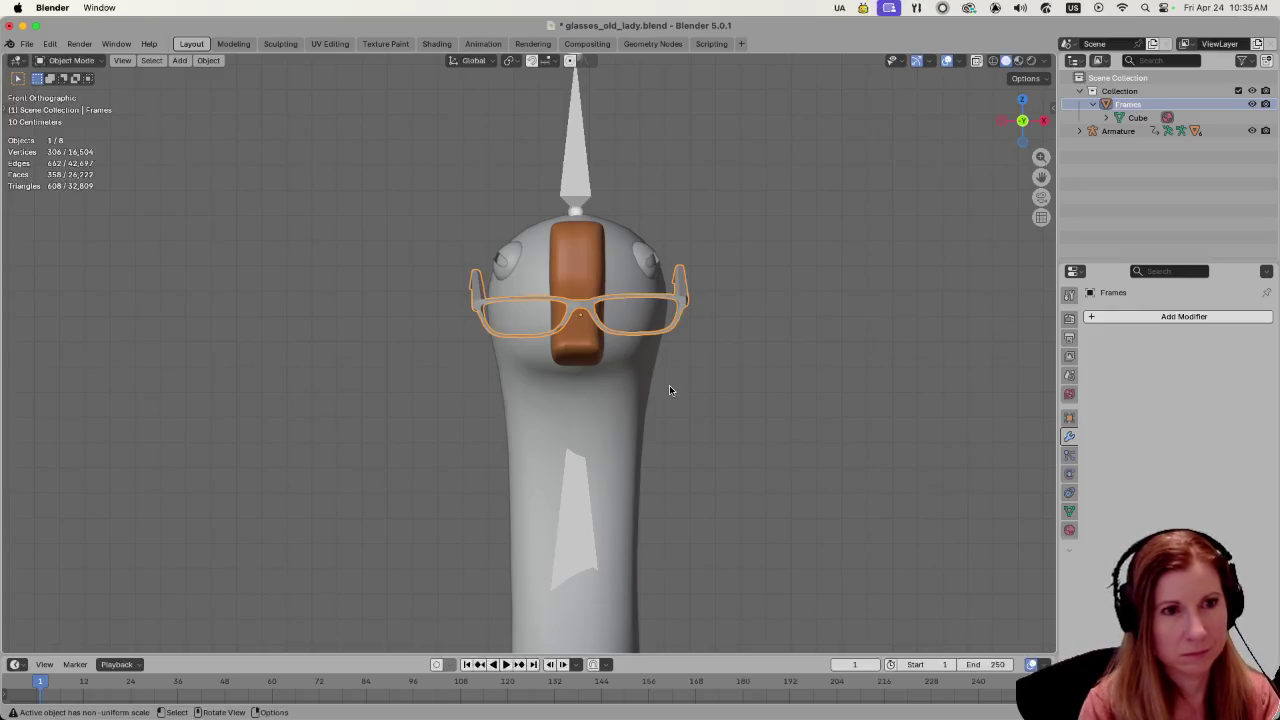
pyautogui.press('g')
pyautogui.press('z')
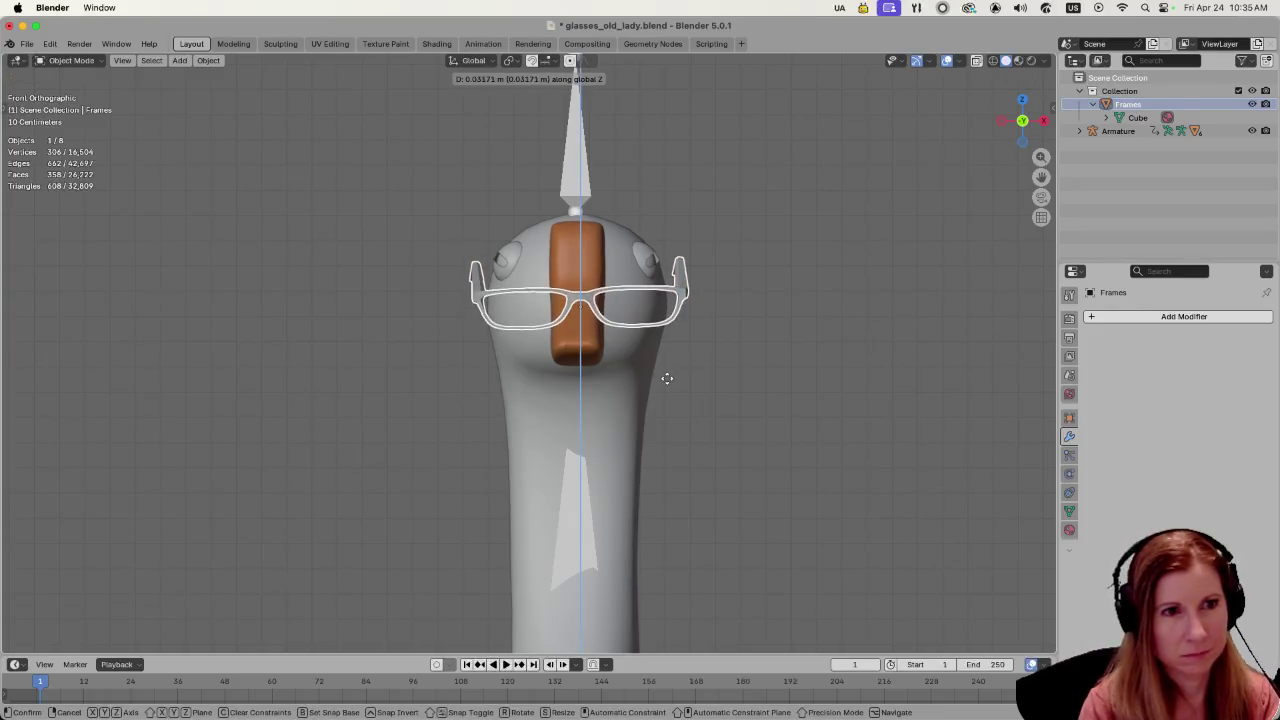
pyautogui.click(667, 379)
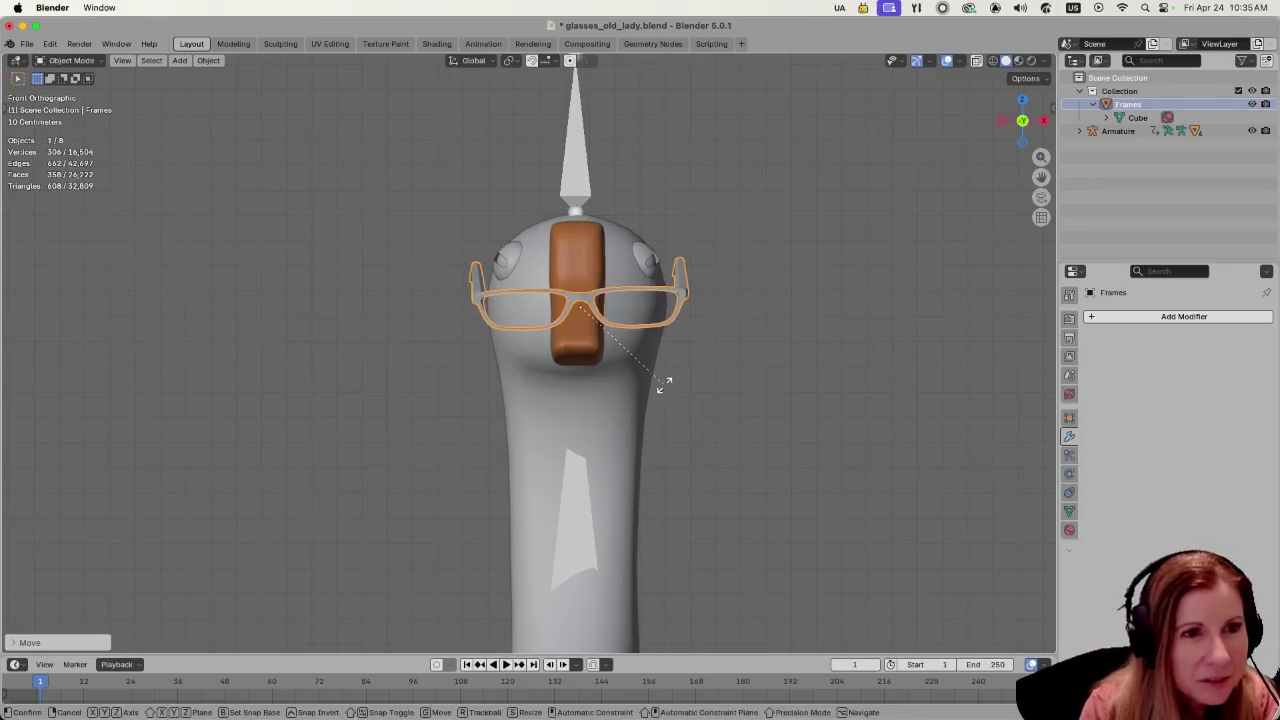
pyautogui.press('r')
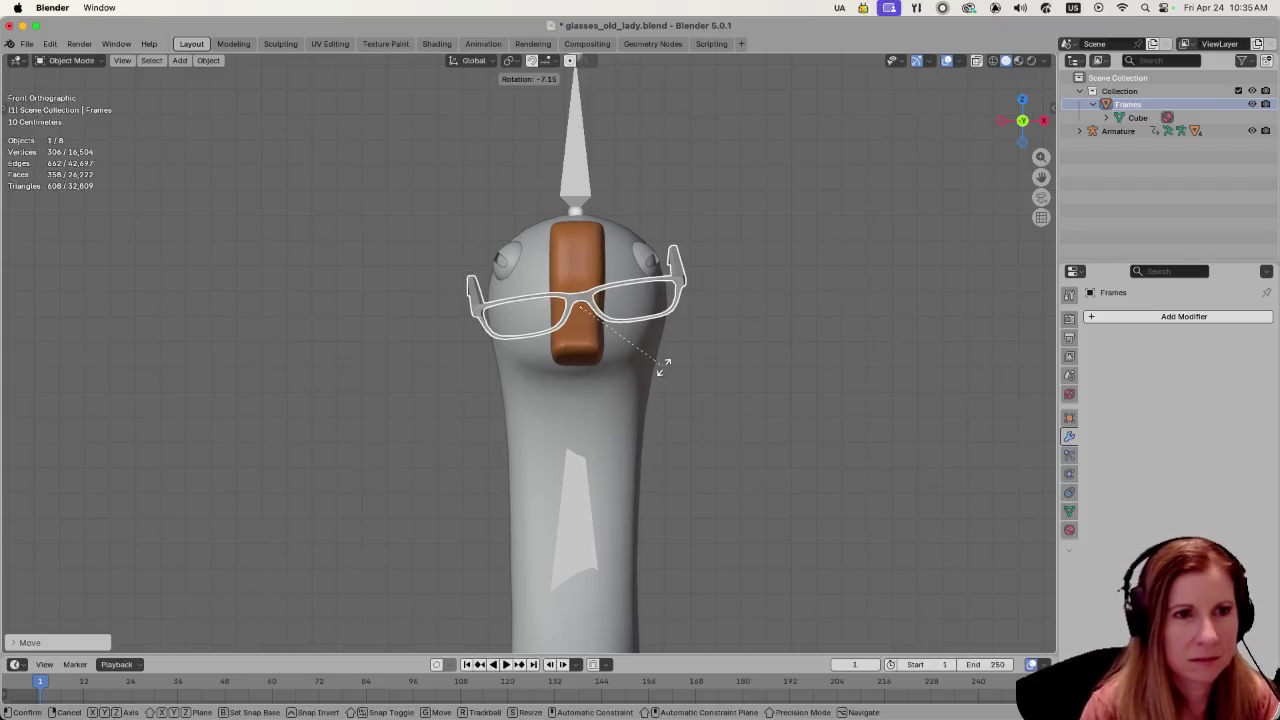
pyautogui.rightClick(609, 366)
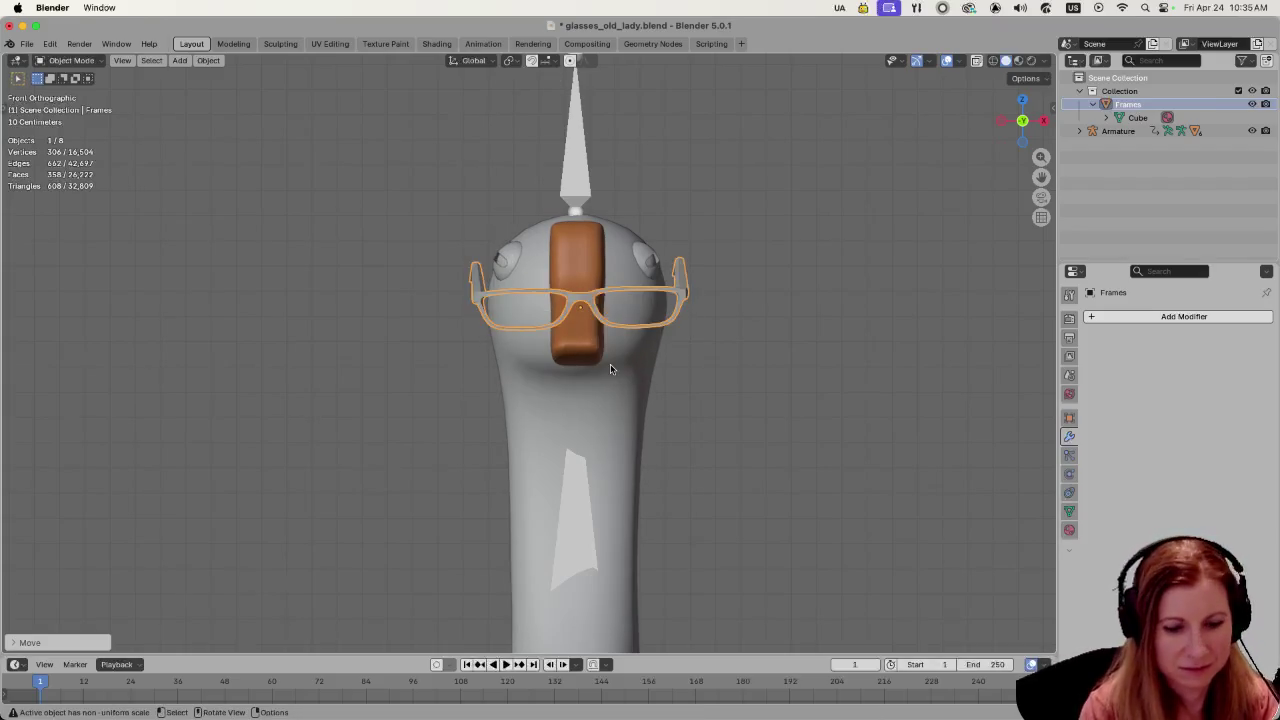
# - Set the glasses frame's X rotation to 0° in the Transform panel
pyautogui.press('n')
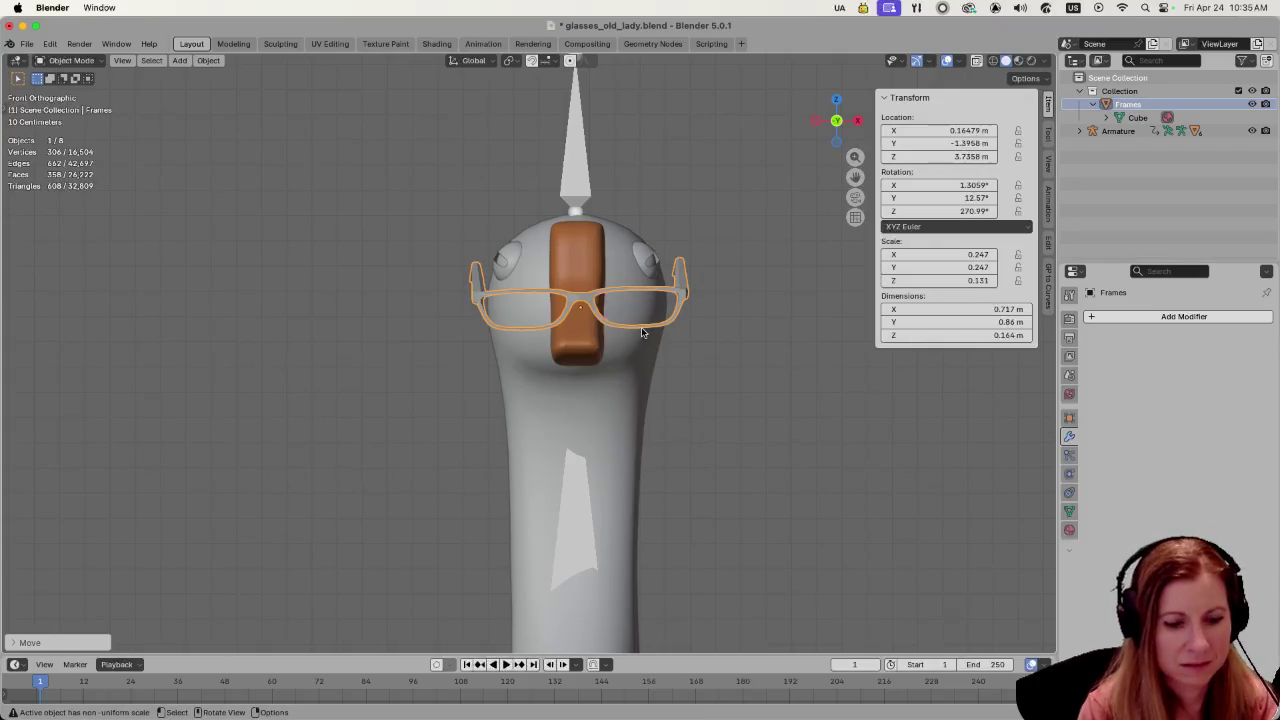
pyautogui.press('r')
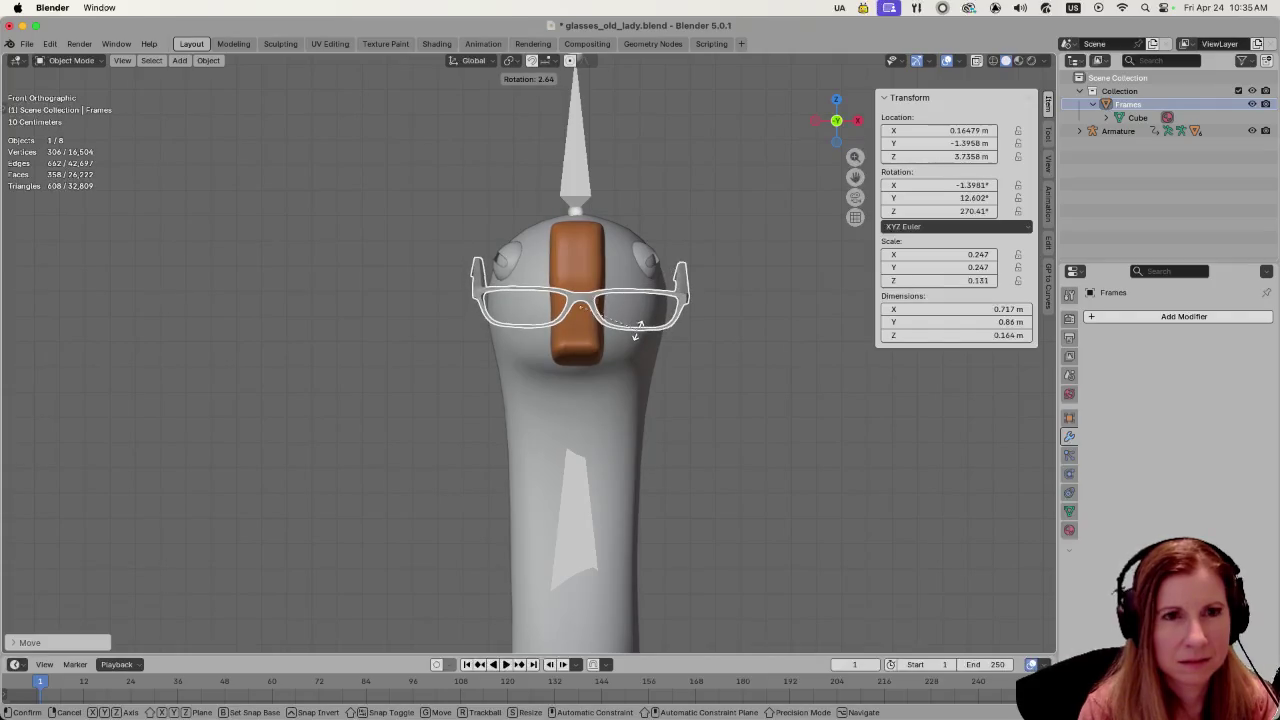
pyautogui.click(635, 336)
pyautogui.click(948, 186)
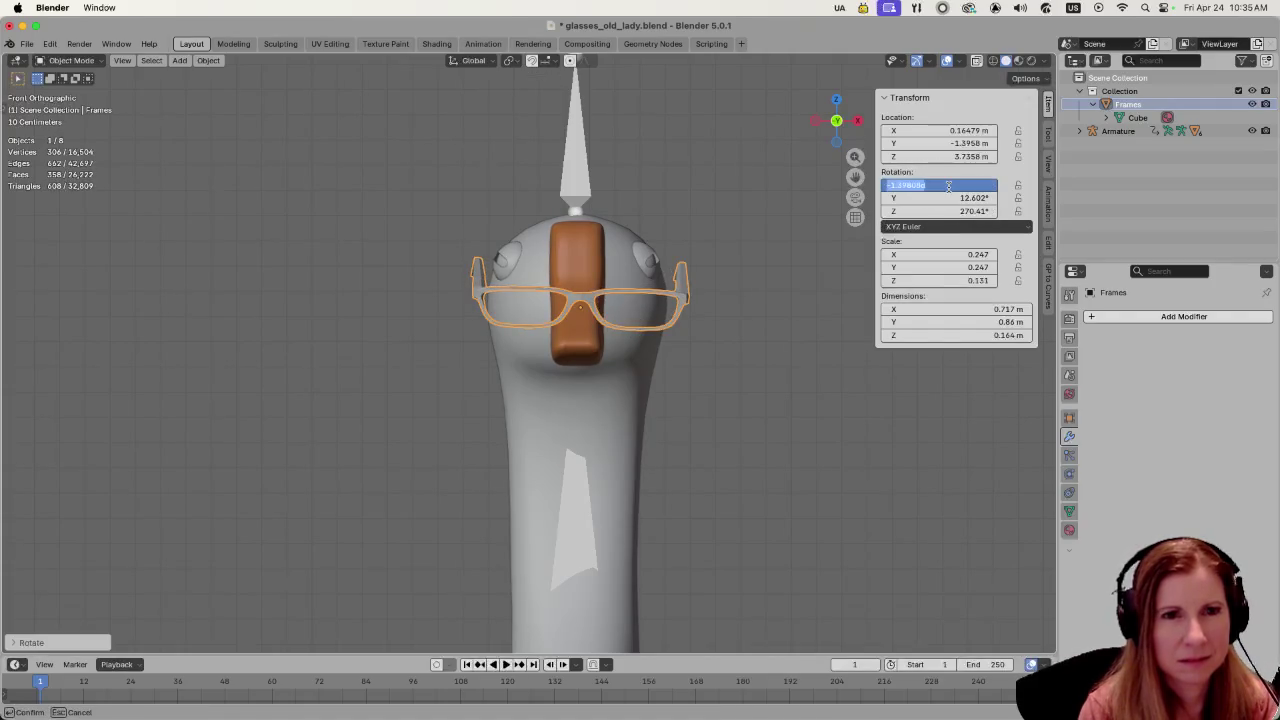
pyautogui.press('Return')
pyautogui.click(817, 352)
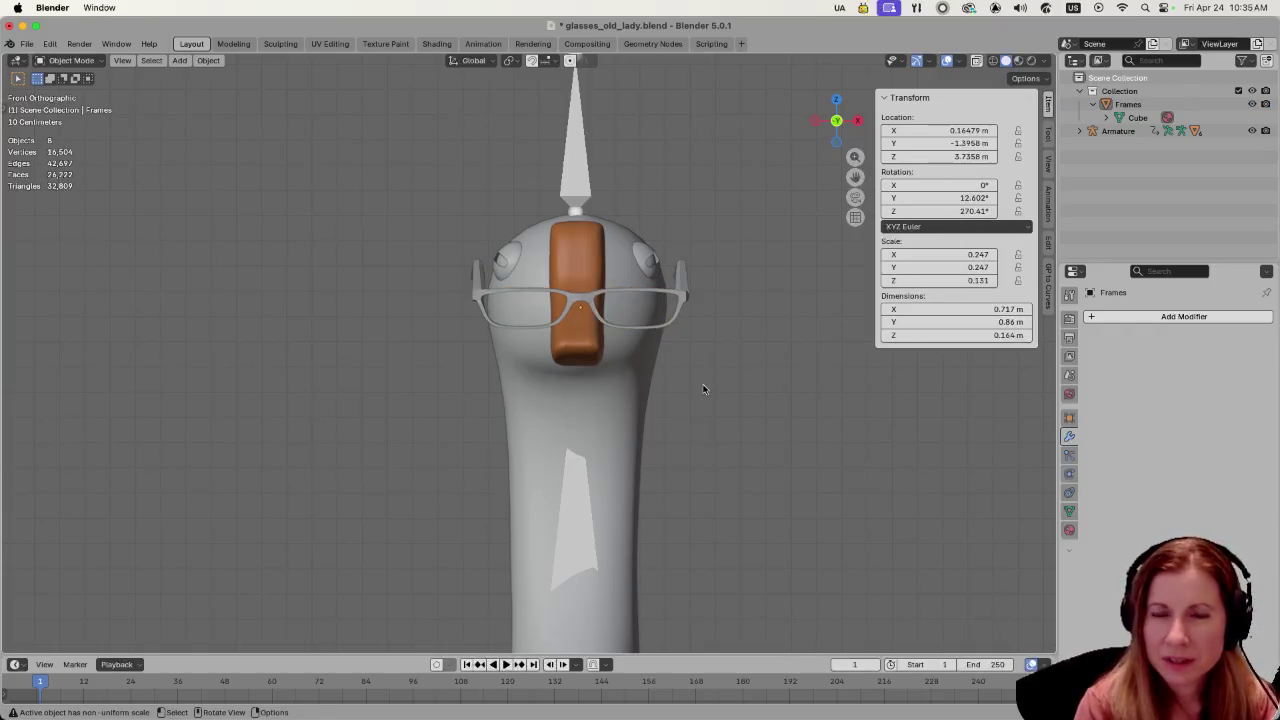
# - Scale the glasses along X to 0.169, about 0.491 m wide
pyautogui.click(666, 321)
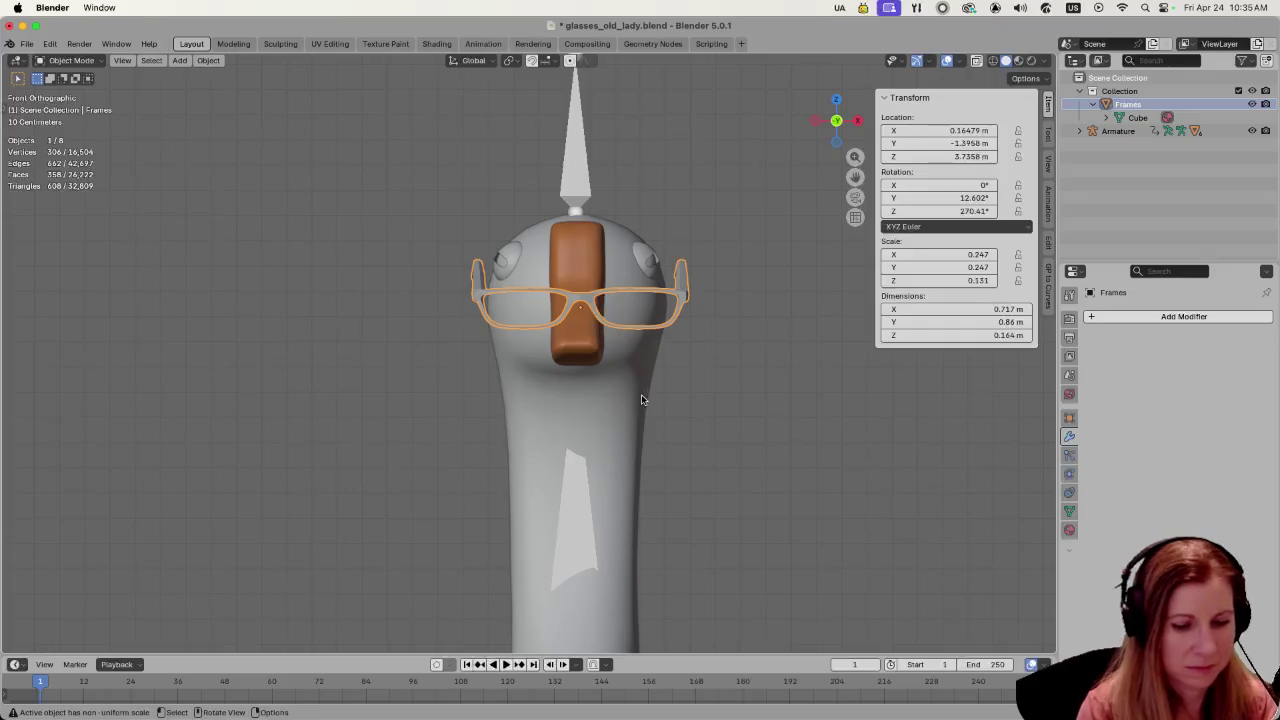
pyautogui.press('s')
pyautogui.press('x')
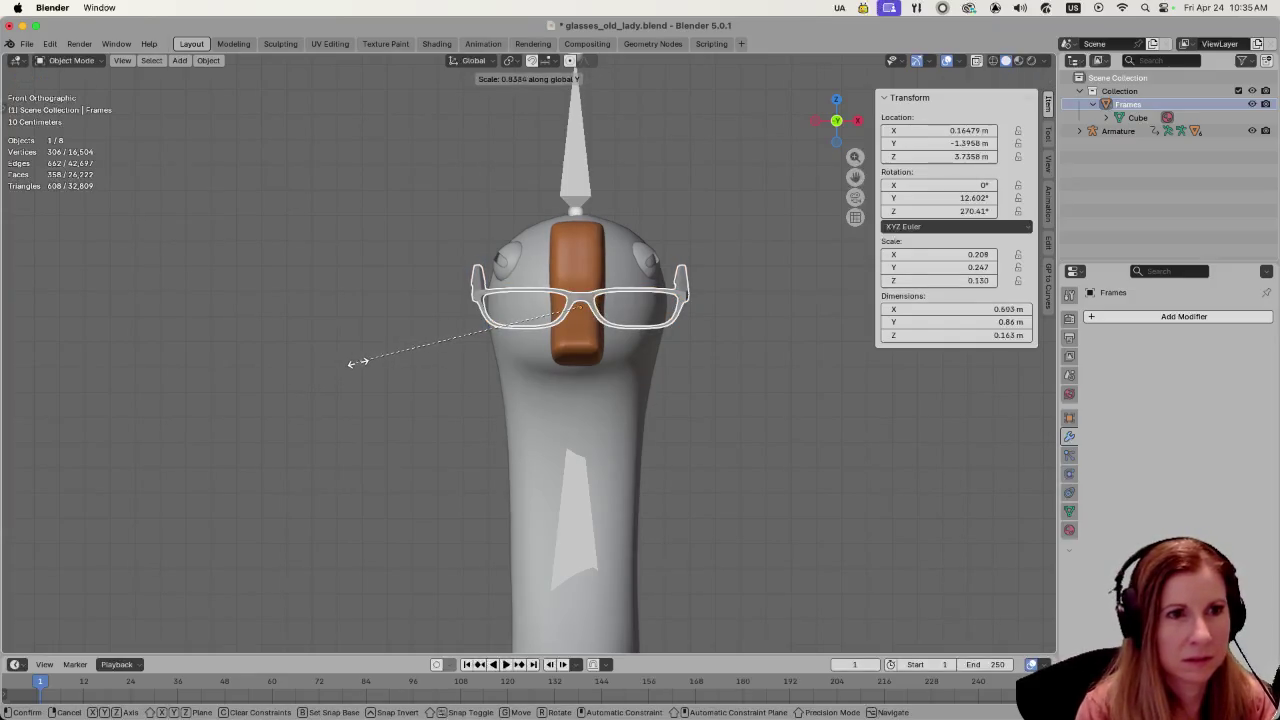
pyautogui.click(385, 343)
pyautogui.moveTo(276, 318)
pyautogui.mouseDown(button='middle')
pyautogui.moveTo(455, 343)
pyautogui.moveTo(405, 345)
pyautogui.mouseUp(button='middle')
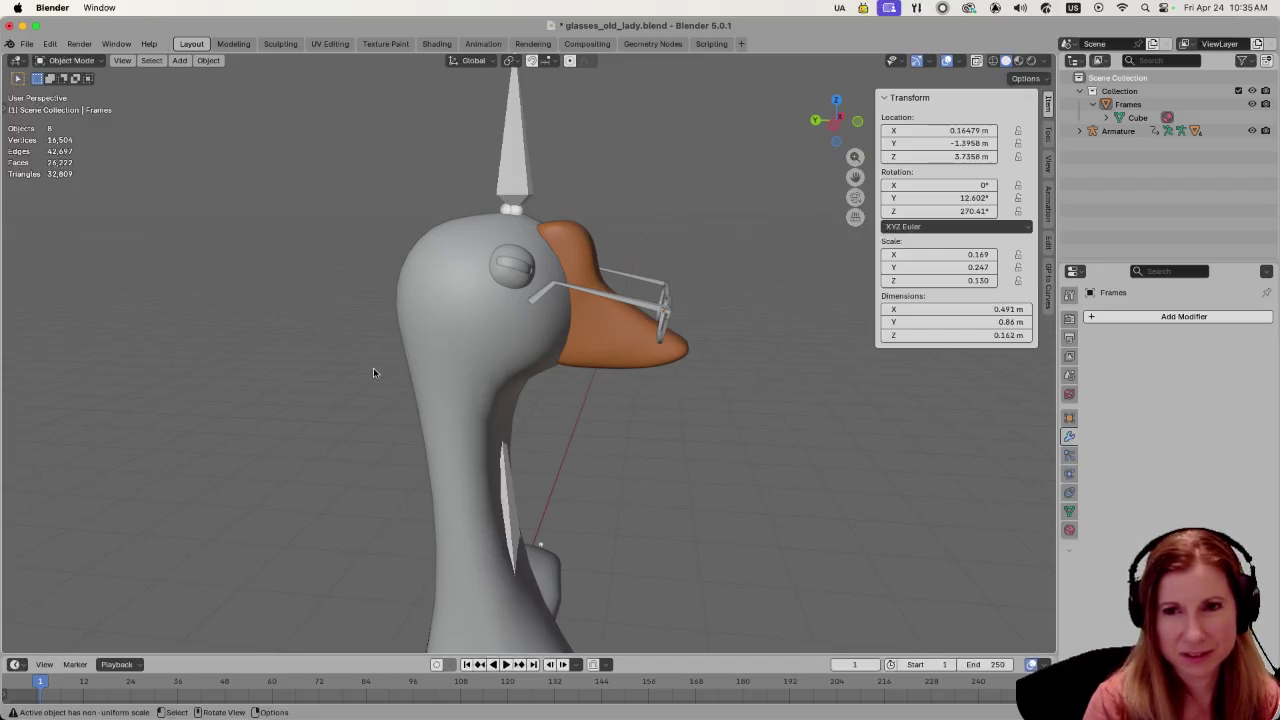
# - Stretch the glasses frame along Y so the arms reach the sides of the goose's head
pyautogui.moveTo(708, 390)
pyautogui.mouseDown(button='middle')
pyautogui.moveTo(632, 400)
pyautogui.moveTo(766, 425)
pyautogui.moveTo(638, 418)
pyautogui.mouseUp(button='middle')
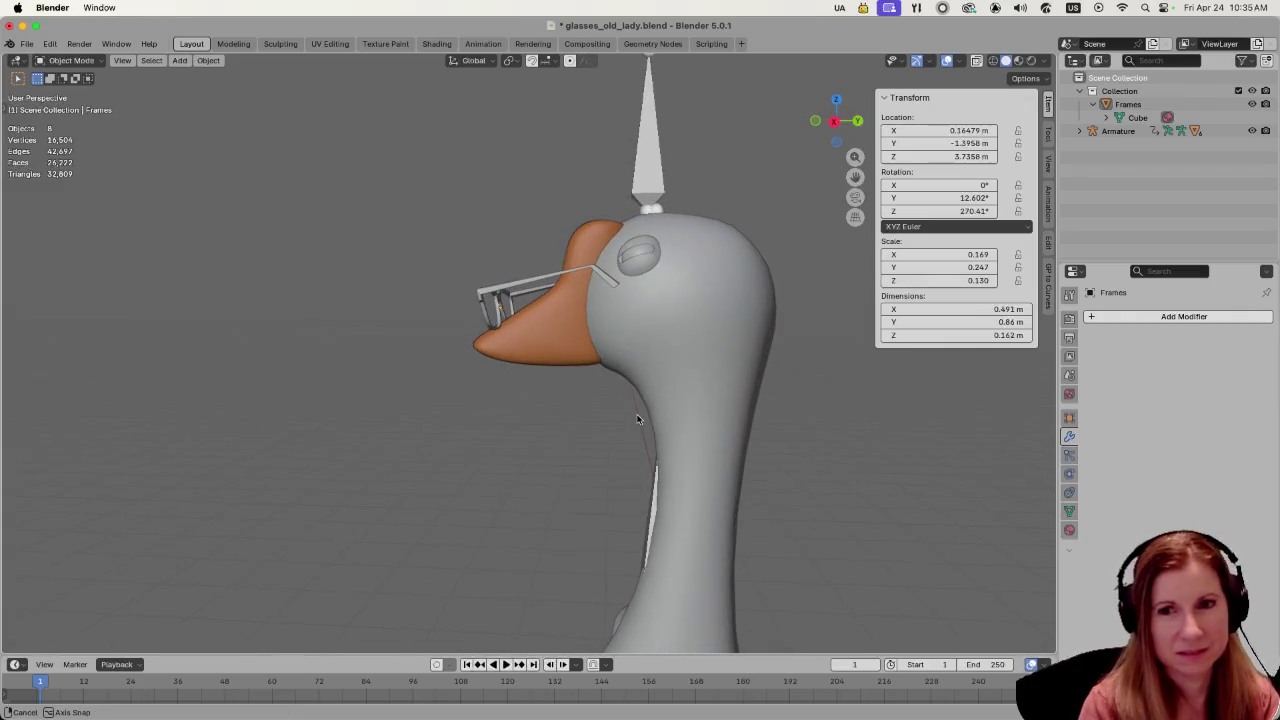
pyautogui.moveTo(437, 351)
pyautogui.mouseDown(button='middle')
pyautogui.moveTo(381, 392)
pyautogui.moveTo(539, 404)
pyautogui.moveTo(681, 384)
pyautogui.moveTo(695, 298)
pyautogui.mouseUp(button='middle')
pyautogui.click(695, 298)
pyautogui.moveTo(723, 357); pyautogui.dragTo(729, 398, button='middle')
pyautogui.press('s')
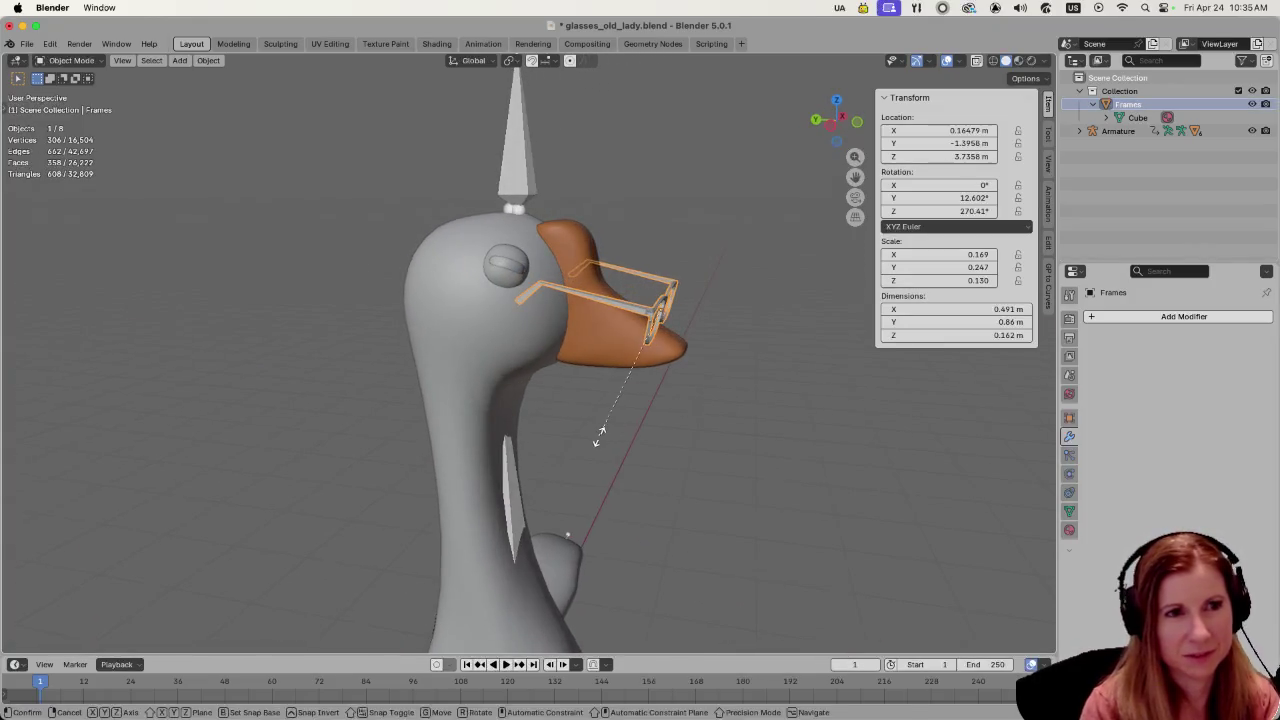
pyautogui.press('y')
pyautogui.click(419, 409)
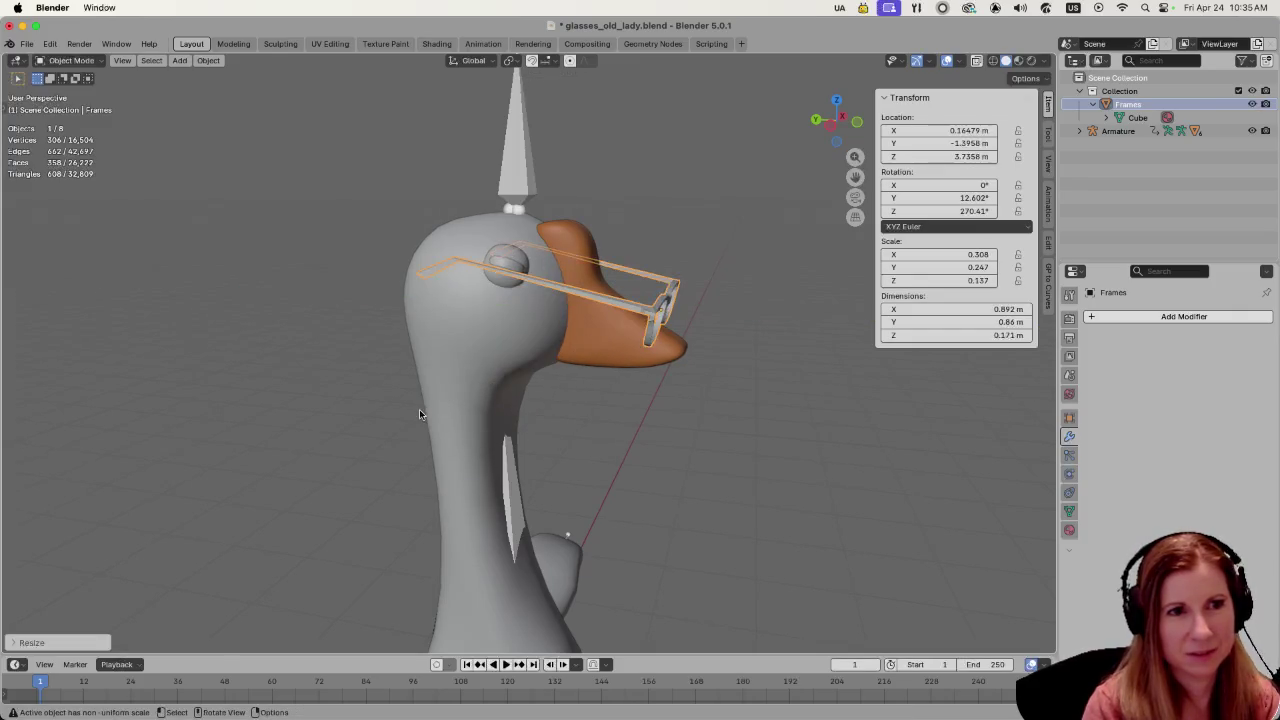
pyautogui.moveTo(768, 459); pyautogui.dragTo(673, 458, button='middle')
pyautogui.moveTo(366, 491)
pyautogui.mouseDown(button='middle')
pyautogui.moveTo(377, 478)
pyautogui.moveTo(439, 487)
pyautogui.mouseUp(button='middle')
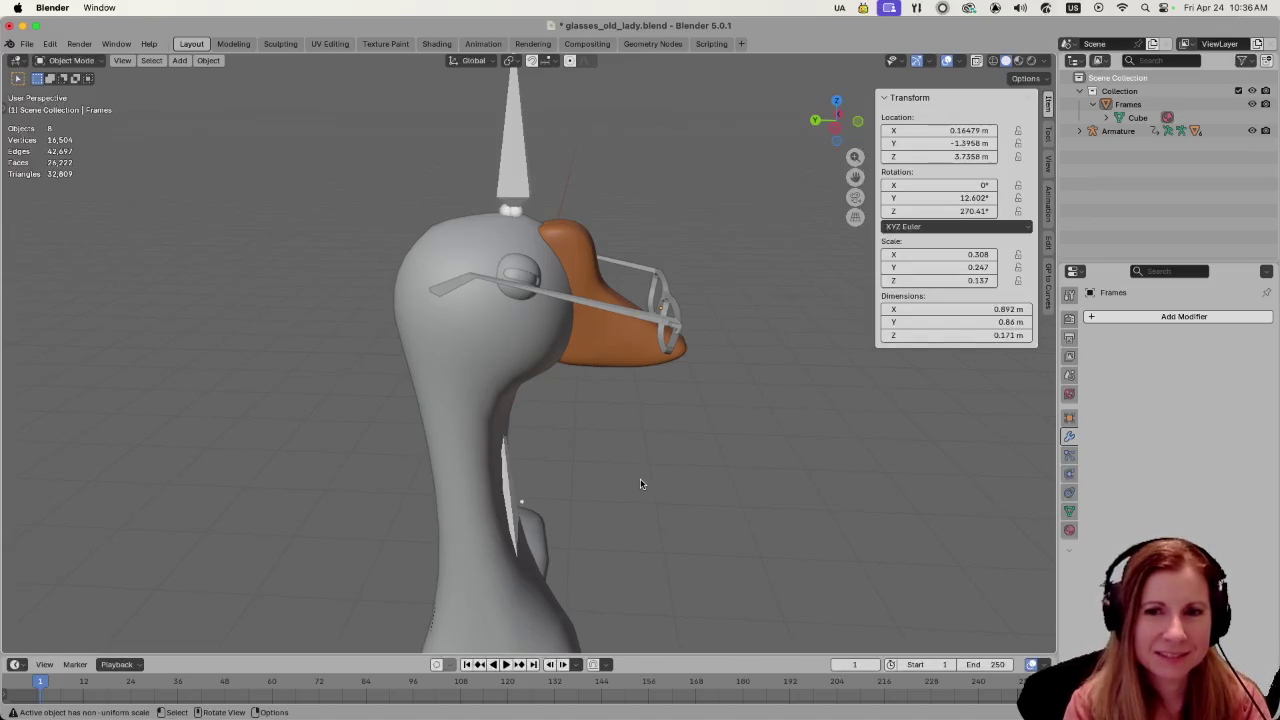
pyautogui.moveTo(665, 481); pyautogui.dragTo(583, 471, button='middle')
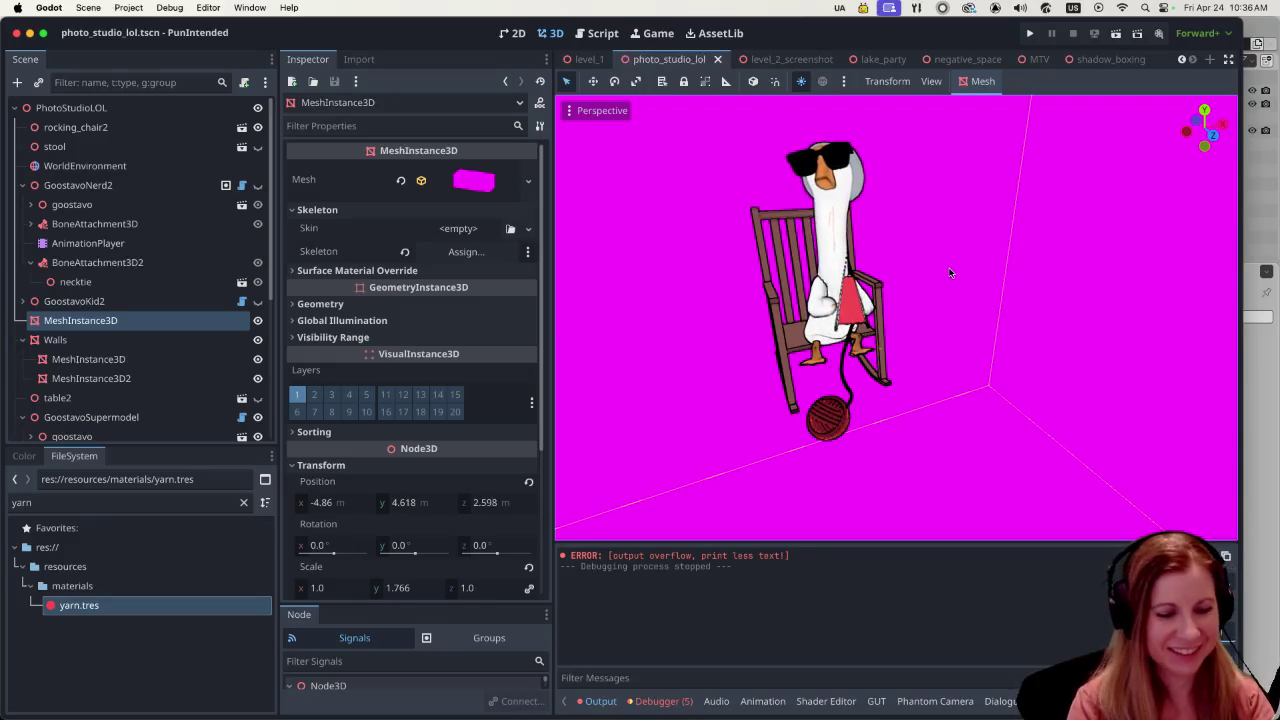
pyautogui.moveTo(991, 214); pyautogui.dragTo(962, 232, button='middle')
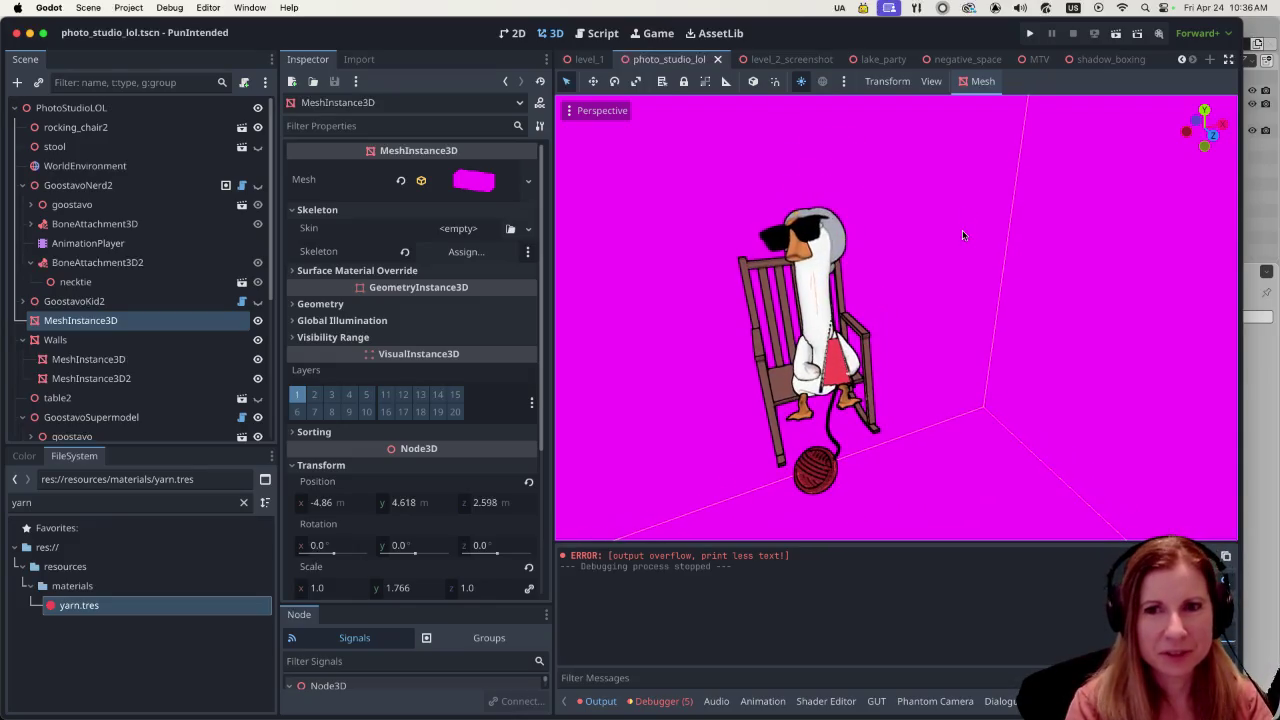
pyautogui.scroll(2, 921, 363)
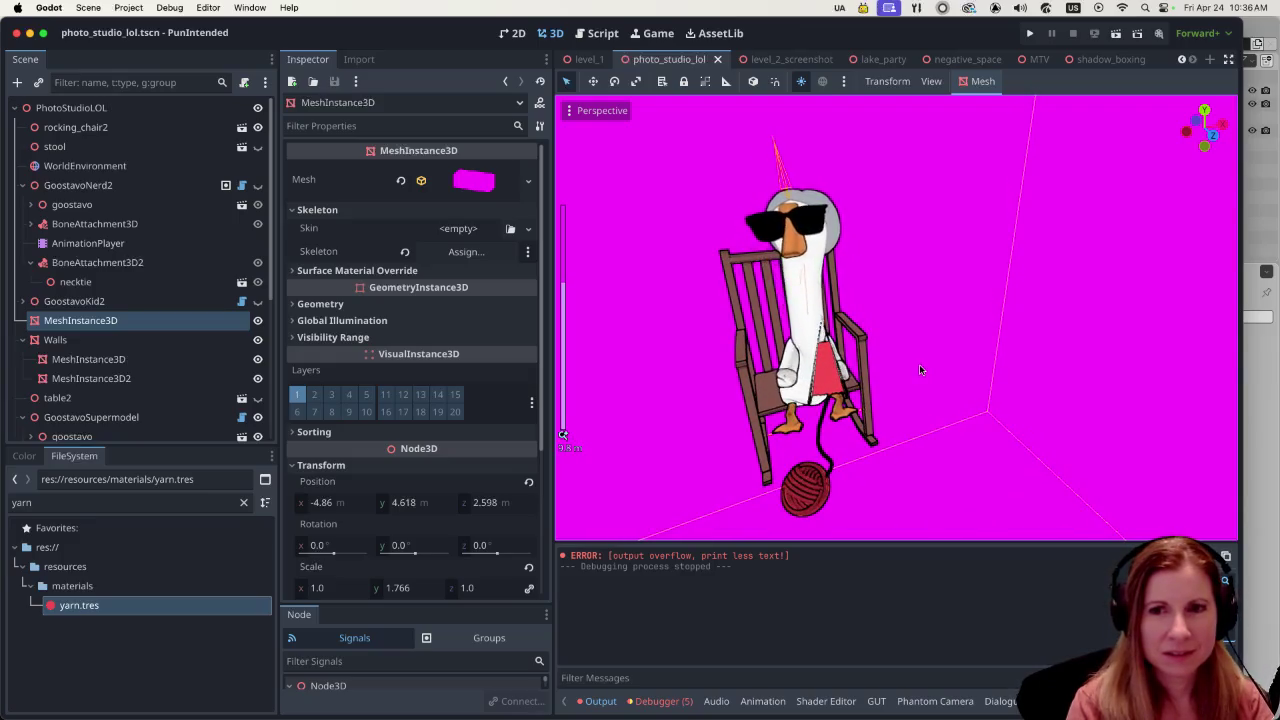
pyautogui.moveTo(919, 364); pyautogui.dragTo(883, 360, button='middle')
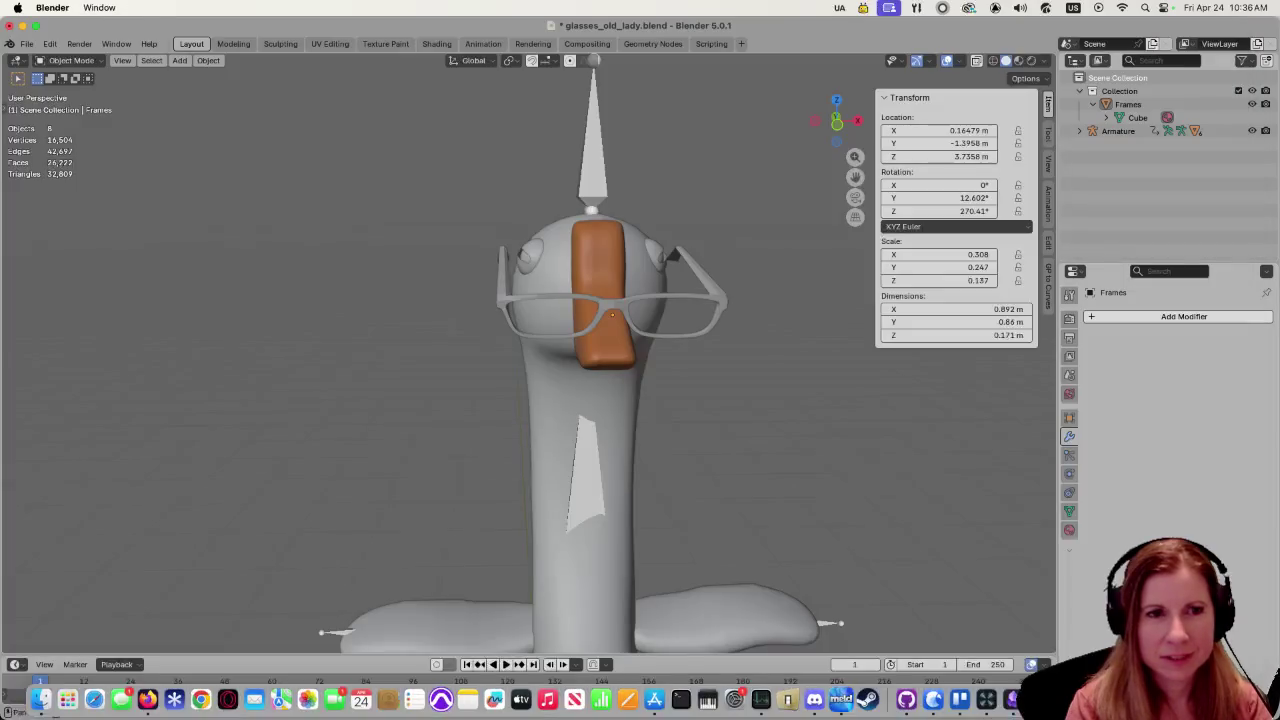
# - Inspect the fitted glasses from several angles, then return to Firefox's granny glasses image results
pyautogui.moveTo(767, 368); pyautogui.dragTo(750, 363, button='middle')
pyautogui.click(724, 301)
pyautogui.scroll(2, 769, 441)
pyautogui.click(816, 431)
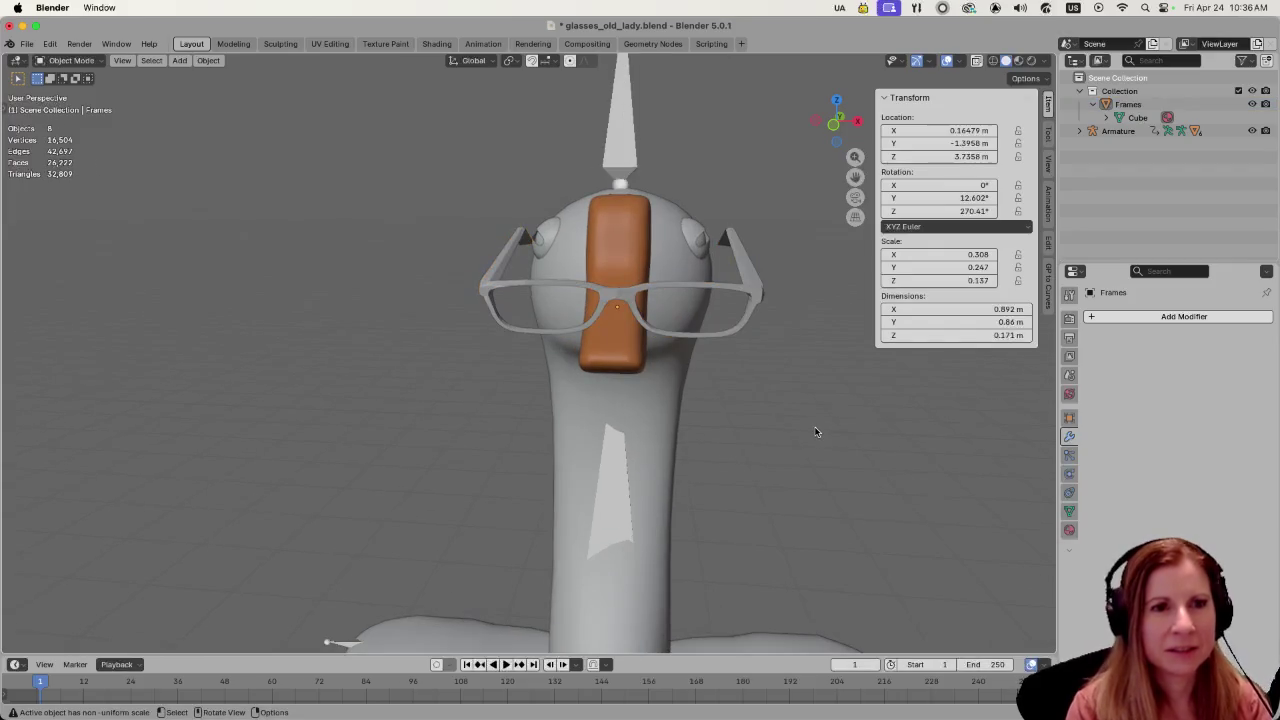
pyautogui.moveTo(803, 486)
pyautogui.mouseDown(button='middle')
pyautogui.moveTo(704, 487)
pyautogui.moveTo(850, 426)
pyautogui.moveTo(575, 338)
pyautogui.mouseUp(button='middle')
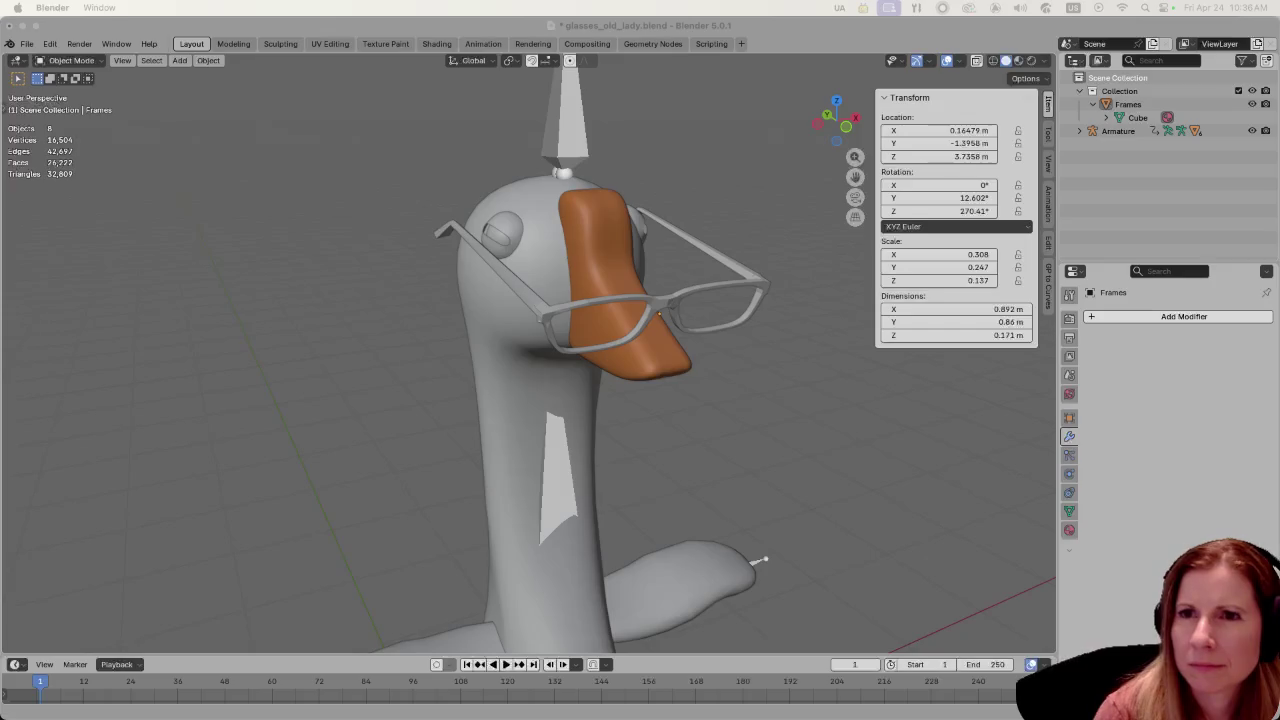
pyautogui.hotkey('ctrl', 'Right')
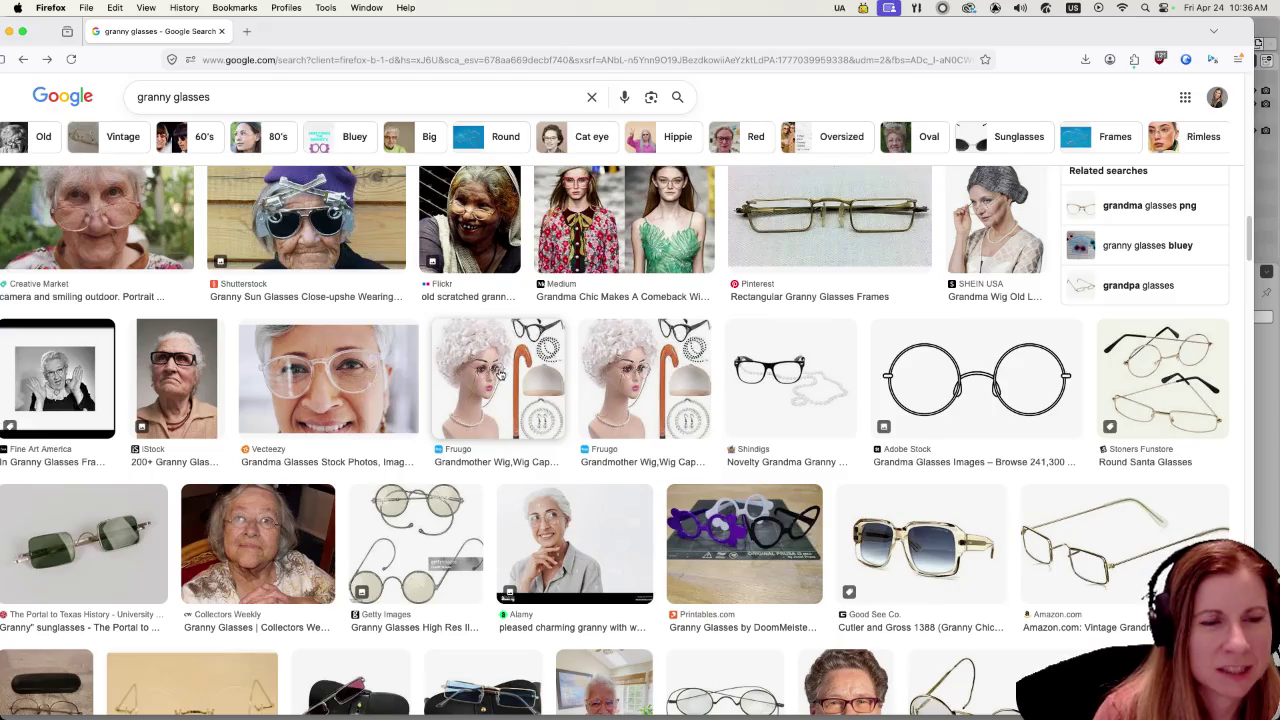
# - Back at the top of the results, open the Cupohus old-lady costume glasses image preview
pyautogui.scroll(3, 647, 363)
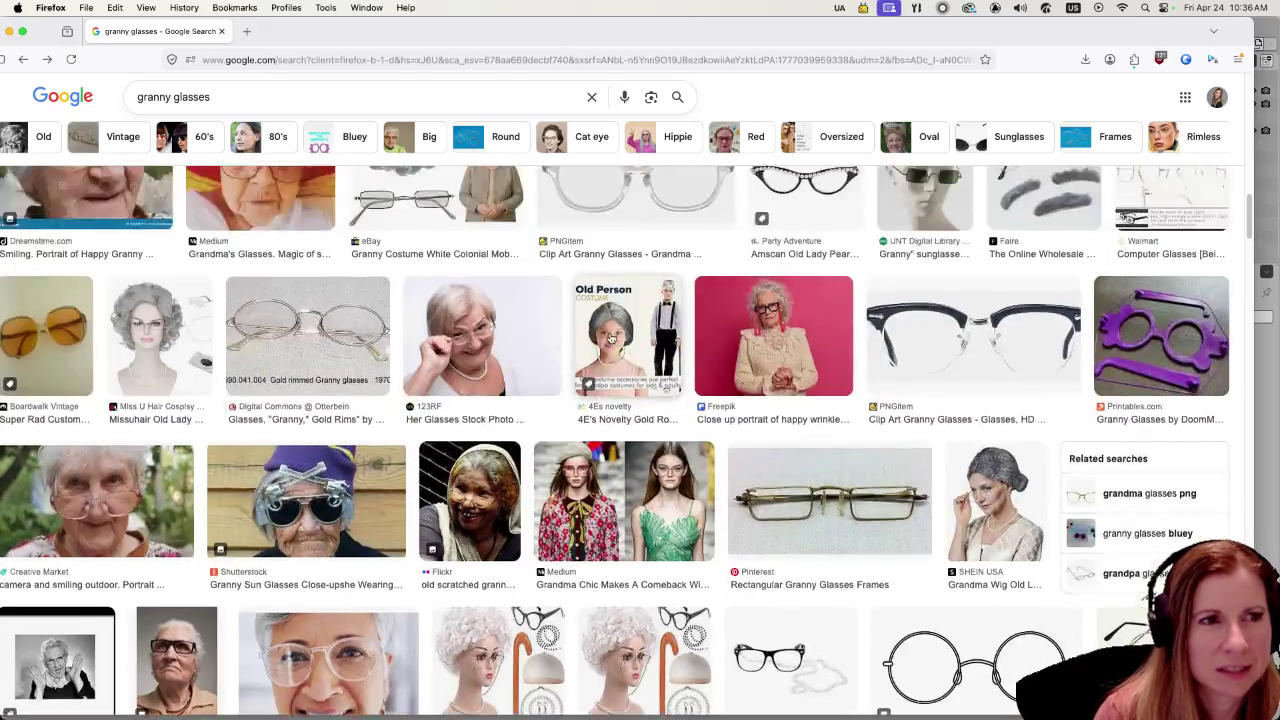
pyautogui.scroll(2, 634, 307)
pyautogui.scroll(5, 634, 307)
pyautogui.scroll(5, 450, 330)
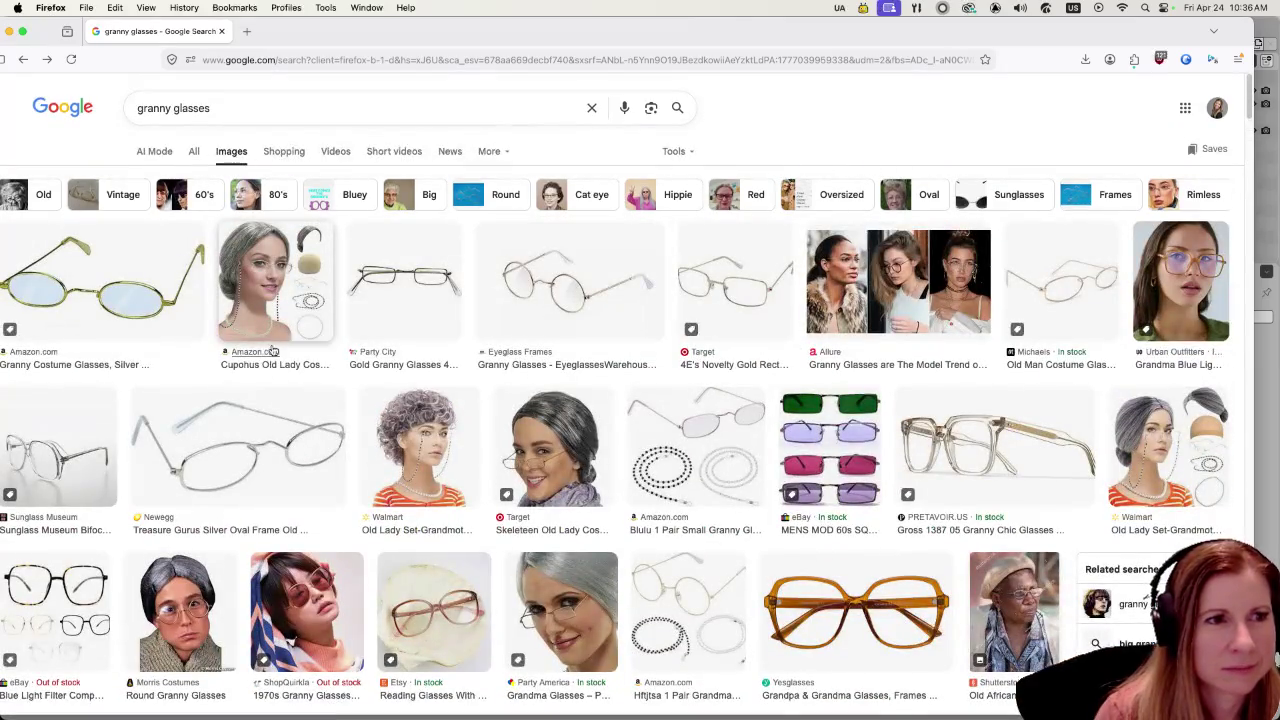
pyautogui.click(250, 274)
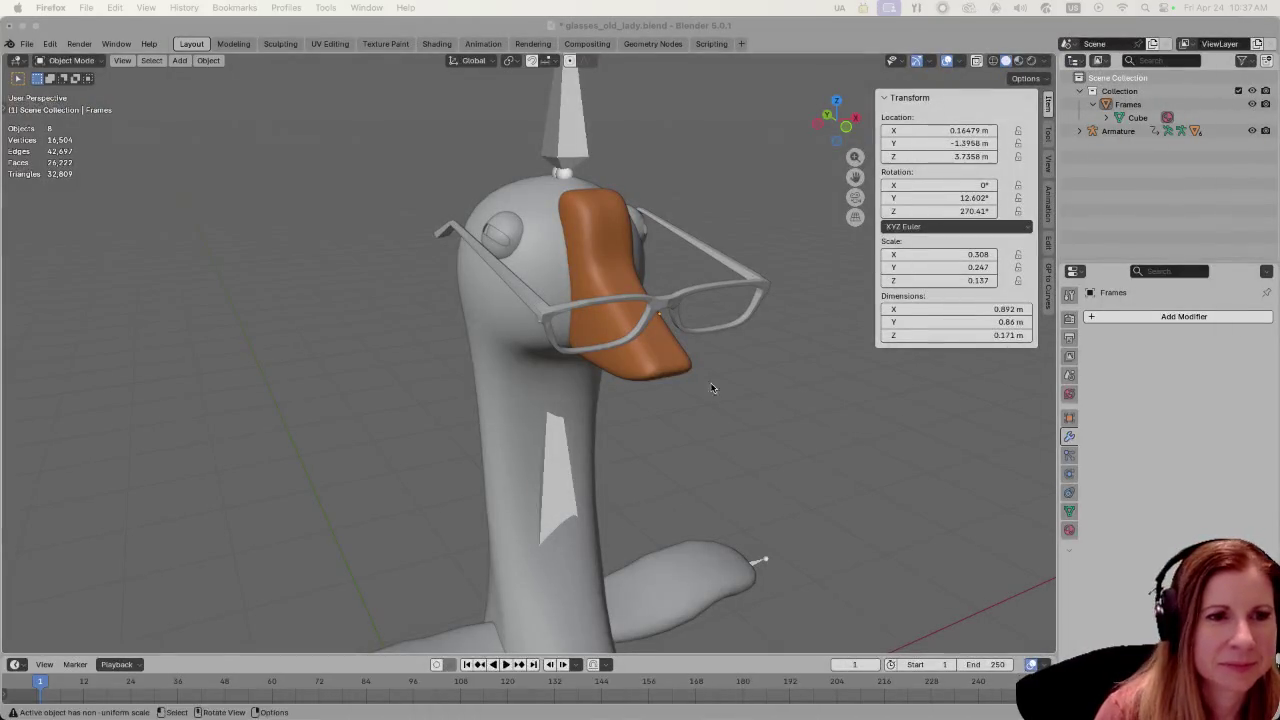
pyautogui.moveTo(788, 434); pyautogui.dragTo(746, 406, button='middle')
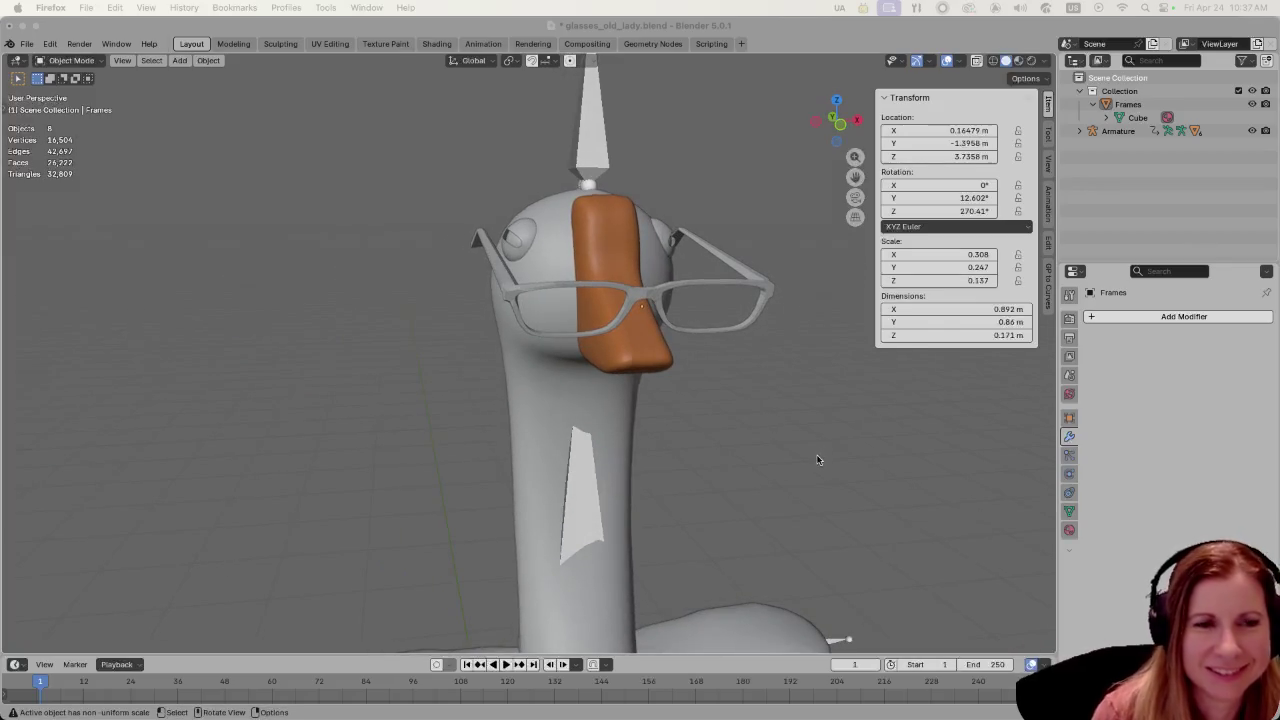
pyautogui.moveTo(814, 457); pyautogui.dragTo(700, 430, button='middle')
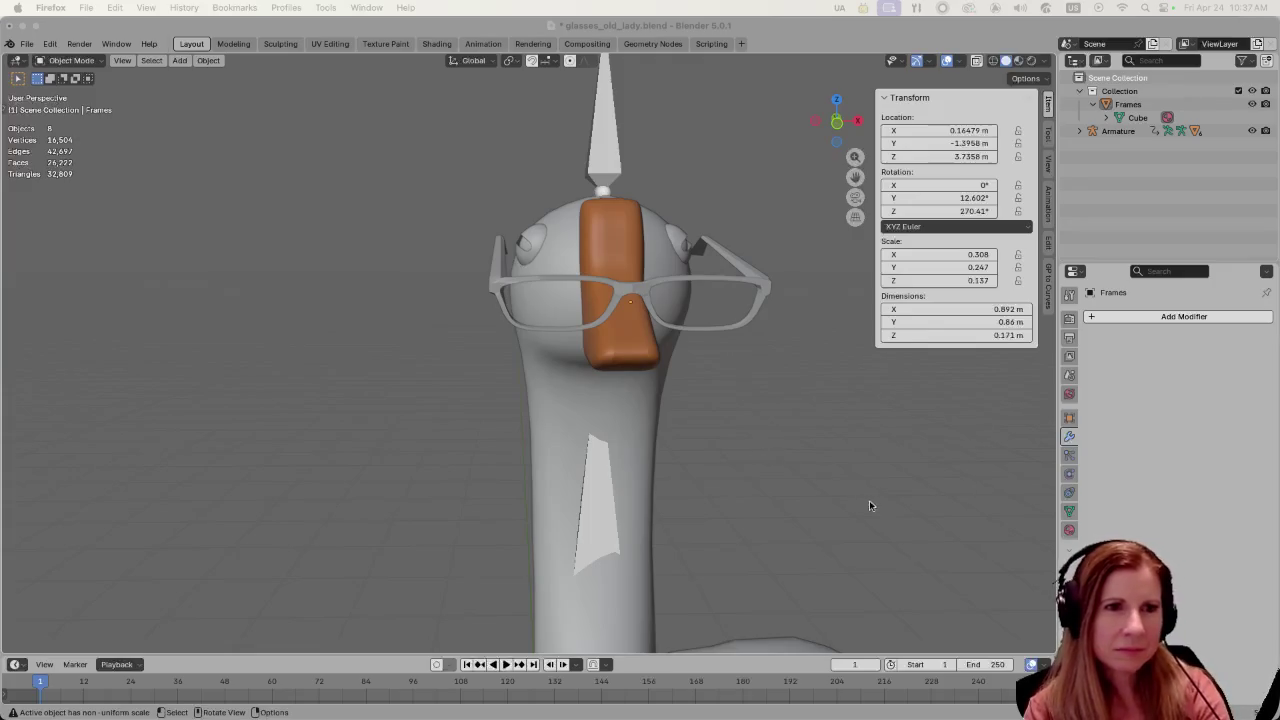
pyautogui.keyDown('alt'); pyautogui.moveTo(876, 505); pyautogui.dragTo(845, 502, button='middle'); pyautogui.keyUp('alt')
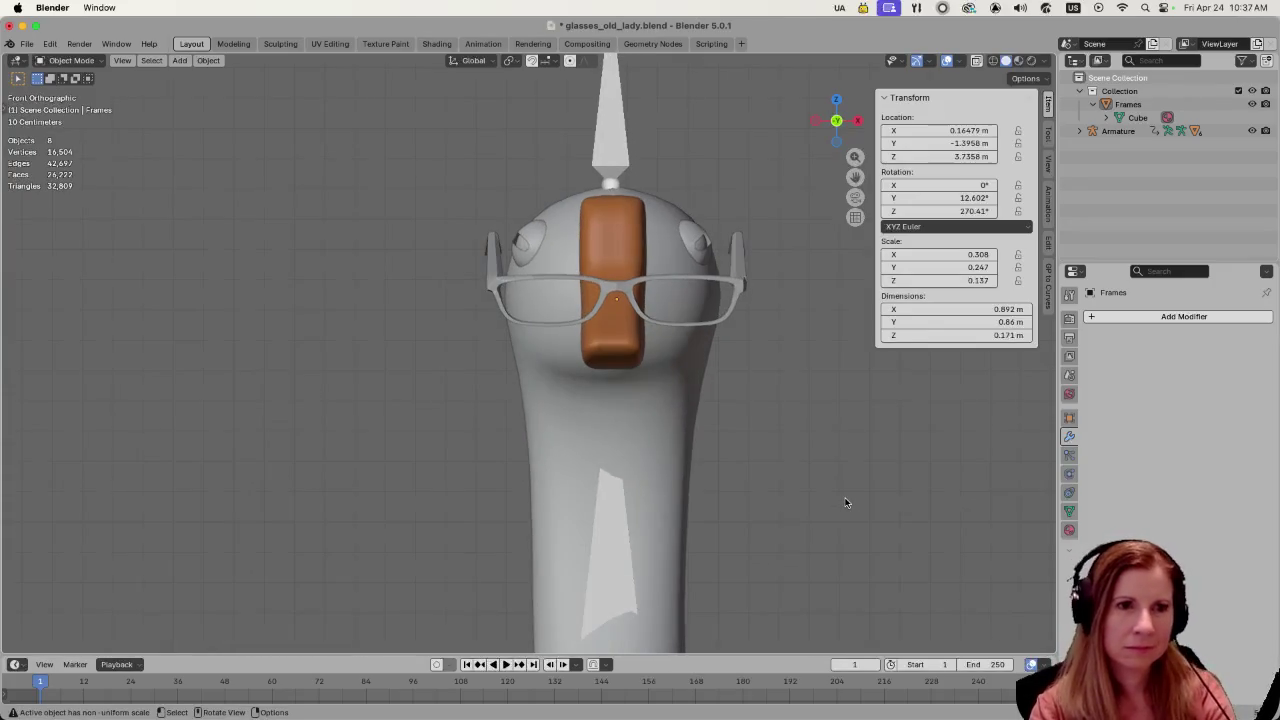
pyautogui.scroll(-3, 768, 445)
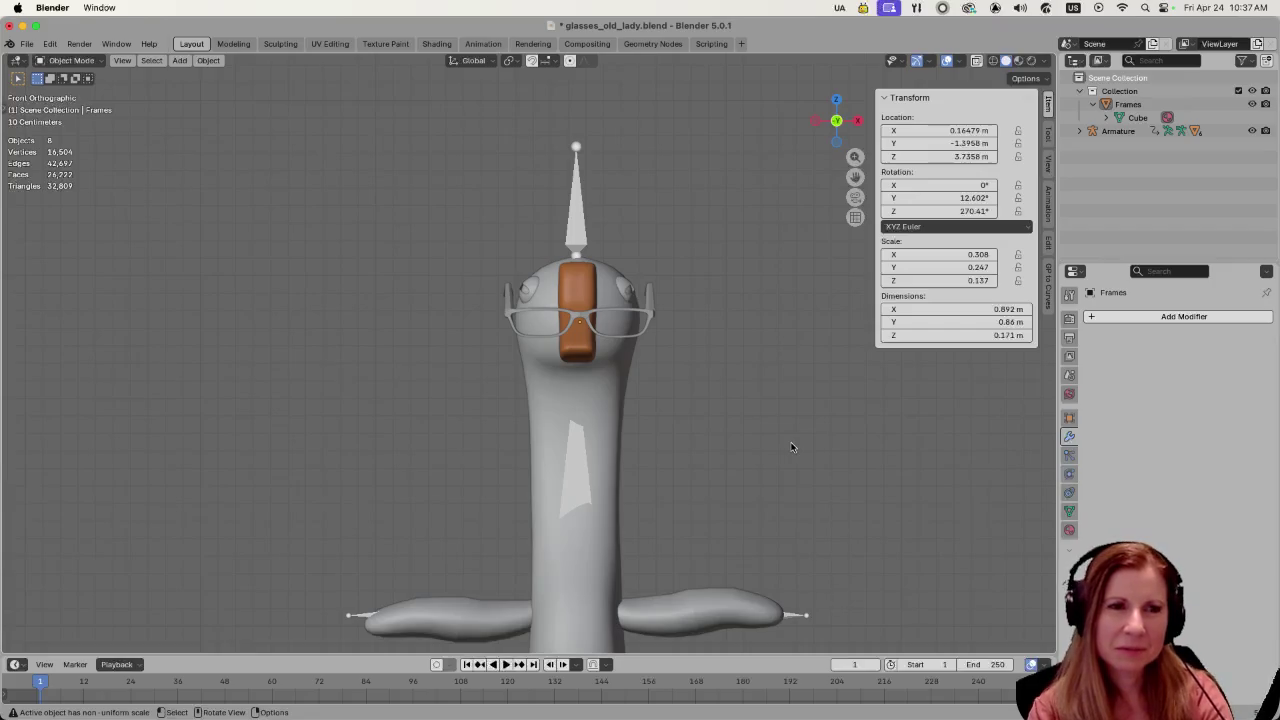
pyautogui.keyDown('ctrl'); pyautogui.hscroll(-2, 775, 438); pyautogui.keyUp('ctrl')
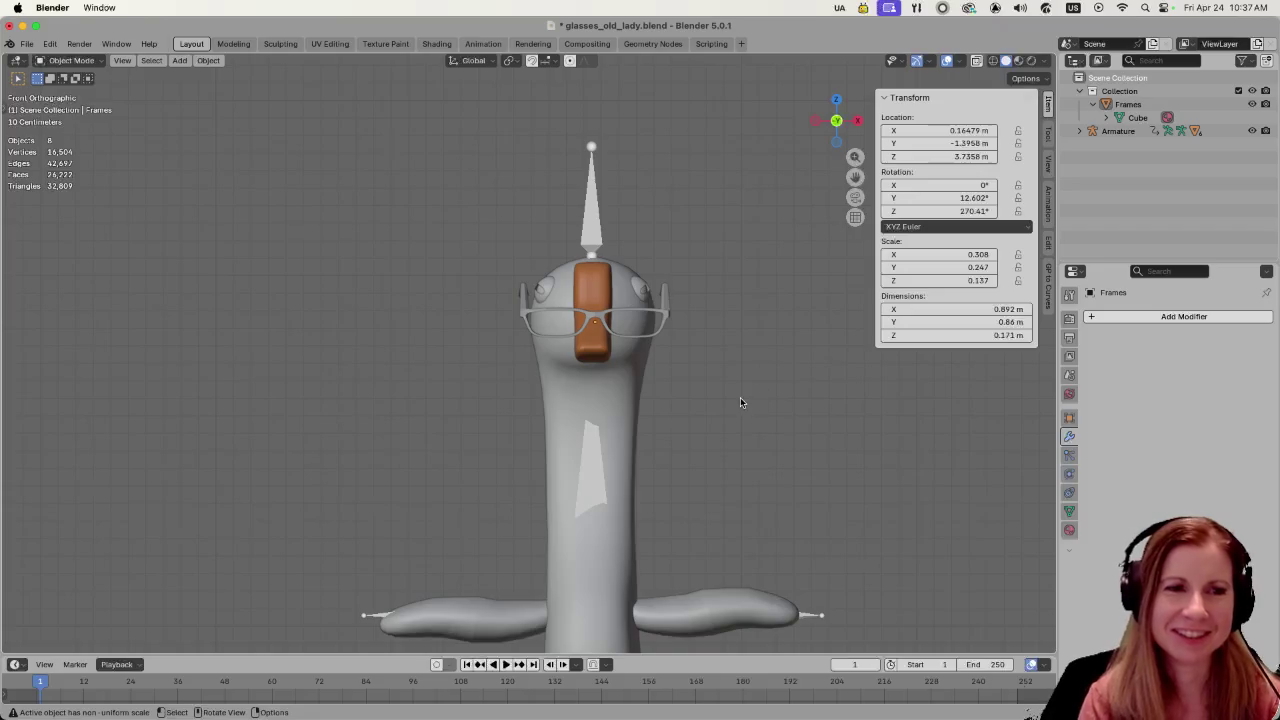
pyautogui.click(668, 316)
pyautogui.moveTo(659, 446)
pyautogui.mouseDown(button='middle')
pyautogui.moveTo(637, 434)
pyautogui.moveTo(737, 475)
pyautogui.mouseUp(button='middle')
pyautogui.click(794, 444)
pyautogui.moveTo(840, 449); pyautogui.dragTo(806, 463, button='middle')
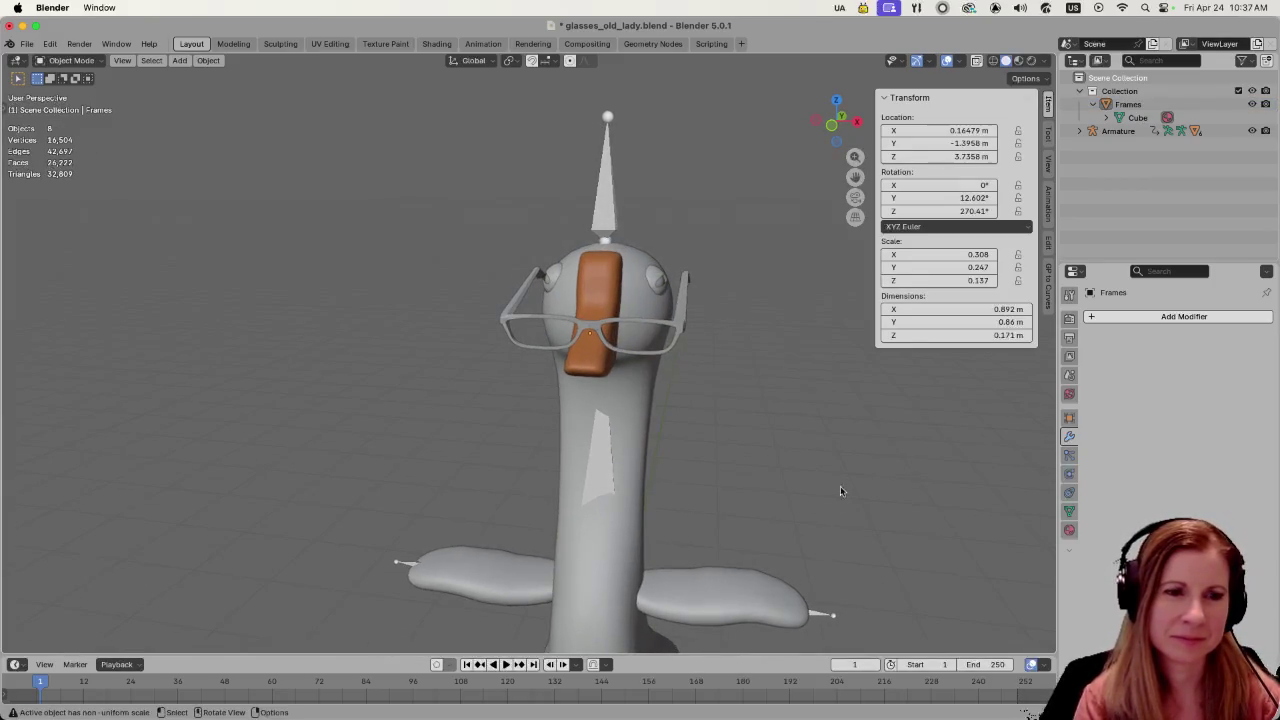
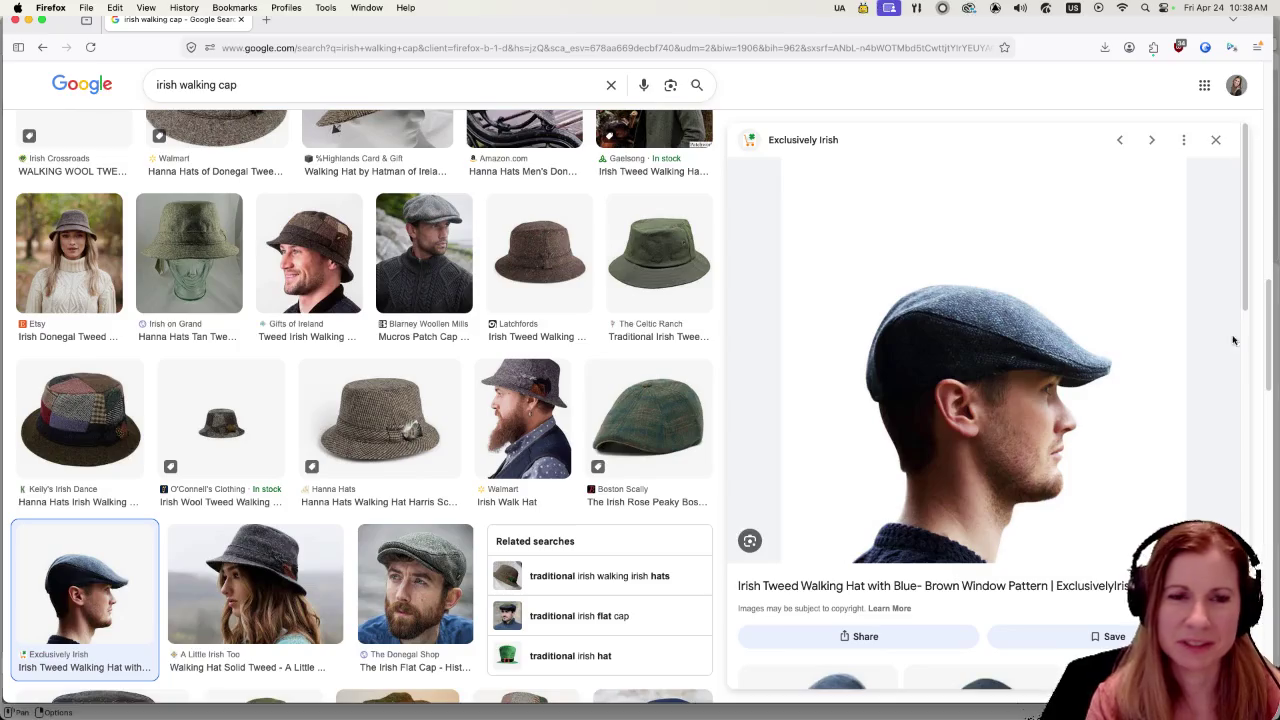
# - Compare The Donegal Shop flat cap and Boston Scally plaid cap previews while scrolling results
pyautogui.click(430, 571)
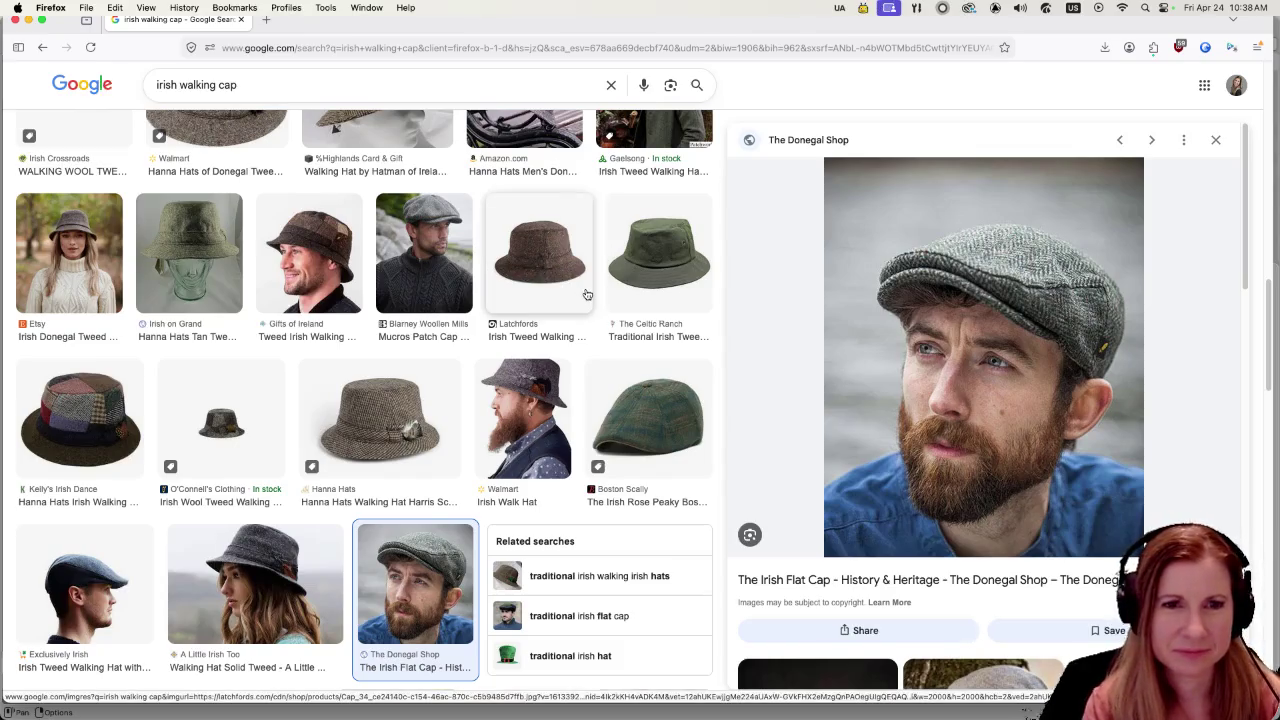
pyautogui.click(648, 420)
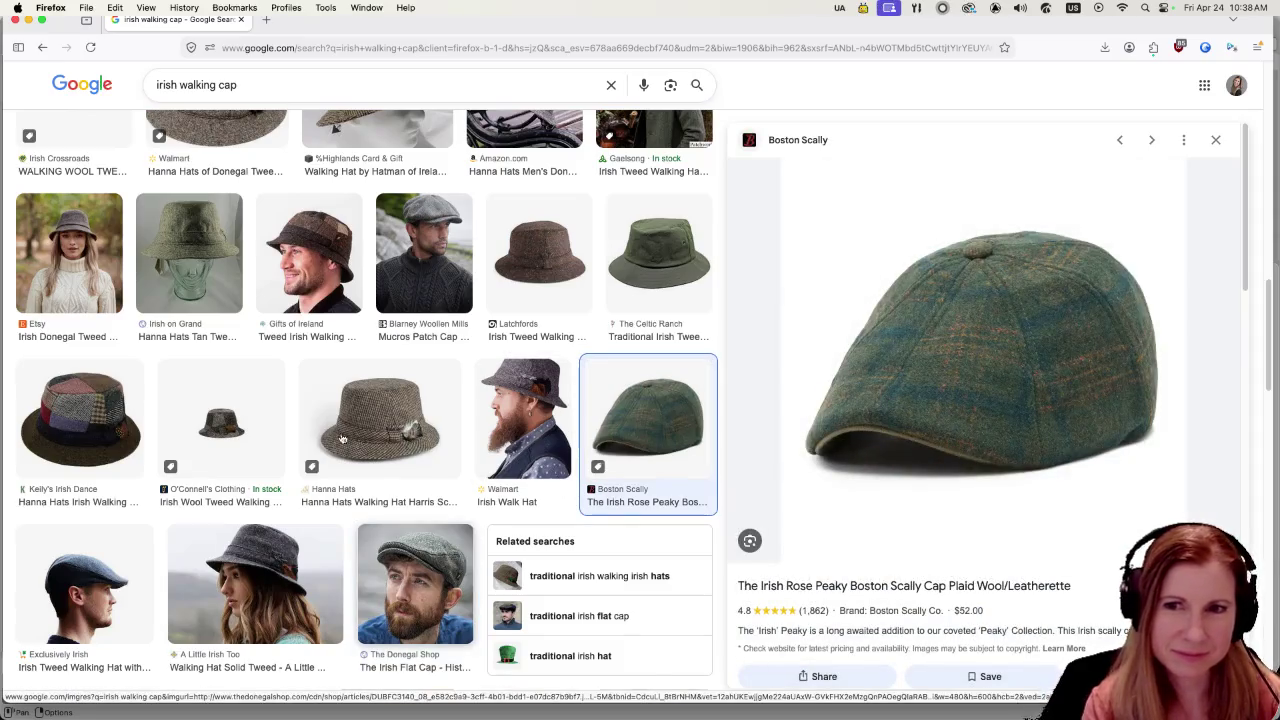
pyautogui.click(415, 580)
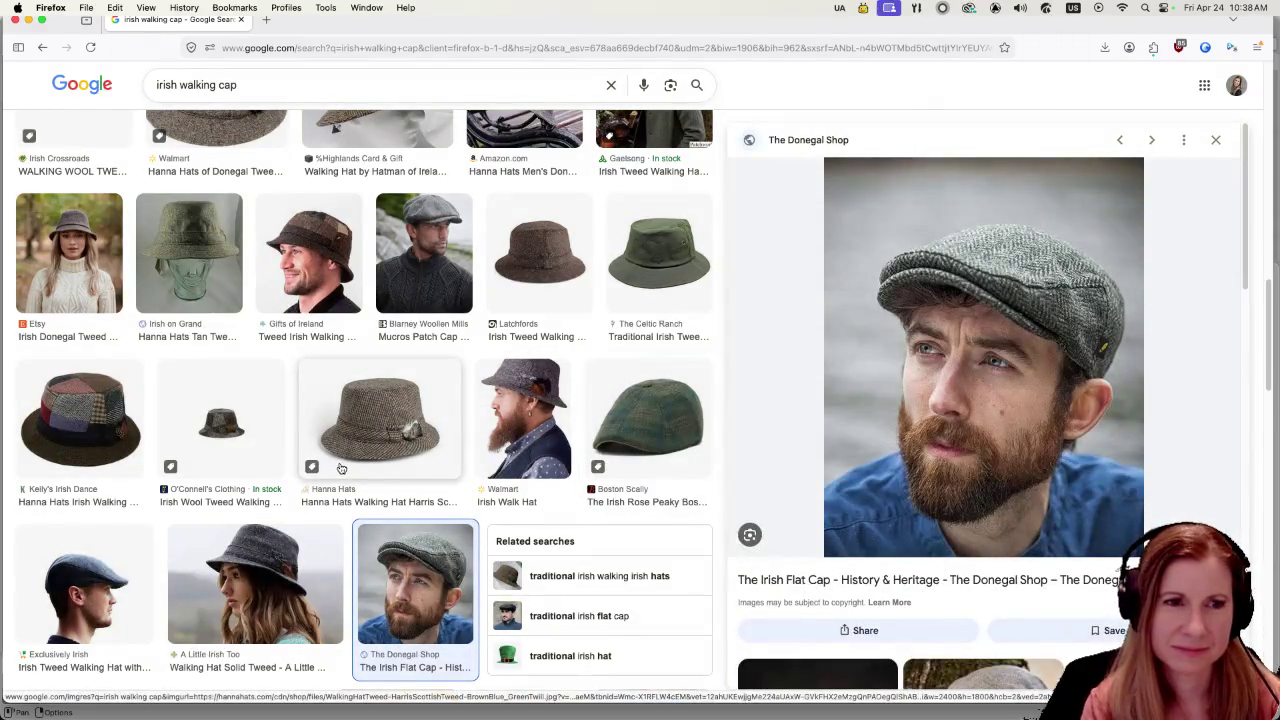
pyautogui.scroll(-3, 418, 515)
pyautogui.scroll(-3, 418, 515)
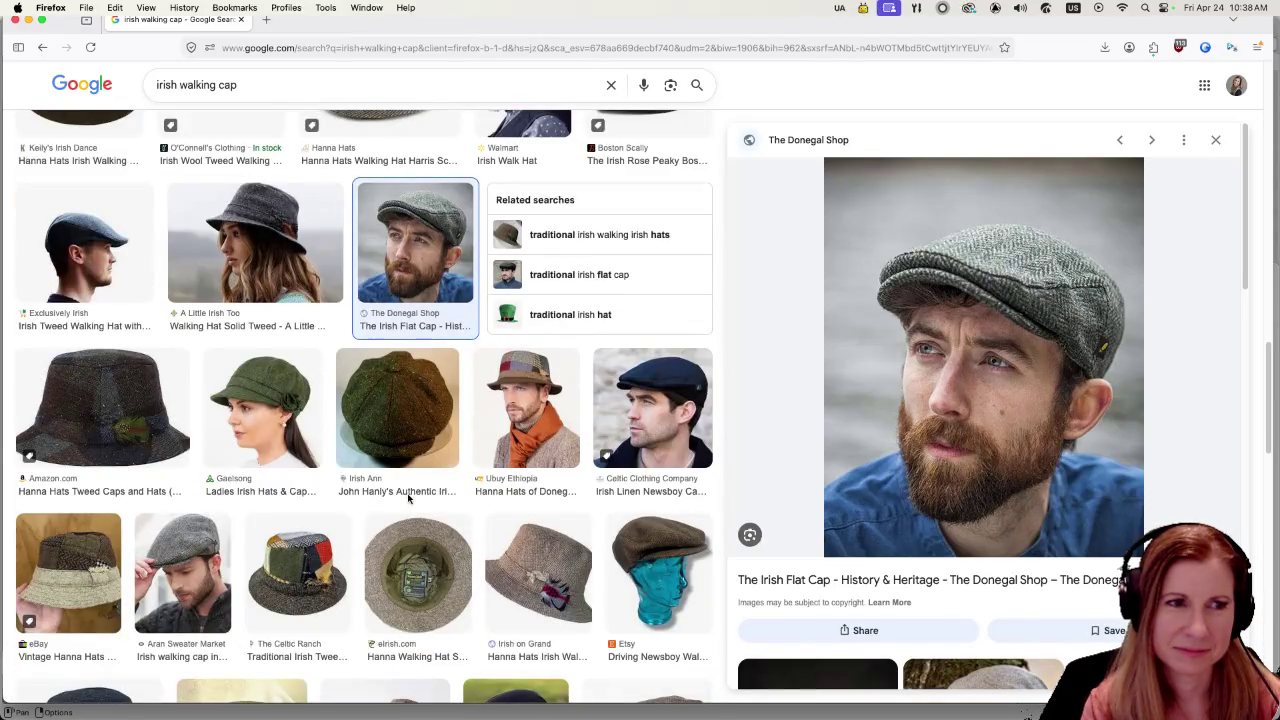
pyautogui.scroll(-3, 407, 494)
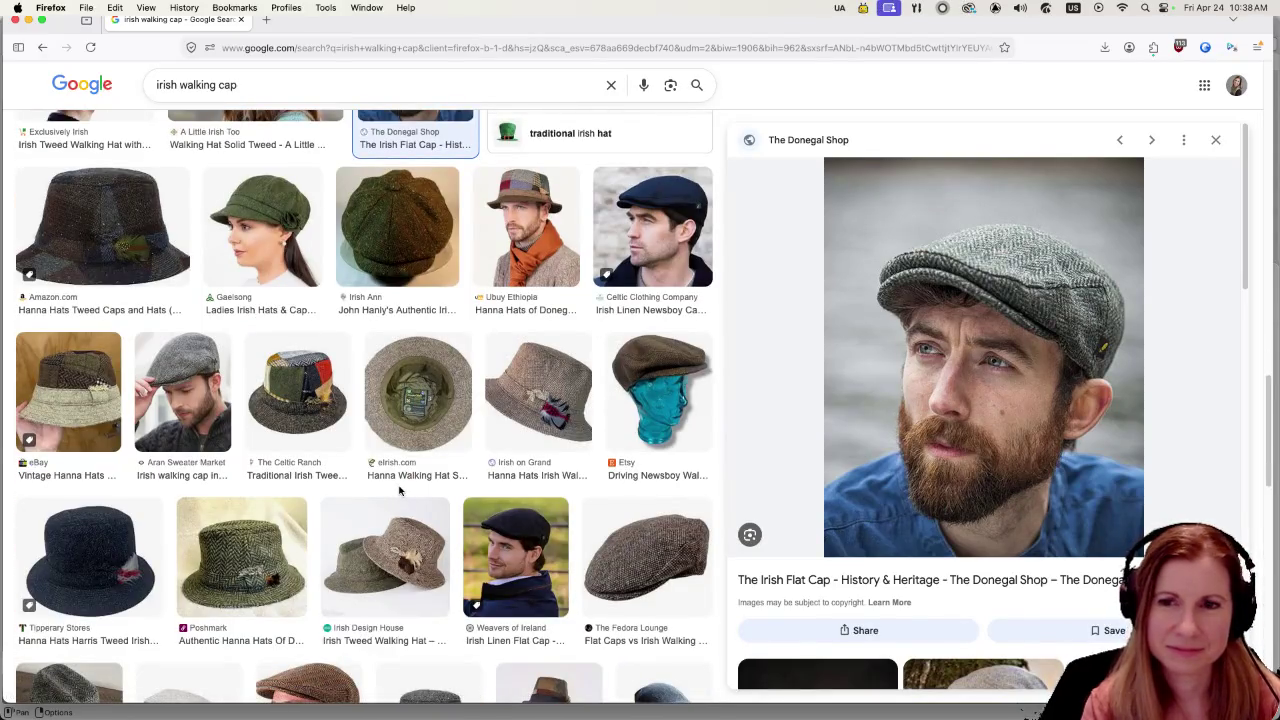
pyautogui.scroll(-5, 398, 489)
pyautogui.scroll(3, 385, 483)
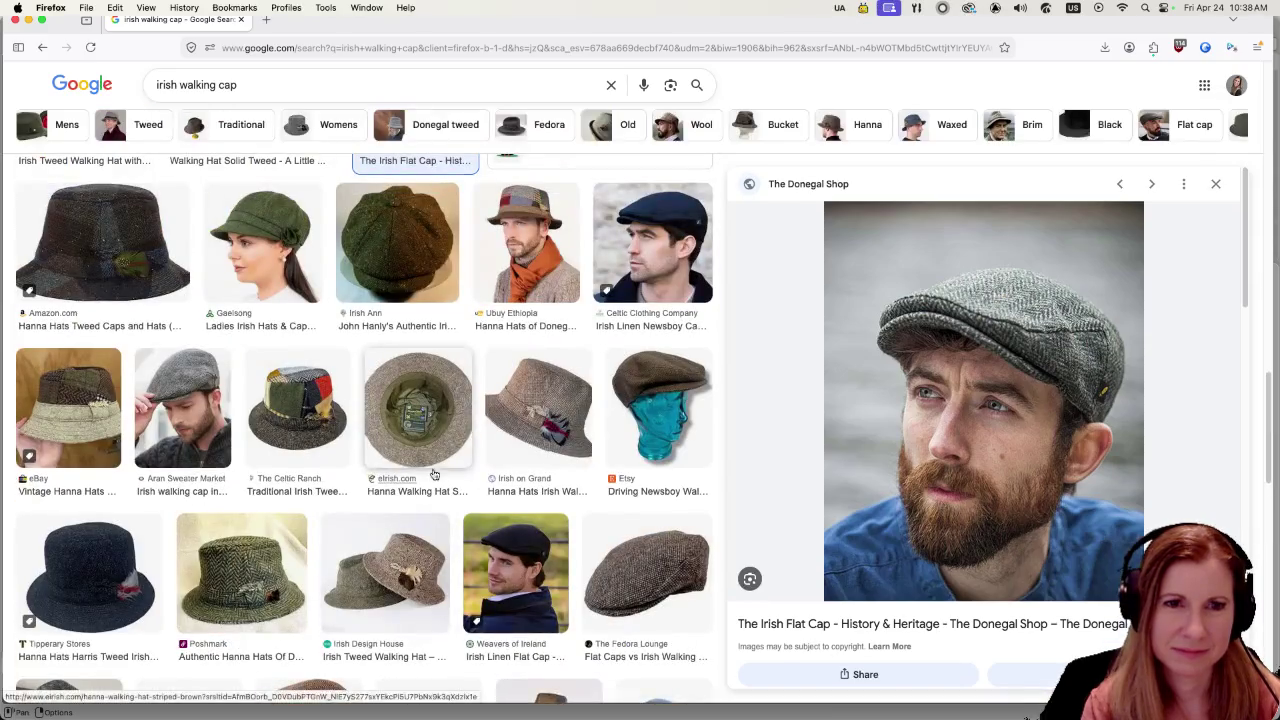
pyautogui.scroll(-5, 836, 493)
pyautogui.scroll(-4, 836, 493)
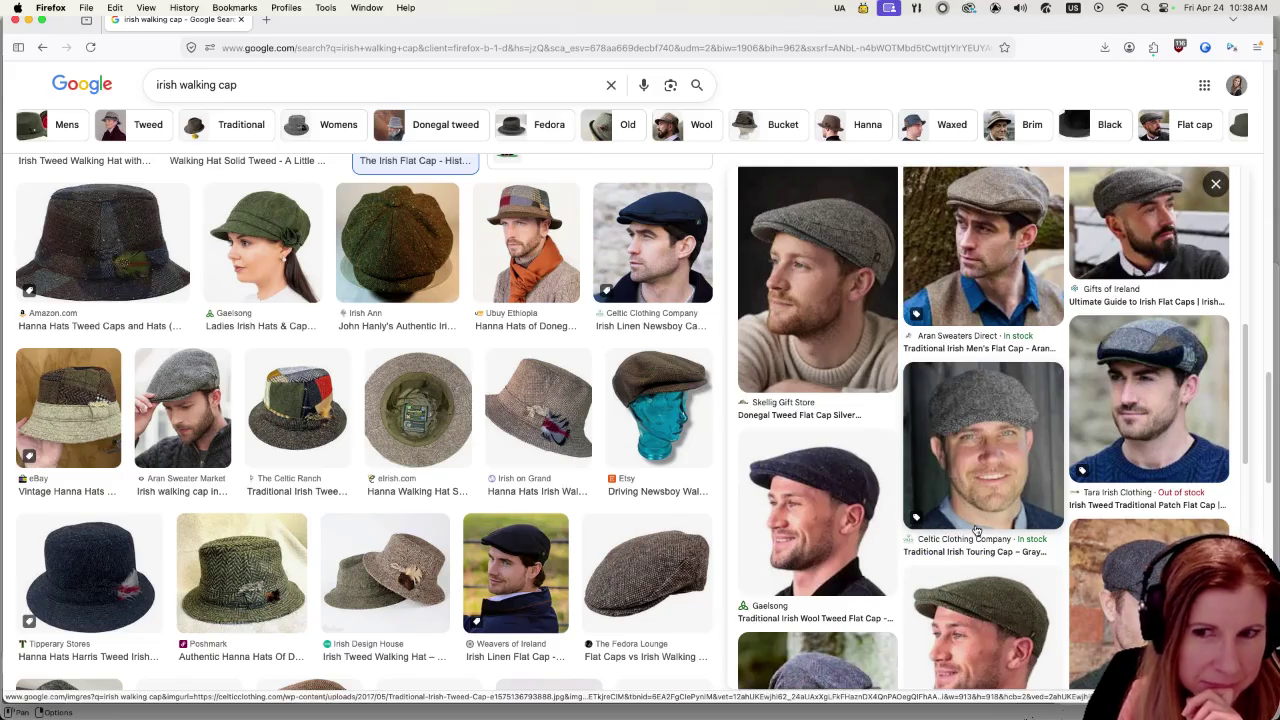
pyautogui.scroll(-3, 976, 528)
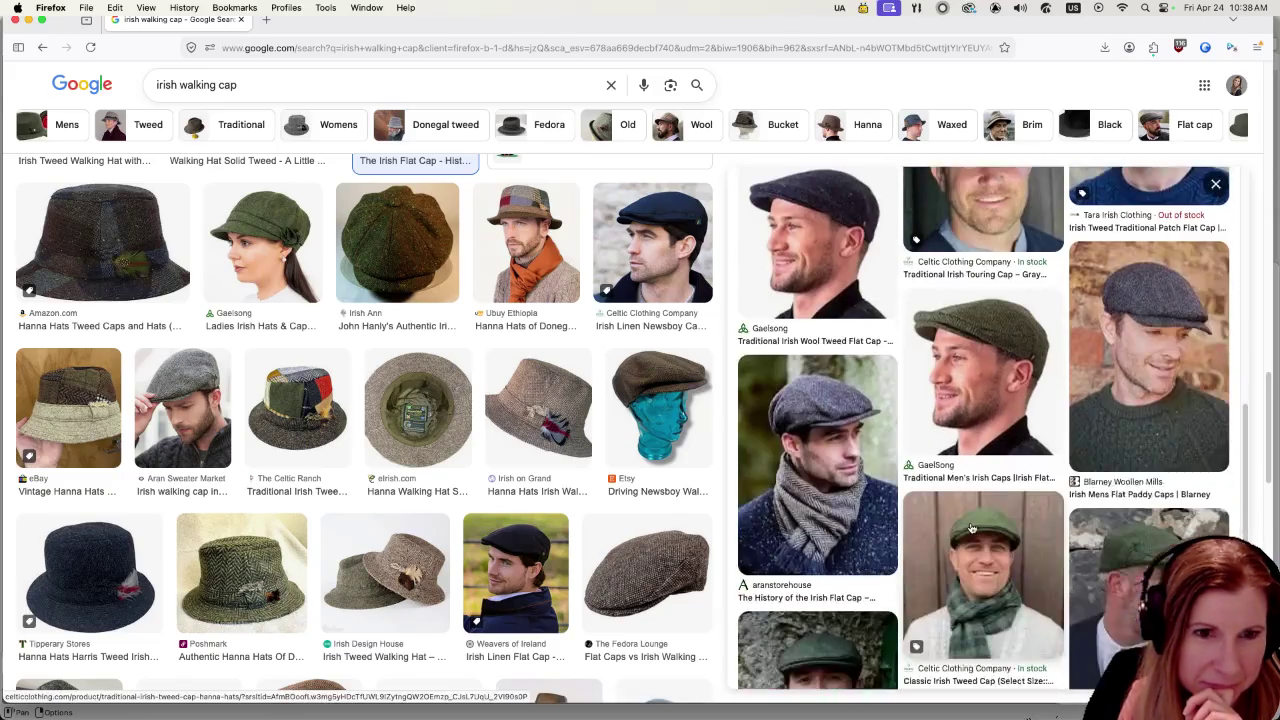
pyautogui.scroll(-2, 970, 527)
pyautogui.scroll(-3, 965, 525)
# - Reopen The Donegal Shop Irish flat cap in the preview and scroll through its details
pyautogui.click(930, 517)
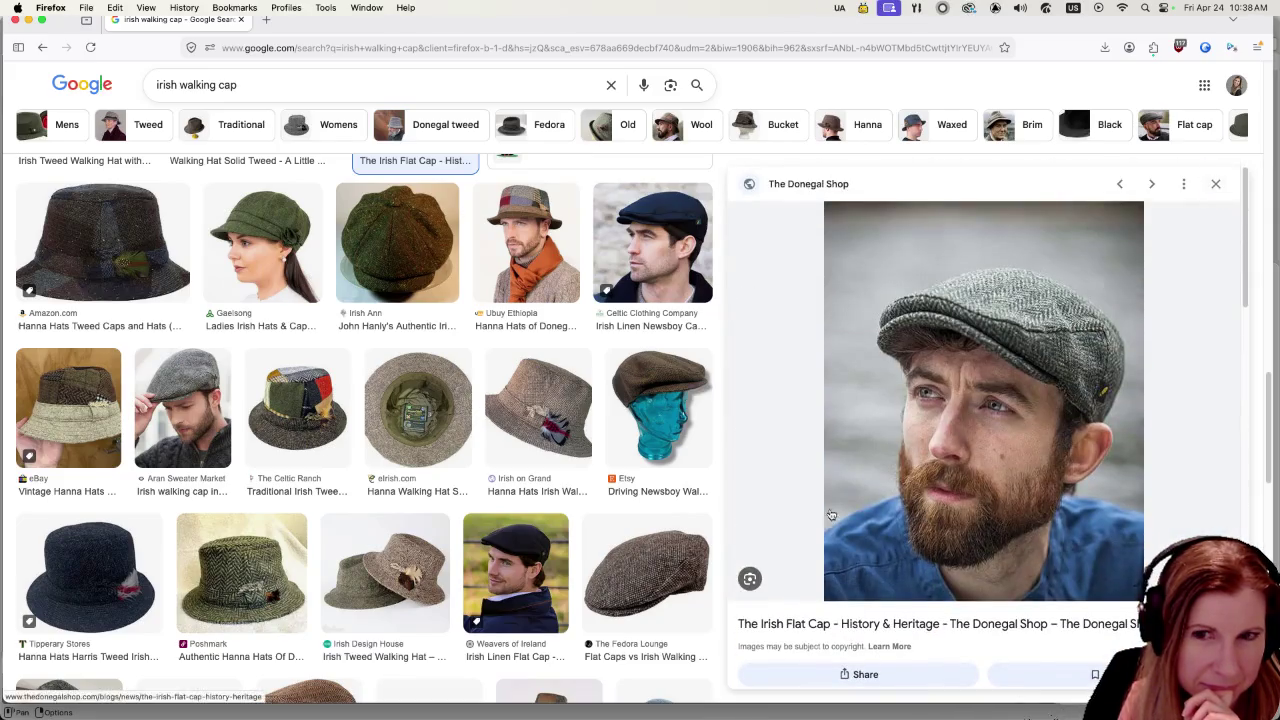
pyautogui.scroll(-3, 506, 492)
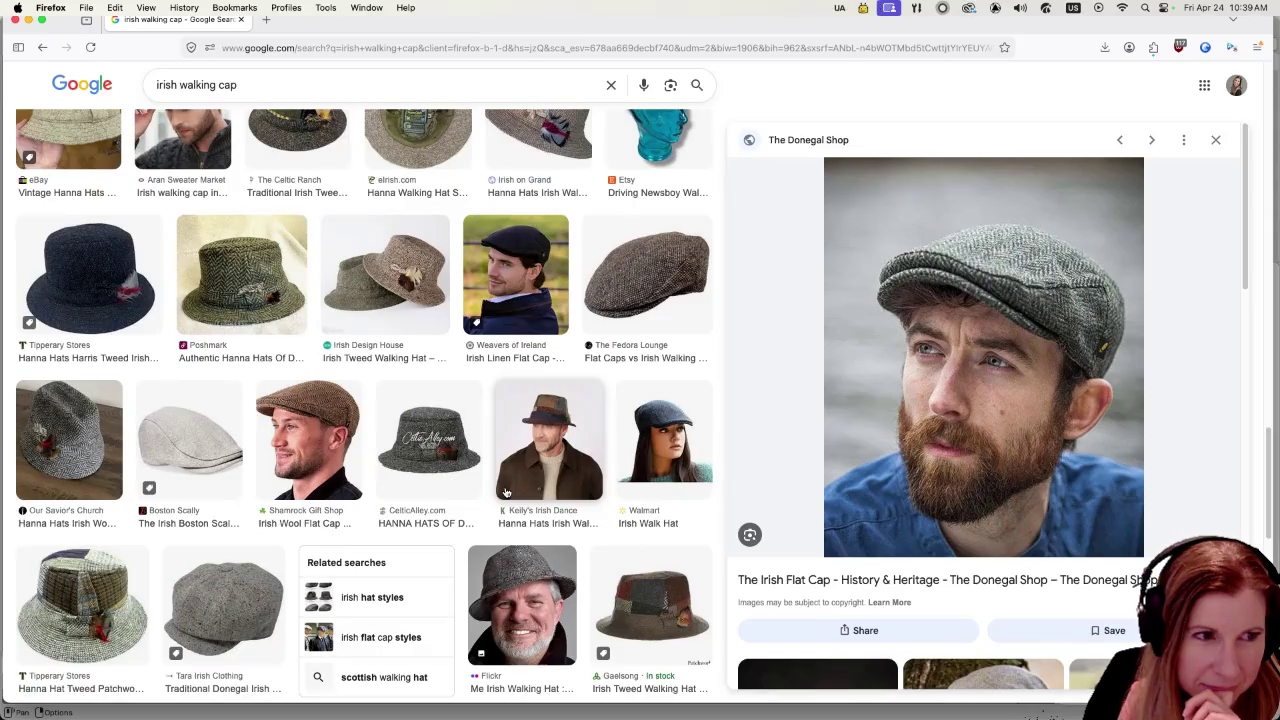
pyautogui.scroll(-1, 506, 492)
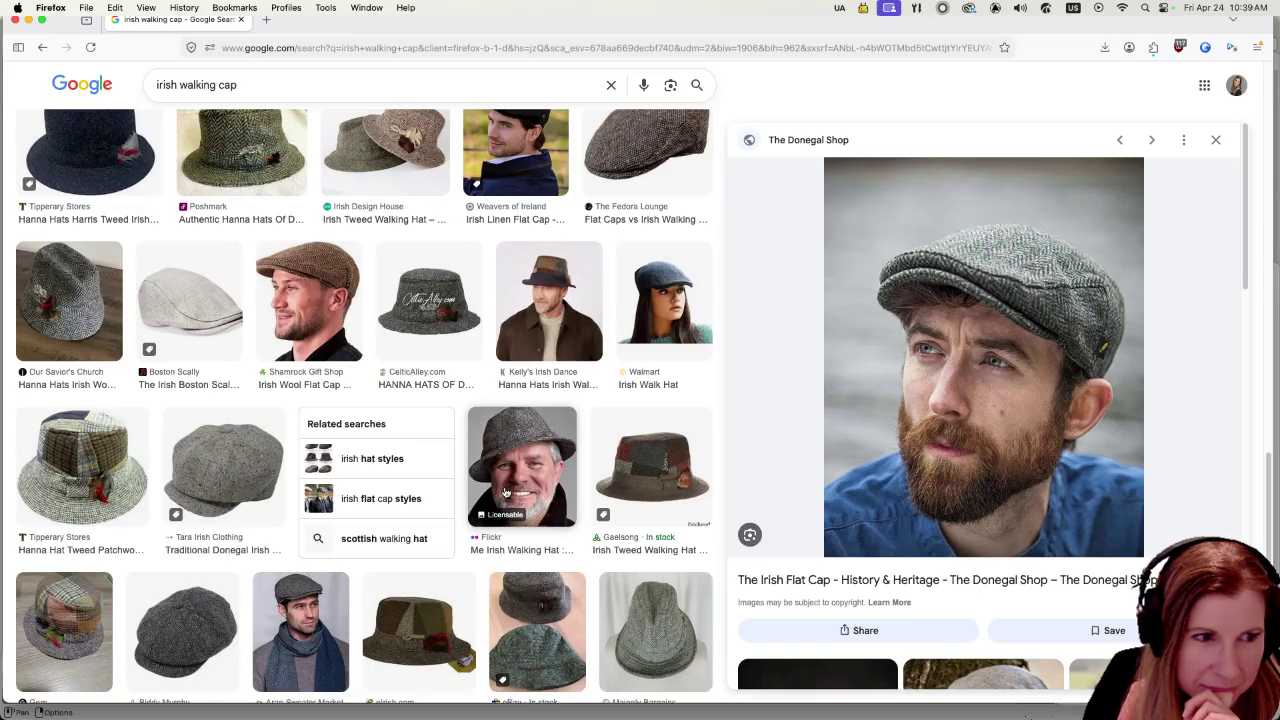
pyautogui.scroll(-2, 506, 492)
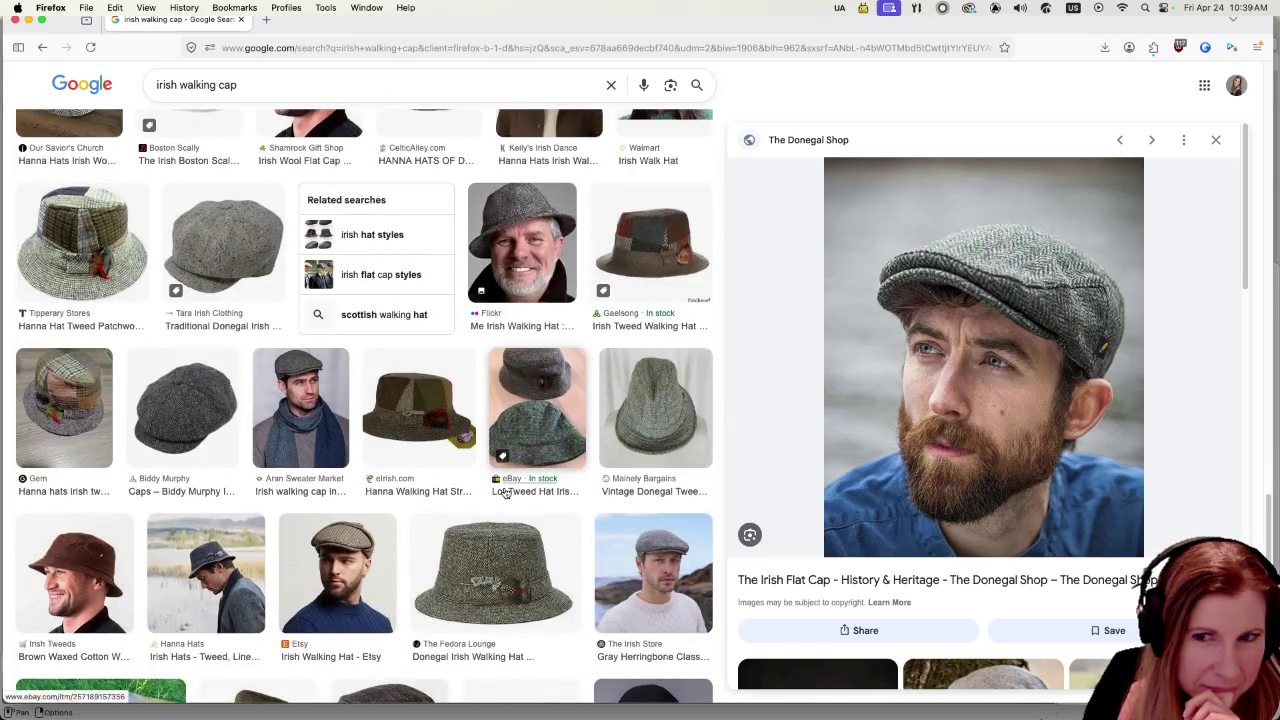
pyautogui.scroll(-2, 506, 492)
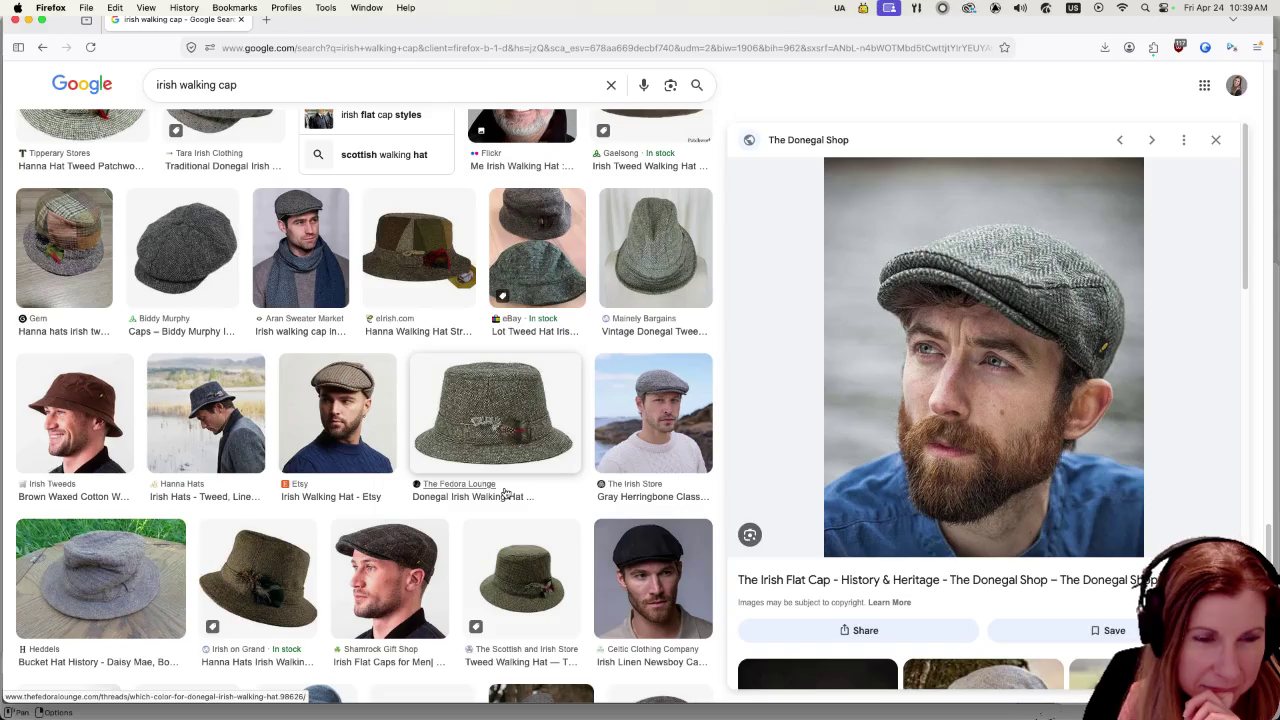
pyautogui.scroll(-1, 506, 492)
pyautogui.scroll(2, 506, 492)
pyautogui.scroll(3, 506, 492)
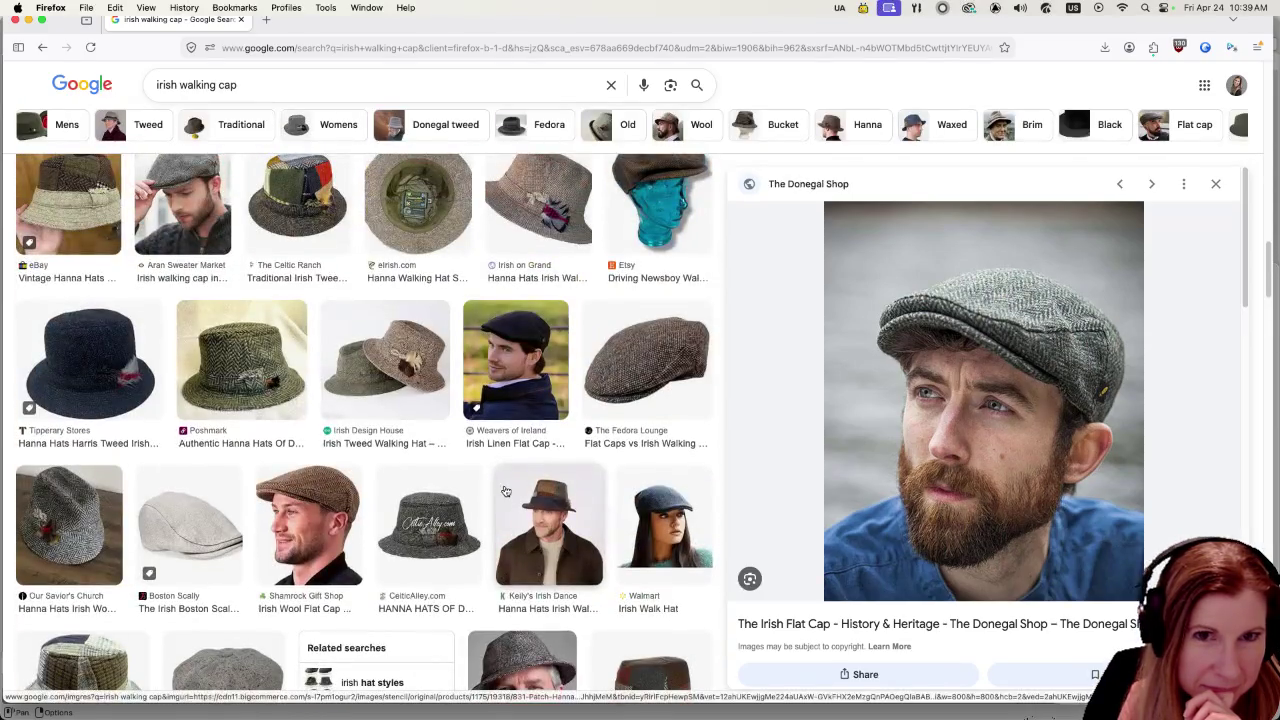
pyautogui.scroll(-3, 506, 492)
pyautogui.scroll(-3, 506, 492)
pyautogui.scroll(1, 506, 492)
pyautogui.scroll(3, 506, 489)
pyautogui.scroll(3, 506, 489)
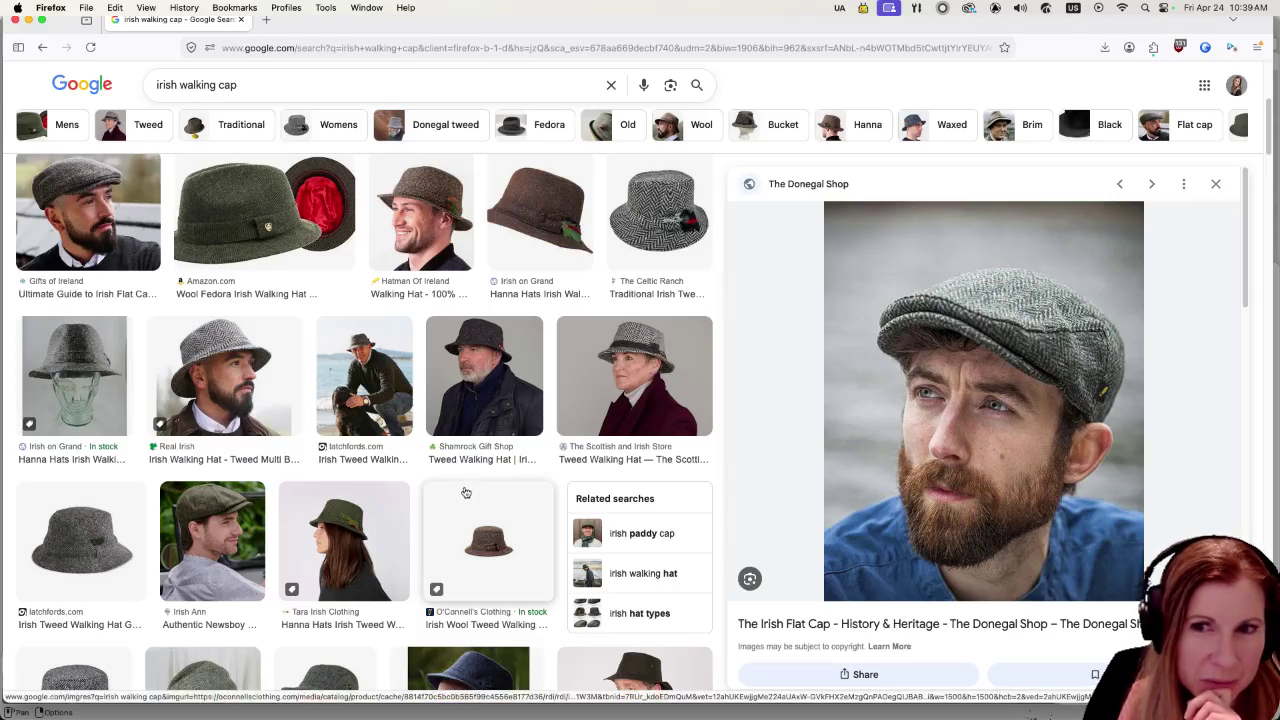
# - Scroll further through the cap results and preview the elrish.com Hanna walking hat
pyautogui.scroll(-2, 456, 604)
pyautogui.scroll(-4, 456, 604)
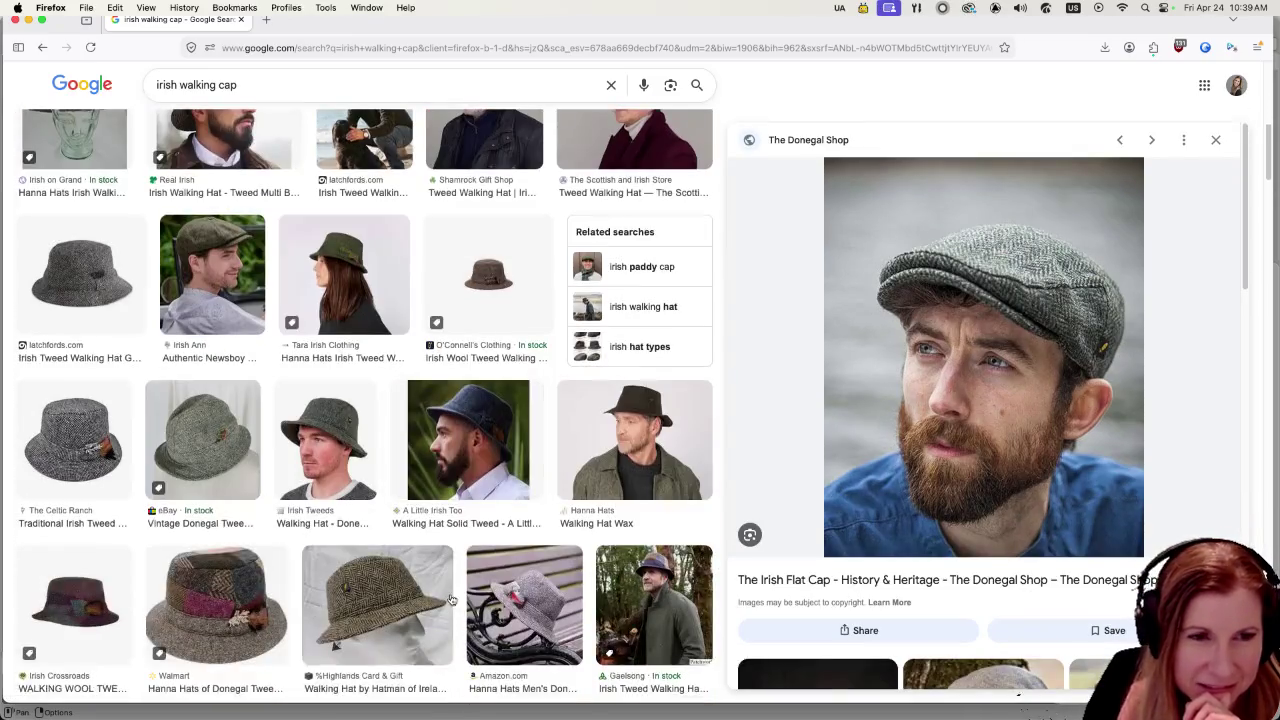
pyautogui.scroll(-4, 412, 576)
pyautogui.scroll(-3, 408, 571)
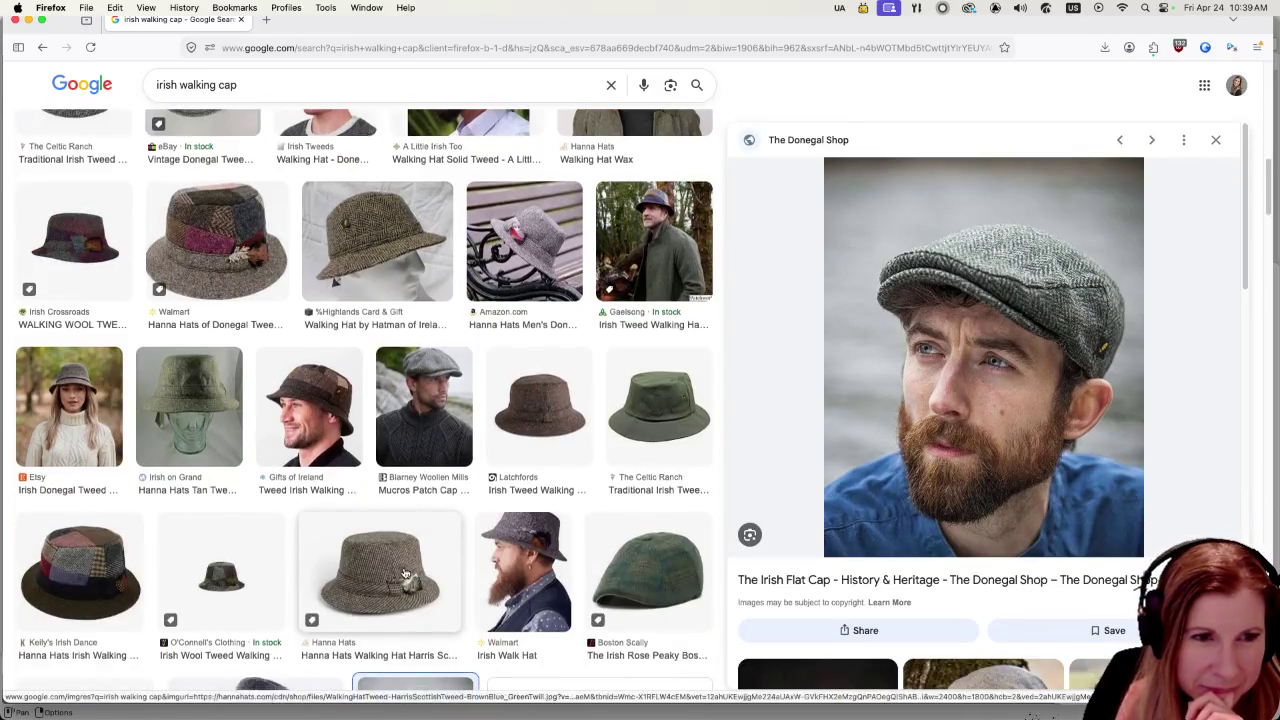
pyautogui.scroll(-3, 405, 572)
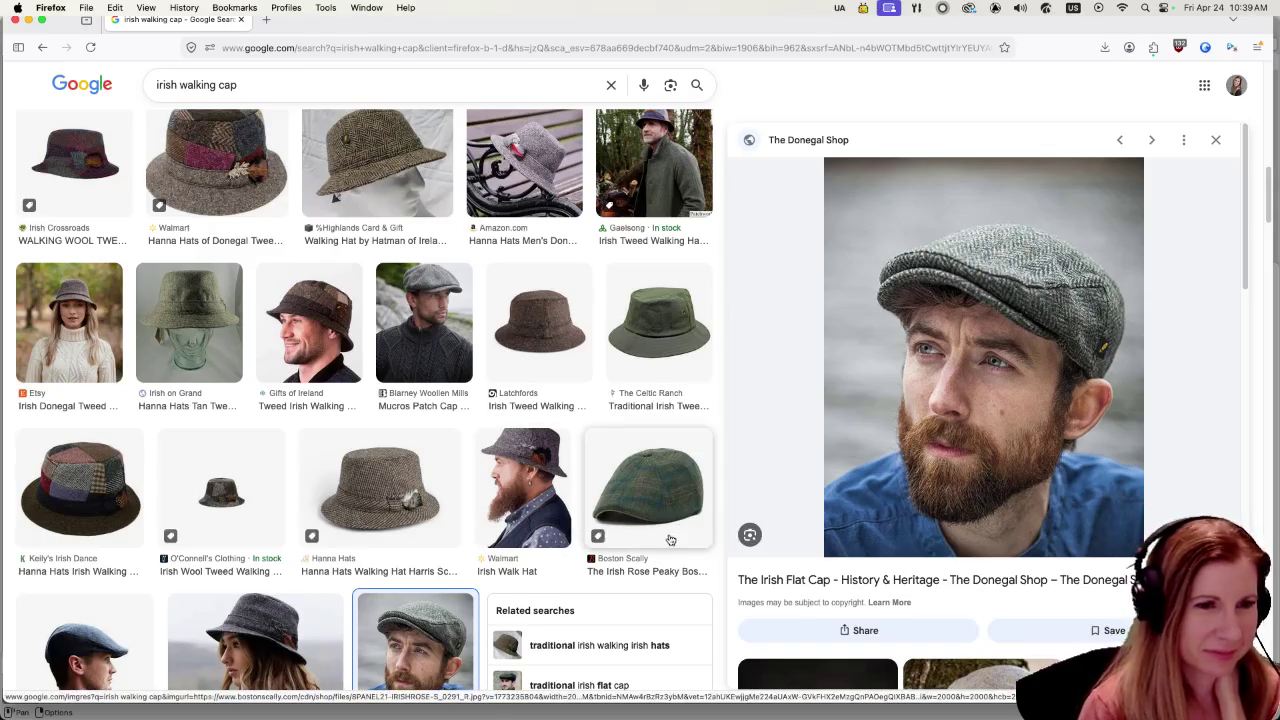
pyautogui.scroll(-2, 660, 540)
pyautogui.scroll(-2, 665, 543)
pyautogui.scroll(-2, 650, 538)
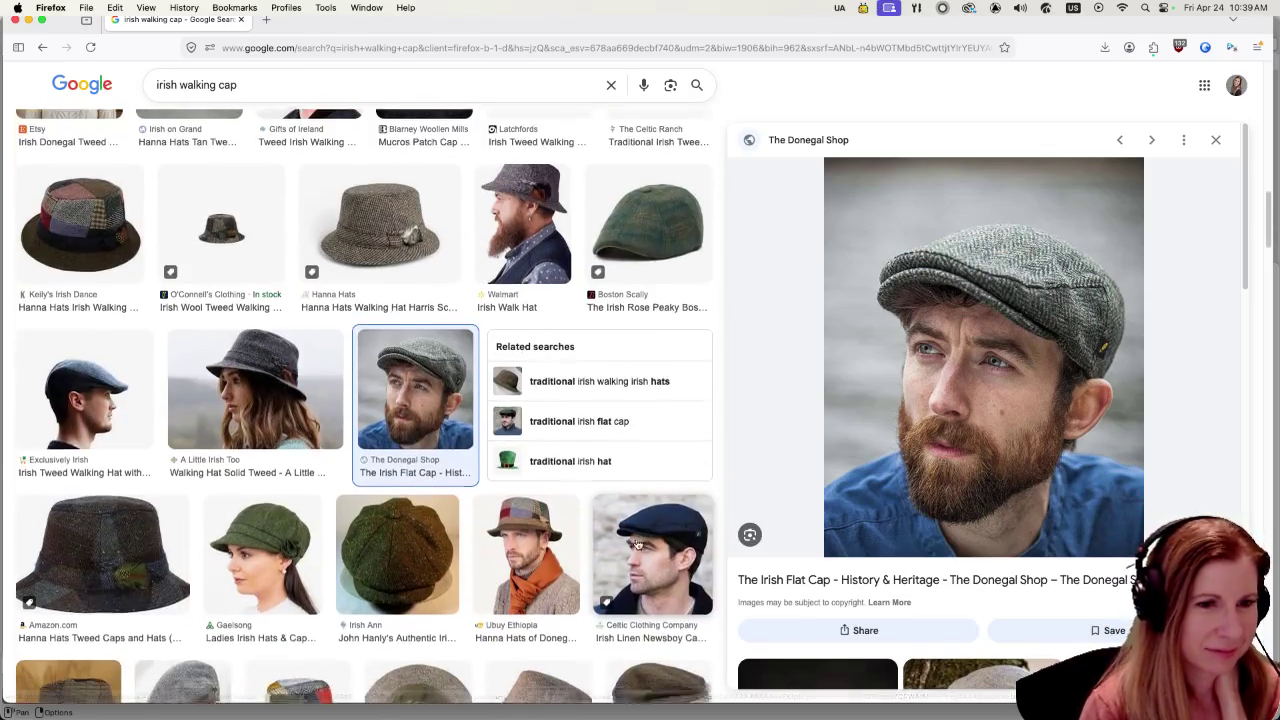
pyautogui.scroll(-2, 590, 540)
pyautogui.scroll(-2, 520, 540)
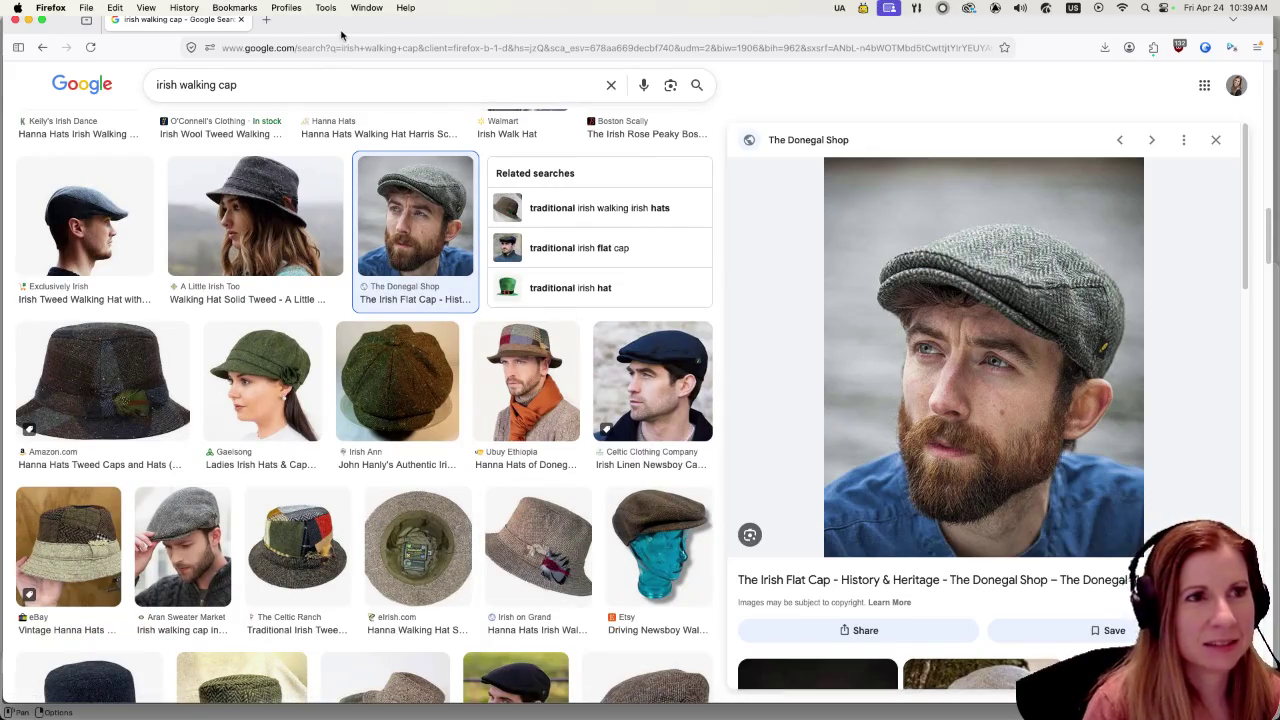
pyautogui.moveTo(340, 33)
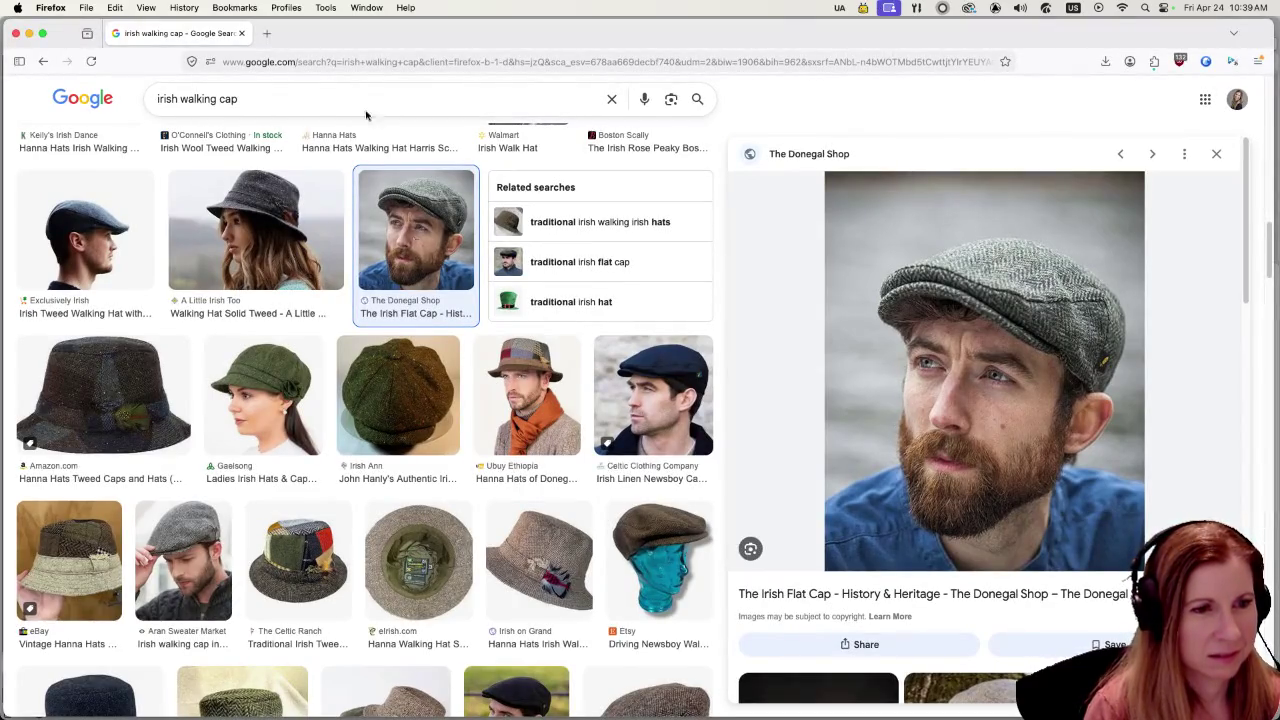
pyautogui.click(418, 560)
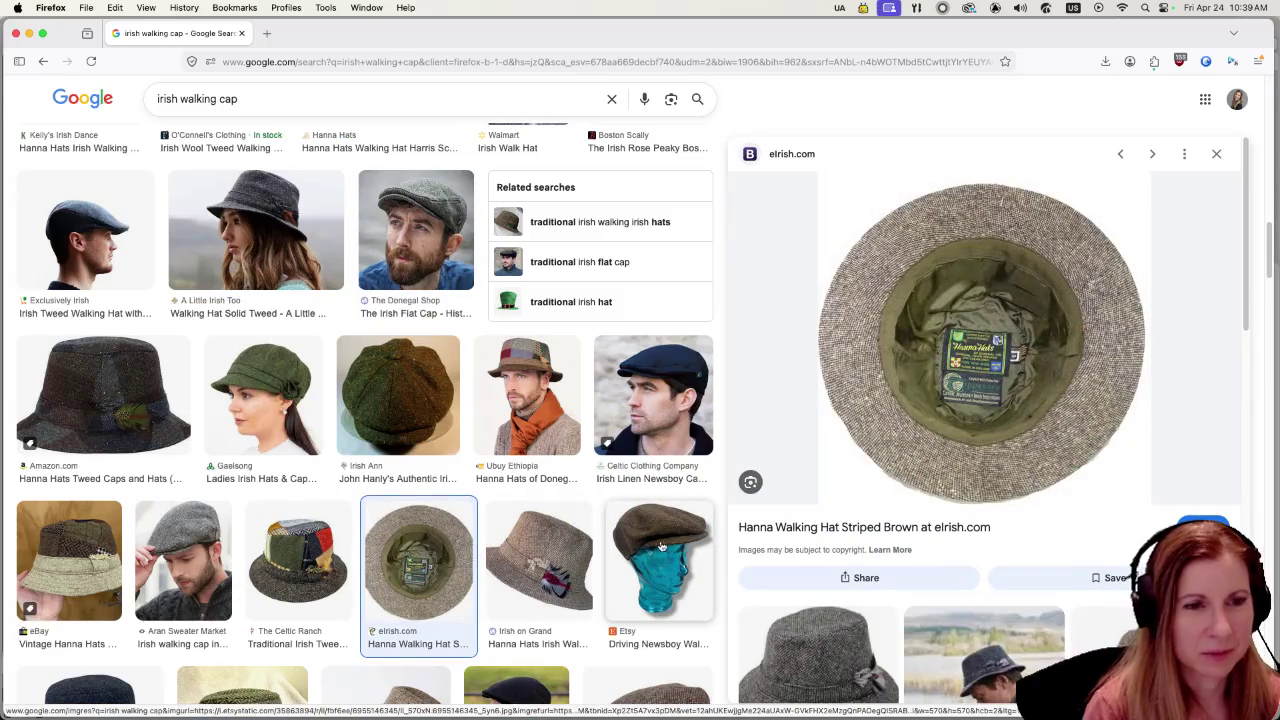
pyautogui.scroll(-3, 654, 543)
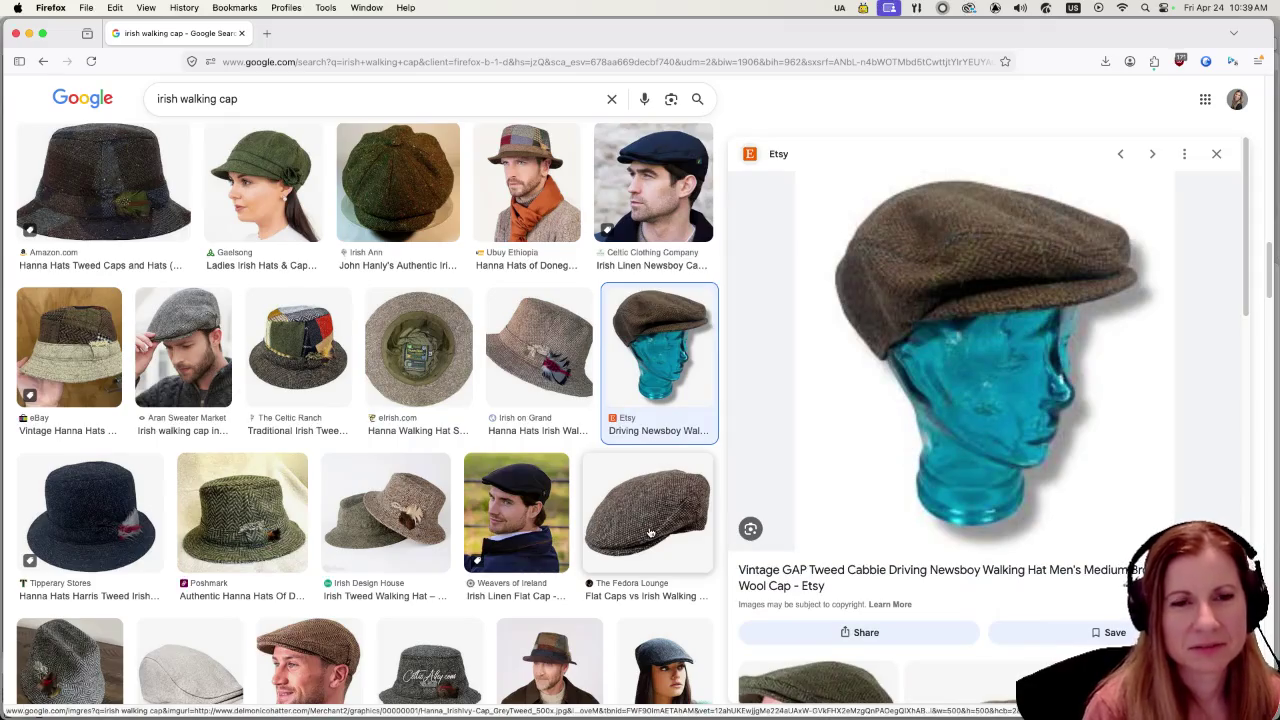
pyautogui.scroll(-1, 645, 540)
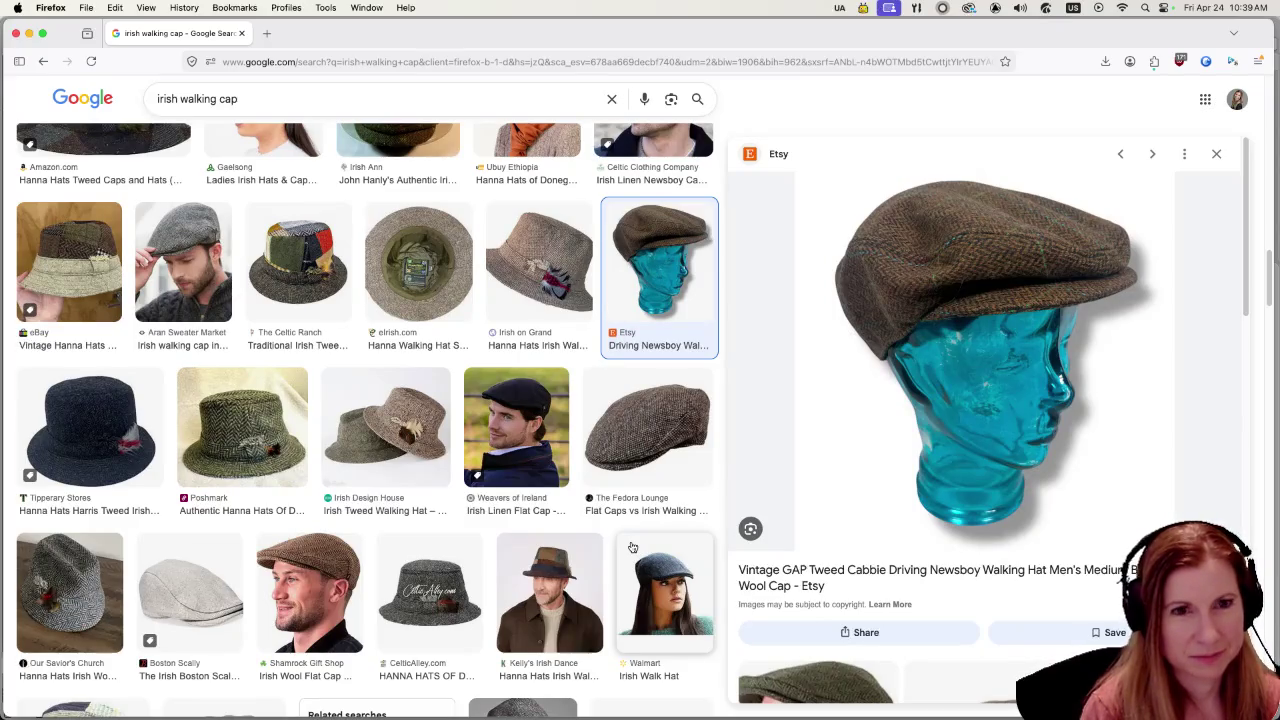
# - Preview the Walmart Irish Walk Hat image, then return to Blender
pyautogui.click(659, 588)
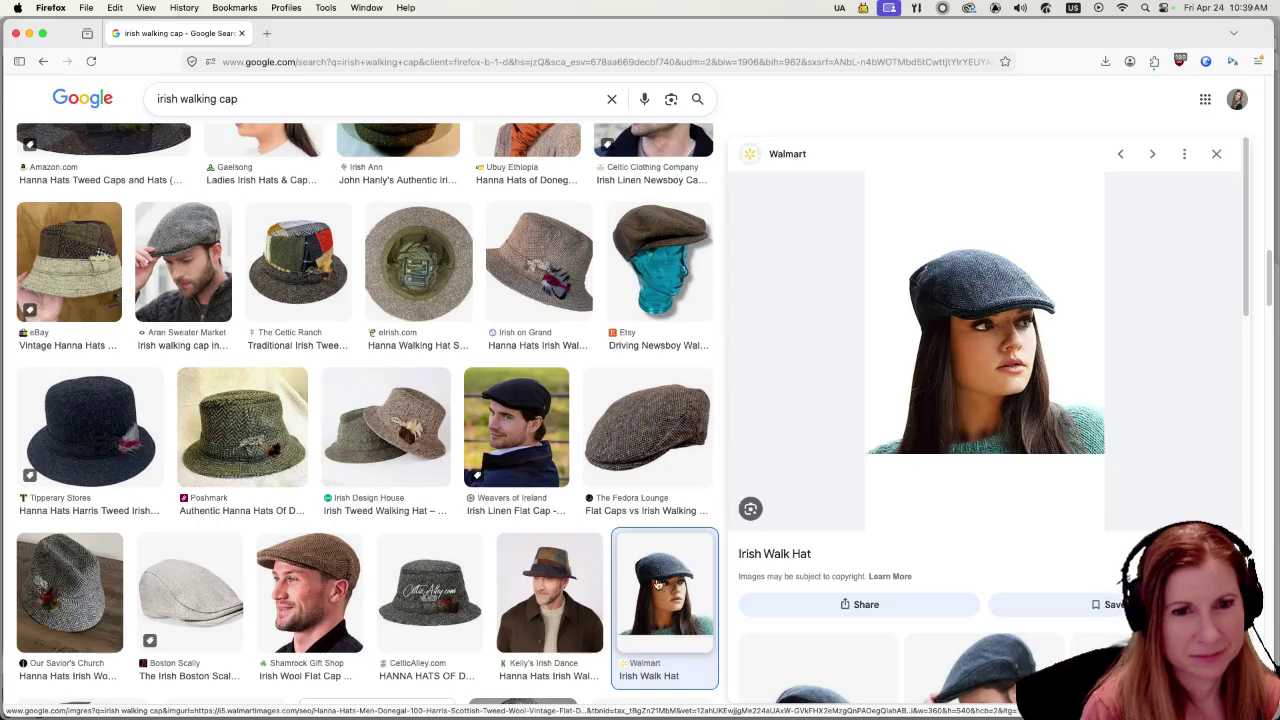
pyautogui.scroll(-2, 650, 575)
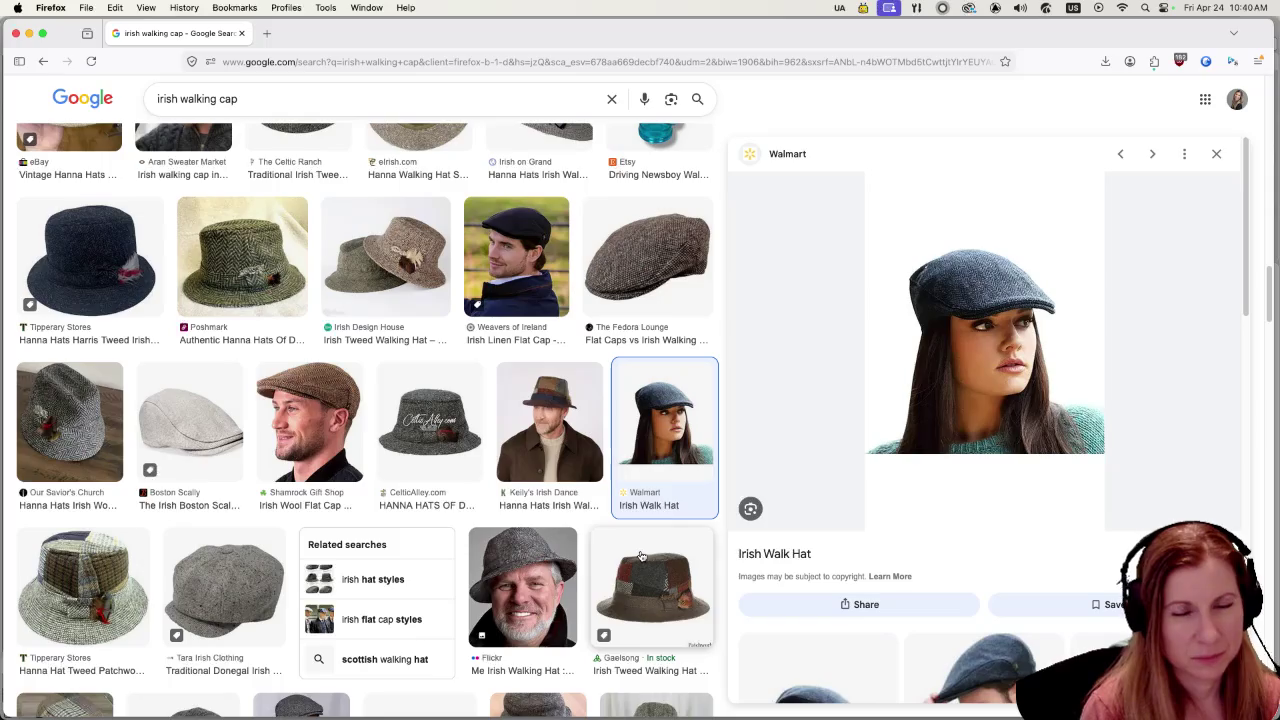
pyautogui.scroll(-2, 636, 575)
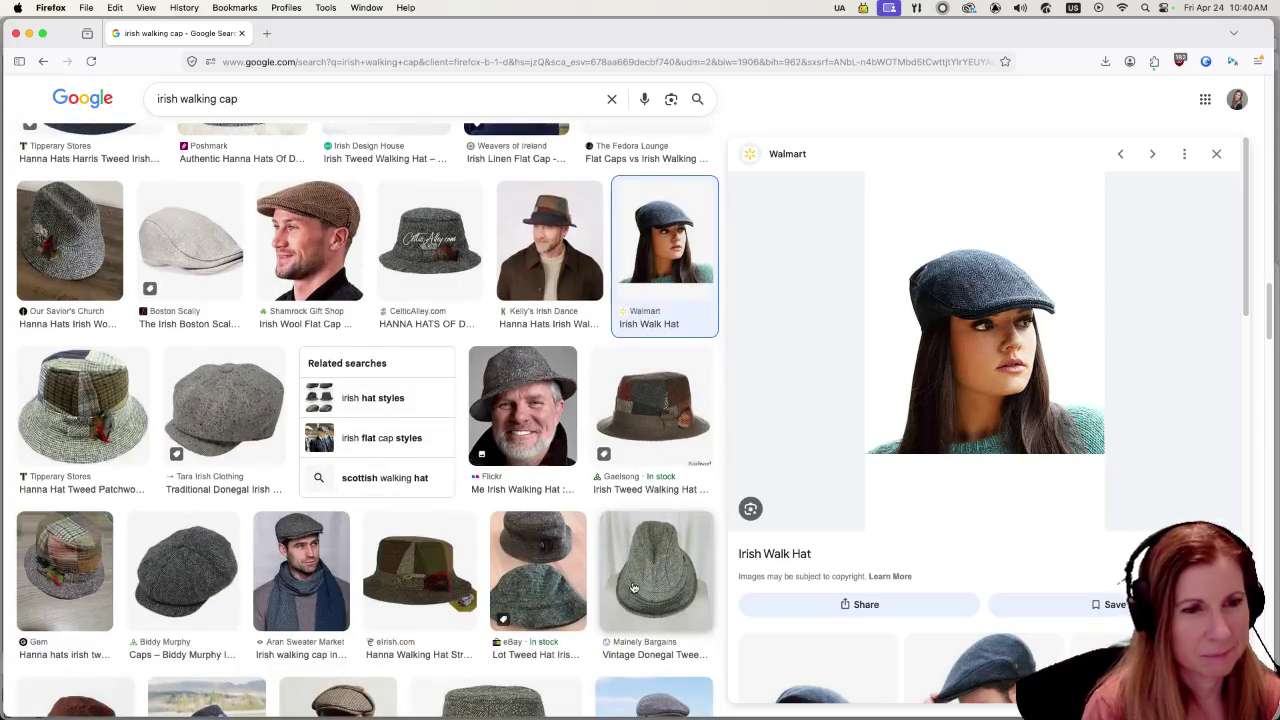
pyautogui.scroll(-3, 630, 585)
pyautogui.scroll(-3, 622, 582)
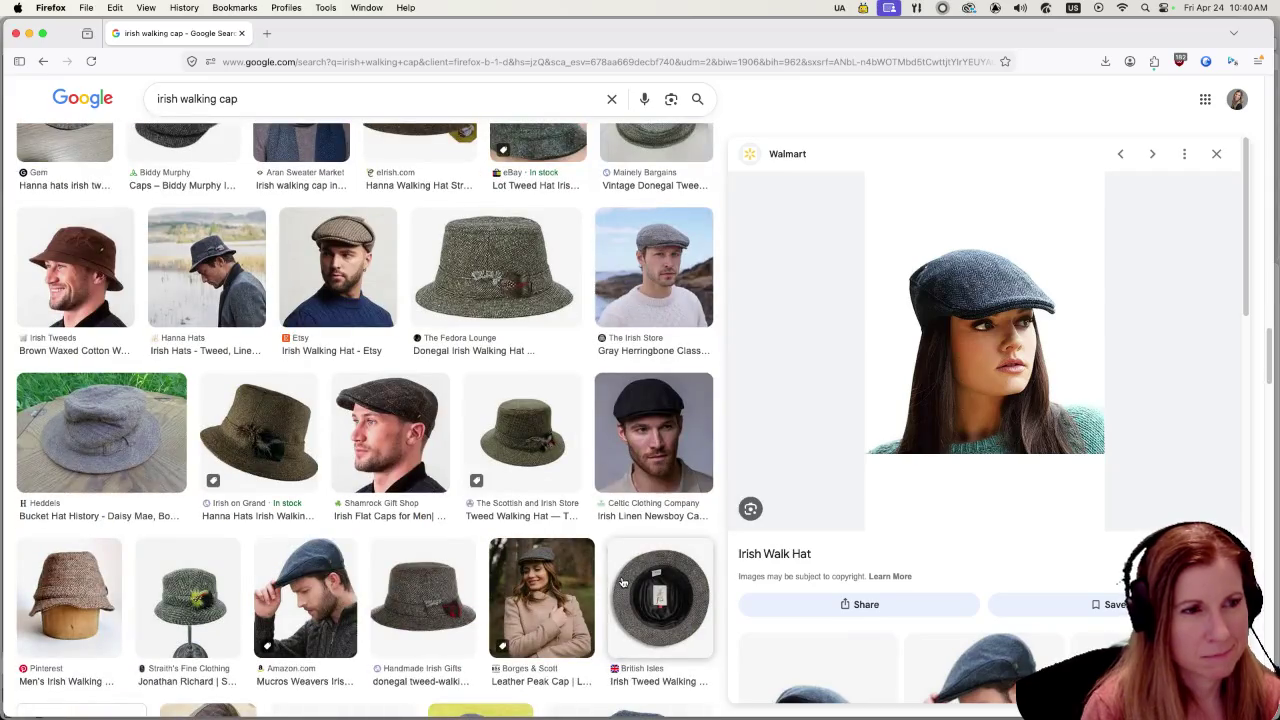
pyautogui.scroll(-3, 623, 580)
pyautogui.scroll(-2, 613, 565)
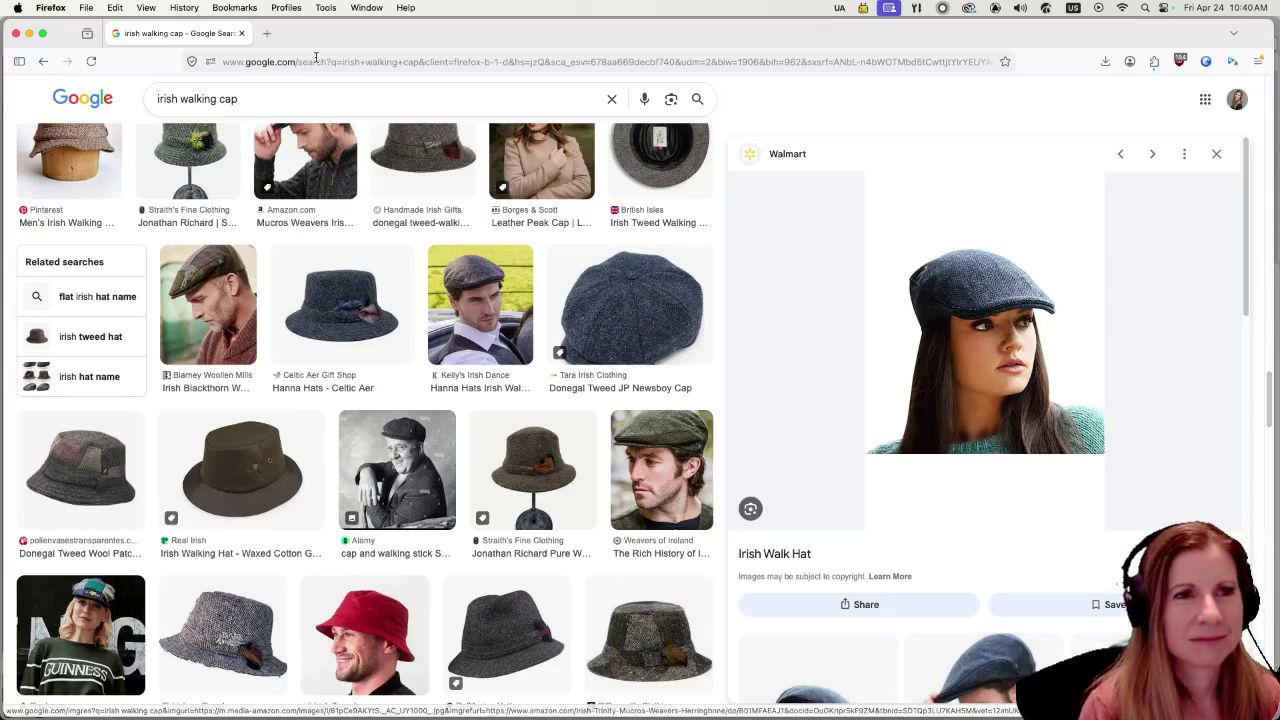
pyautogui.hotkey('ctrl', 'Left')
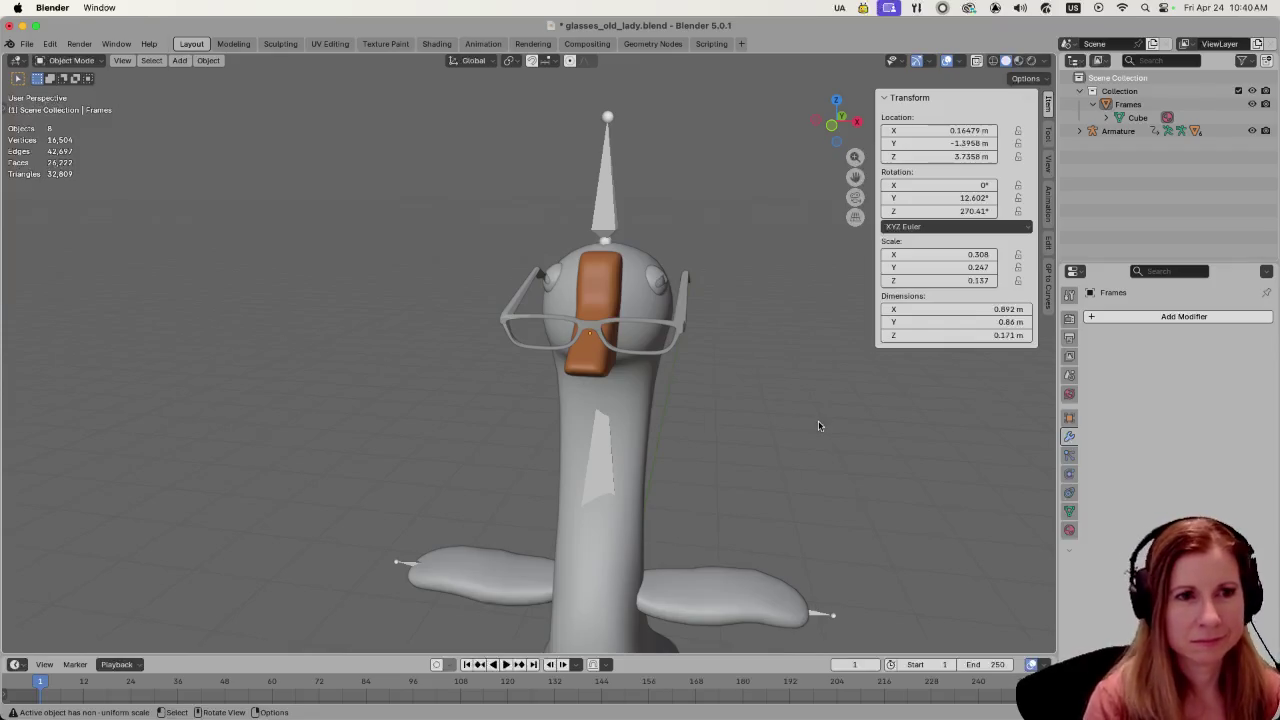
# - Orbit to the goose's side and bring up the Shift+A Add menu
pyautogui.moveTo(773, 447)
pyautogui.mouseDown(button='middle')
pyautogui.moveTo(813, 438)
pyautogui.moveTo(796, 441)
pyautogui.mouseUp(button='middle')
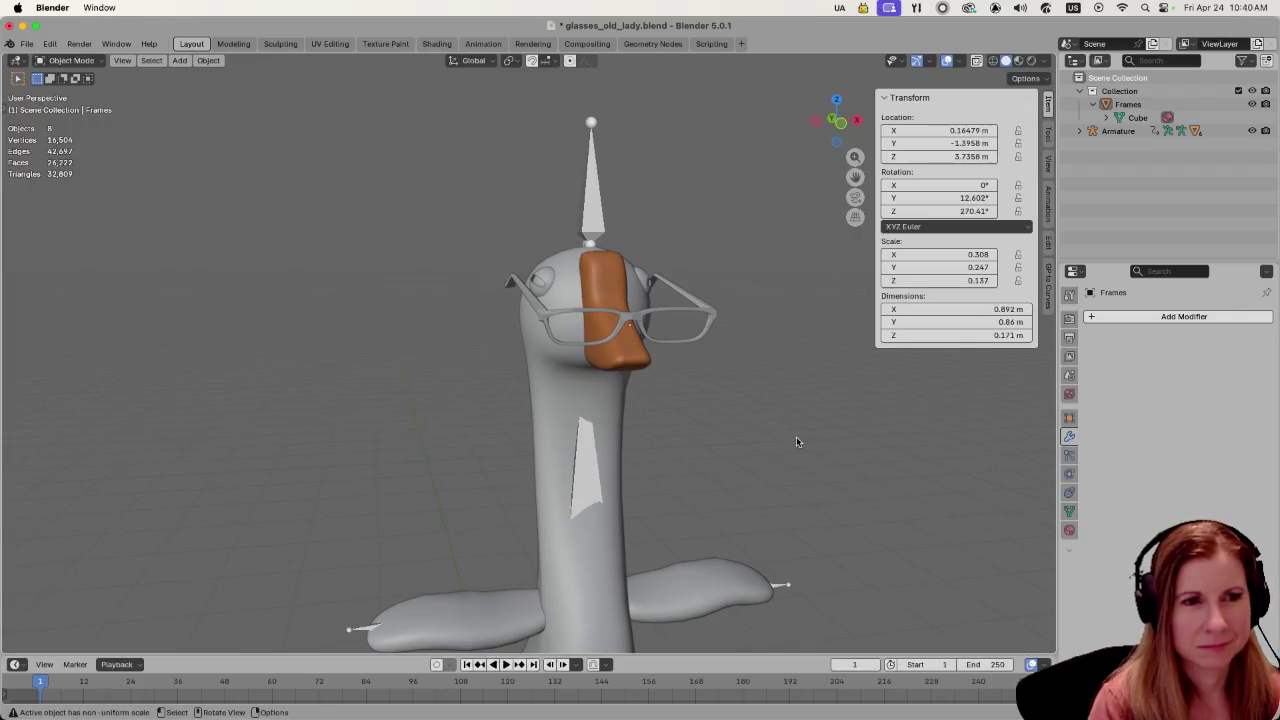
pyautogui.moveTo(457, 394)
pyautogui.mouseDown(button='middle')
pyautogui.moveTo(543, 386)
pyautogui.moveTo(715, 450)
pyautogui.mouseUp(button='middle')
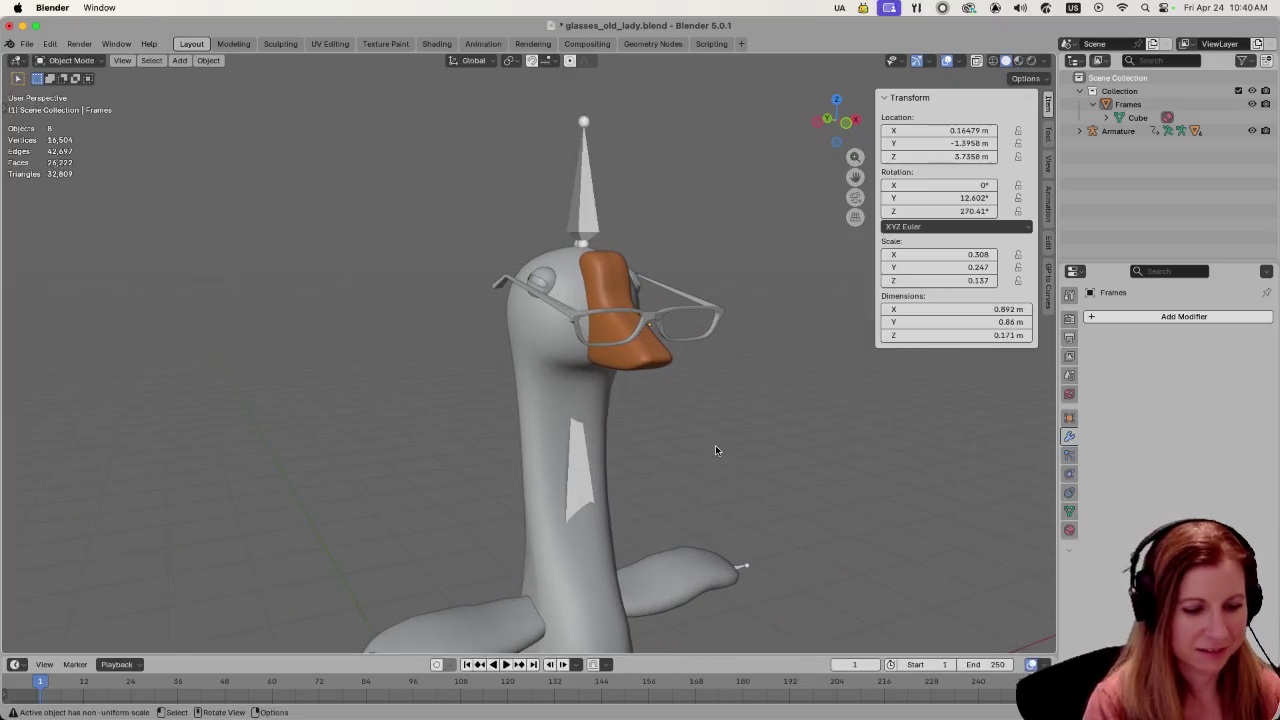
pyautogui.hotkey('shift', 'a')
# - Add a Bezier curve, raise it along Z to head height, and scale it to 1.626
pyautogui.click(771, 446)
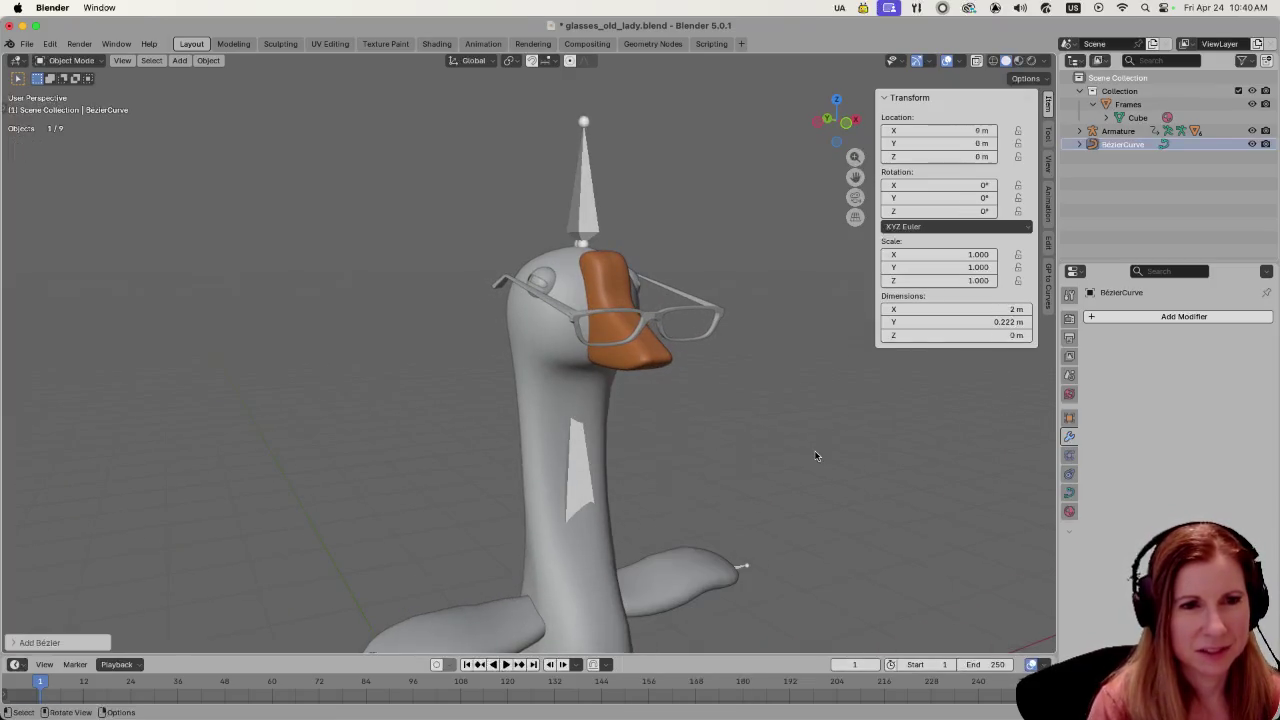
pyautogui.scroll(-3, 756, 460)
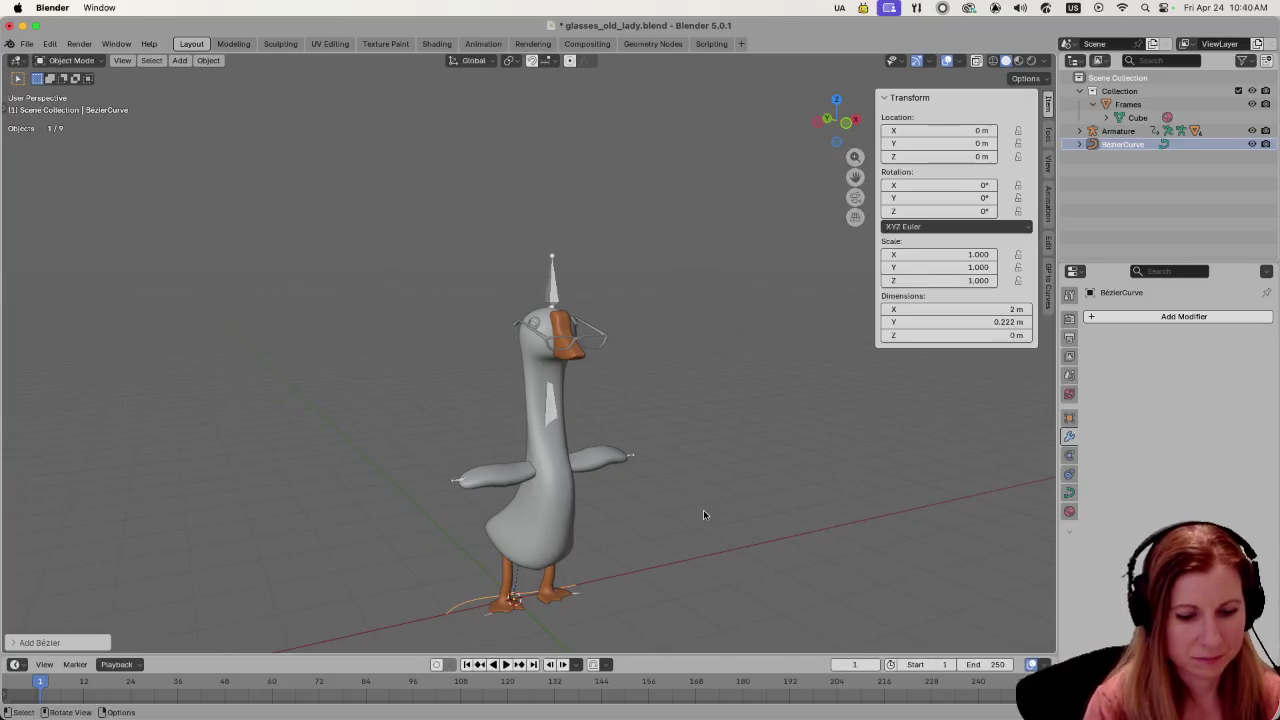
pyautogui.press('g')
pyautogui.press('z')
pyautogui.click(696, 276)
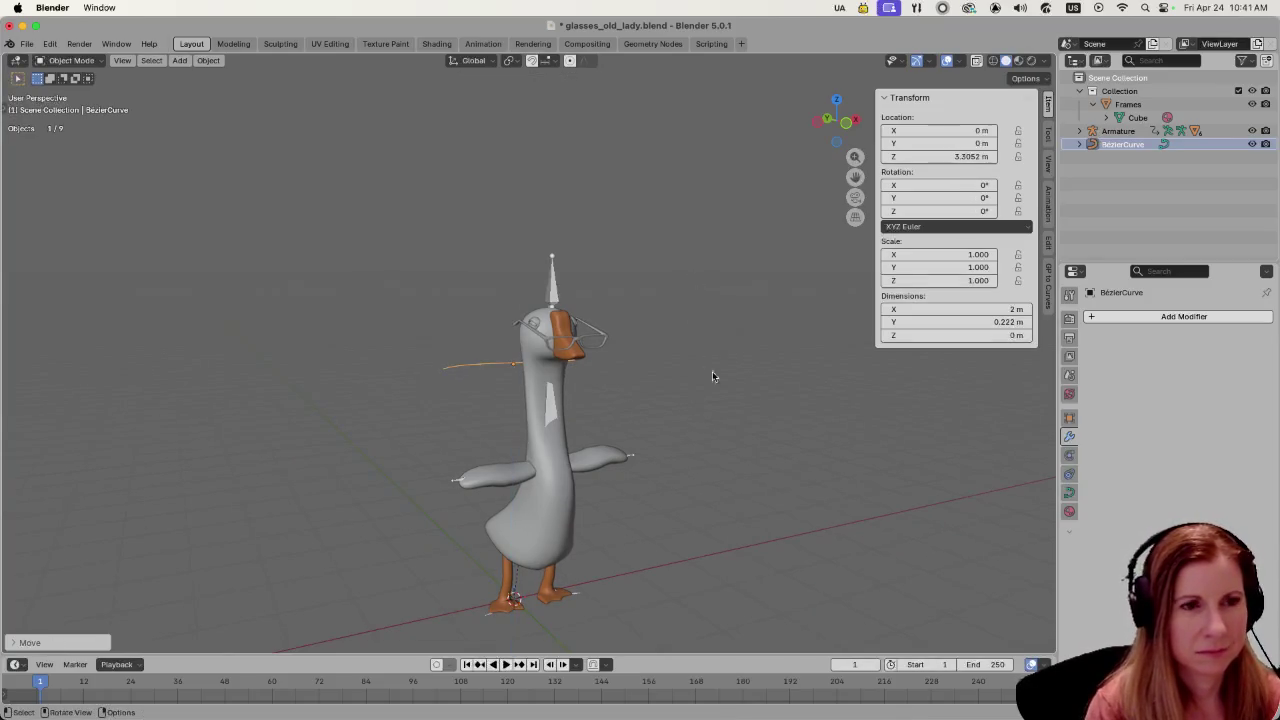
pyautogui.keyDown('shift'); pyautogui.moveTo(768, 418); pyautogui.dragTo(717, 426, button='middle'); pyautogui.keyUp('shift')
pyautogui.scroll(2, 660, 450)
pyautogui.scroll(2, 626, 466)
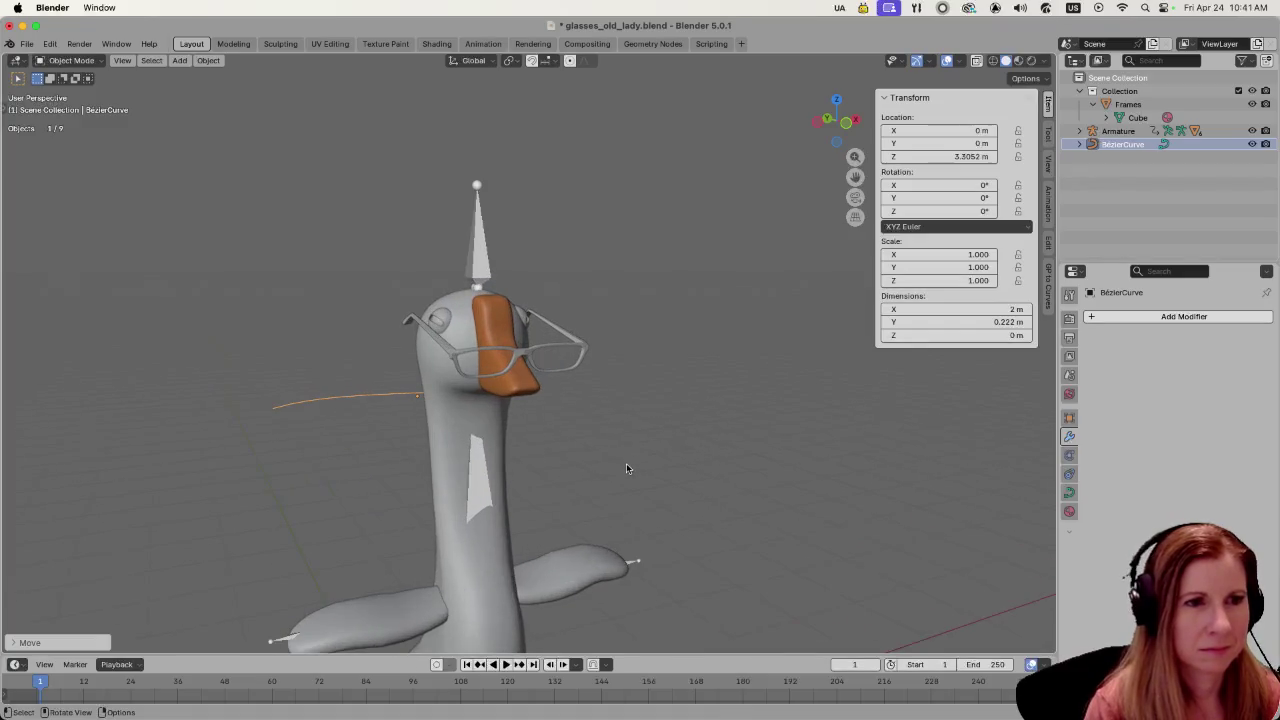
pyautogui.press('s')
pyautogui.click(260, 478)
pyautogui.keyDown('shift'); pyautogui.moveTo(371, 457); pyautogui.dragTo(442, 452, button='middle'); pyautogui.keyUp('shift')
pyautogui.press('s')
pyautogui.click(438, 472)
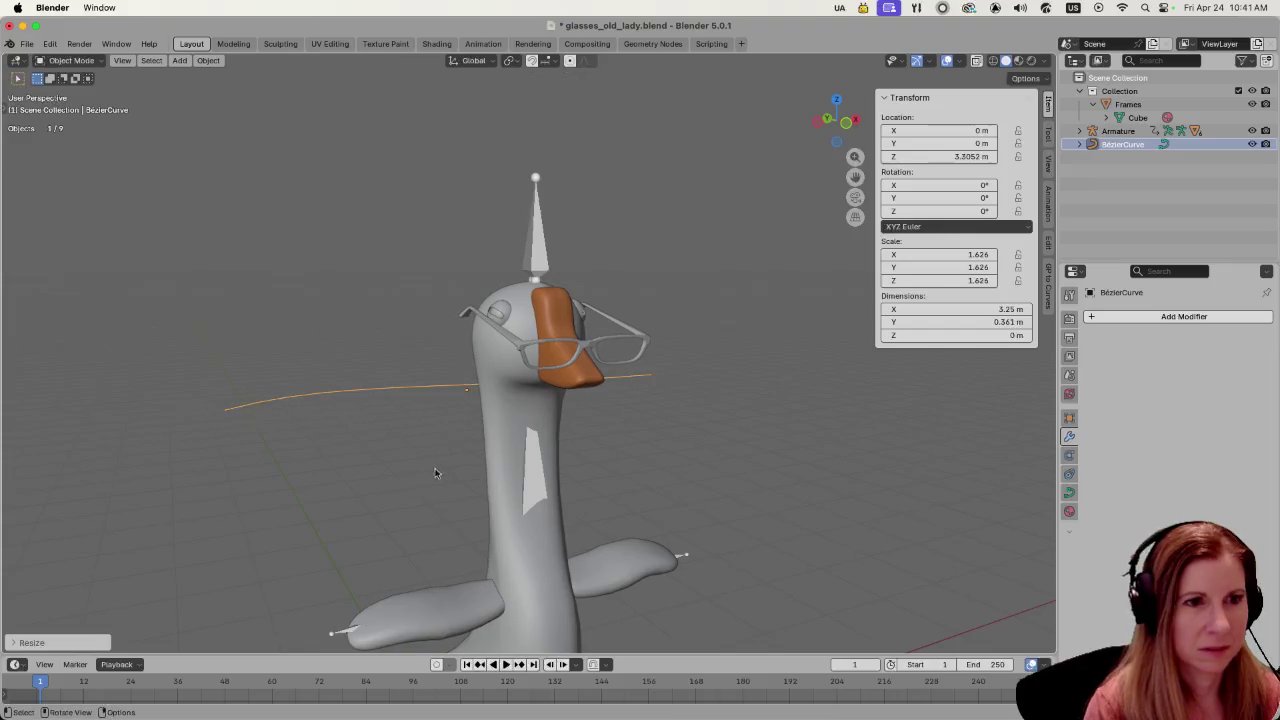
# - In Edit Mode, move the curve's left end point onto the glasses' arm behind the head
pyautogui.press('Tab')
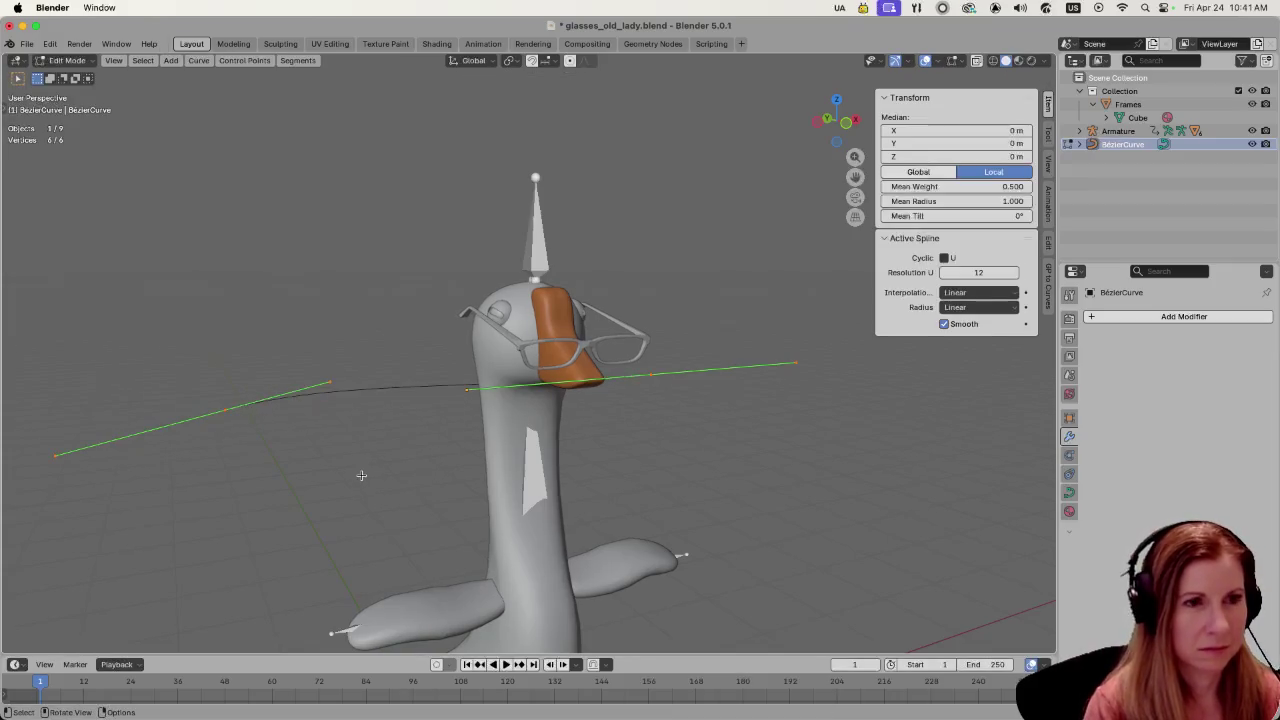
pyautogui.click(228, 410)
pyautogui.press('g')
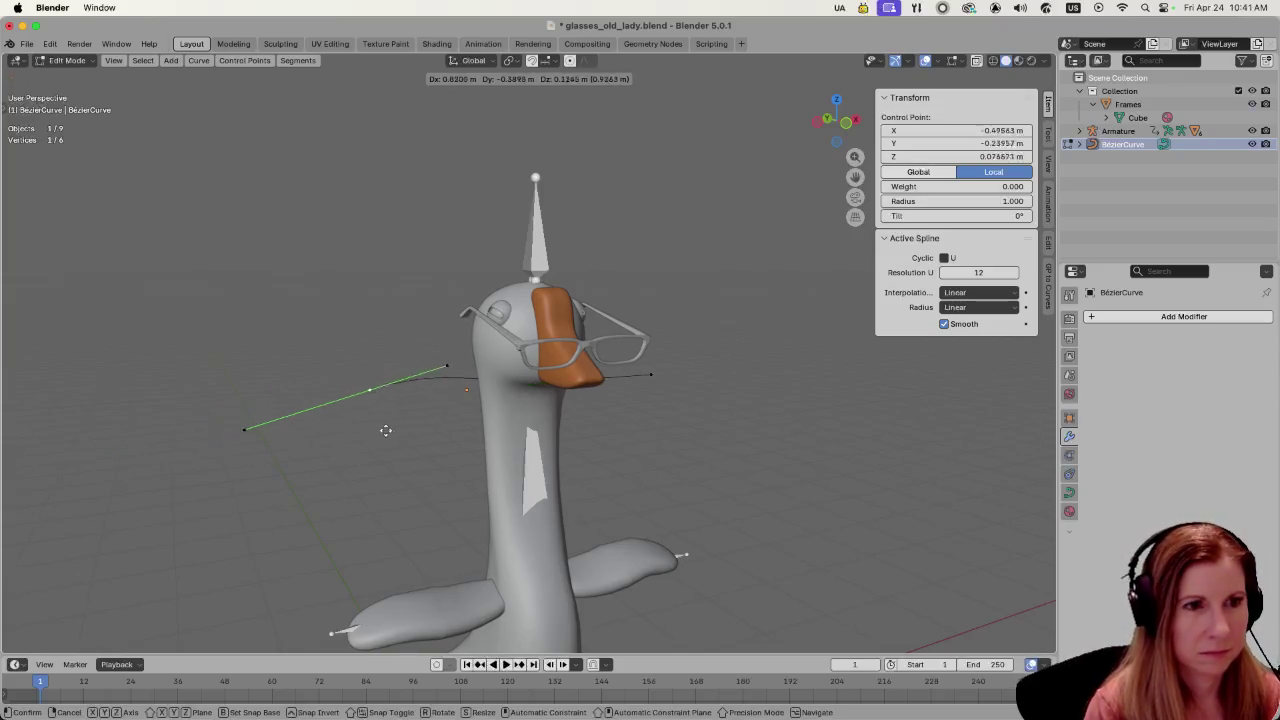
pyautogui.click(456, 371)
pyautogui.moveTo(457, 372); pyautogui.dragTo(461, 384, button='middle')
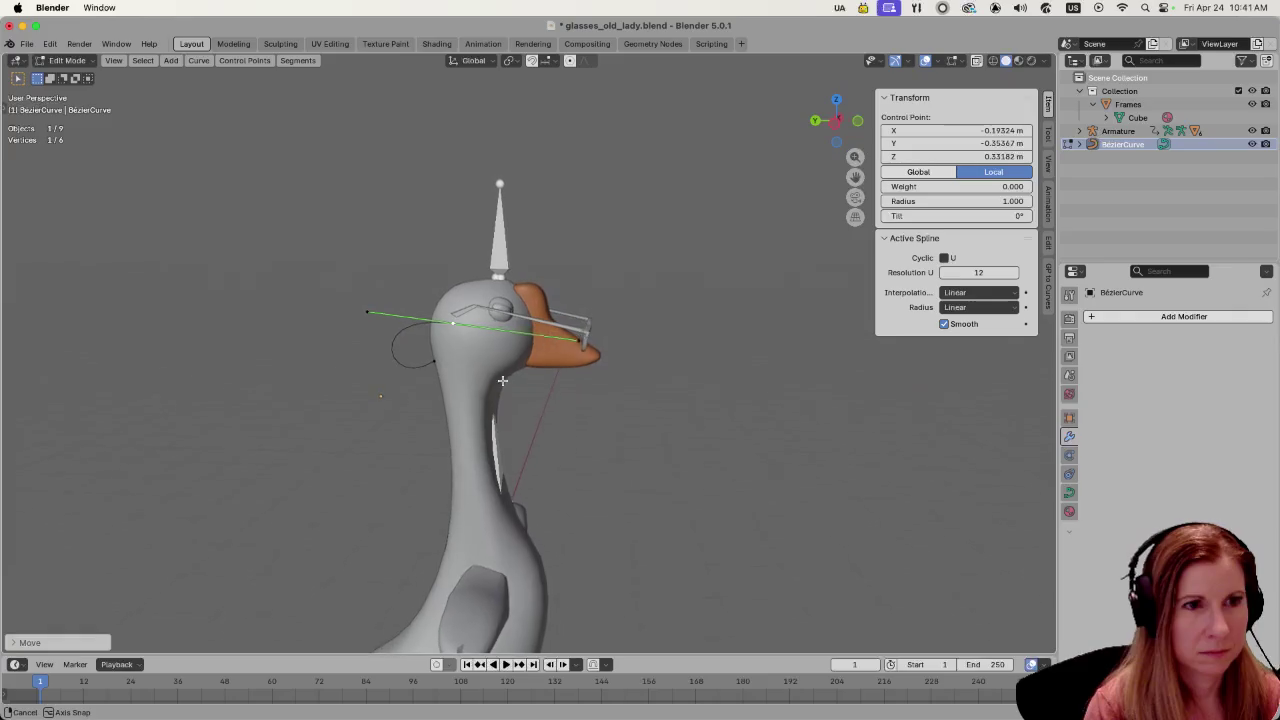
pyautogui.press('g')
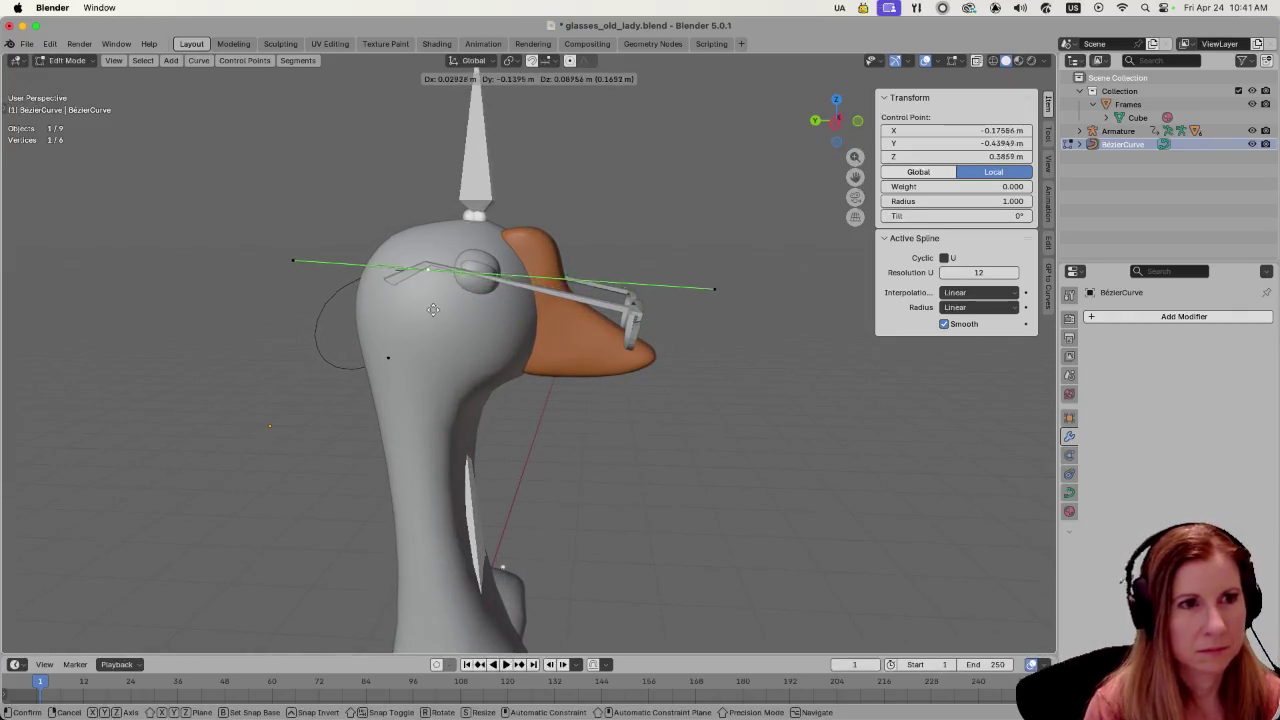
pyautogui.click(432, 309)
pyautogui.moveTo(349, 394)
pyautogui.mouseDown(button='middle')
pyautogui.moveTo(583, 431)
pyautogui.moveTo(497, 451)
pyautogui.moveTo(600, 532)
pyautogui.mouseUp(button='middle')
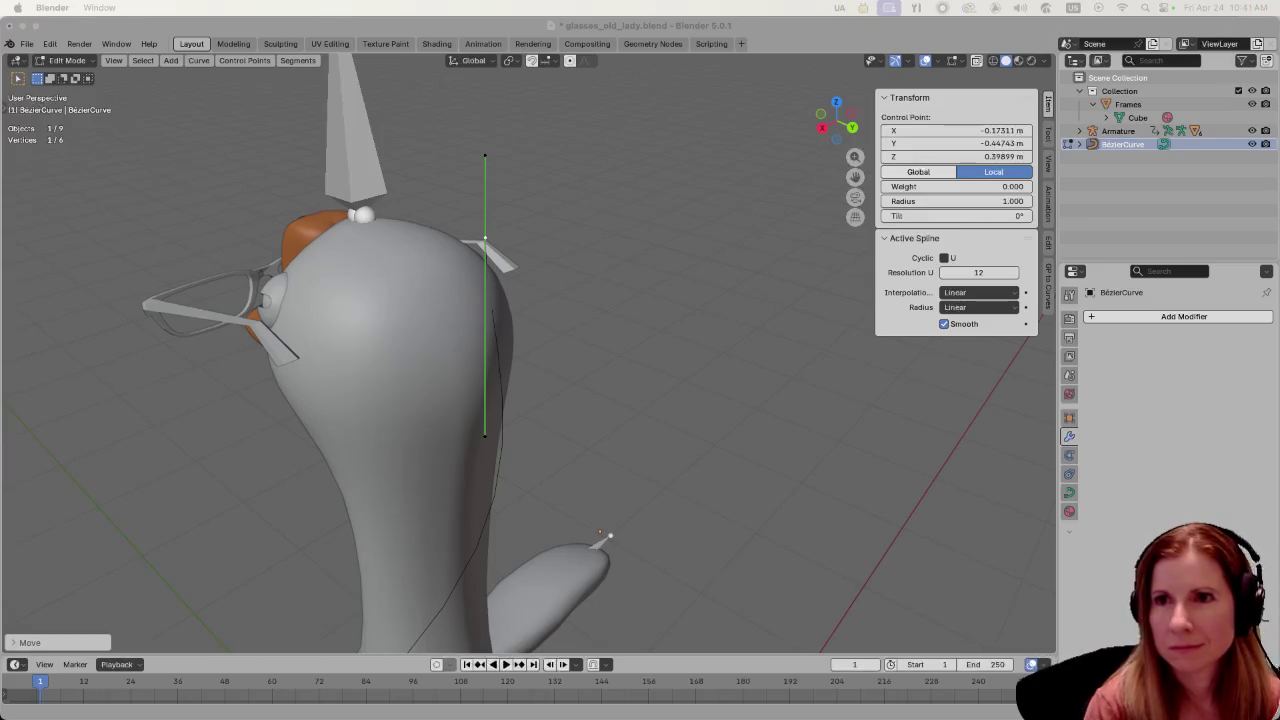
pyautogui.press('super+Tab')
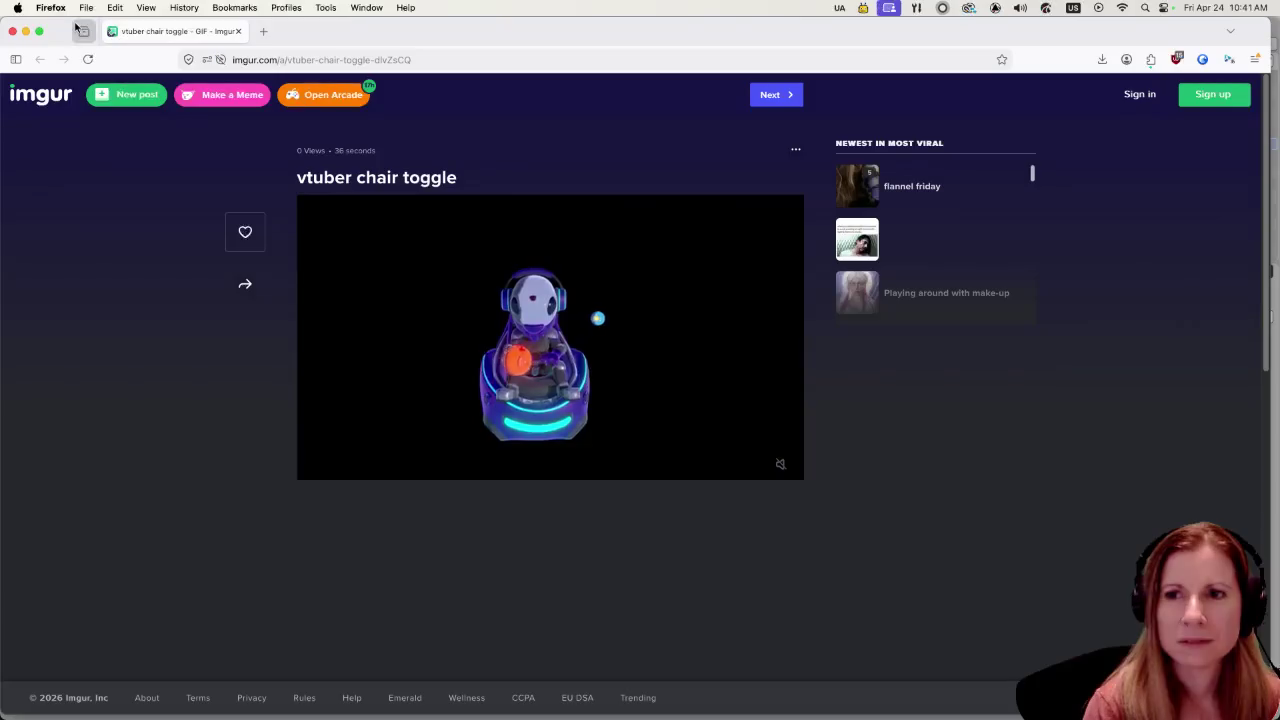
pyautogui.click(333, 474)
pyautogui.moveTo(491, 464); pyautogui.dragTo(292, 450)
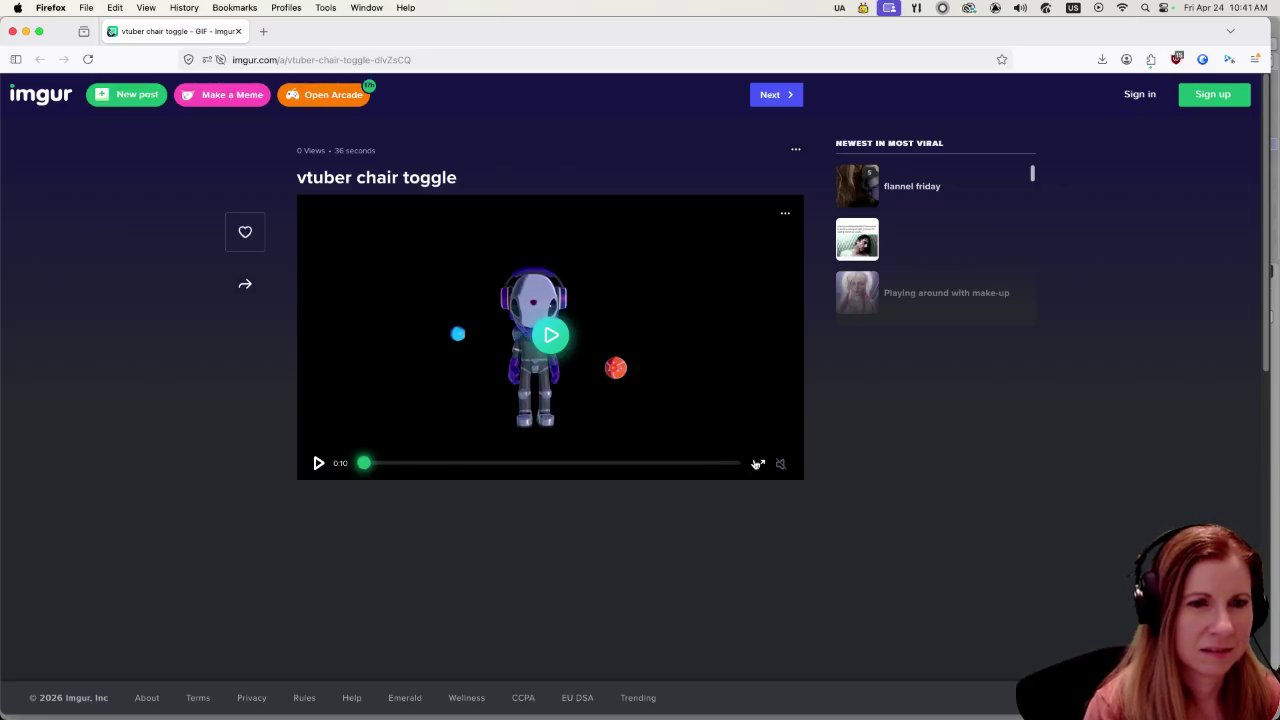
pyautogui.click(757, 464)
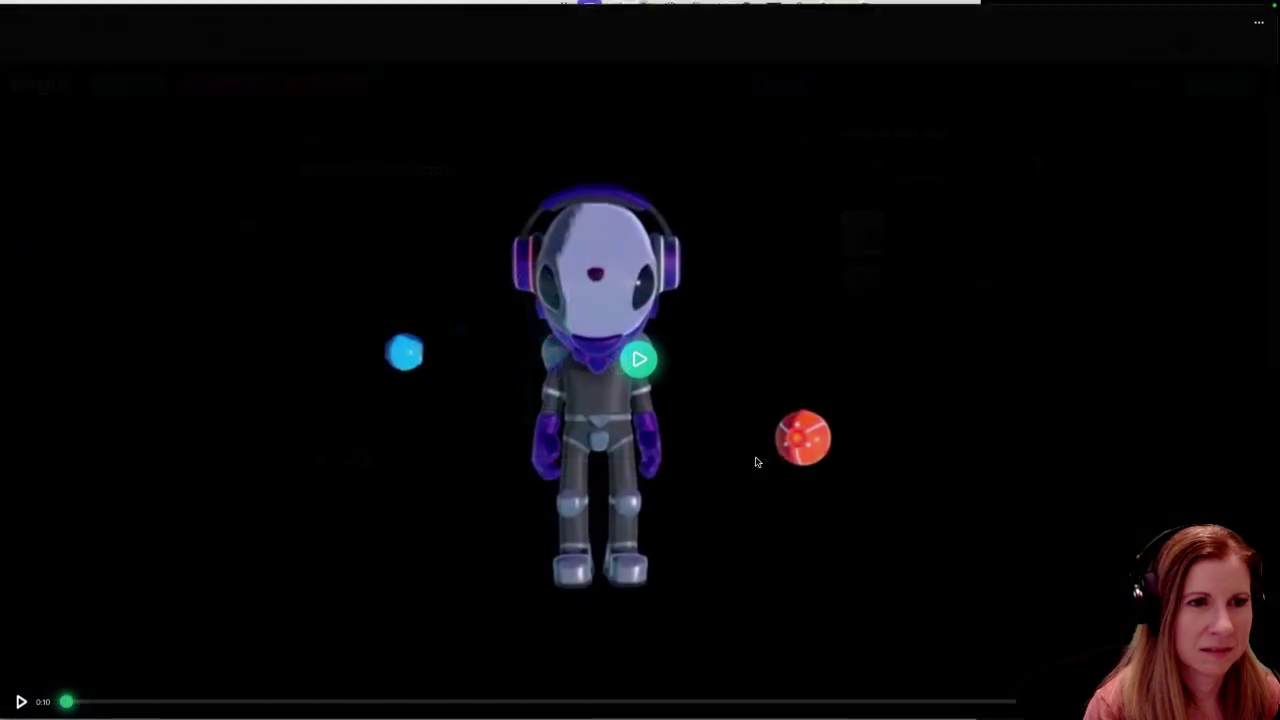
pyautogui.click(16, 704)
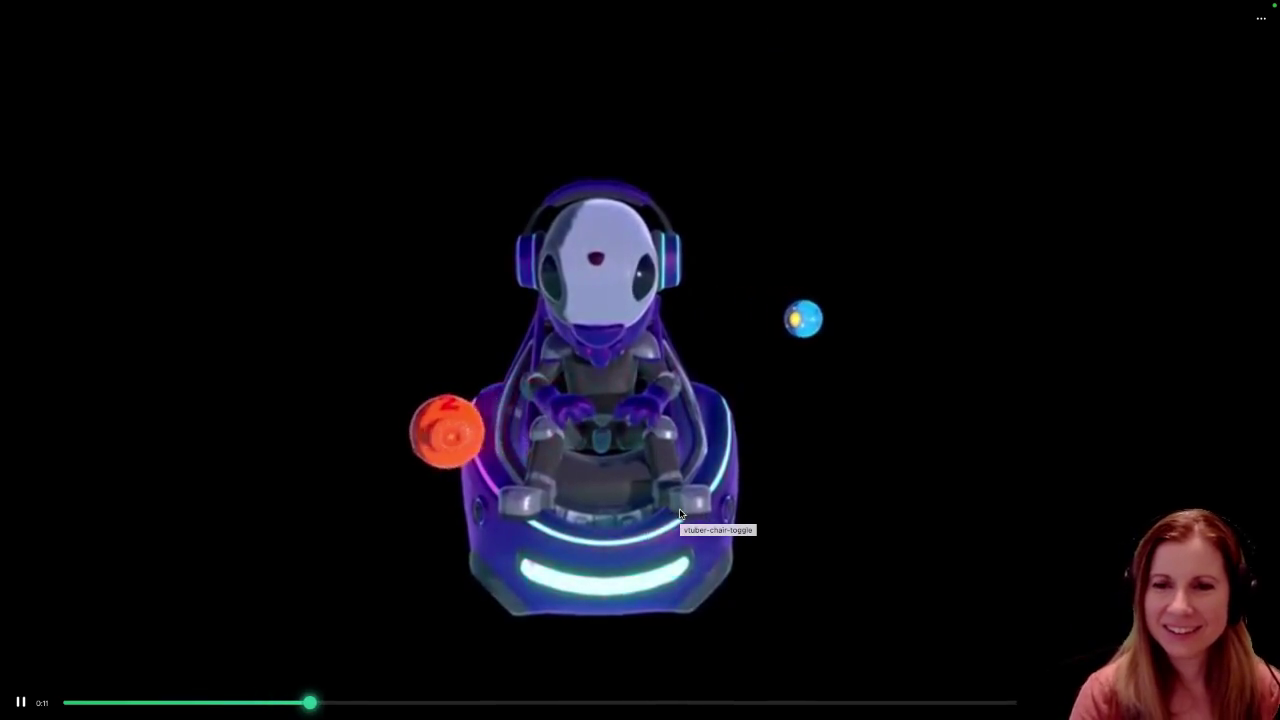
pyautogui.click(680, 513)
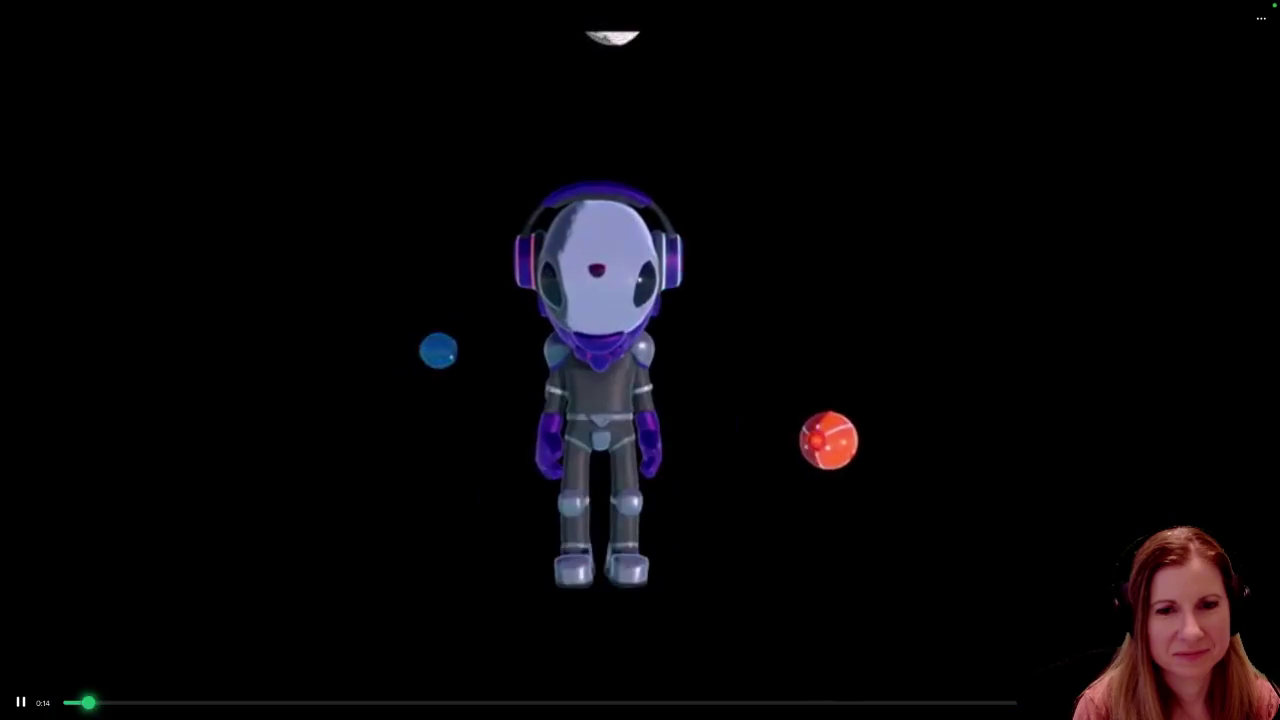
pyautogui.press('Escape')
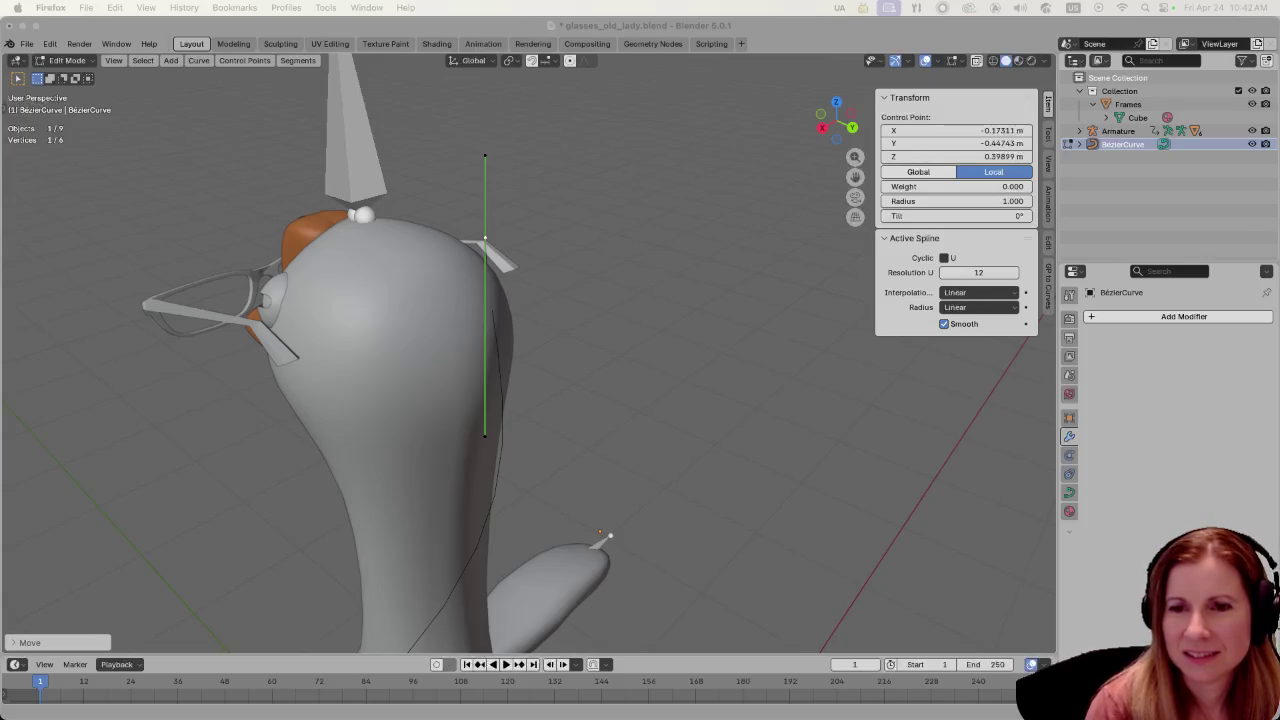
# - Move the curve's other end point down in front of the goose's neck
pyautogui.moveTo(661, 389)
pyautogui.mouseDown(button='middle')
pyautogui.moveTo(688, 386)
pyautogui.moveTo(578, 432)
pyautogui.moveTo(345, 447)
pyautogui.mouseUp(button='middle')
pyautogui.click(368, 447)
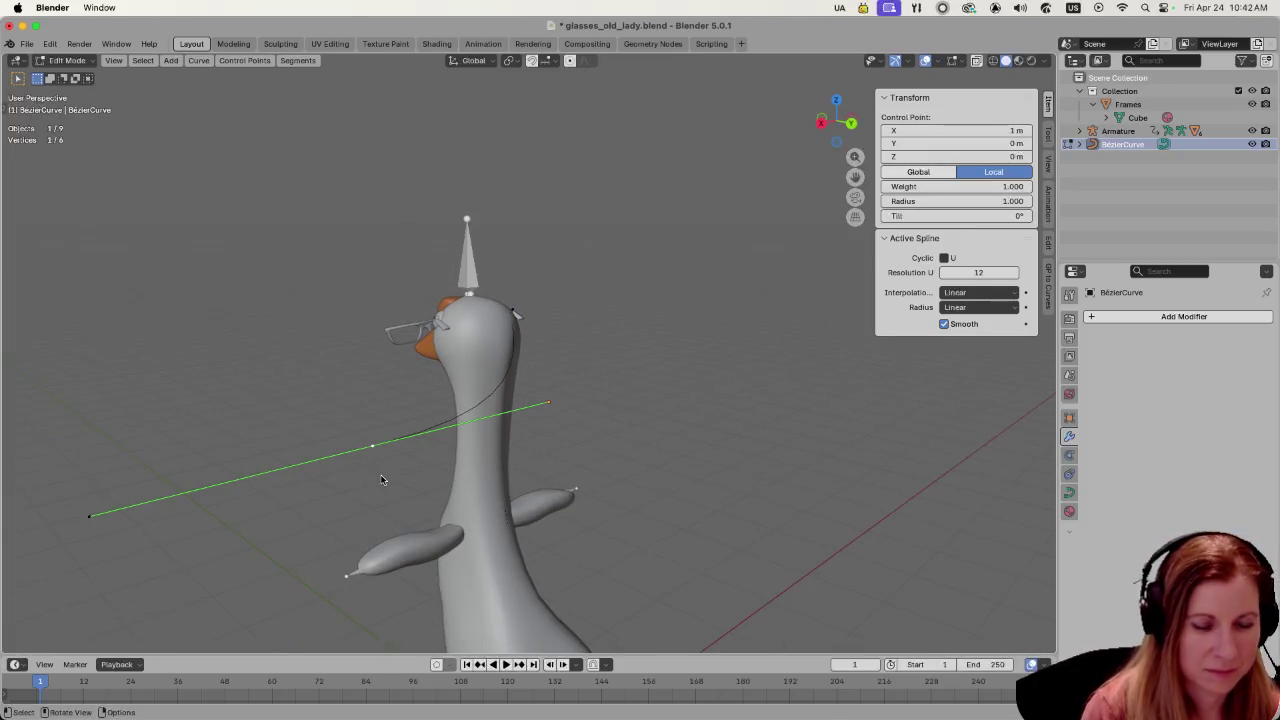
pyautogui.press('g')
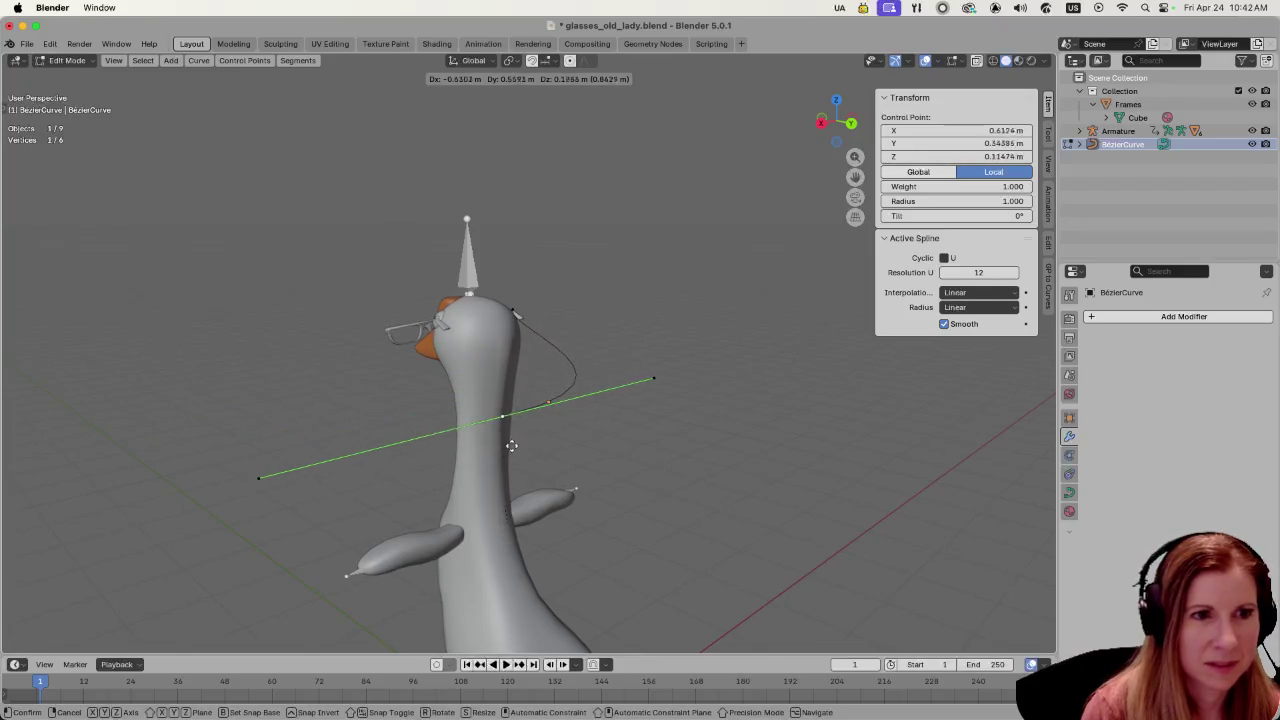
pyautogui.click(517, 445)
pyautogui.moveTo(597, 430)
pyautogui.keyDown('ctrl'); pyautogui.mouseDown(button='middle')
pyautogui.moveTo(591, 397)
pyautogui.moveTo(554, 452)
pyautogui.mouseUp(button='middle'); pyautogui.keyUp('ctrl')
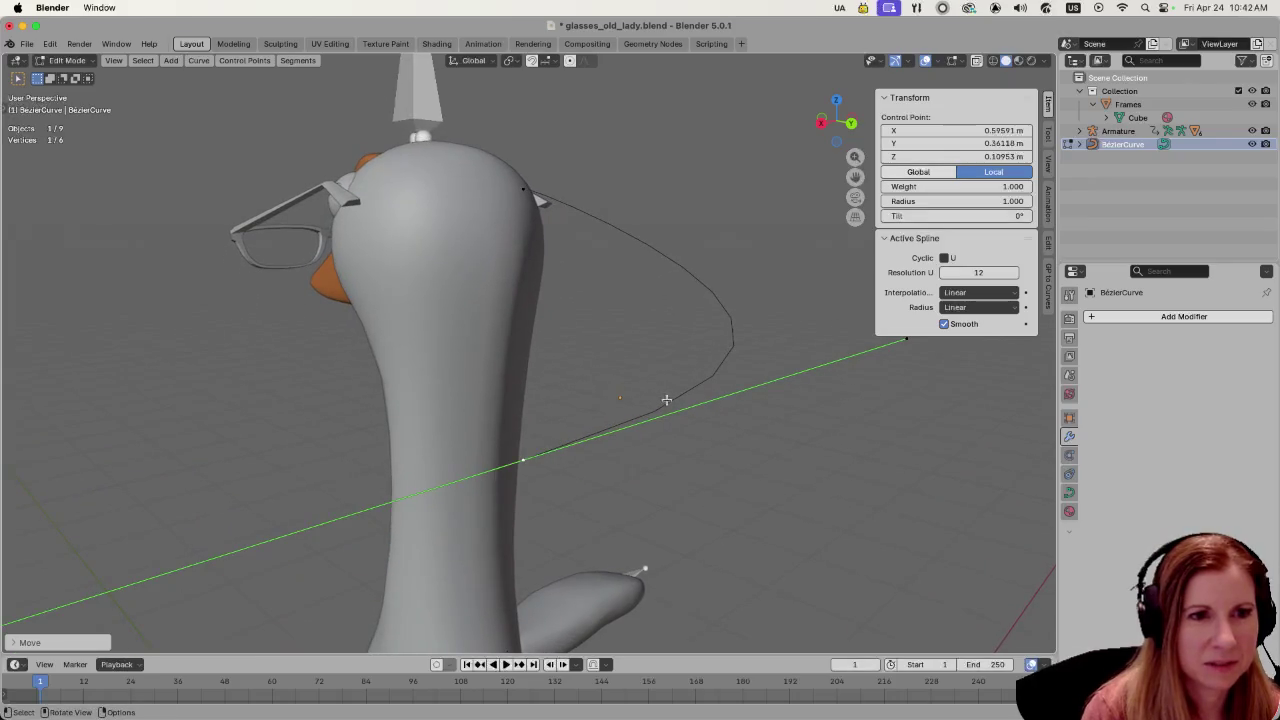
pyautogui.press('g')
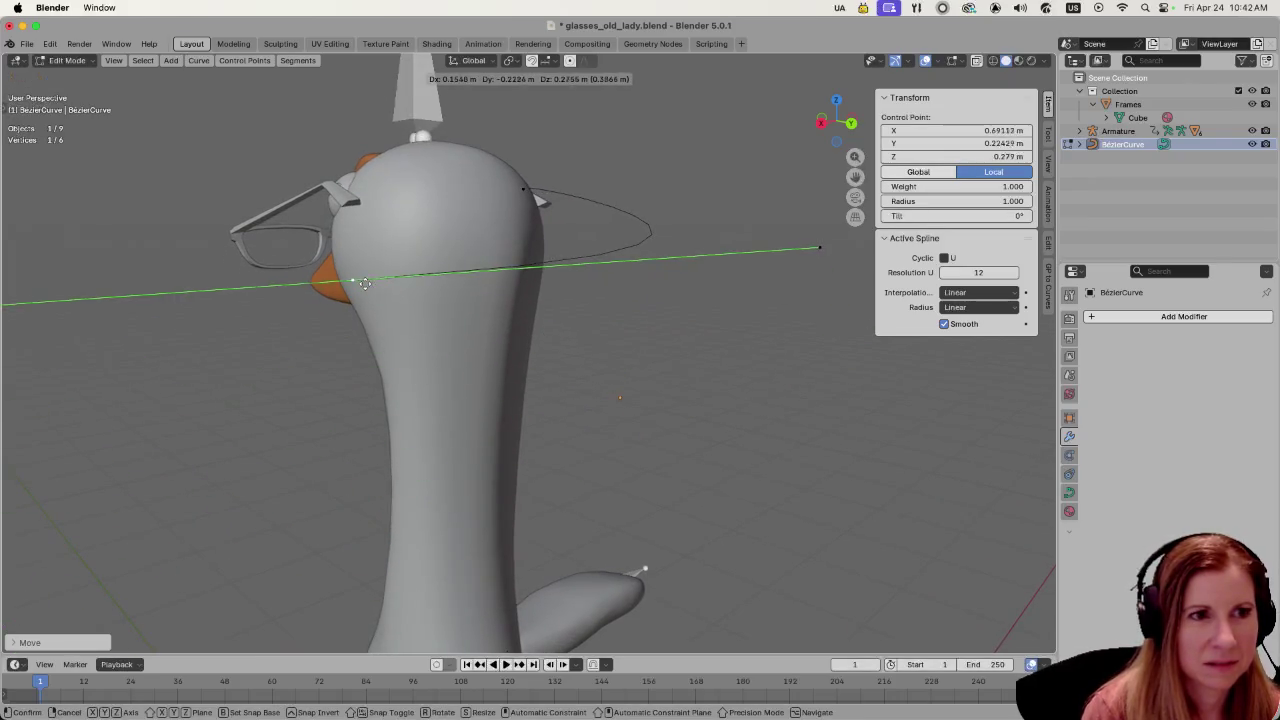
pyautogui.click(614, 423)
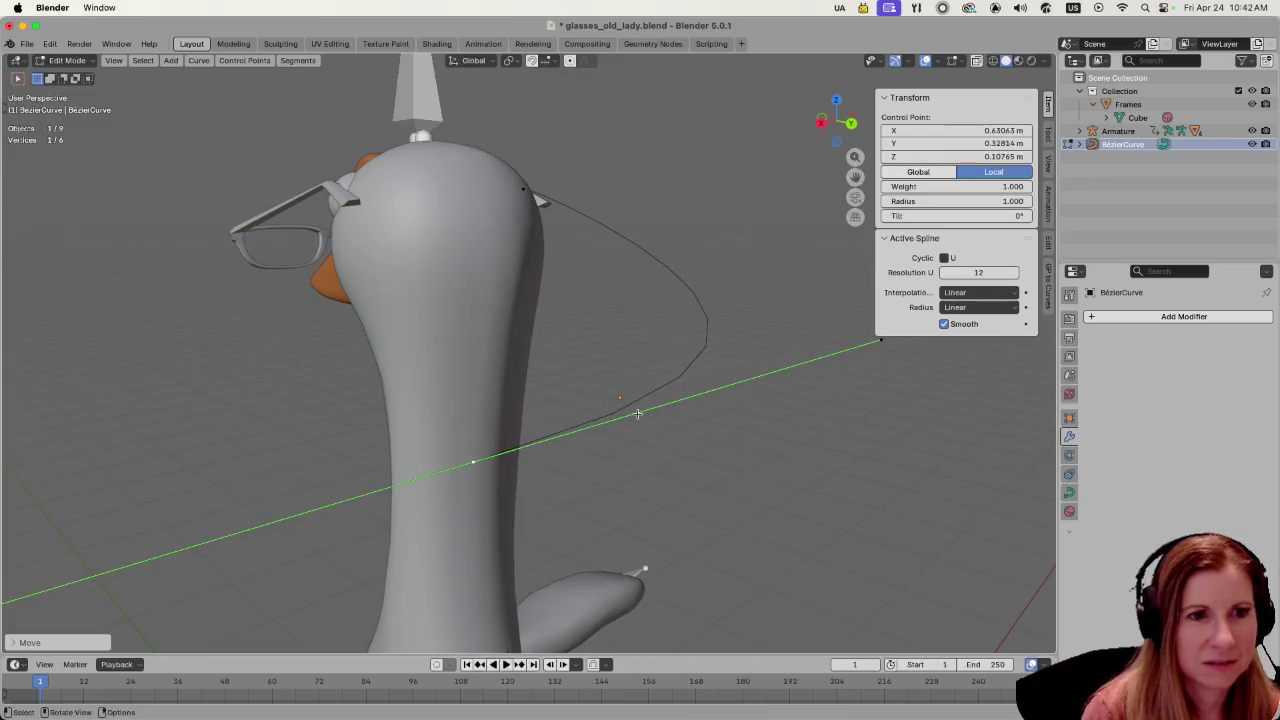
# - Subdivide the curve to add a midpoint, then slide the front end point along Y
pyautogui.rightClick(700, 375)
pyautogui.click(695, 360)
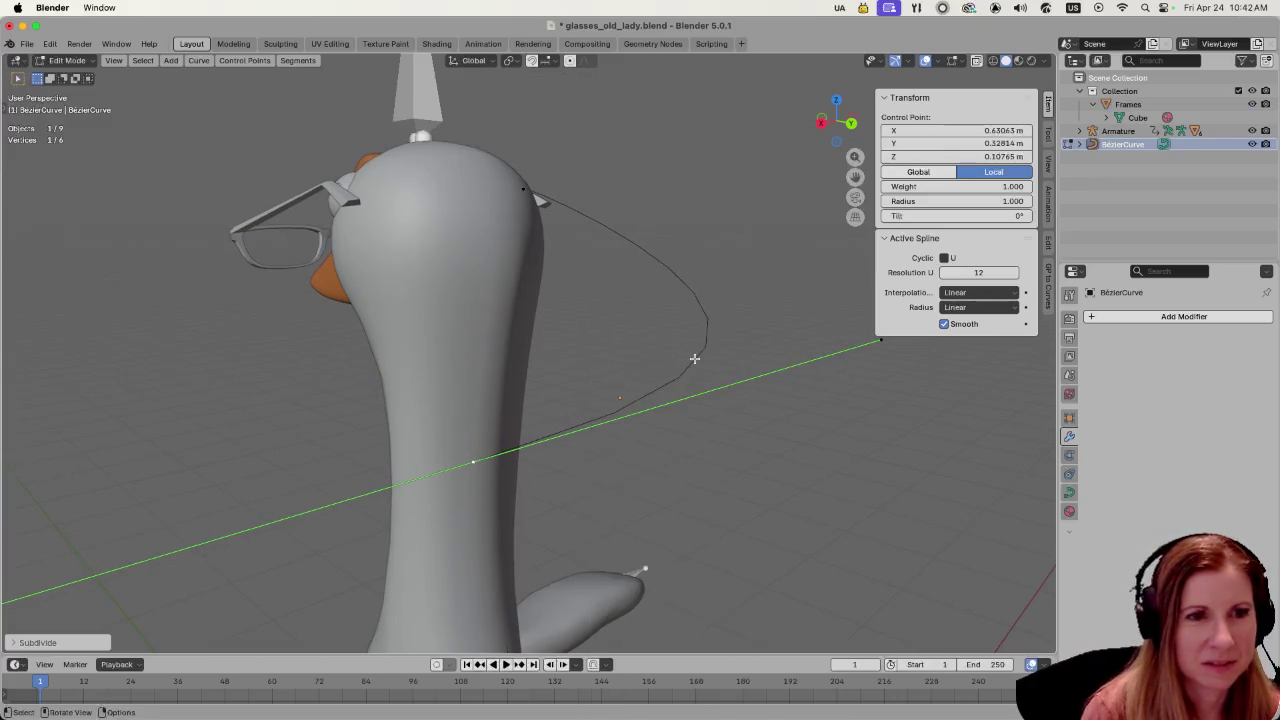
pyautogui.click(620, 401)
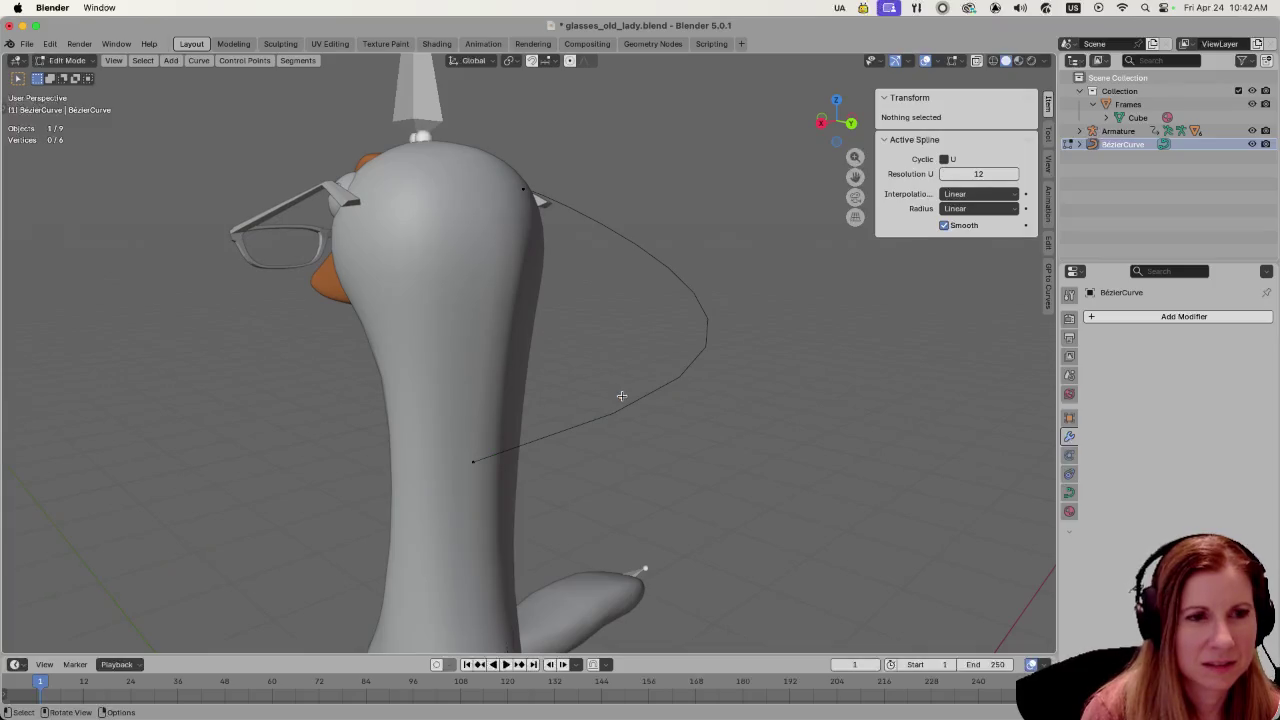
pyautogui.click(473, 461)
pyautogui.press('g')
pyautogui.press('y')
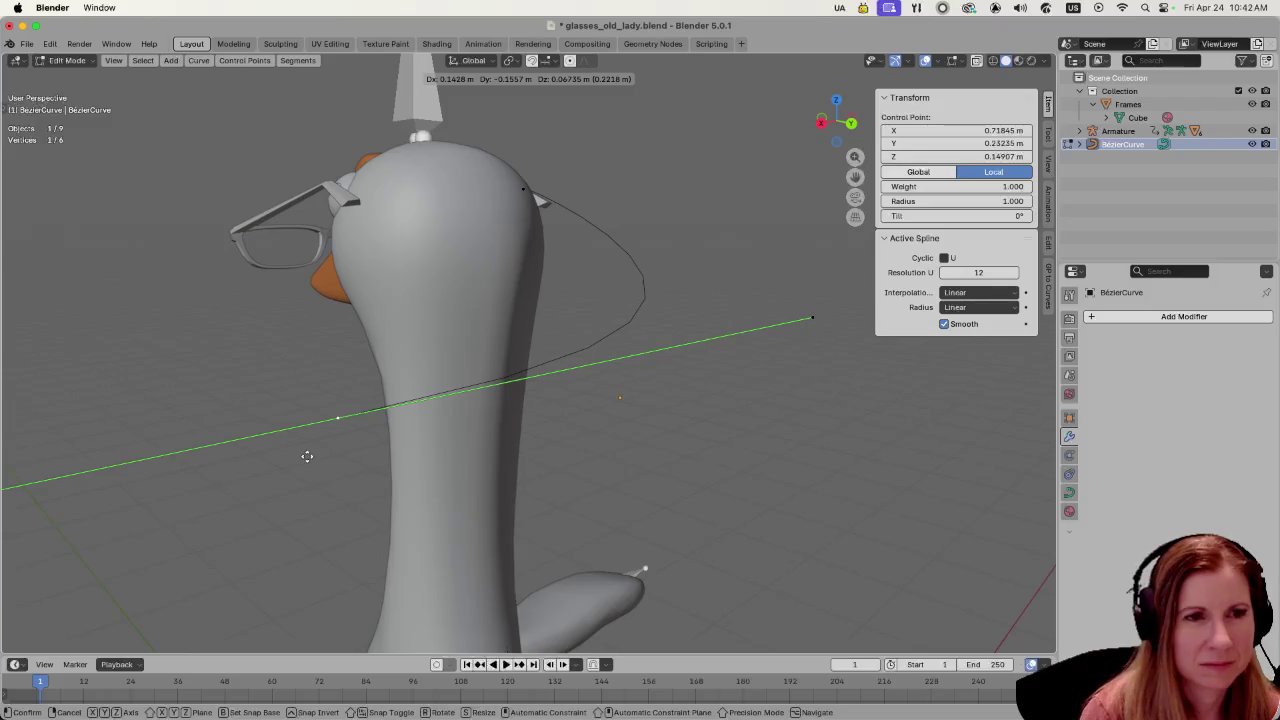
pyautogui.click(307, 456)
pyautogui.click(573, 353)
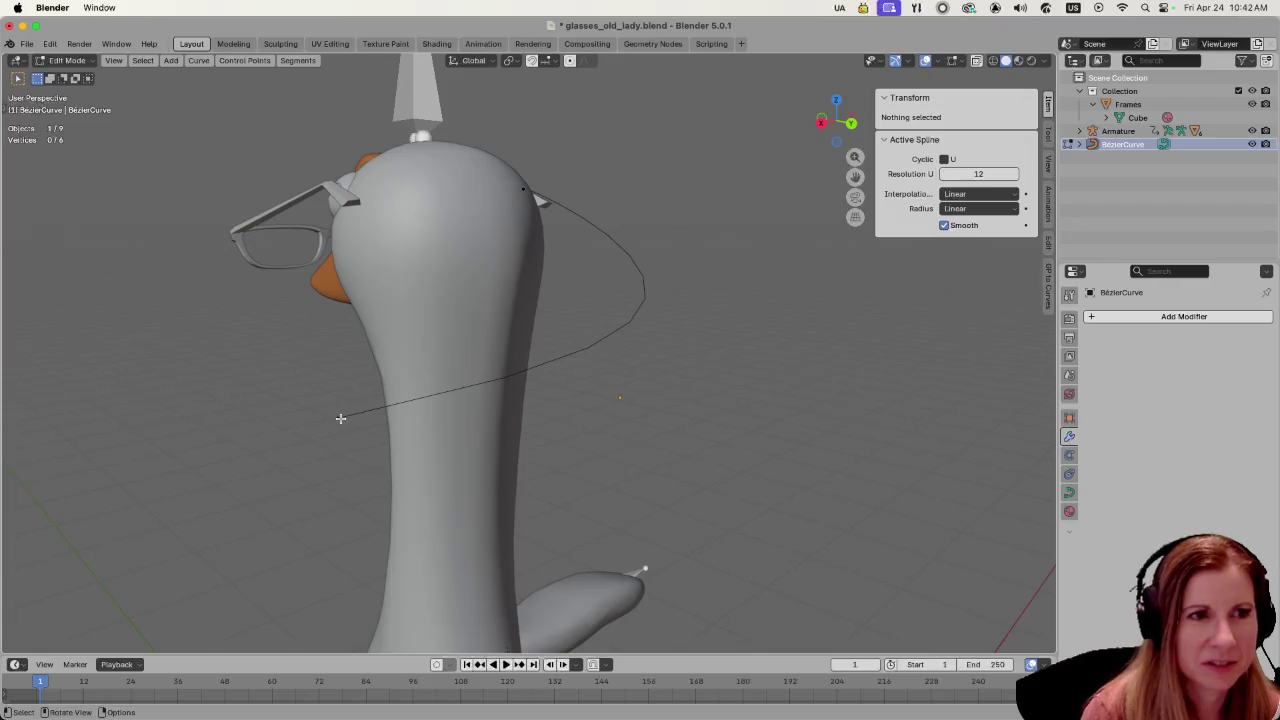
pyautogui.moveTo(500, 414)
pyautogui.mouseDown(button='middle')
pyautogui.moveTo(713, 401)
pyautogui.moveTo(689, 351)
pyautogui.moveTo(603, 414)
pyautogui.moveTo(816, 377)
pyautogui.moveTo(865, 391)
pyautogui.moveTo(680, 377)
pyautogui.moveTo(614, 414)
pyautogui.moveTo(714, 429)
pyautogui.moveTo(543, 252)
pyautogui.mouseUp(button='middle')
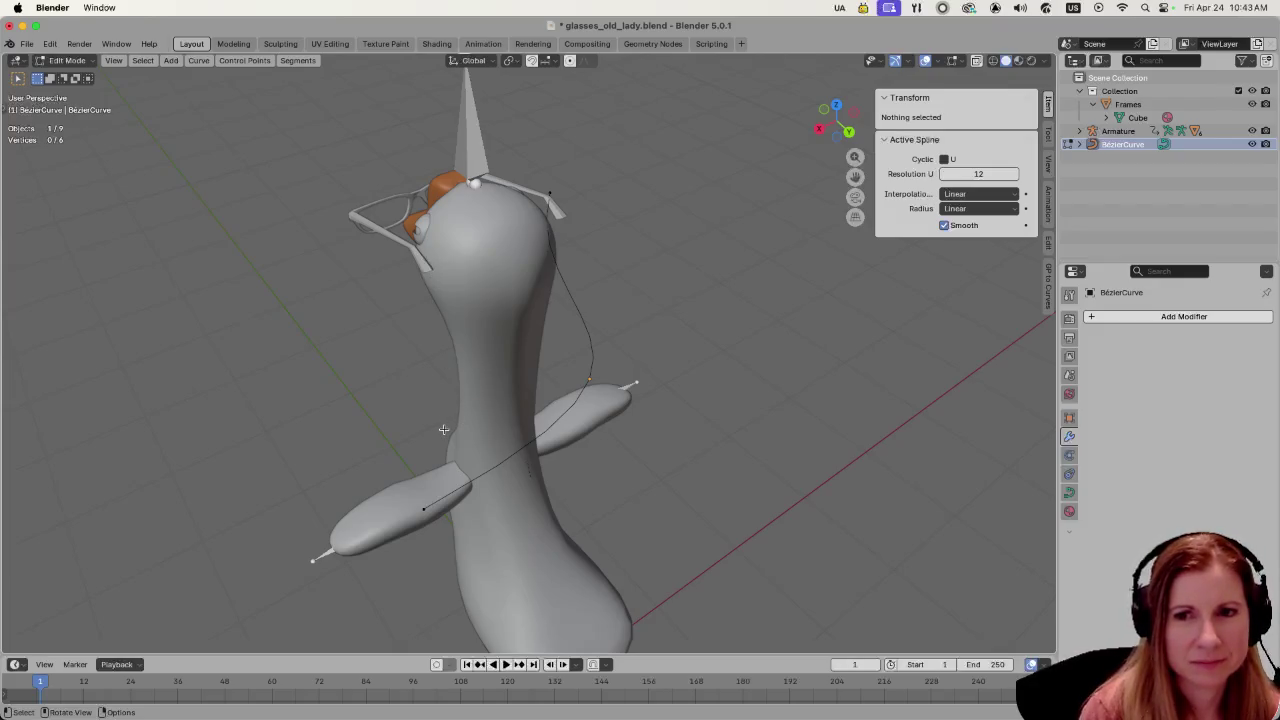
# - Subdivide between two chain points and pull a new midpoint lower
pyautogui.click(423, 505)
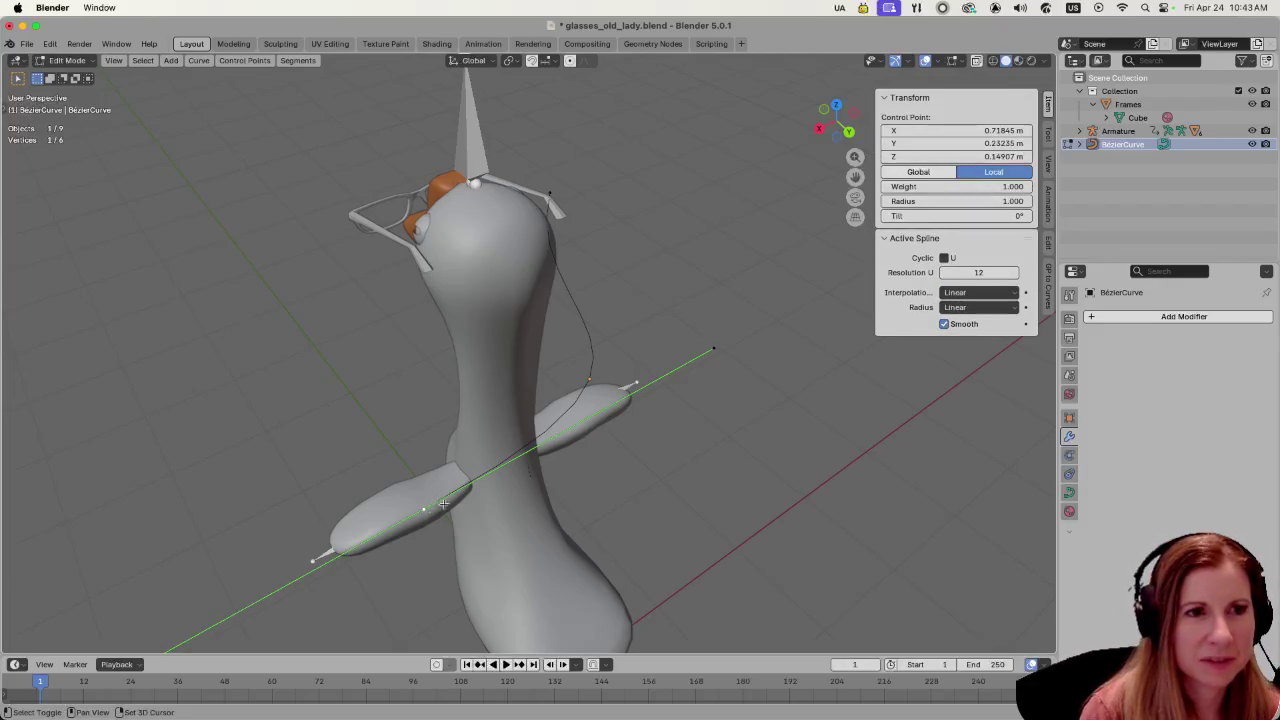
pyautogui.keyDown('shift'); pyautogui.click(553, 193); pyautogui.keyUp('shift')
pyautogui.rightClick(583, 332)
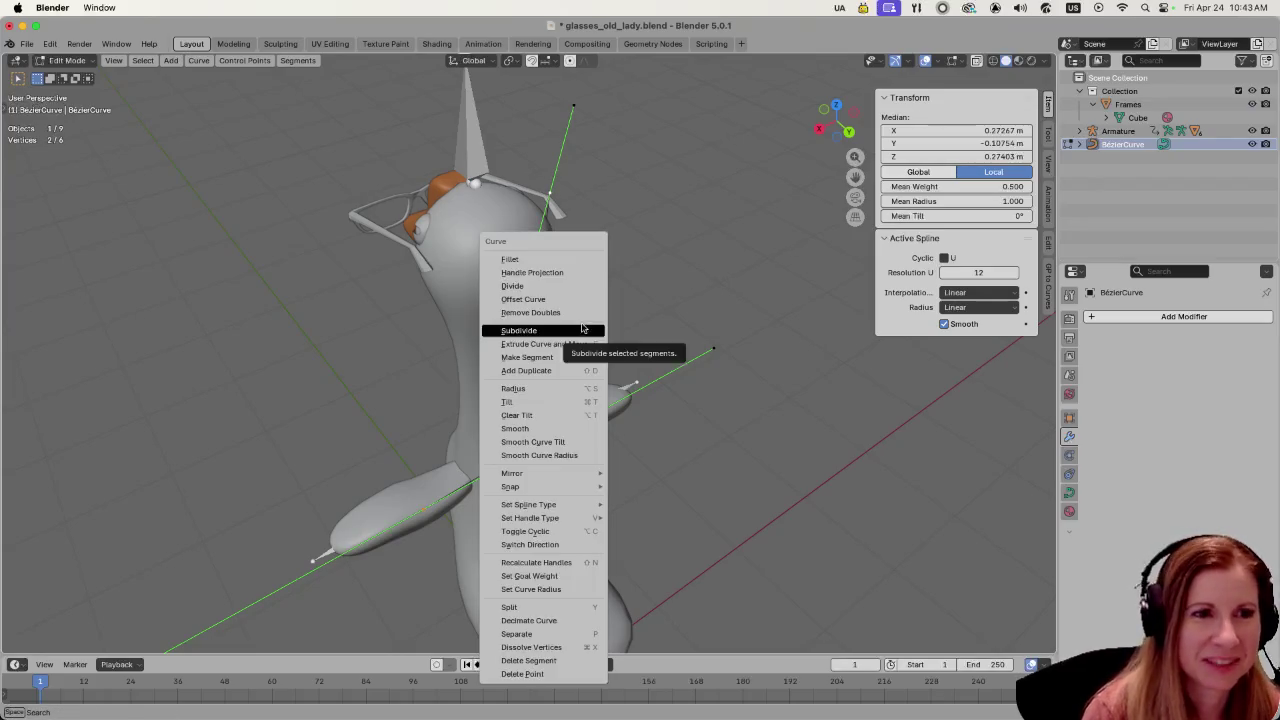
pyautogui.click(583, 333)
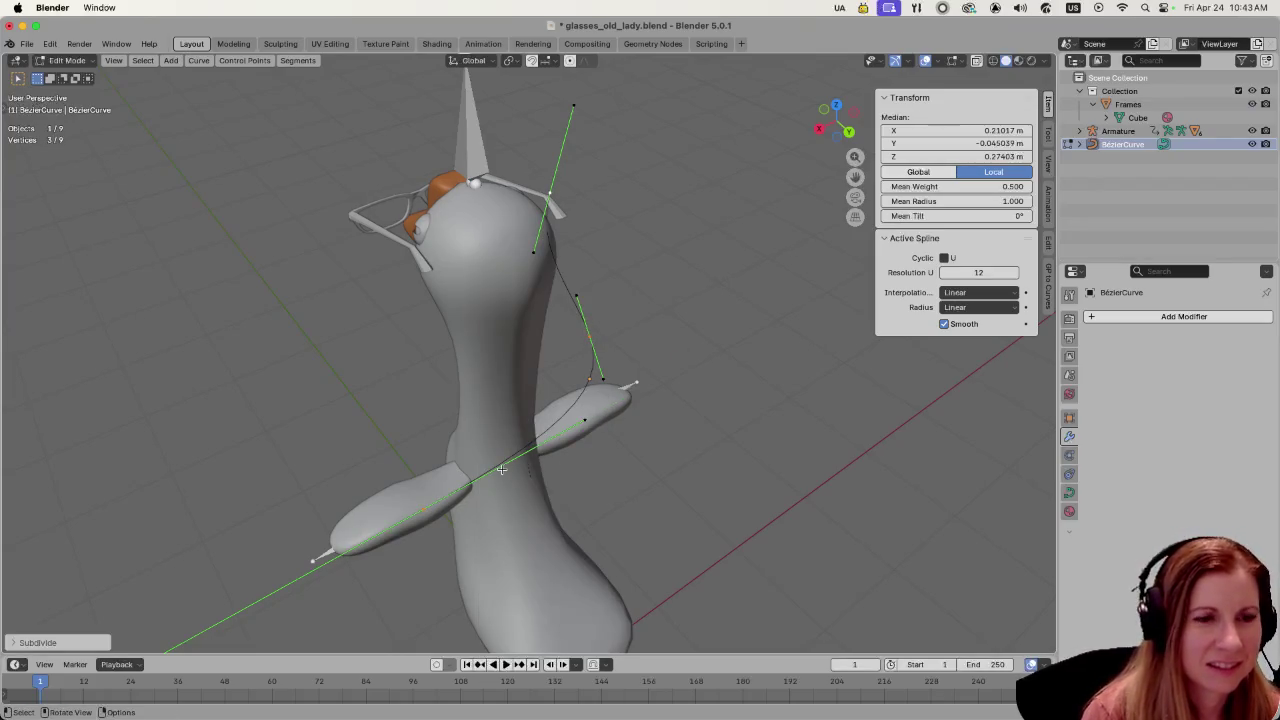
pyautogui.click(590, 334)
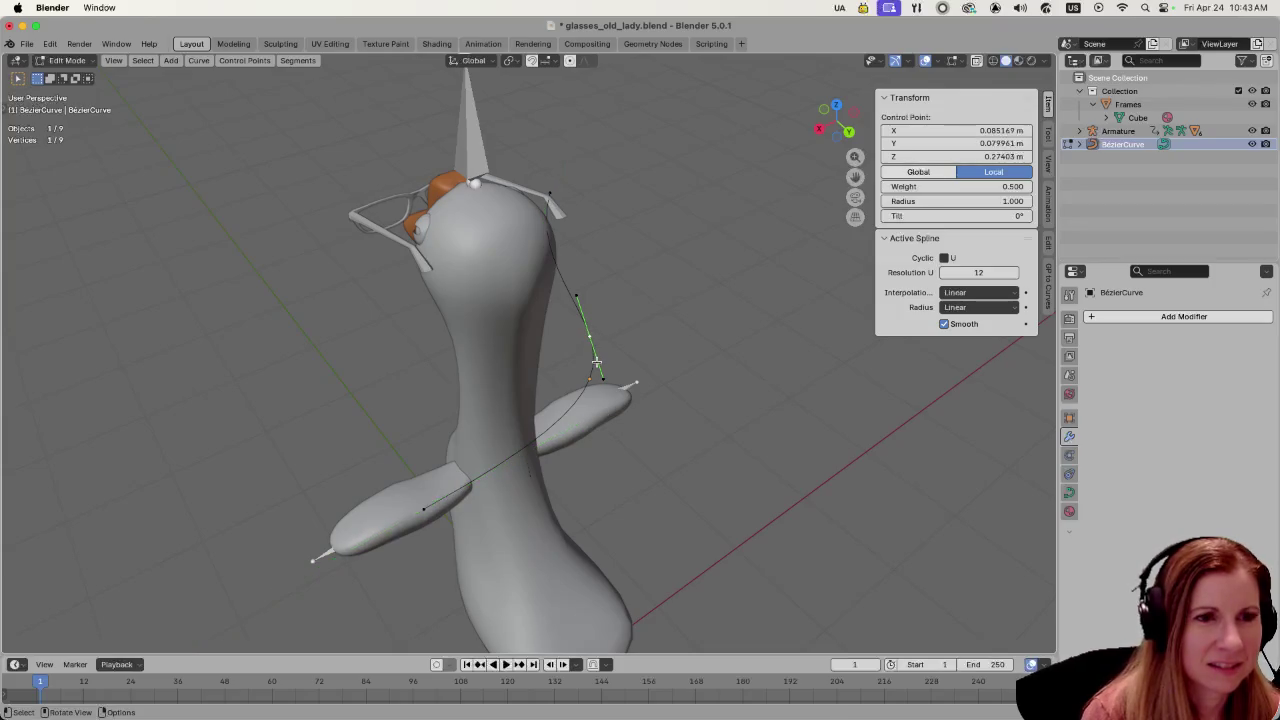
pyautogui.press('g')
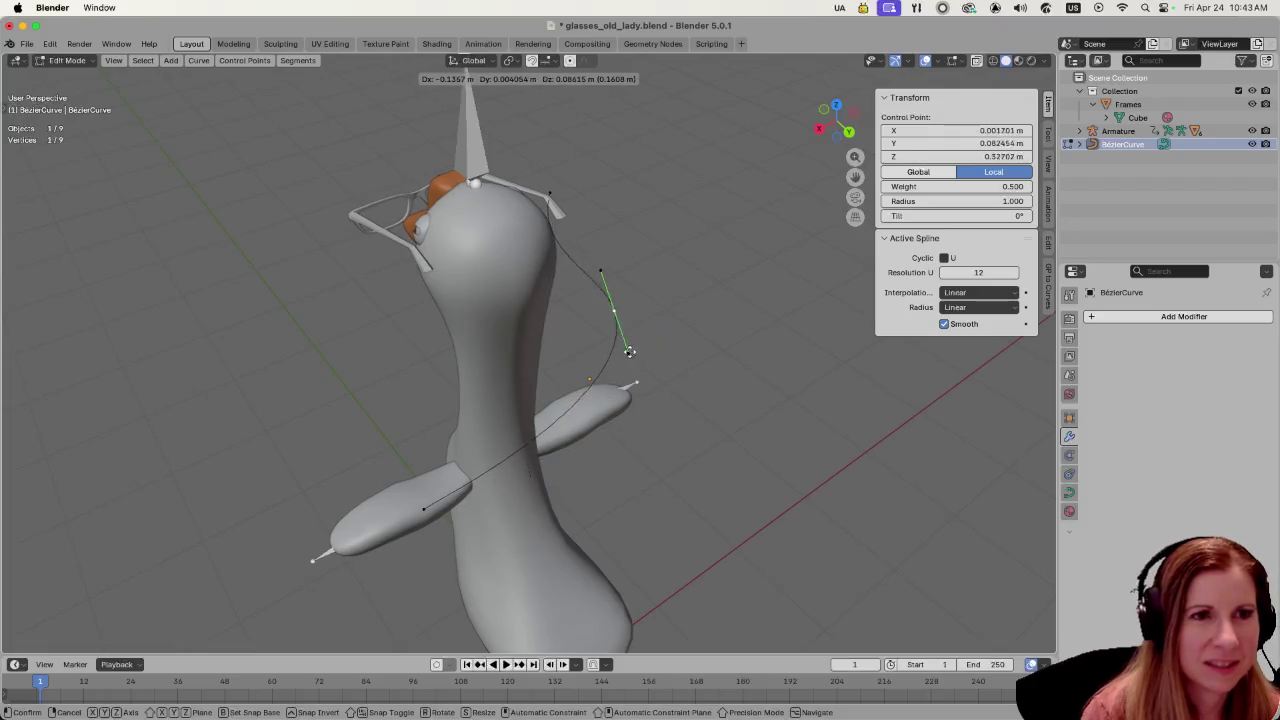
pyautogui.click(670, 357)
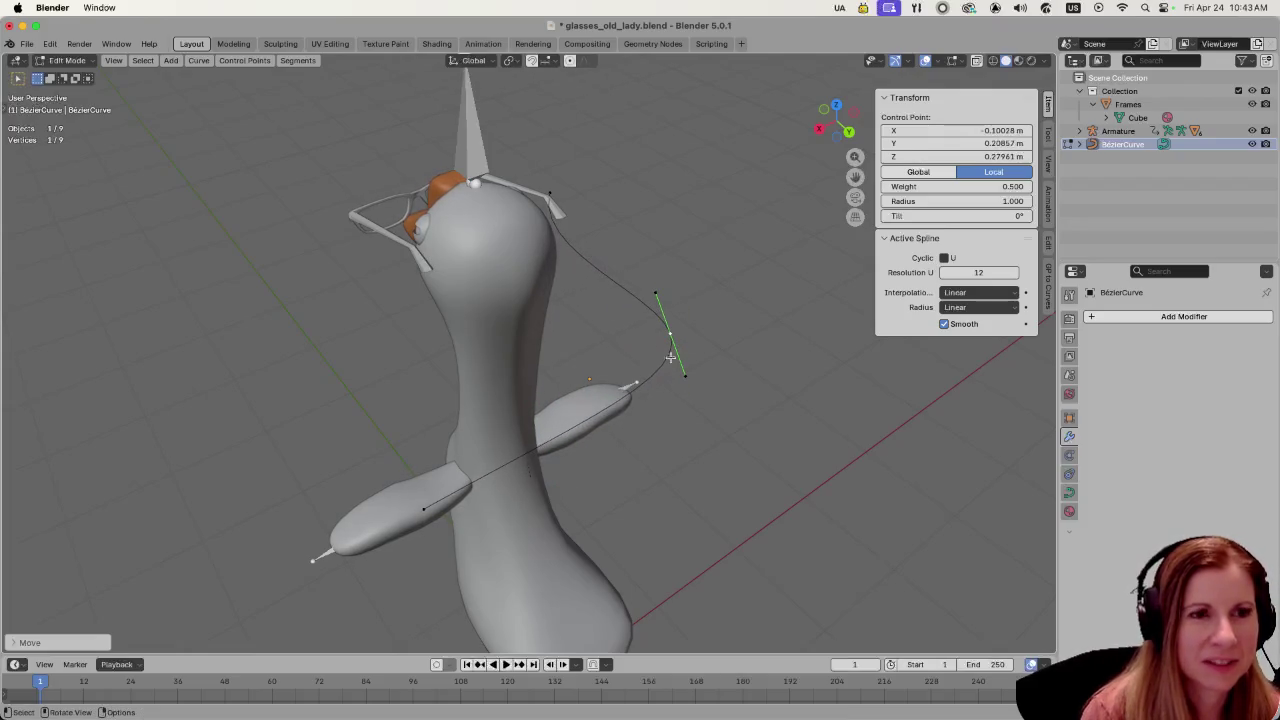
# - Rotate and slightly lower the chain's end point at the head, then reposition a lower point
pyautogui.click(549, 197)
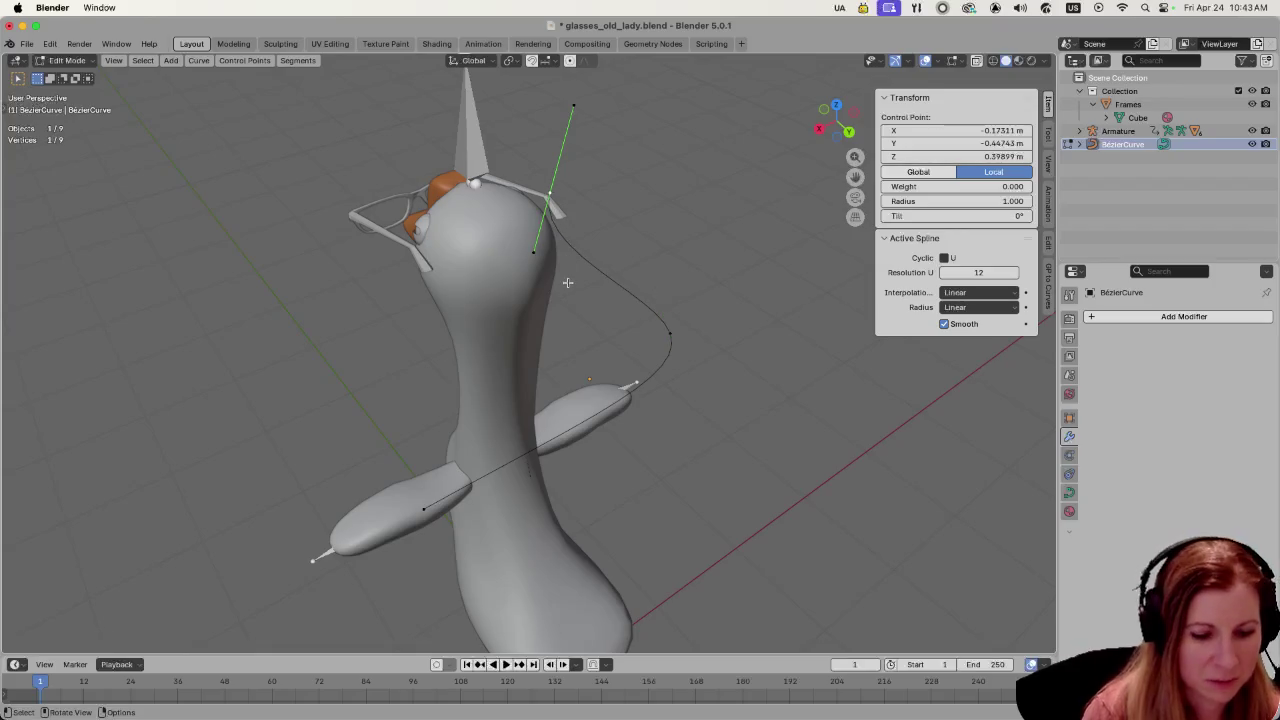
pyautogui.press('r')
pyautogui.click(668, 248)
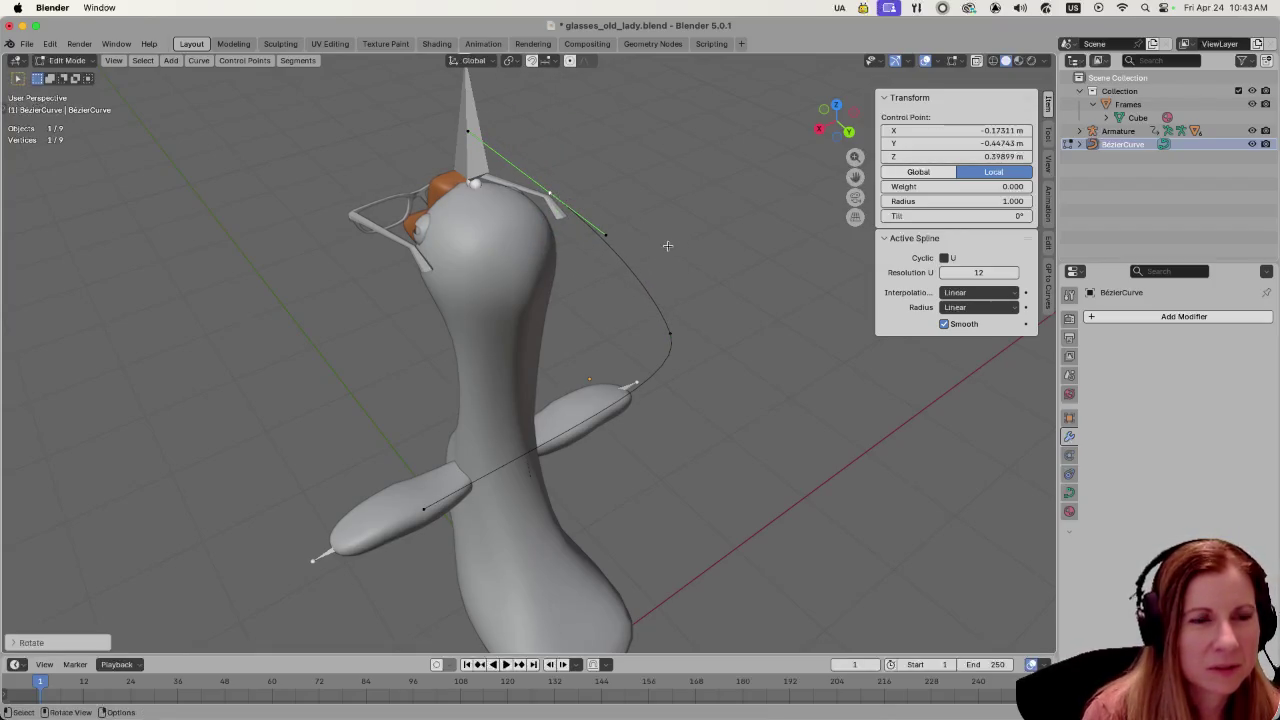
pyautogui.press('g')
pyautogui.click(675, 265)
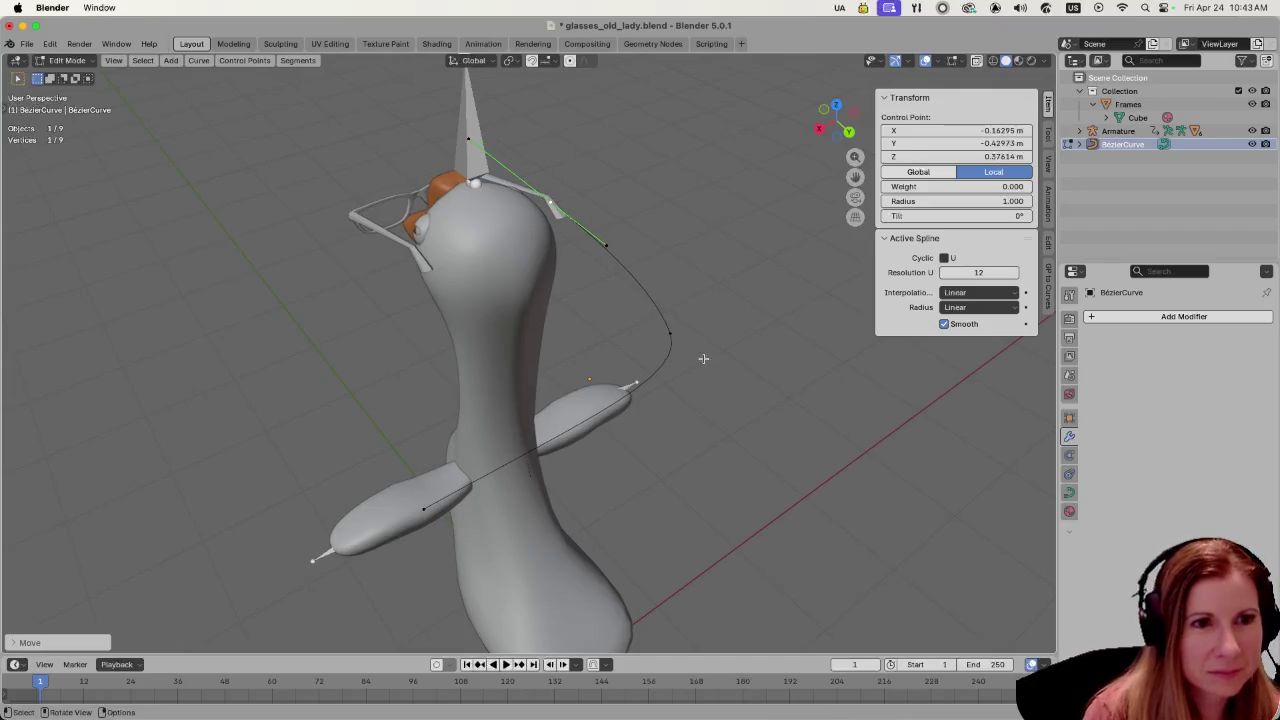
pyautogui.click(676, 333)
pyautogui.press('g')
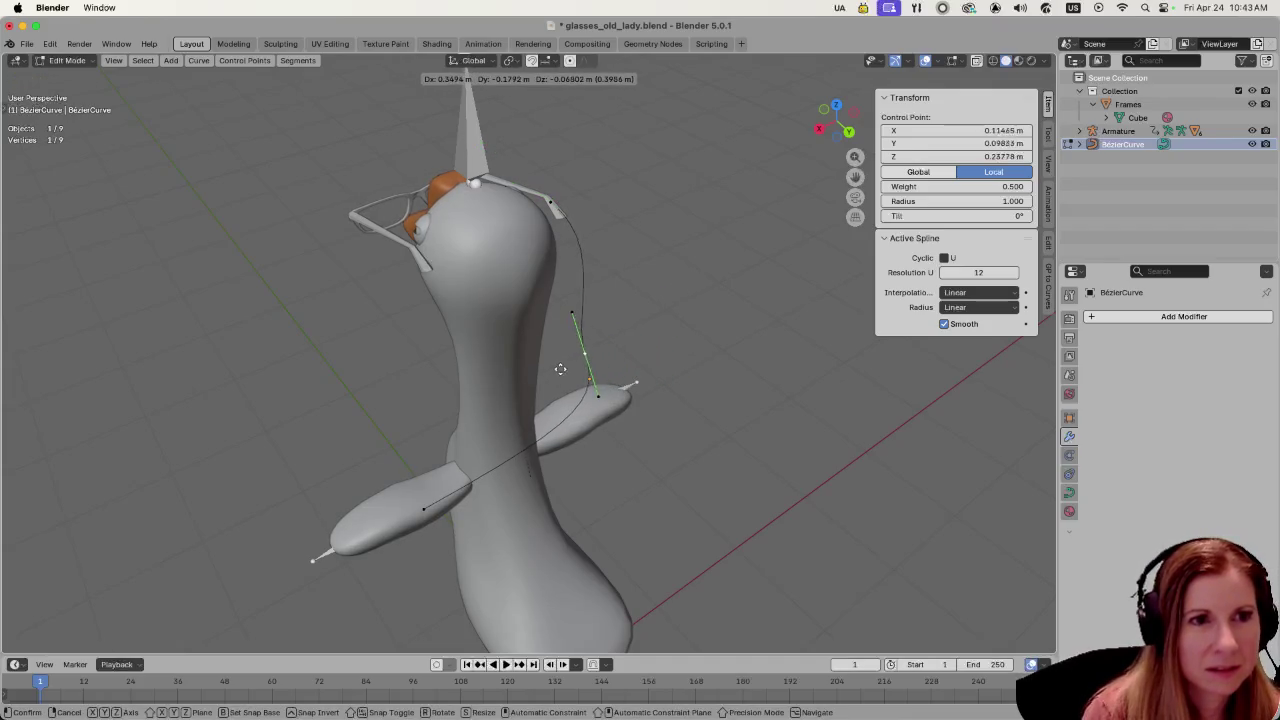
pyautogui.click(548, 382)
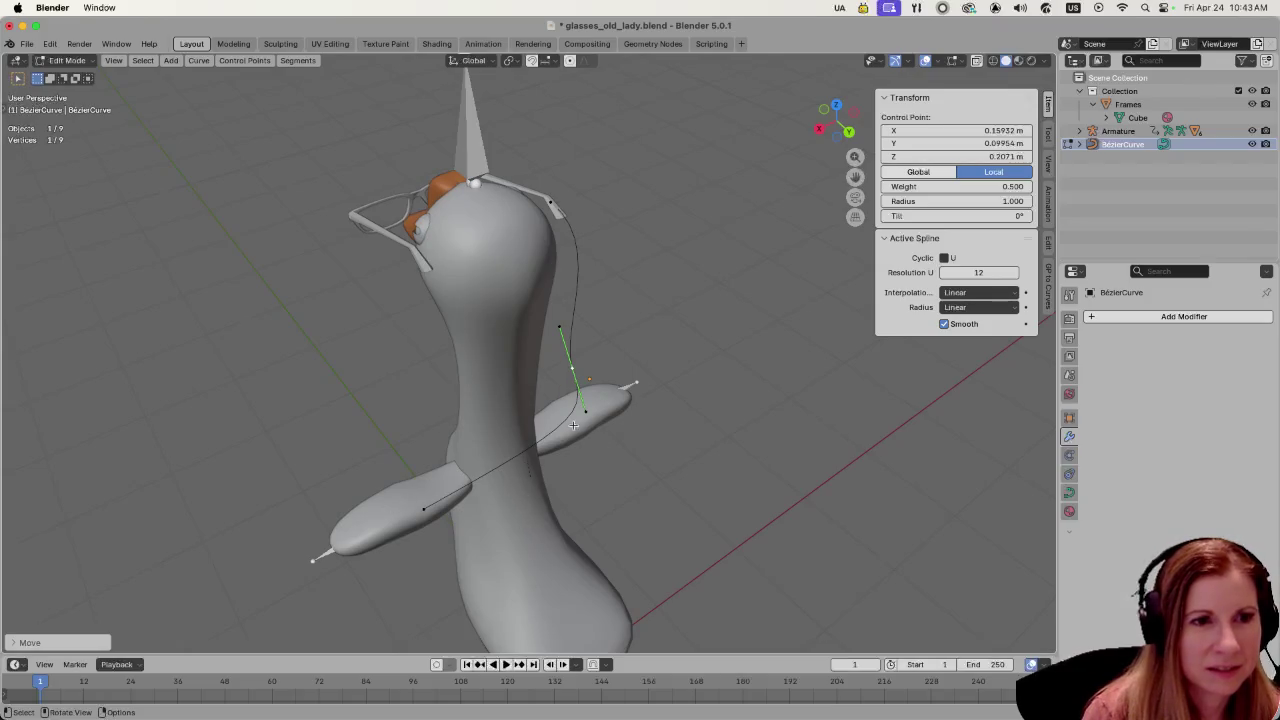
# - Subdivide another chain segment and rotate the new middle point's handles toward the glasses
pyautogui.keyDown('shift'); pyautogui.click(428, 508); pyautogui.keyUp('shift')
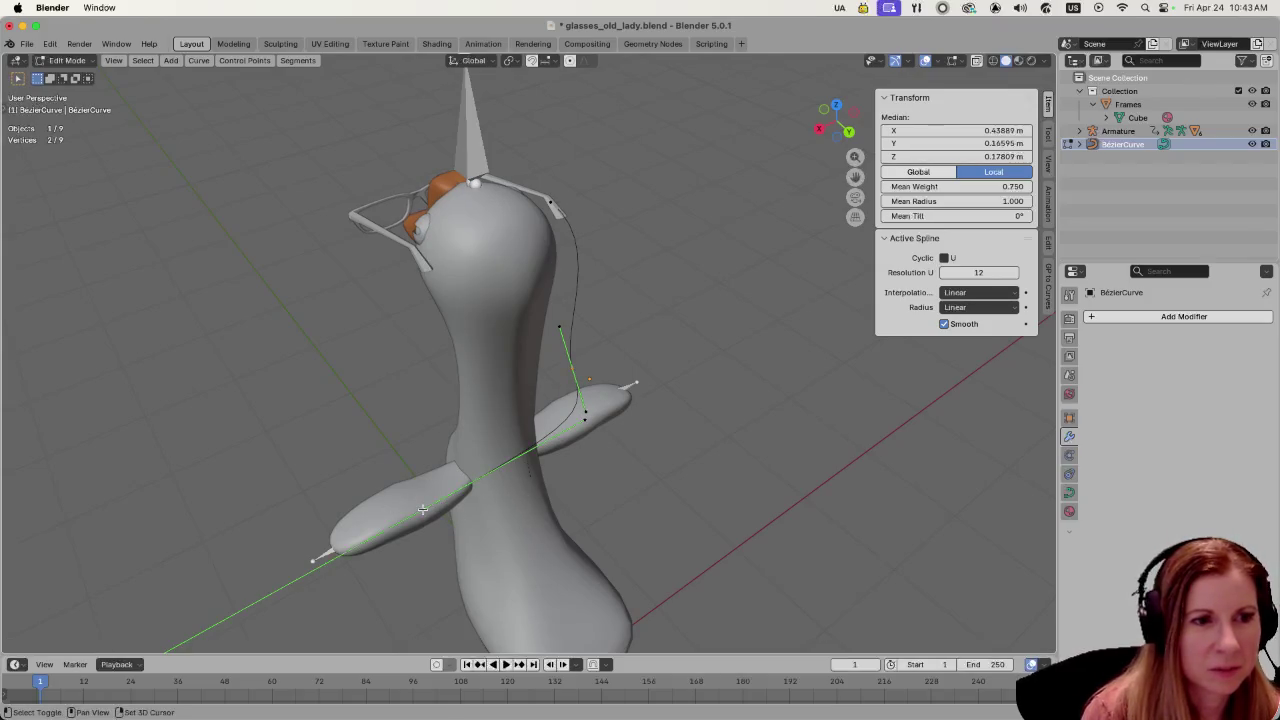
pyautogui.rightClick(428, 508)
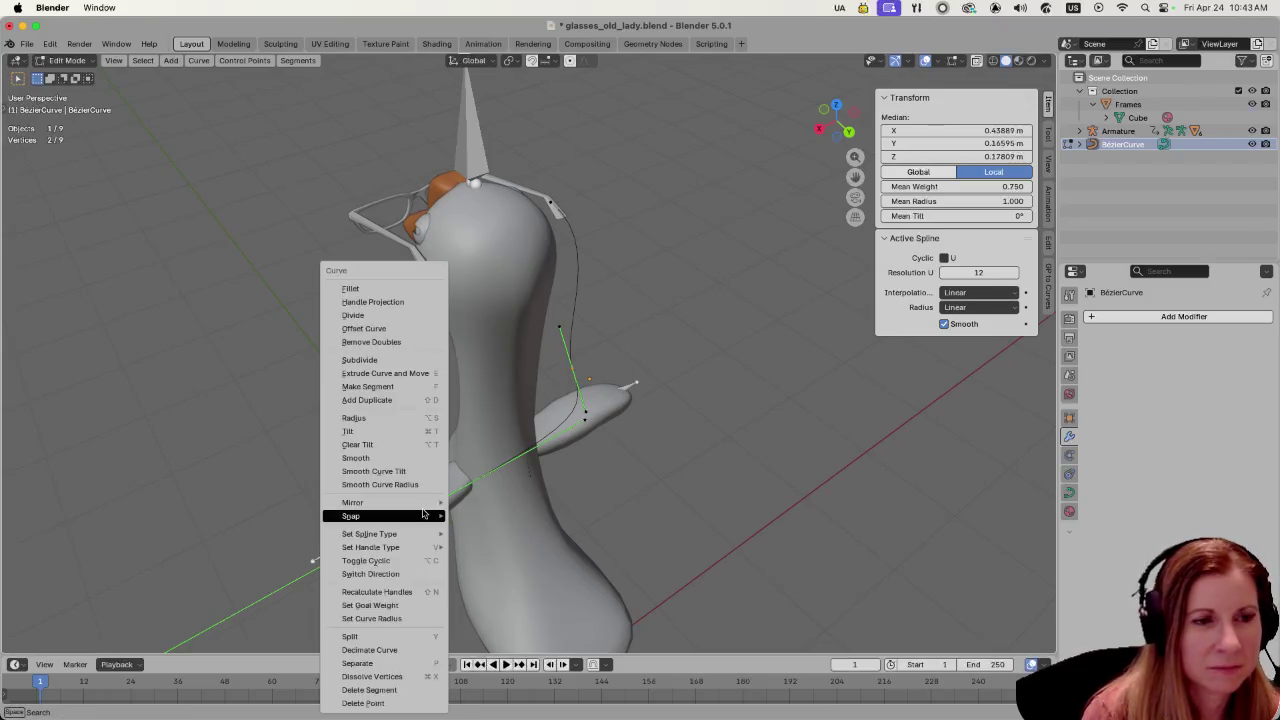
pyautogui.click(375, 359)
pyautogui.click(508, 460)
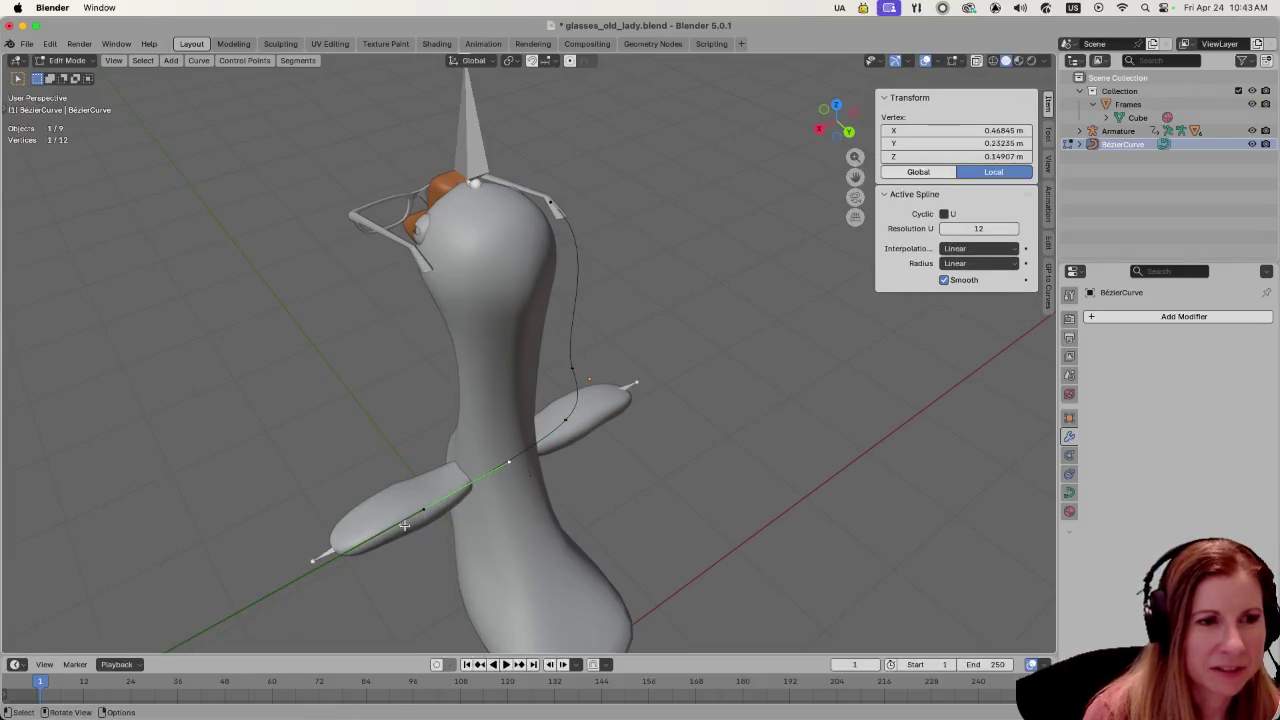
pyautogui.click(422, 500)
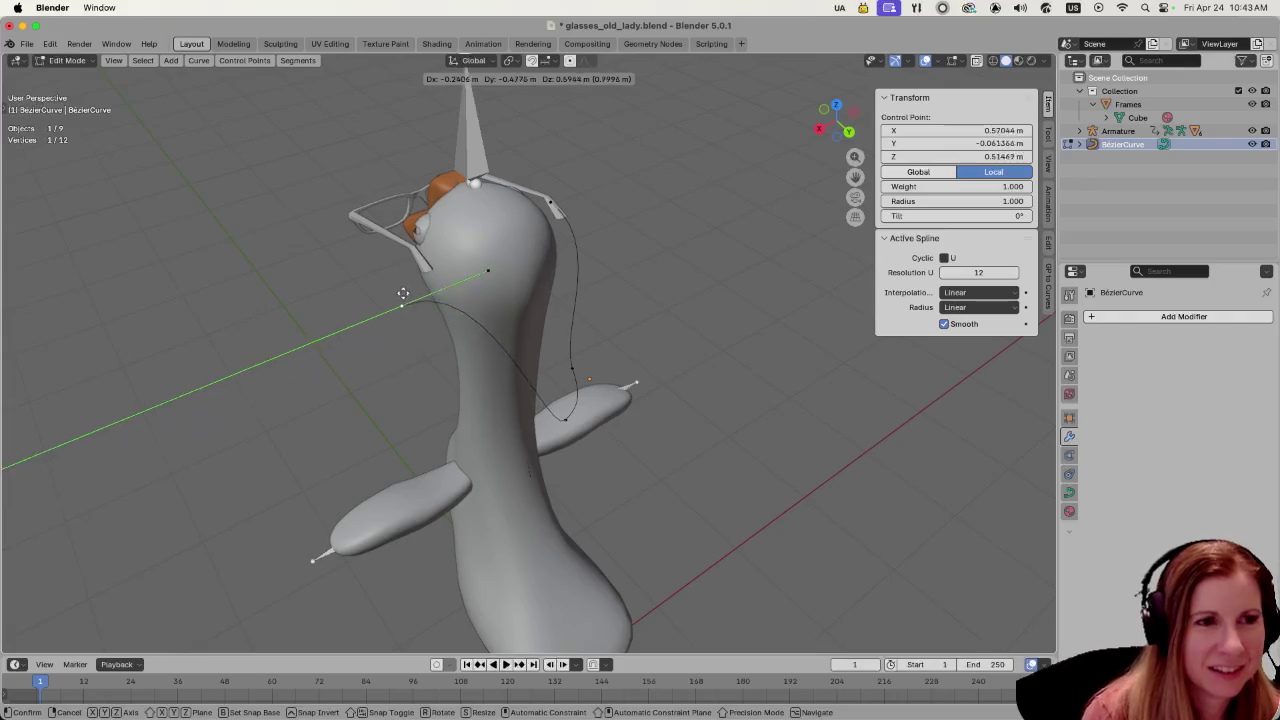
pyautogui.click(405, 318)
pyautogui.press('r')
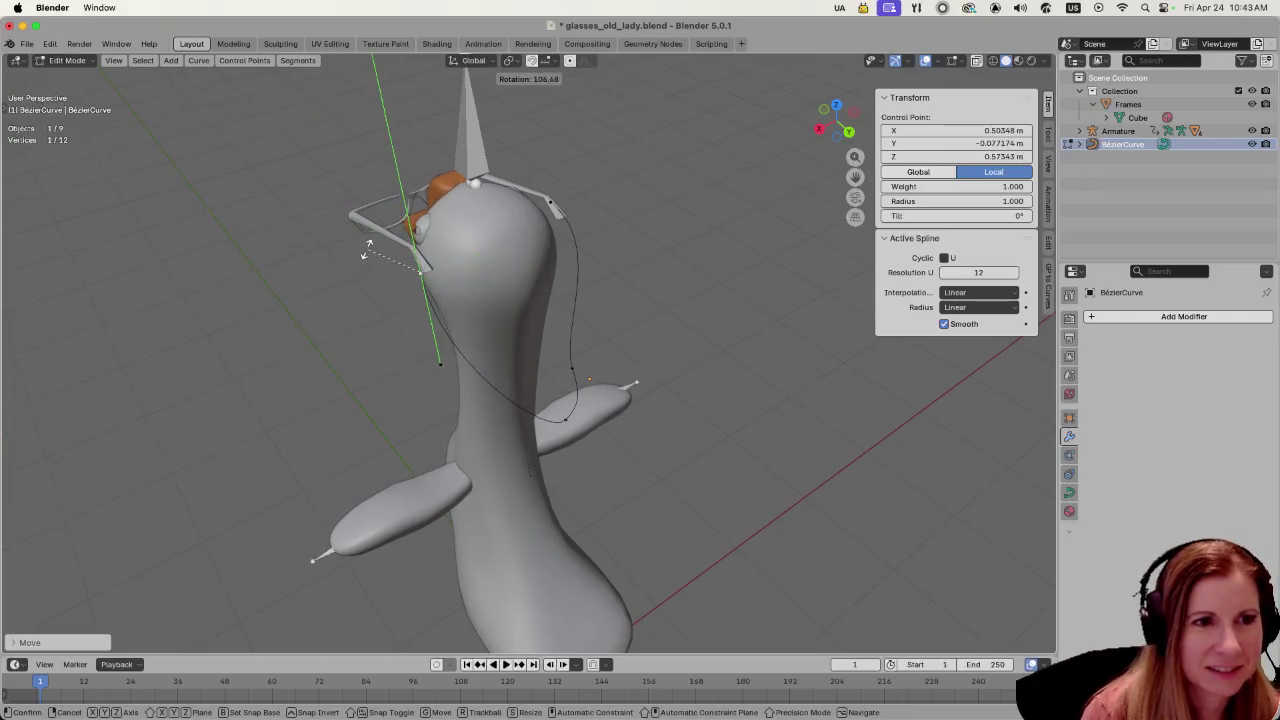
pyautogui.click(611, 326)
# - Rotate and move the chain points near the wing so the loop wraps the neck
pyautogui.click(565, 420)
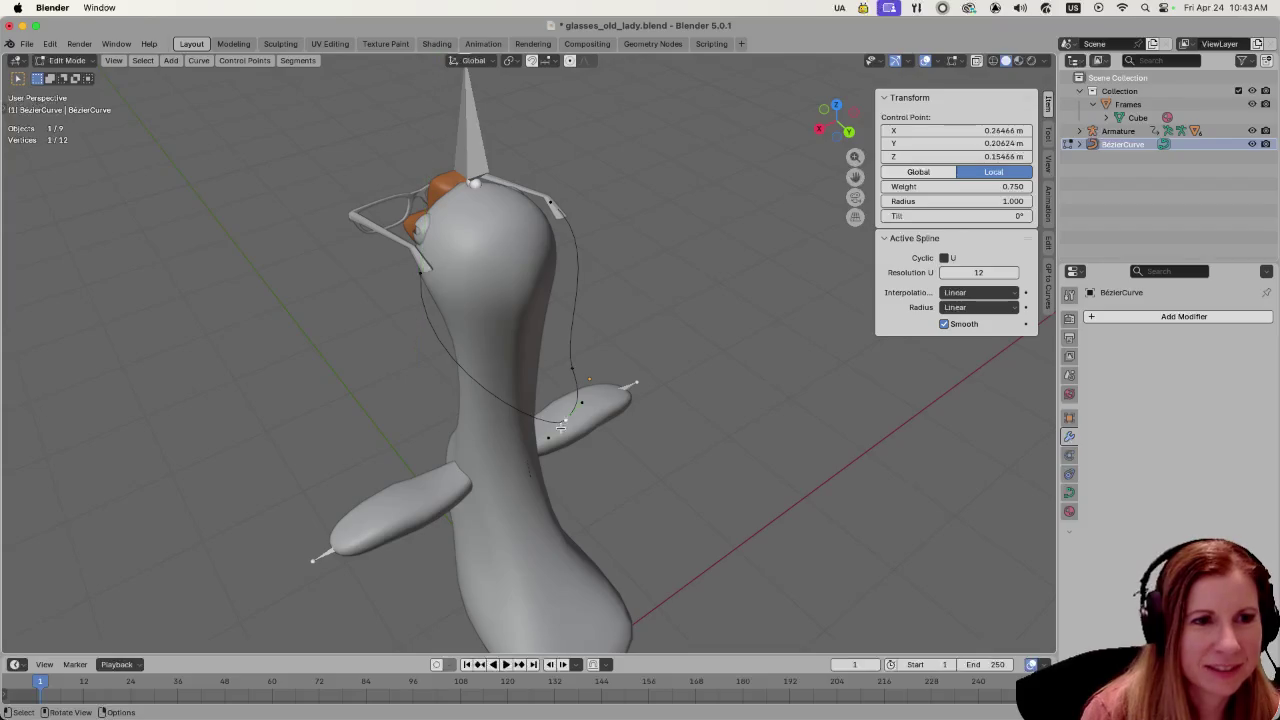
pyautogui.press('r')
pyautogui.click(487, 458)
pyautogui.click(572, 356)
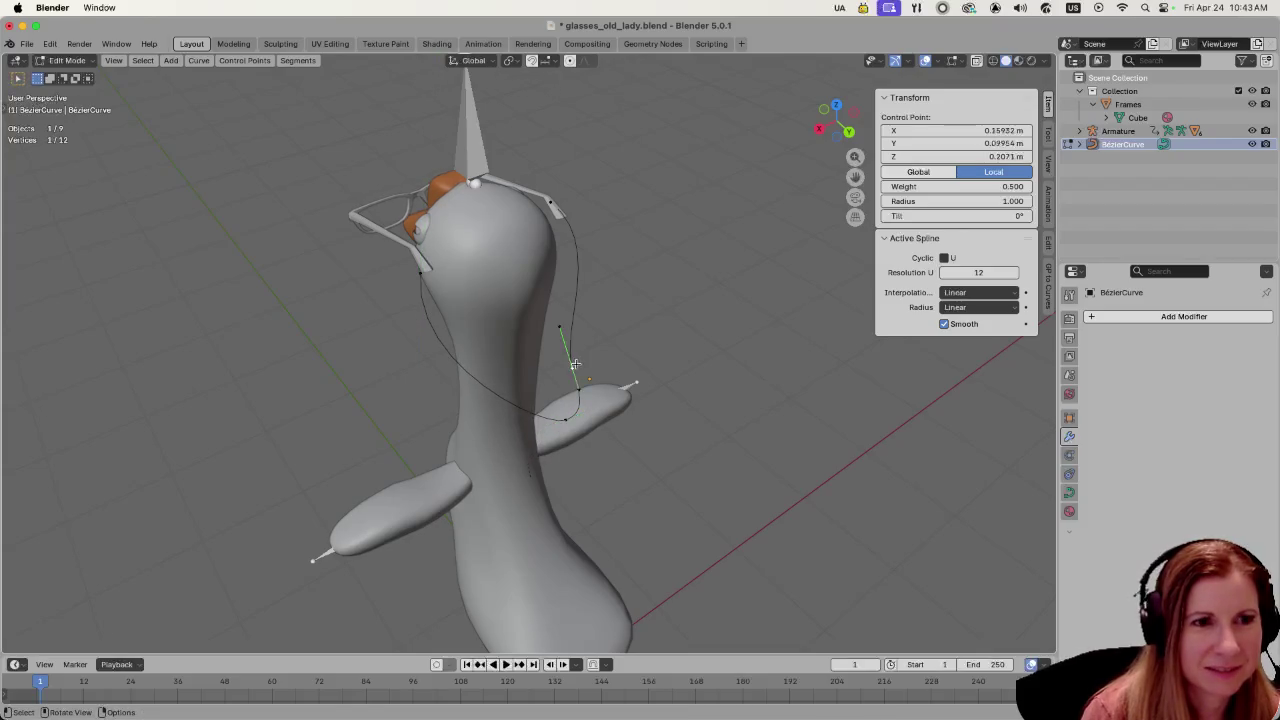
pyautogui.press('g')
pyautogui.click(595, 400)
pyautogui.click(512, 452)
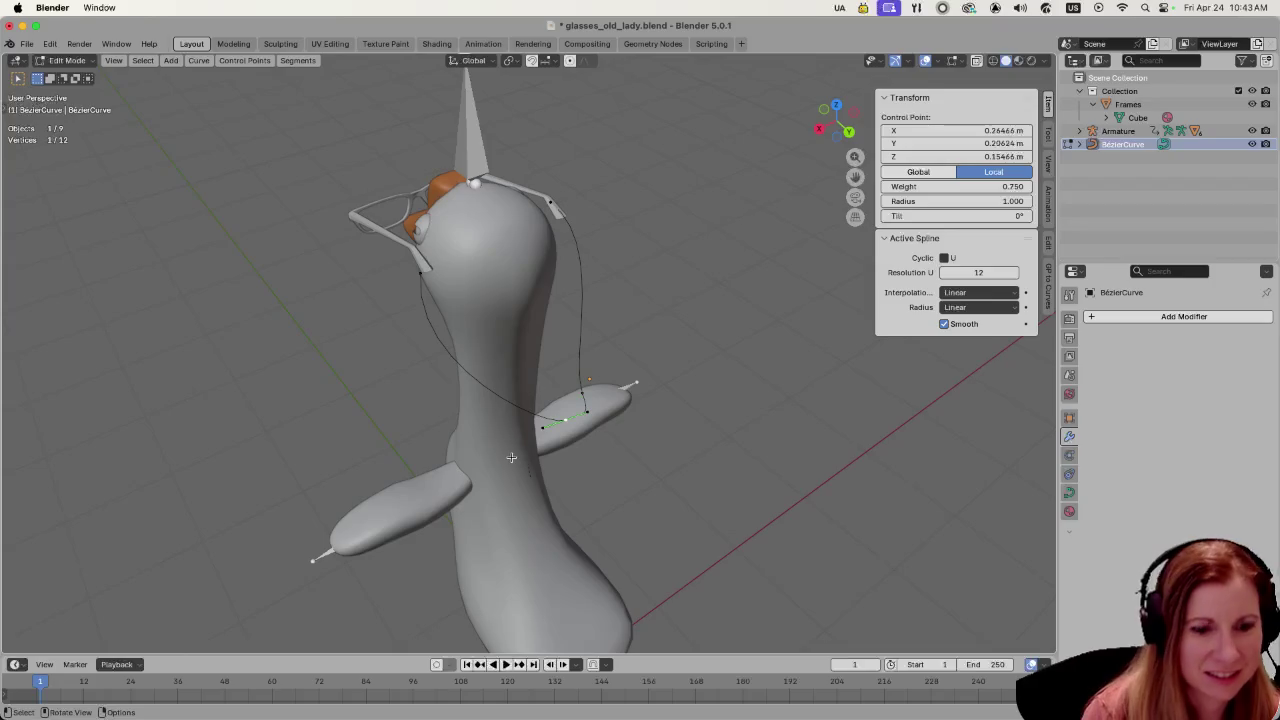
pyautogui.press('g')
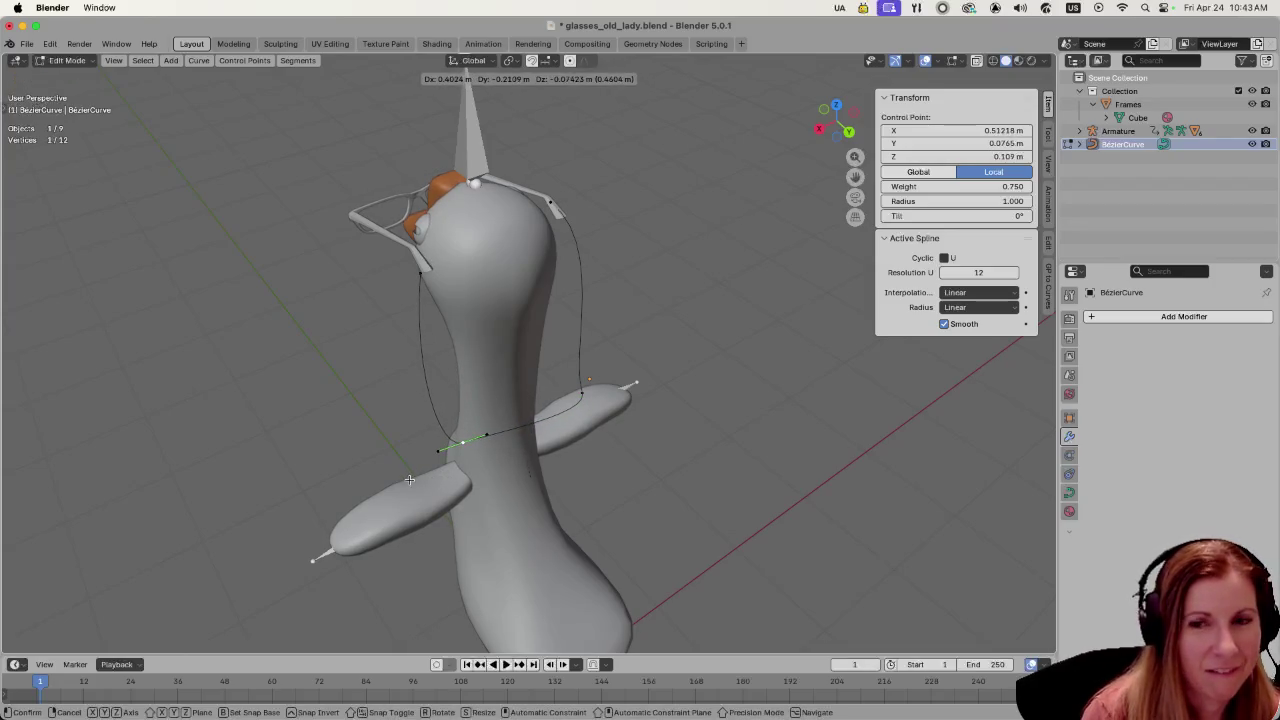
pyautogui.click(409, 479)
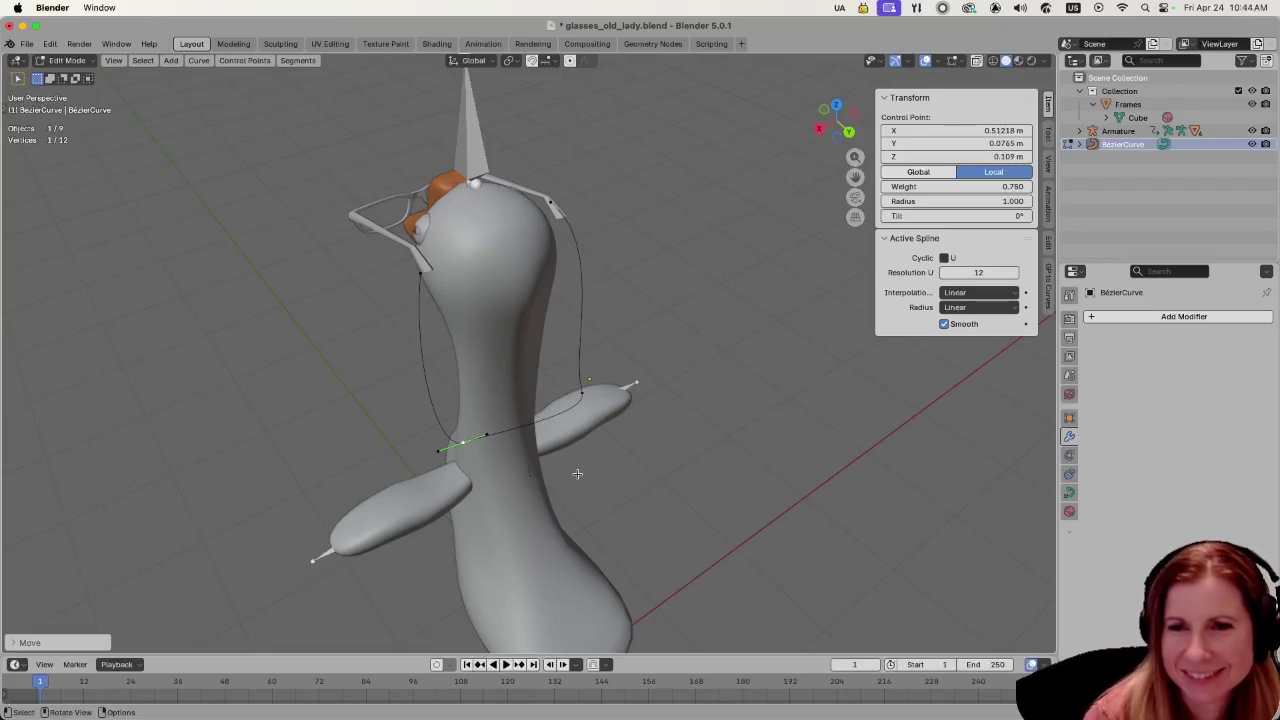
# - Select the chain's upper handle and switch to the Right orthographic view
pyautogui.moveTo(577, 473); pyautogui.dragTo(645, 474, button='middle')
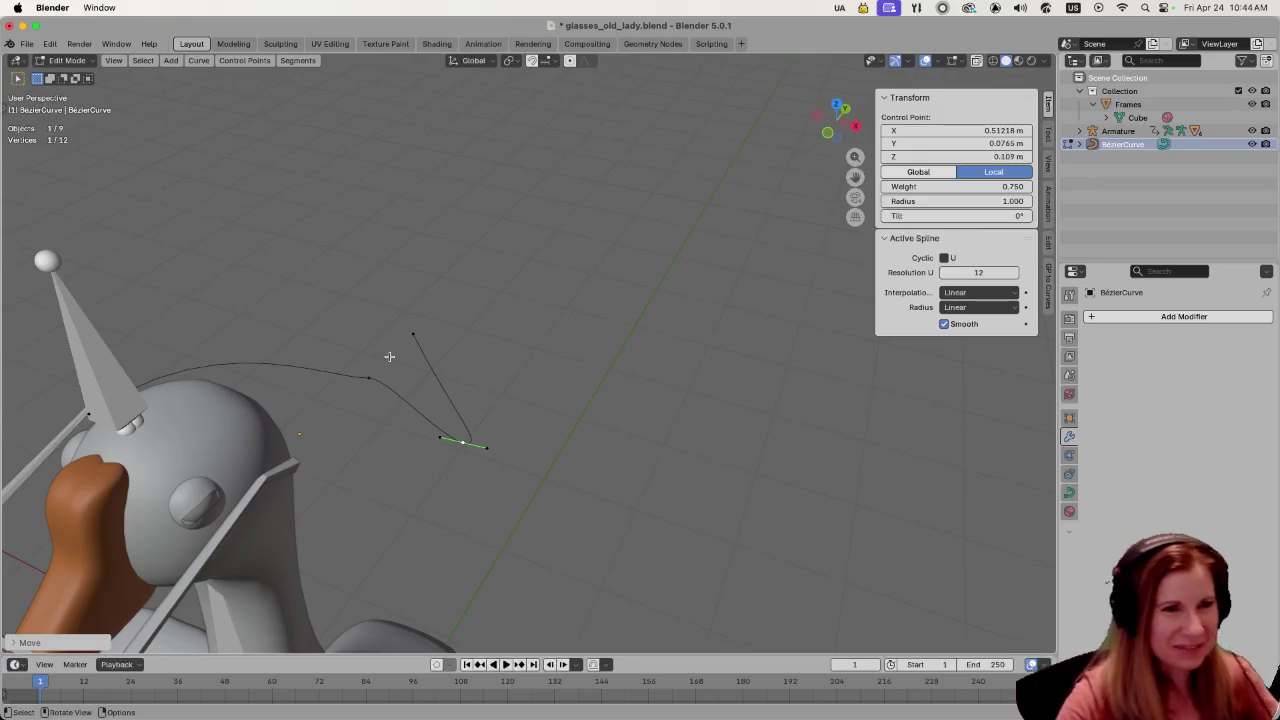
pyautogui.moveTo(523, 440); pyautogui.dragTo(627, 406, button='middle')
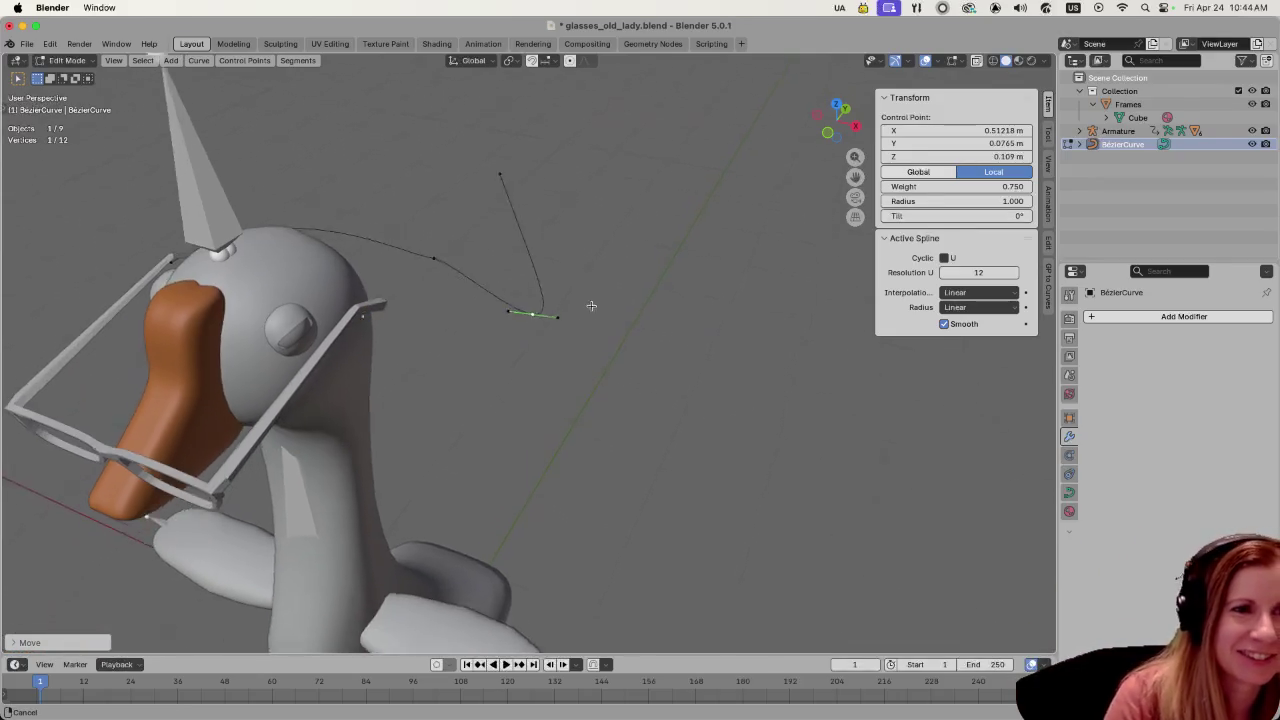
pyautogui.click(545, 282)
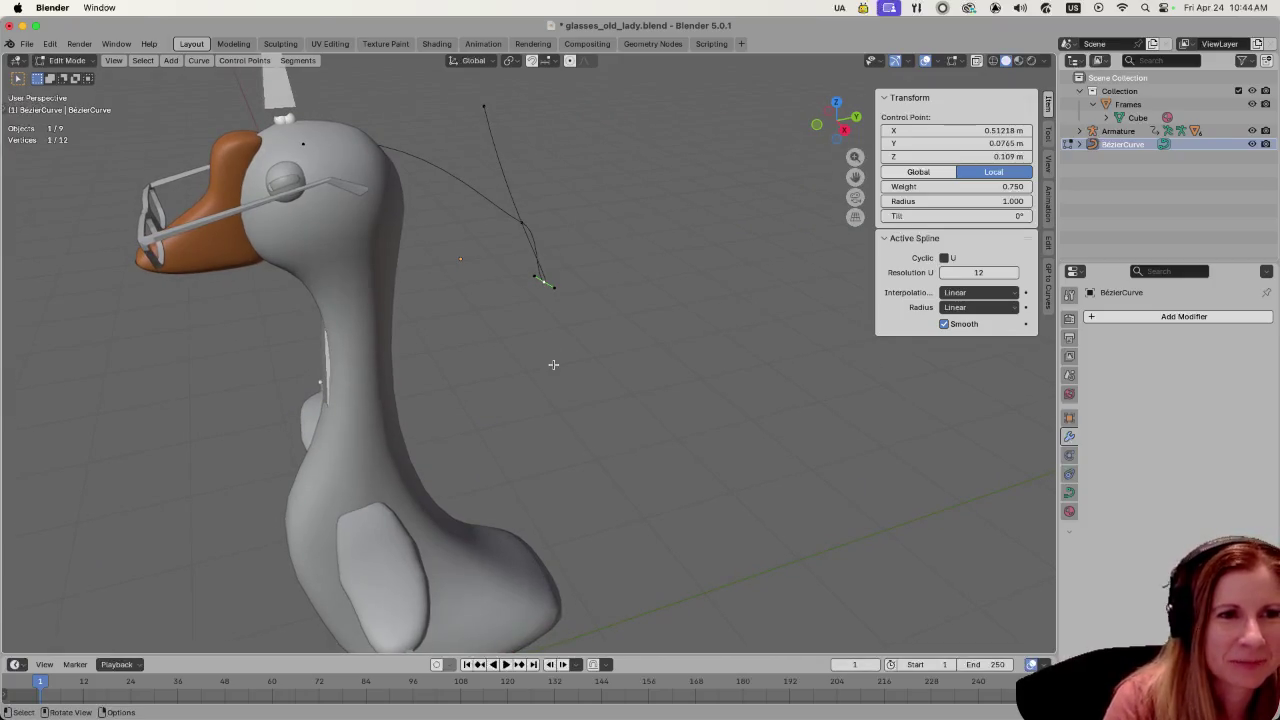
pyautogui.click(485, 108)
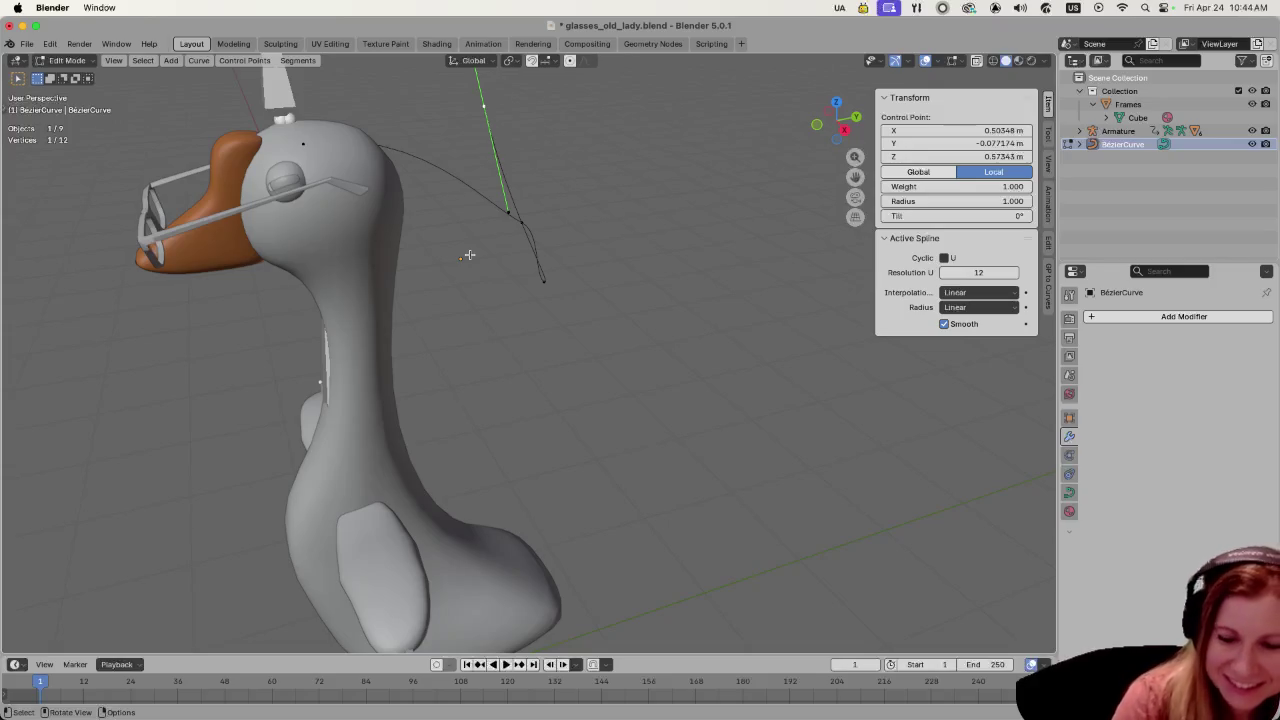
pyautogui.press('KP_3')
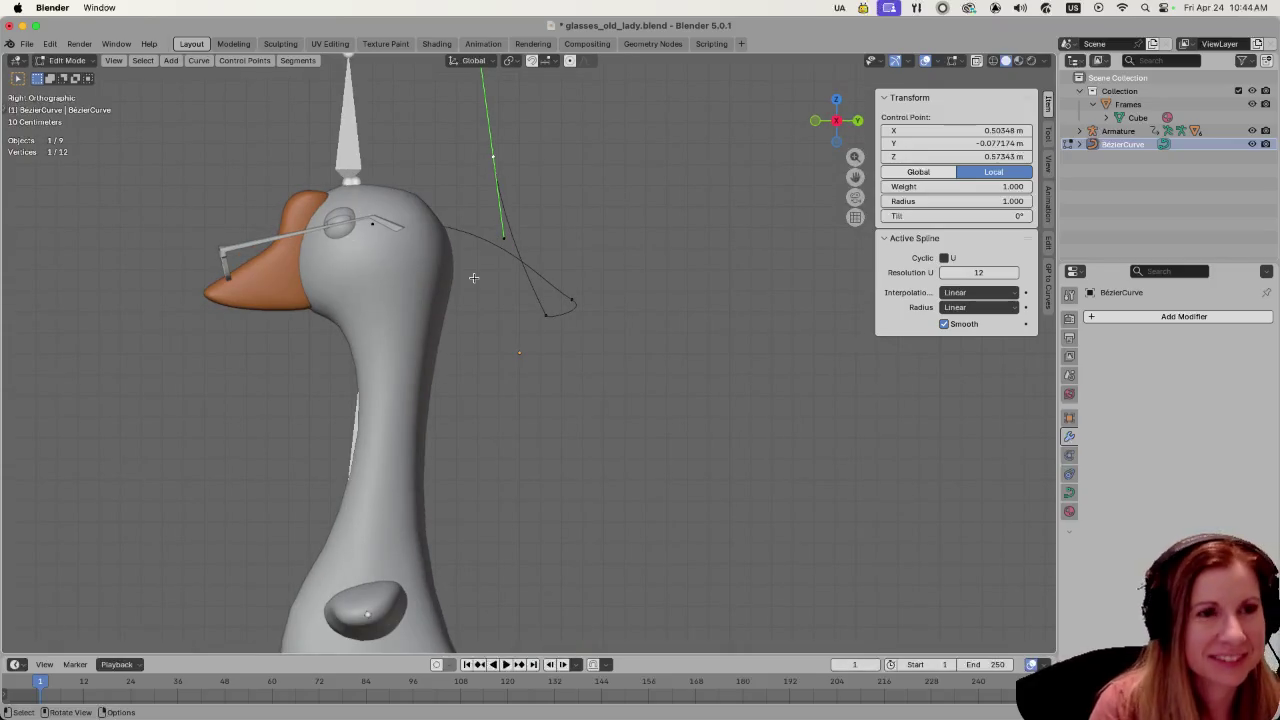
# - Move the upper handle along Y, then along Z, toward the goose's head
pyautogui.press('g')
pyautogui.press('y')
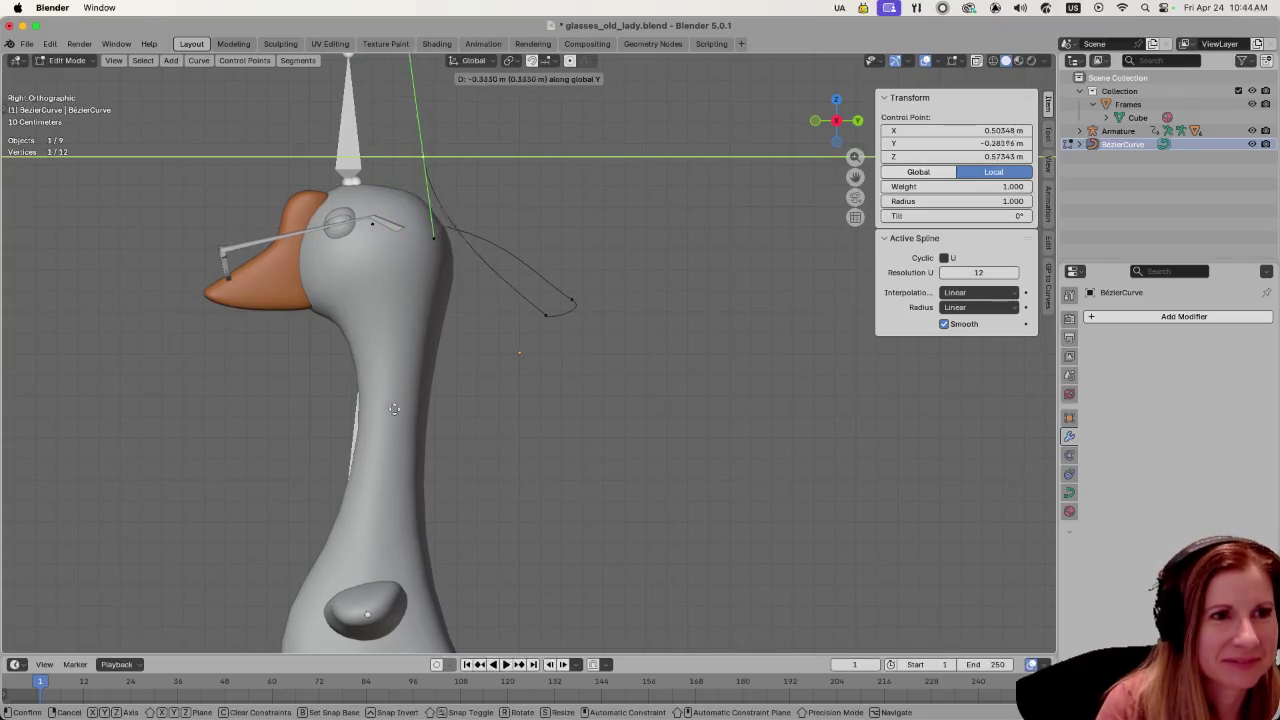
pyautogui.click(364, 410)
pyautogui.press('g')
pyautogui.press('z')
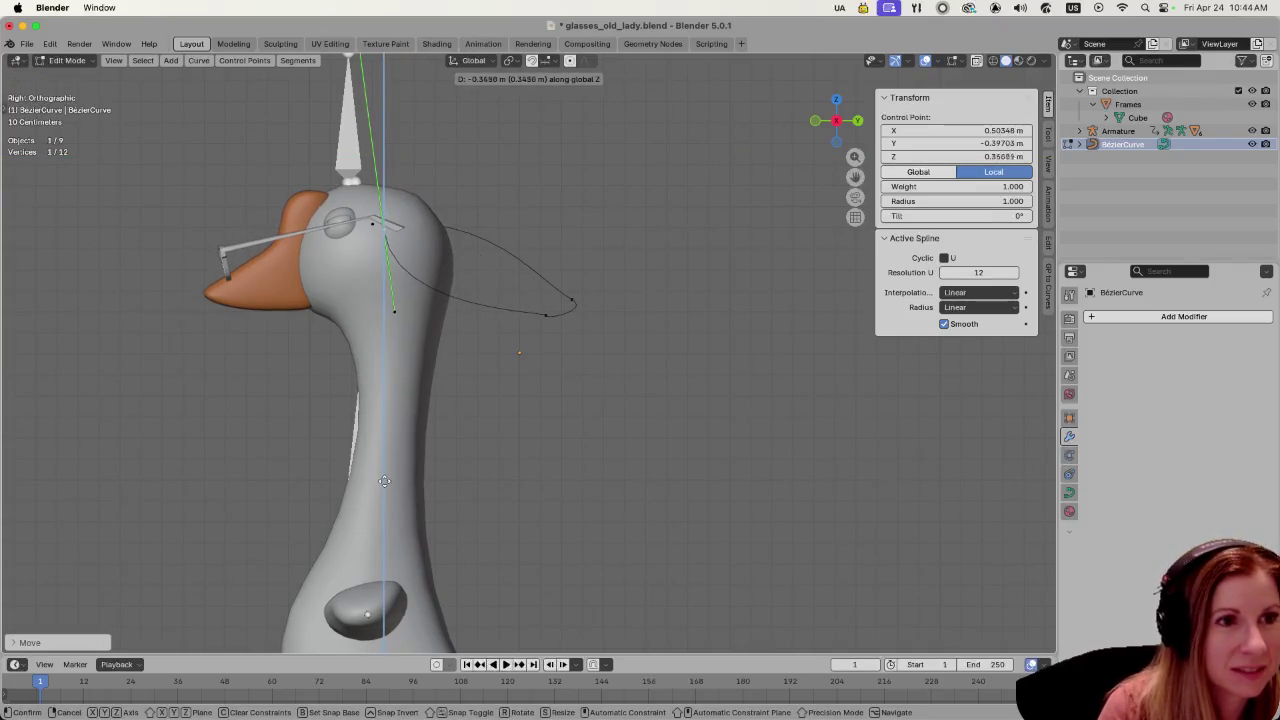
pyautogui.click(383, 474)
# - Pull the lower handle down toward the neck, check from Front, Right and Back views, and deselect
pyautogui.moveTo(520, 262); pyautogui.dragTo(595, 325)
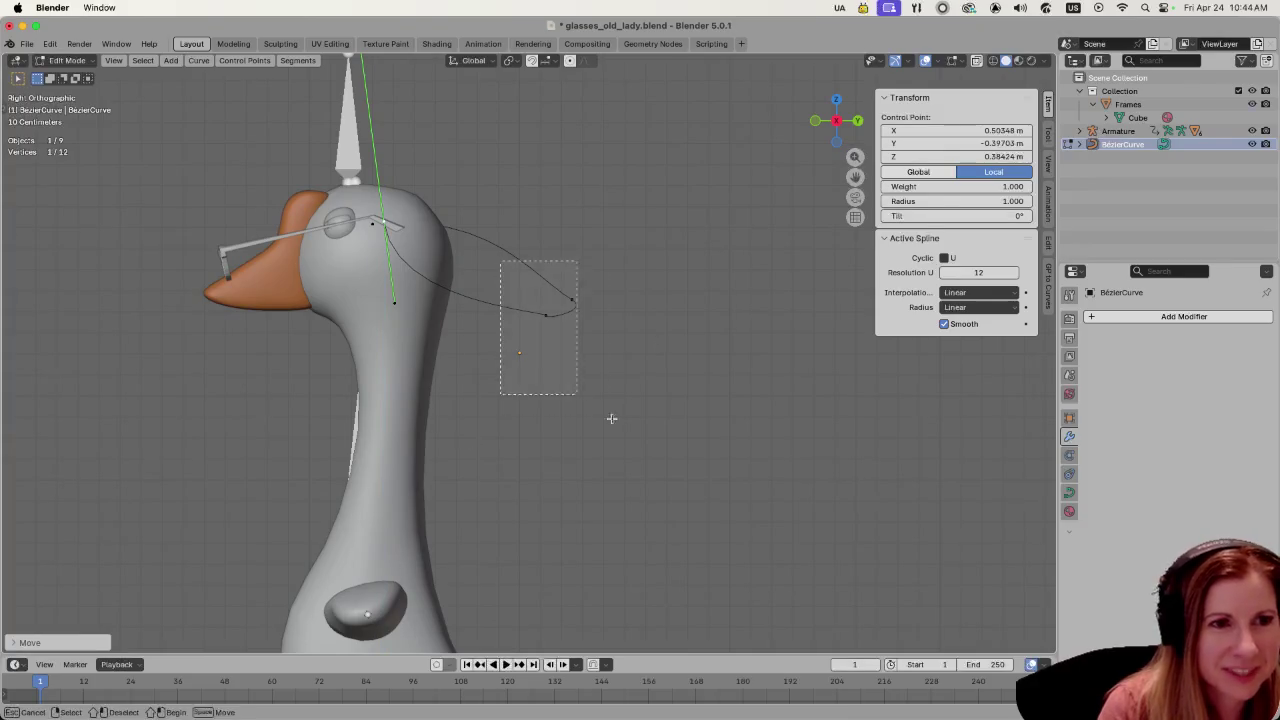
pyautogui.press('g')
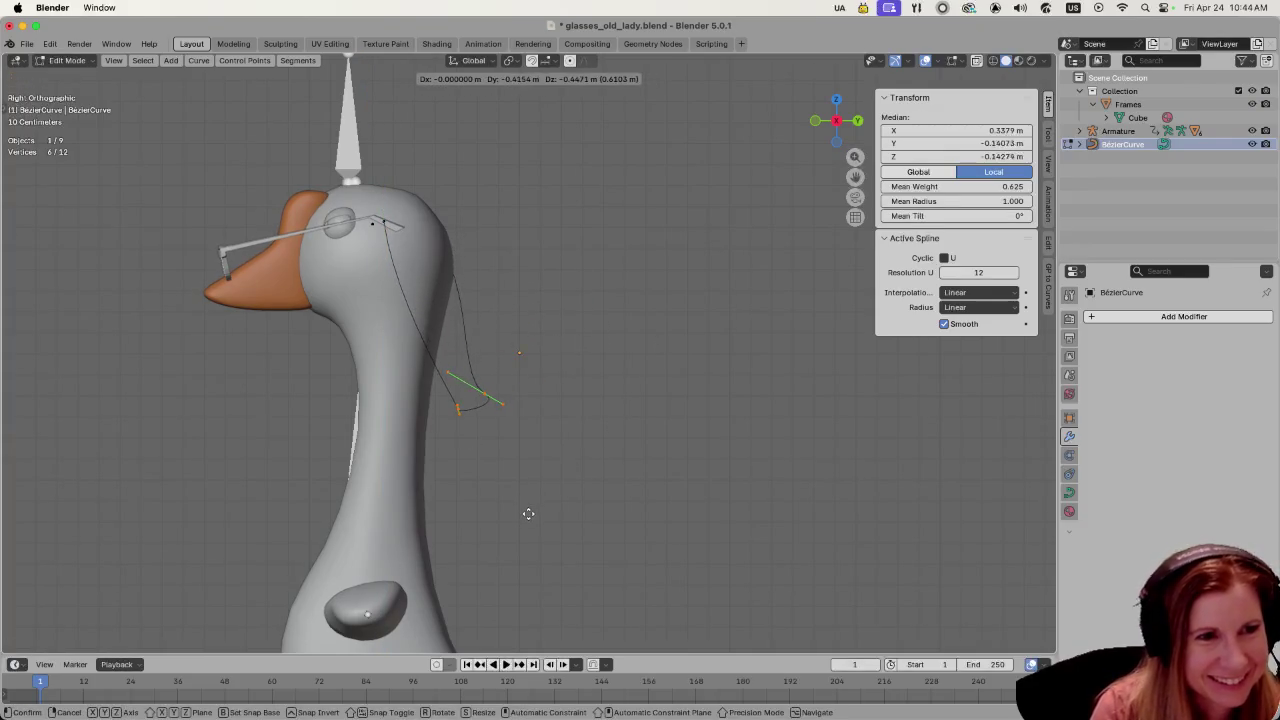
pyautogui.click(511, 532)
pyautogui.moveTo(511, 532); pyautogui.dragTo(491, 485, button='middle')
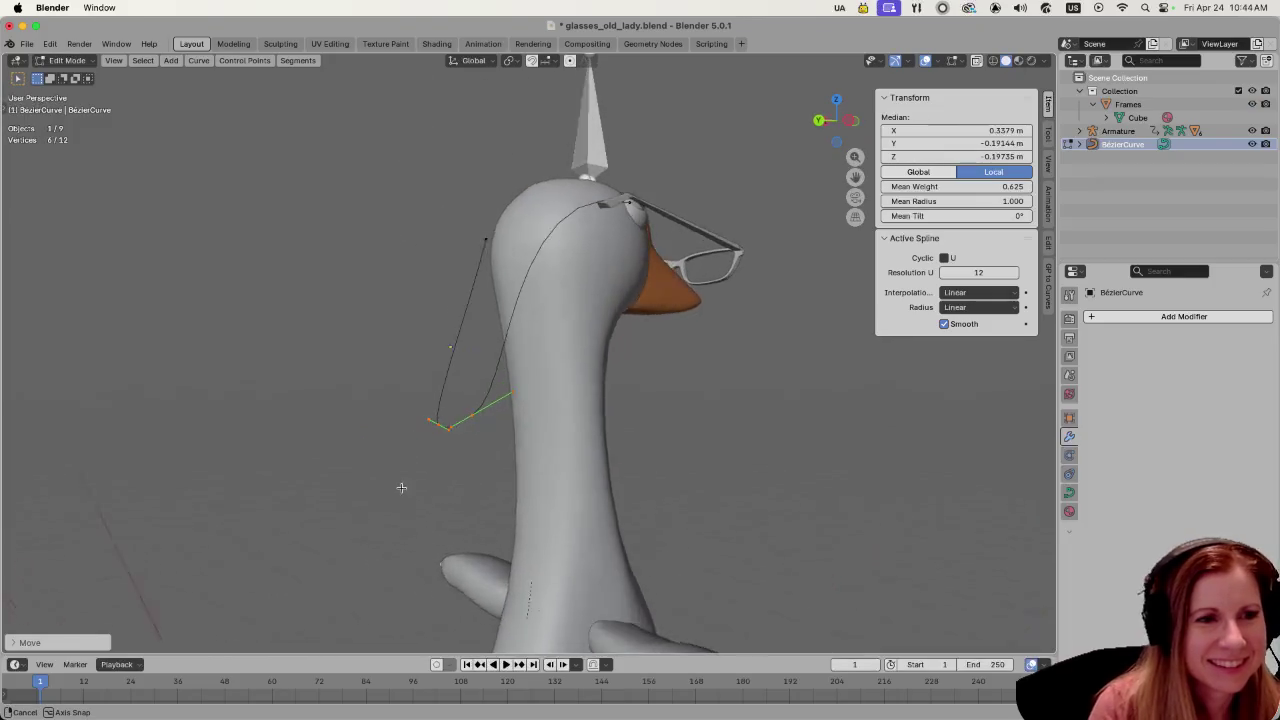
pyautogui.press('KP_1')
pyautogui.press('KP_3')
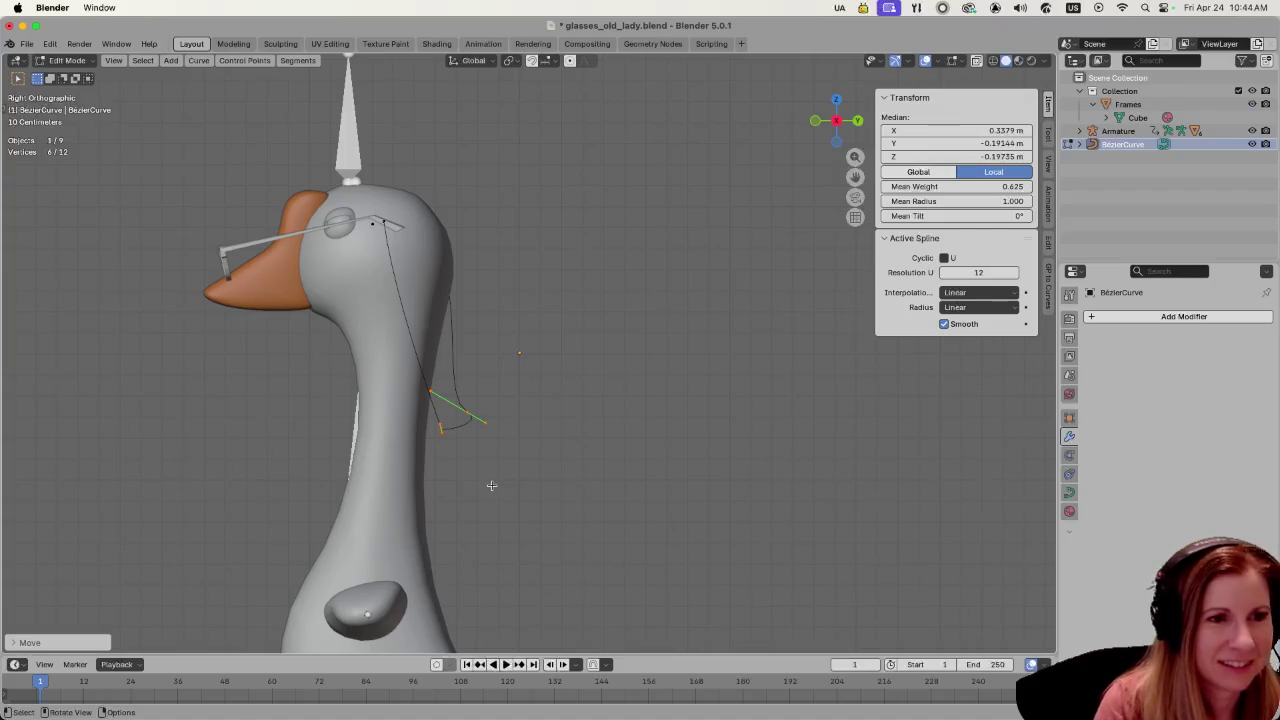
pyautogui.press('ctrl+KP_1')
pyautogui.click(356, 395)
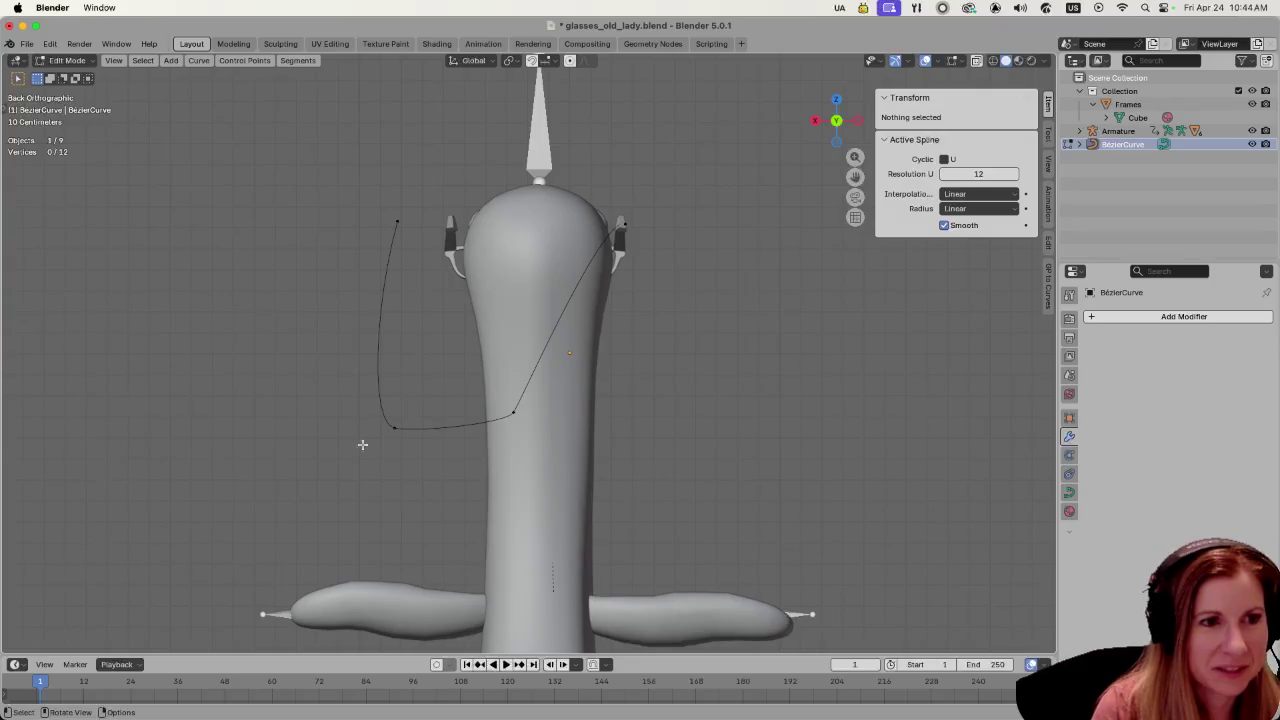
# - Shift the two left chain control points along the Y axis
pyautogui.moveTo(325, 382); pyautogui.dragTo(570, 455)
pyautogui.press('g')
pyautogui.press('y')
pyautogui.click(581, 472)
# - Move the chain's end points and upper points along X toward the goose's neck
pyautogui.click(391, 426)
pyautogui.press('ctrl+KP_Add')
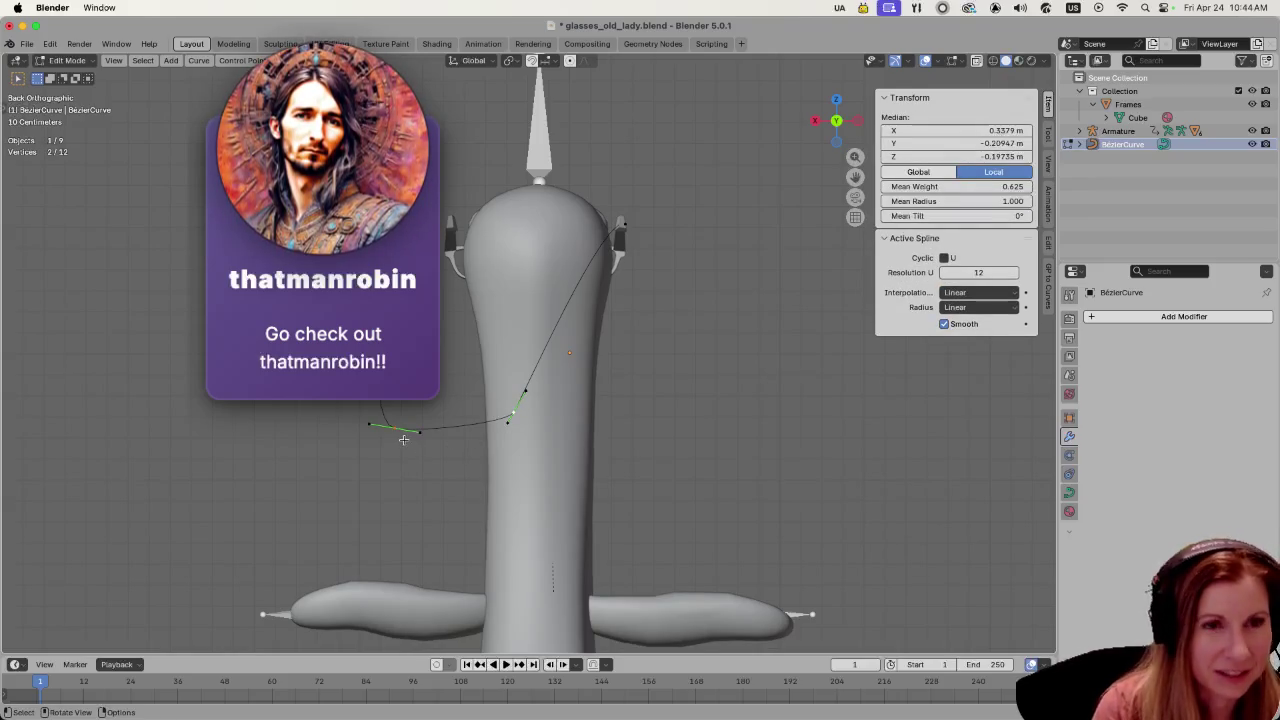
pyautogui.press('g')
pyautogui.press('x')
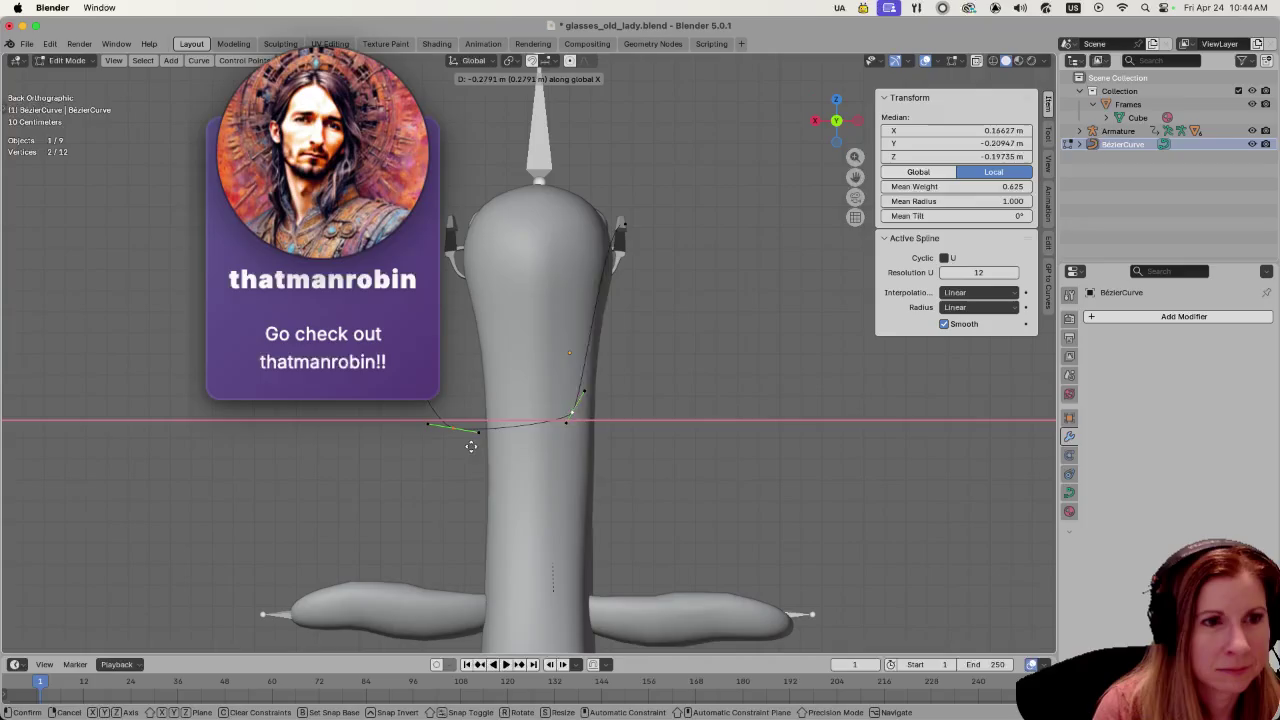
pyautogui.click(504, 446)
pyautogui.moveTo(353, 191); pyautogui.dragTo(398, 236)
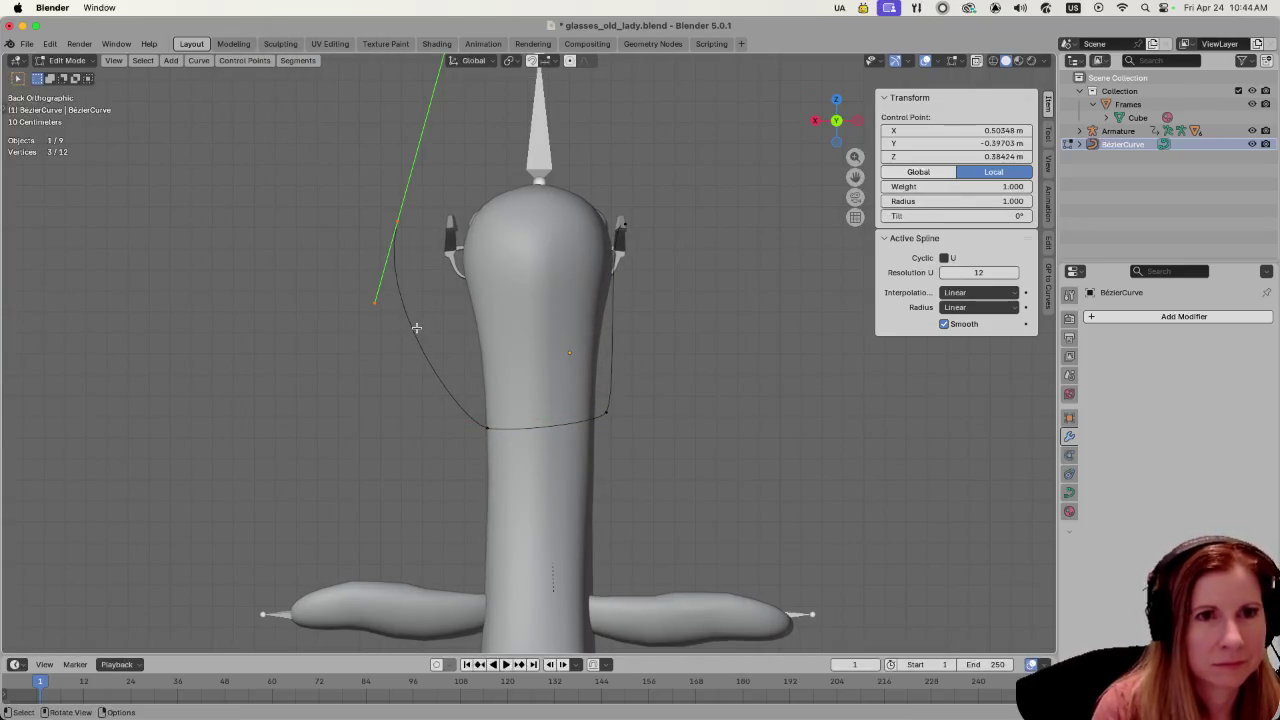
pyautogui.press('g')
pyautogui.press('x')
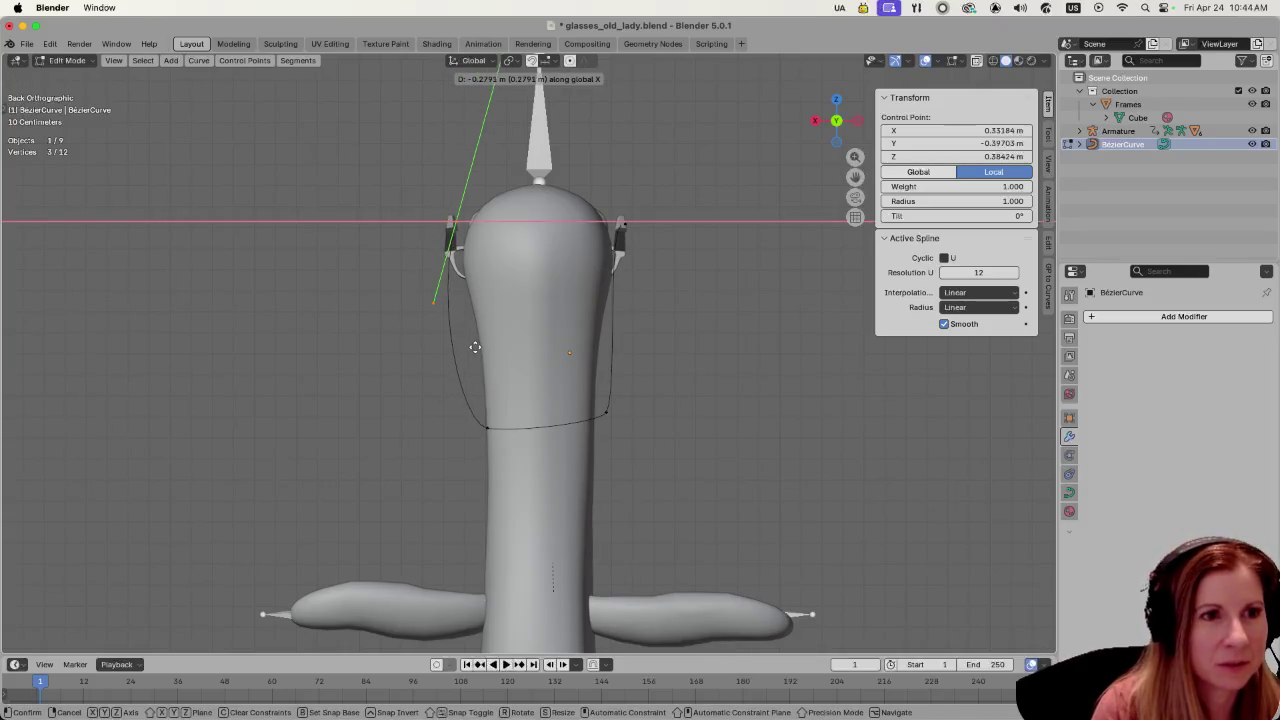
pyautogui.click(471, 347)
# - Deselect the points and orbit around the head to check the chain loop
pyautogui.moveTo(590, 395); pyautogui.dragTo(634, 463)
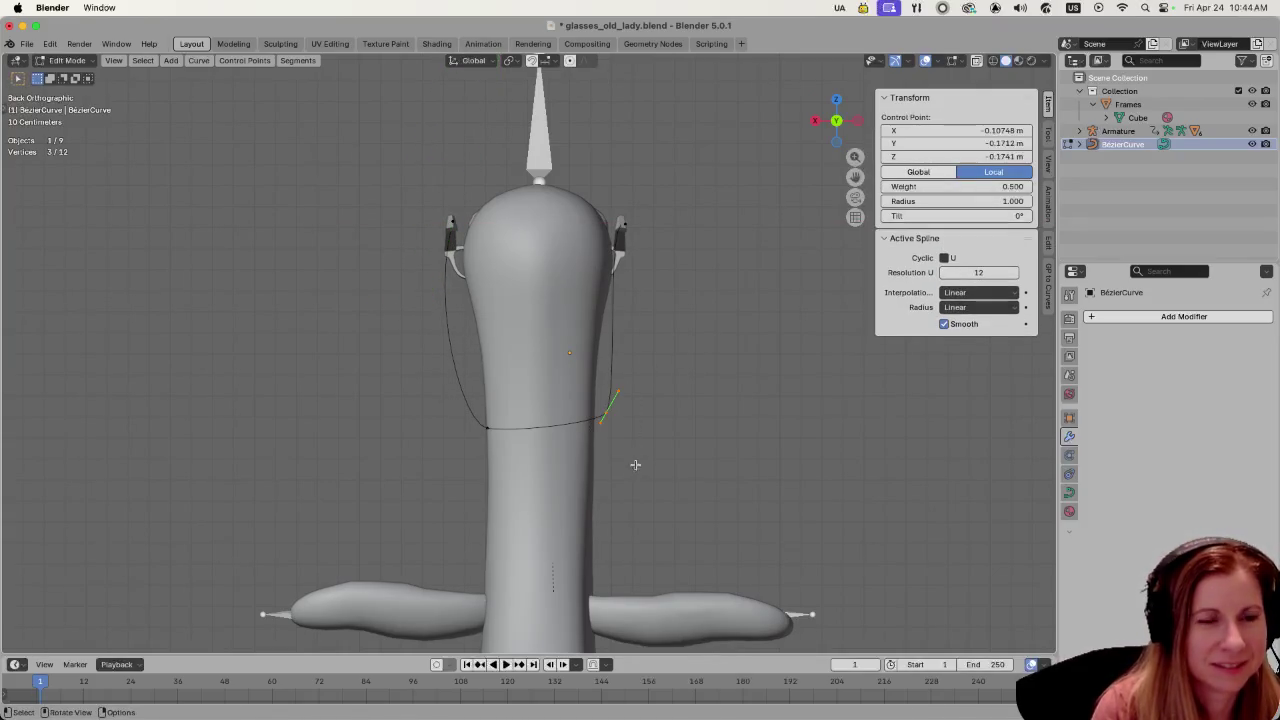
pyautogui.click(793, 440)
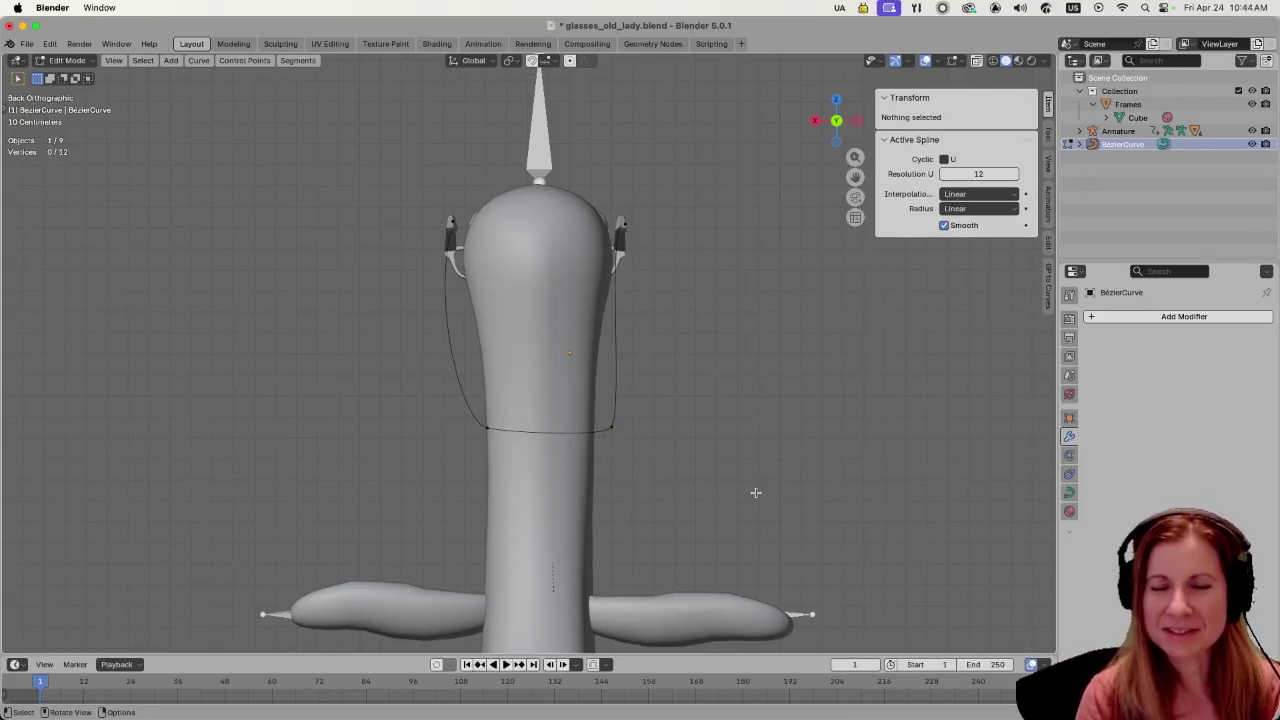
pyautogui.moveTo(756, 492)
pyautogui.mouseDown(button='middle')
pyautogui.moveTo(677, 441)
pyautogui.moveTo(793, 450)
pyautogui.mouseUp(button='middle')
pyautogui.moveTo(627, 412); pyautogui.dragTo(806, 434, button='middle')
pyautogui.moveTo(651, 489)
pyautogui.mouseDown(button='middle')
pyautogui.moveTo(707, 453)
pyautogui.moveTo(710, 391)
pyautogui.moveTo(695, 401)
pyautogui.mouseUp(button='middle')
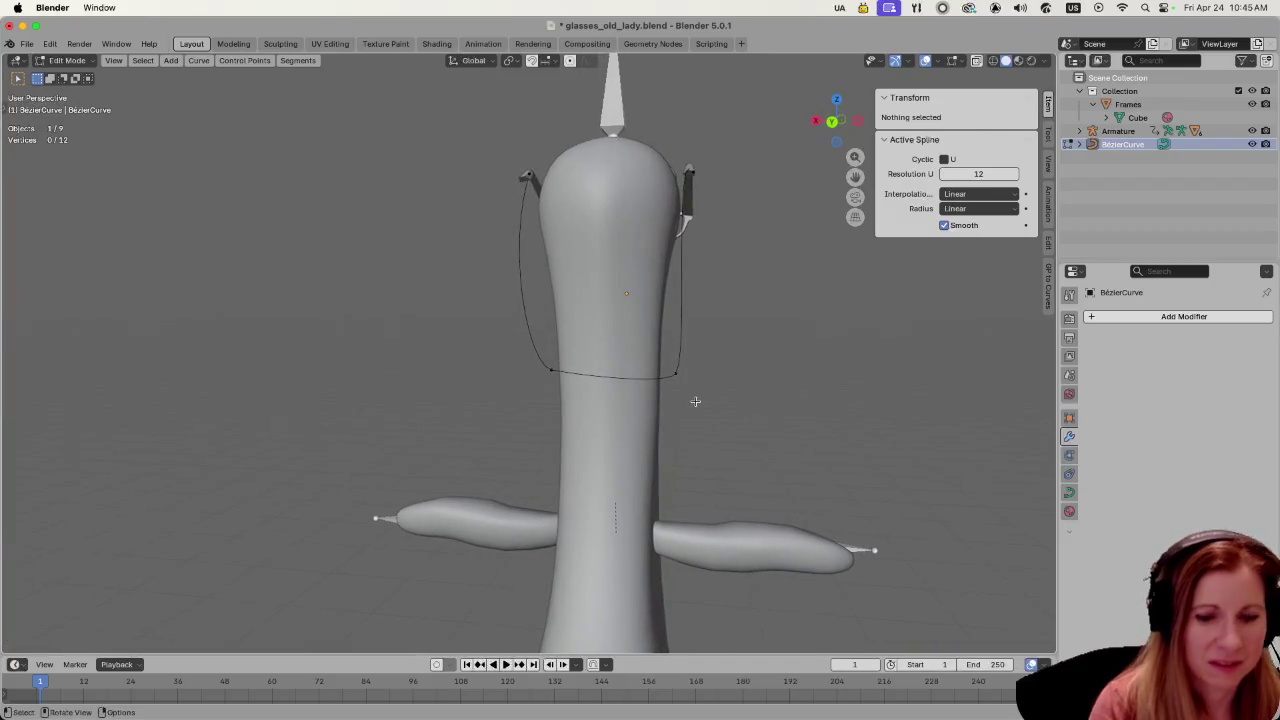
# - In back orthographic view, move one chain control point onto the glasses' temple arm
pyautogui.press('ctrl+KP_1')
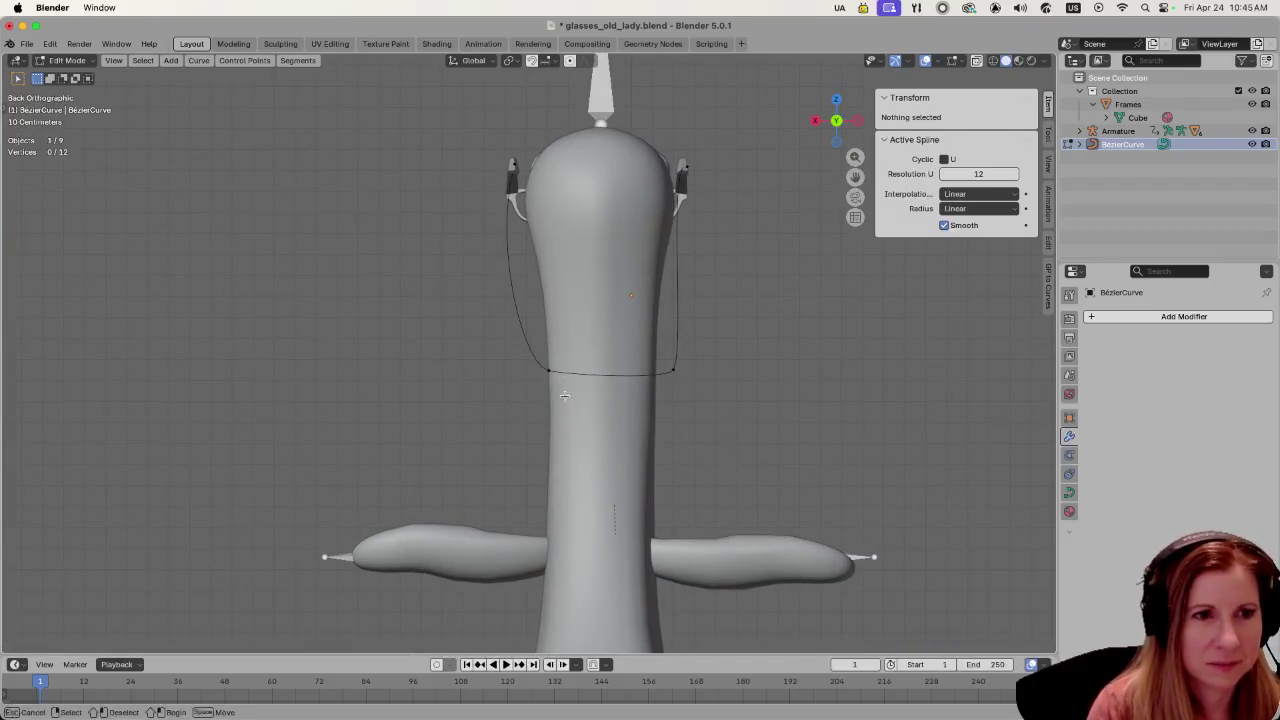
pyautogui.click(538, 373)
pyautogui.press('g')
pyautogui.click(611, 405)
pyautogui.moveTo(611, 405)
pyautogui.mouseDown(button='middle')
pyautogui.moveTo(517, 427)
pyautogui.moveTo(654, 406)
pyautogui.mouseUp(button='middle')
pyautogui.click(654, 406)
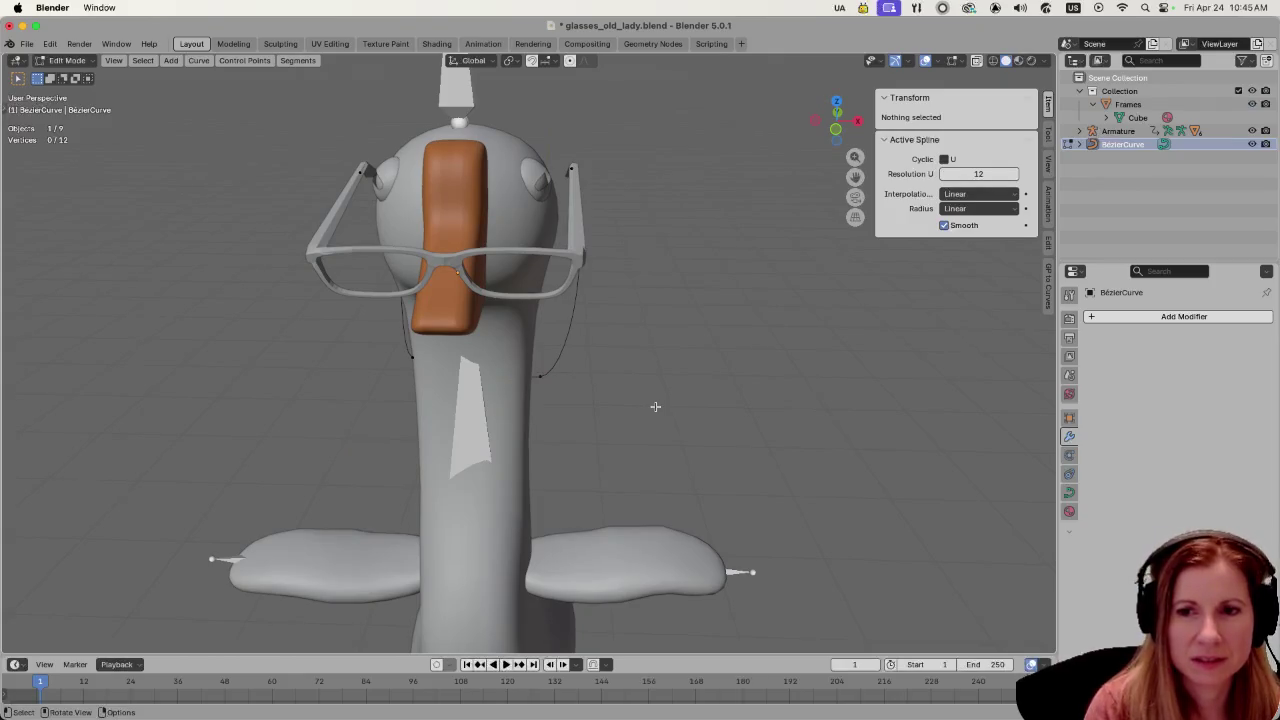
pyautogui.moveTo(652, 370); pyautogui.dragTo(802, 377, button='middle')
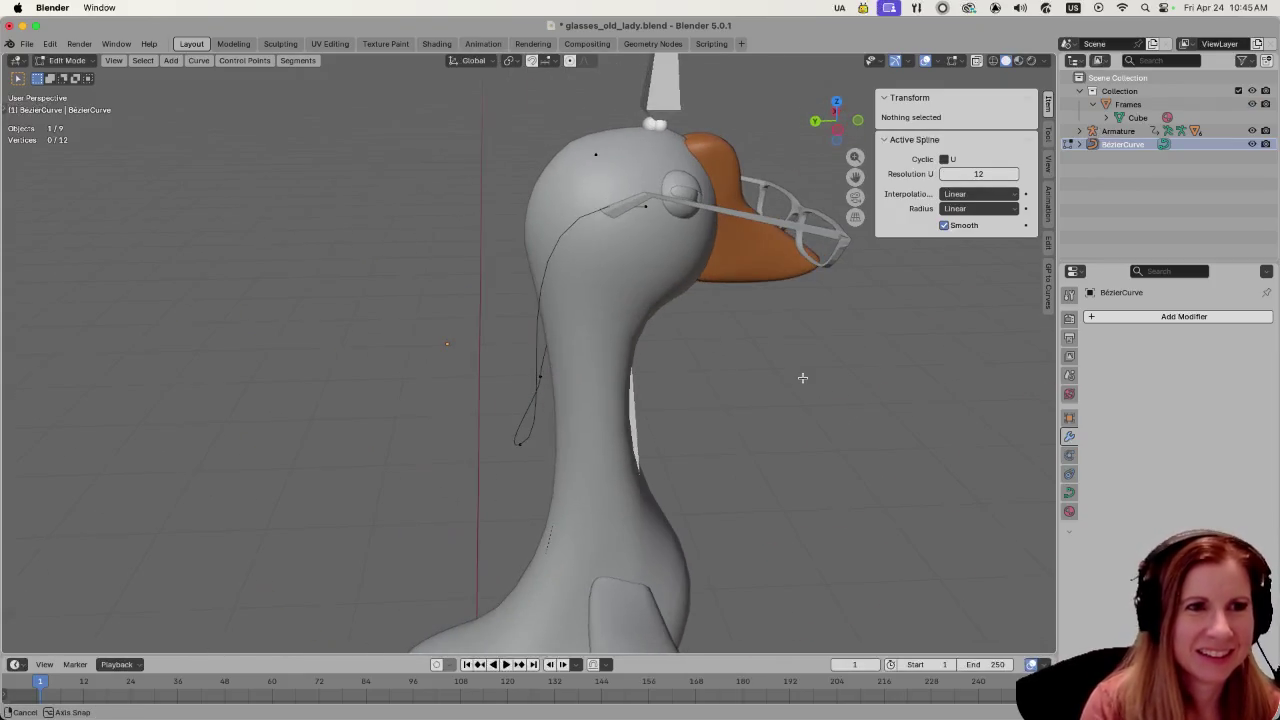
# - Nudge the chain end near the other temple onto its arm, reaching Z 0.38017 m
pyautogui.click(643, 208)
pyautogui.moveTo(643, 208); pyautogui.dragTo(664, 295, button='middle')
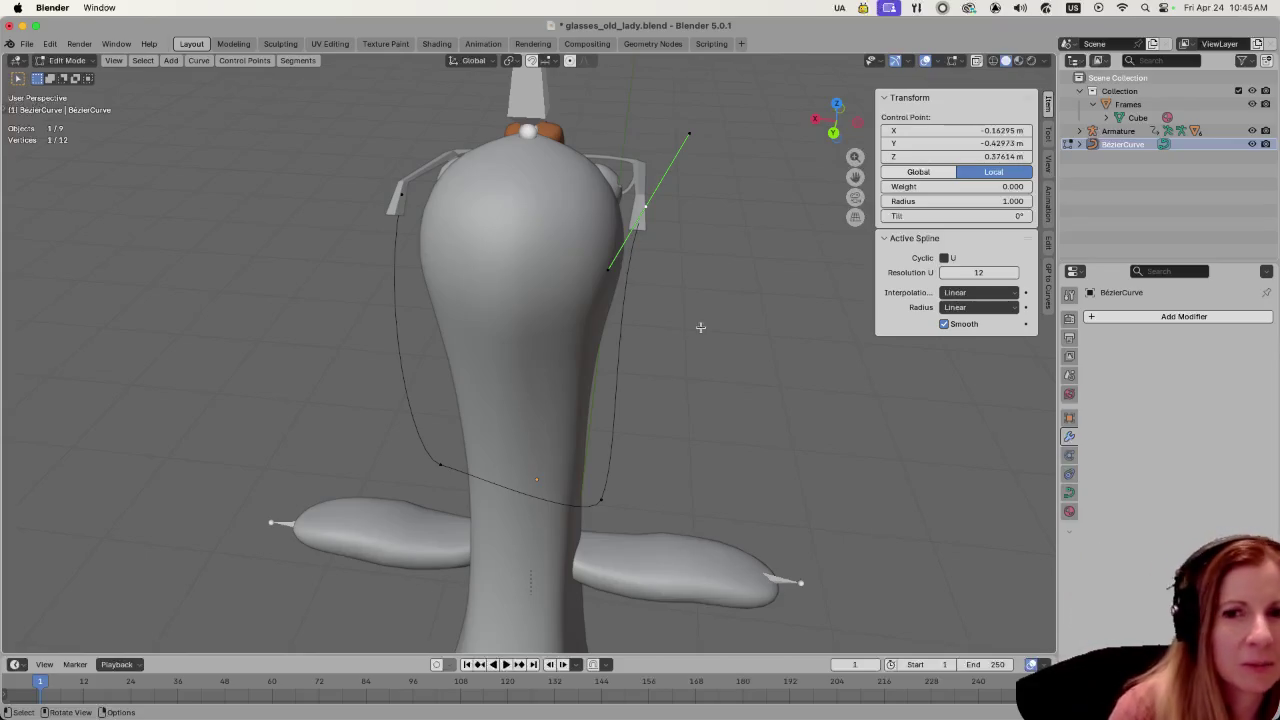
pyautogui.moveTo(745, 308); pyautogui.dragTo(716, 305, button='middle')
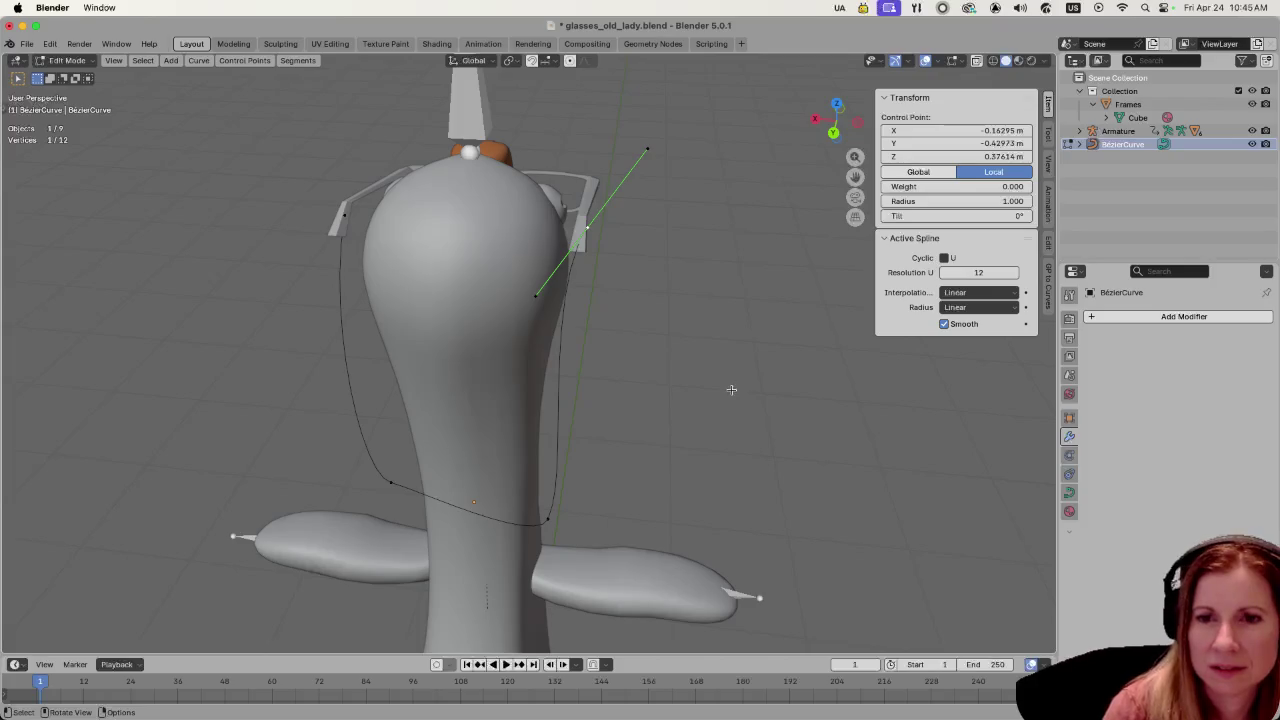
pyautogui.moveTo(731, 389); pyautogui.dragTo(740, 394, button='middle')
pyautogui.press('ctrl+KP_1')
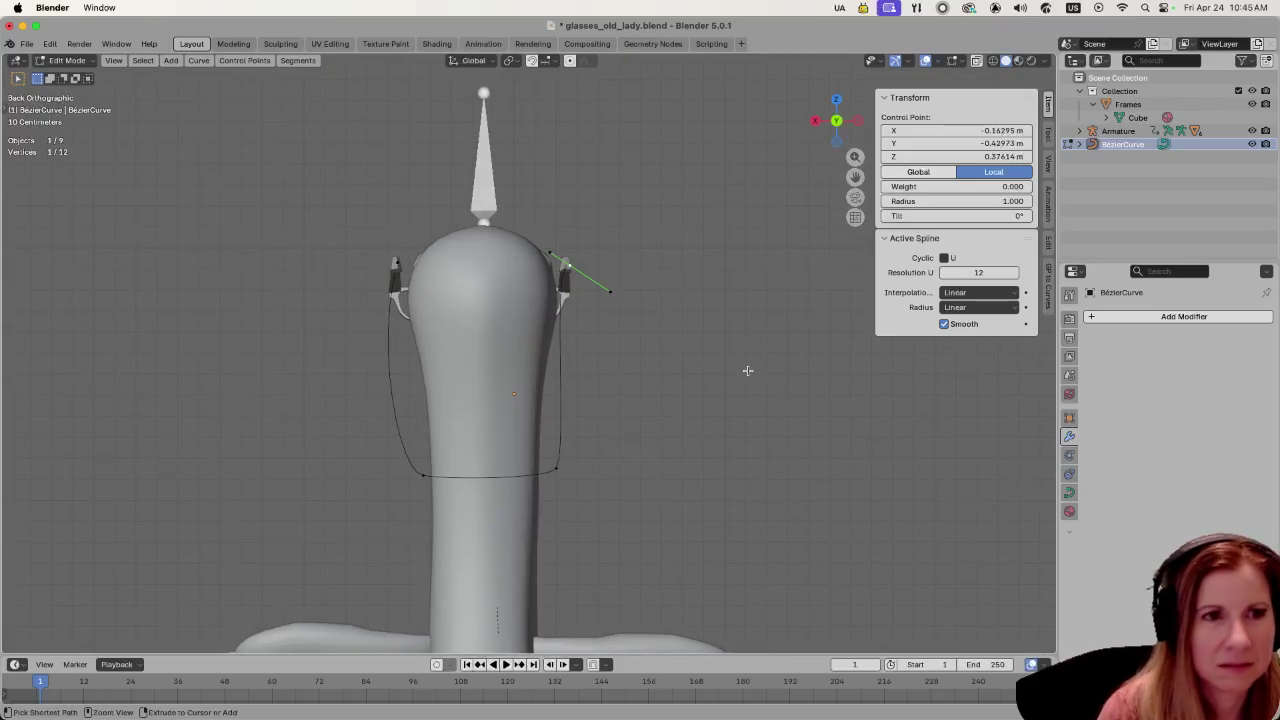
pyautogui.press('g')
pyautogui.click(701, 410)
pyautogui.moveTo(757, 416)
pyautogui.mouseDown(button='middle')
pyautogui.moveTo(625, 460)
pyautogui.moveTo(587, 503)
pyautogui.moveTo(515, 435)
pyautogui.moveTo(700, 500)
pyautogui.mouseUp(button='middle')
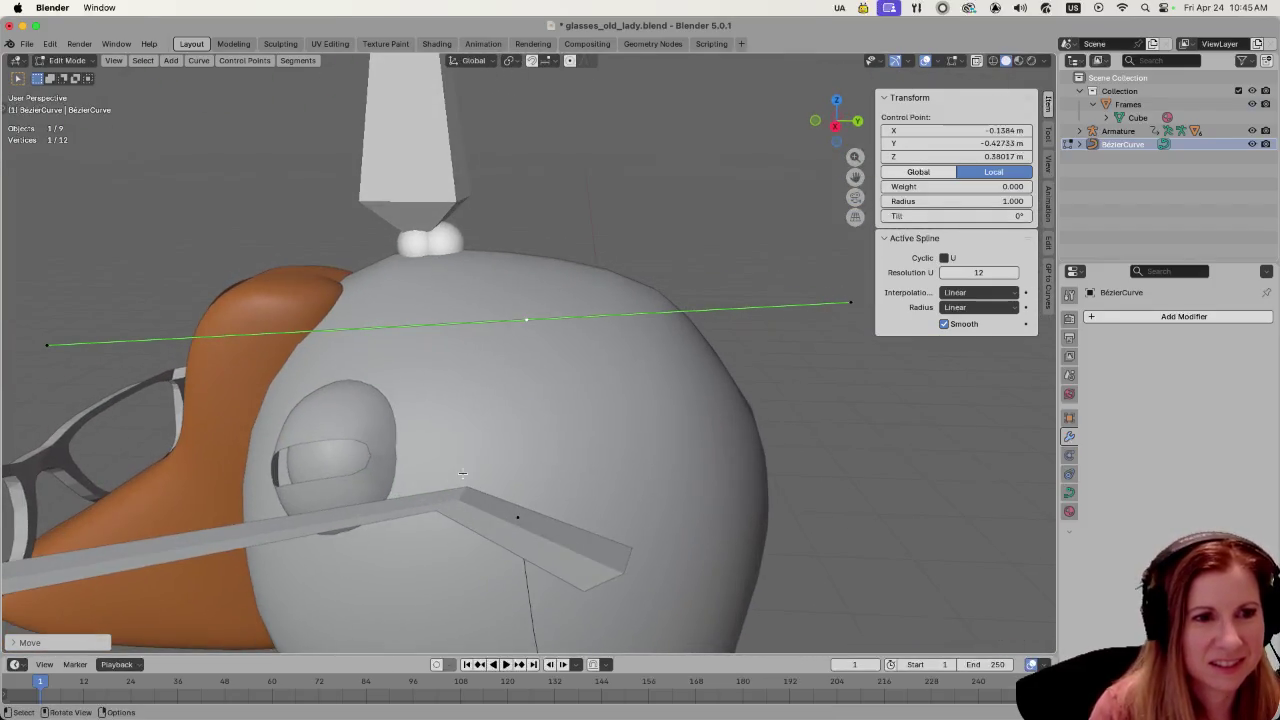
pyautogui.scroll(-6, 794, 544)
pyautogui.click(794, 544)
pyautogui.moveTo(794, 544); pyautogui.dragTo(650, 439, button='middle')
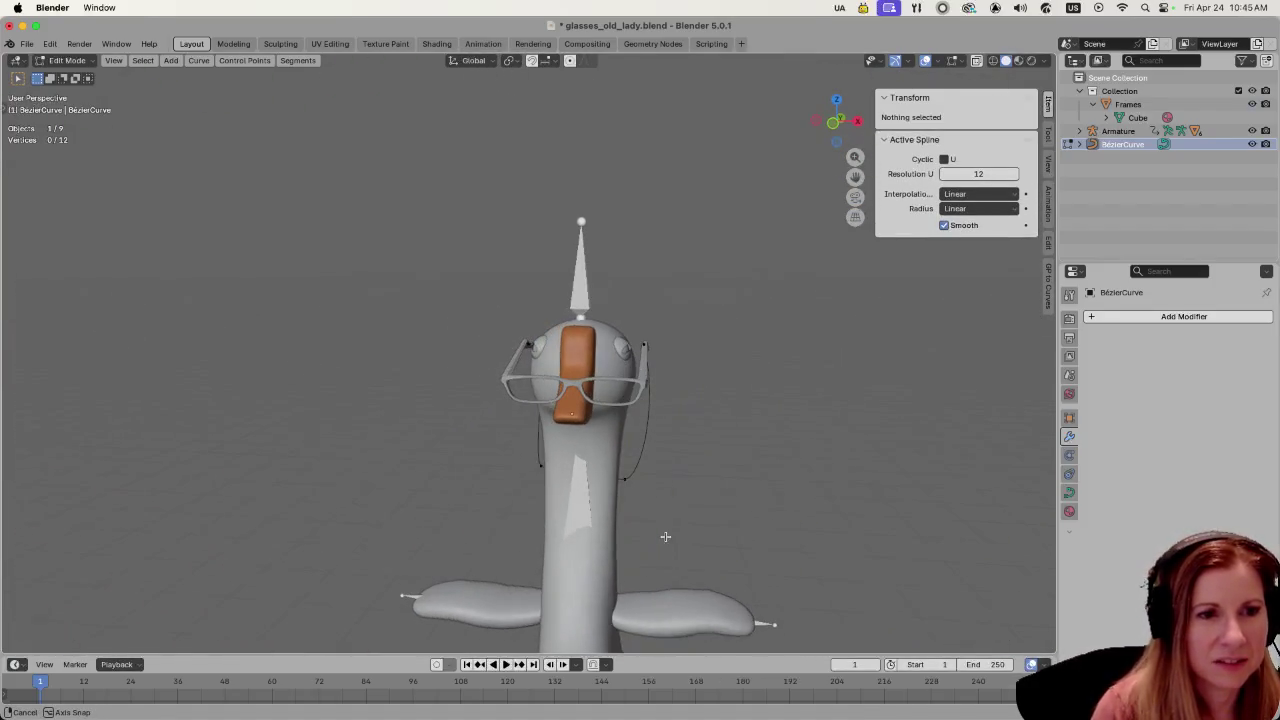
pyautogui.click(1069, 492)
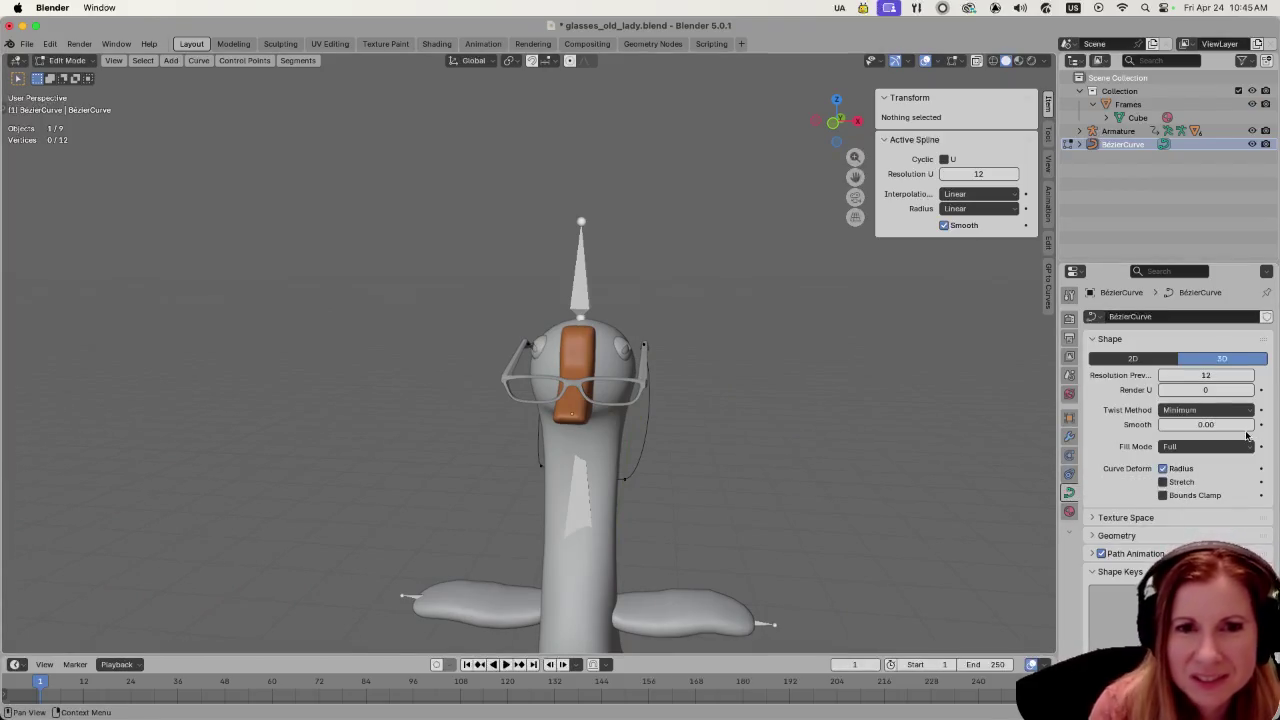
# - Expand the Geometry panel in the curve's Object Data properties to show the Bevel settings
pyautogui.click(1069, 511)
pyautogui.click(1069, 492)
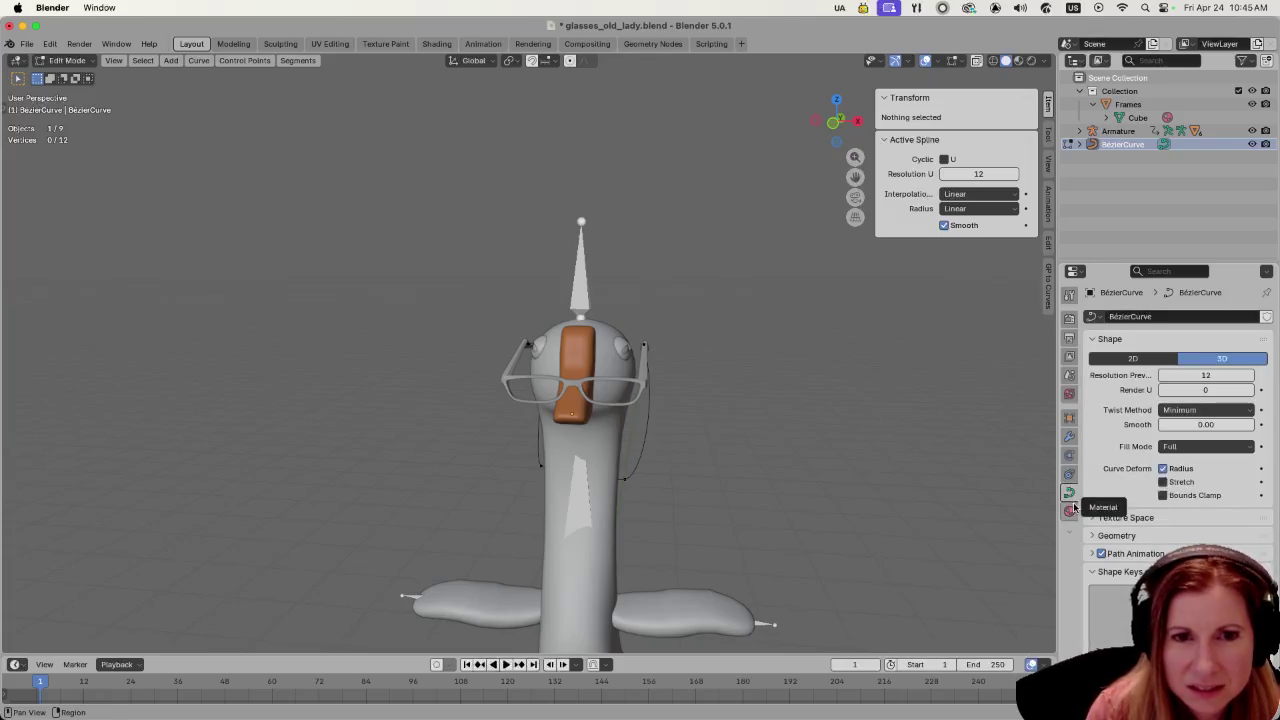
pyautogui.click(1069, 455)
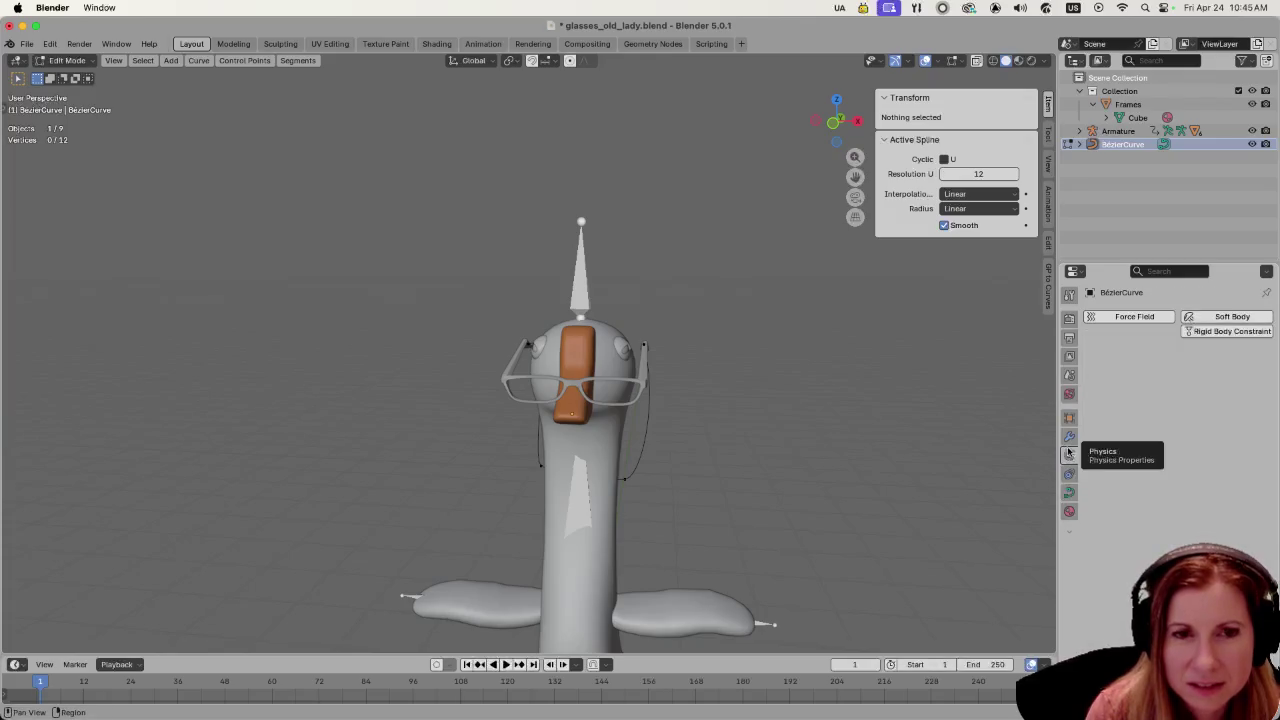
pyautogui.click(1070, 474)
pyautogui.click(1069, 492)
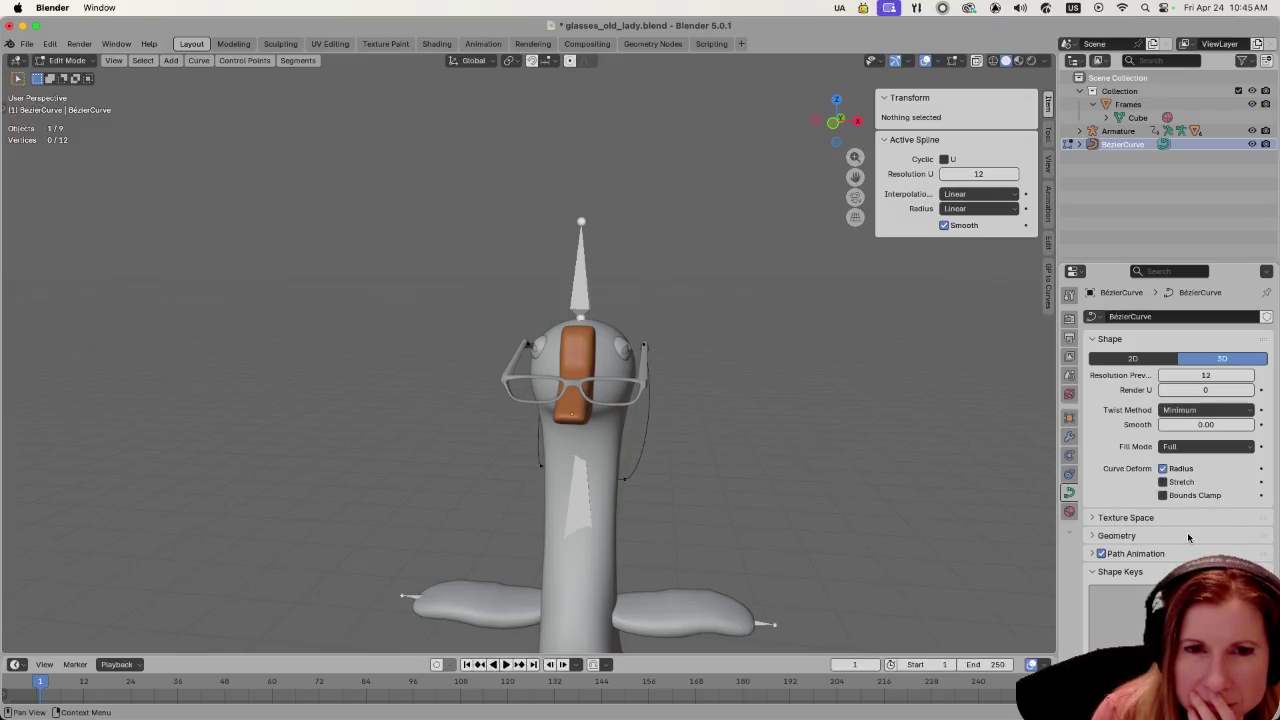
pyautogui.click(1090, 535)
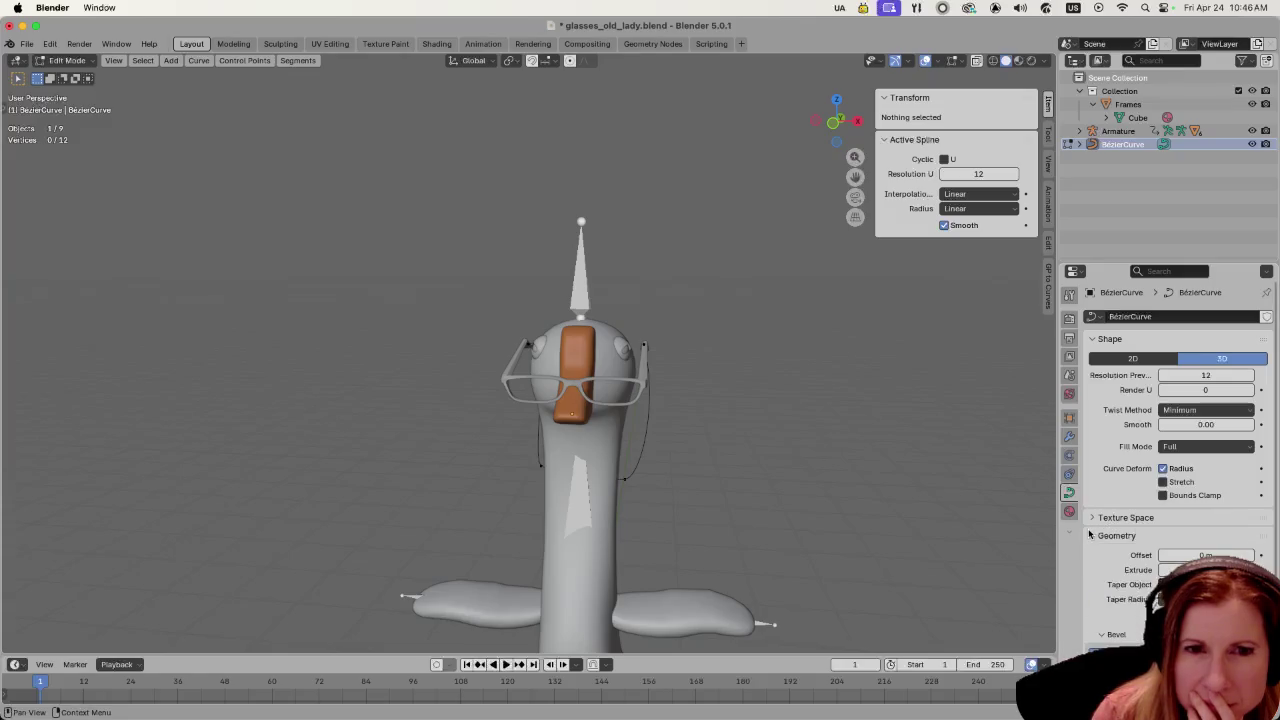
pyautogui.scroll(-3, 1111, 547)
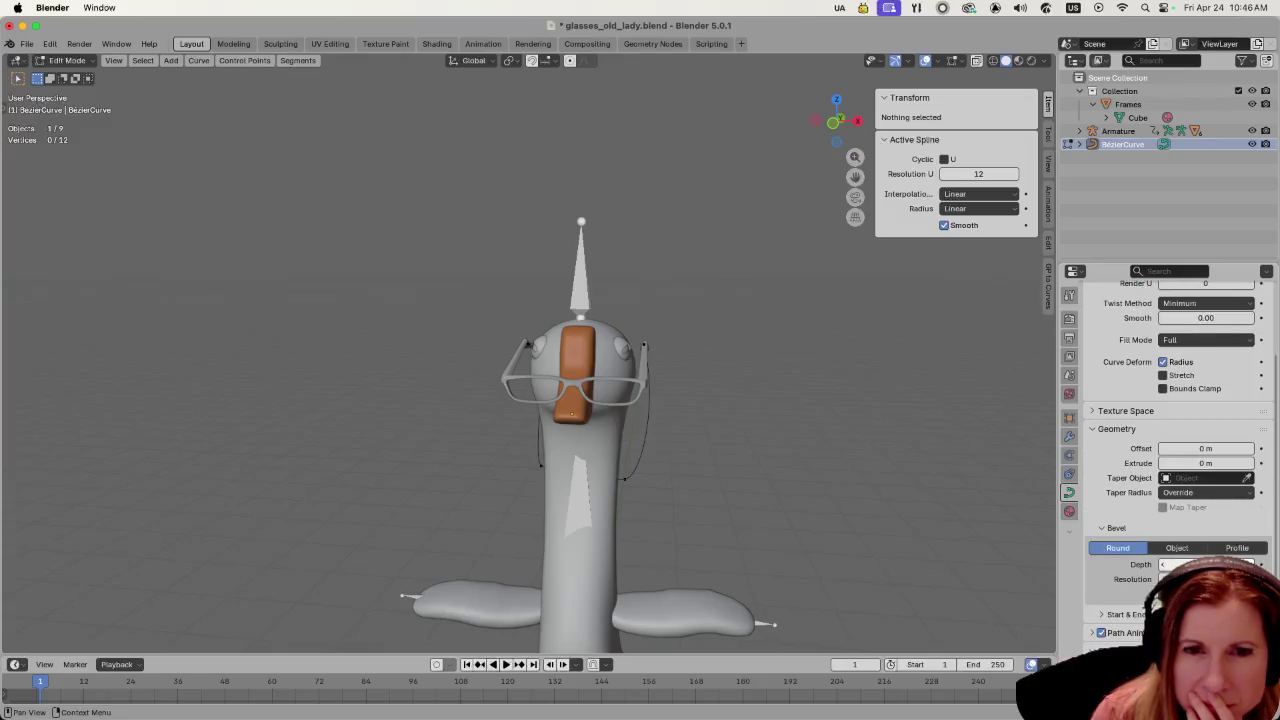
pyautogui.moveTo(909, 486); pyautogui.dragTo(831, 443, button='middle')
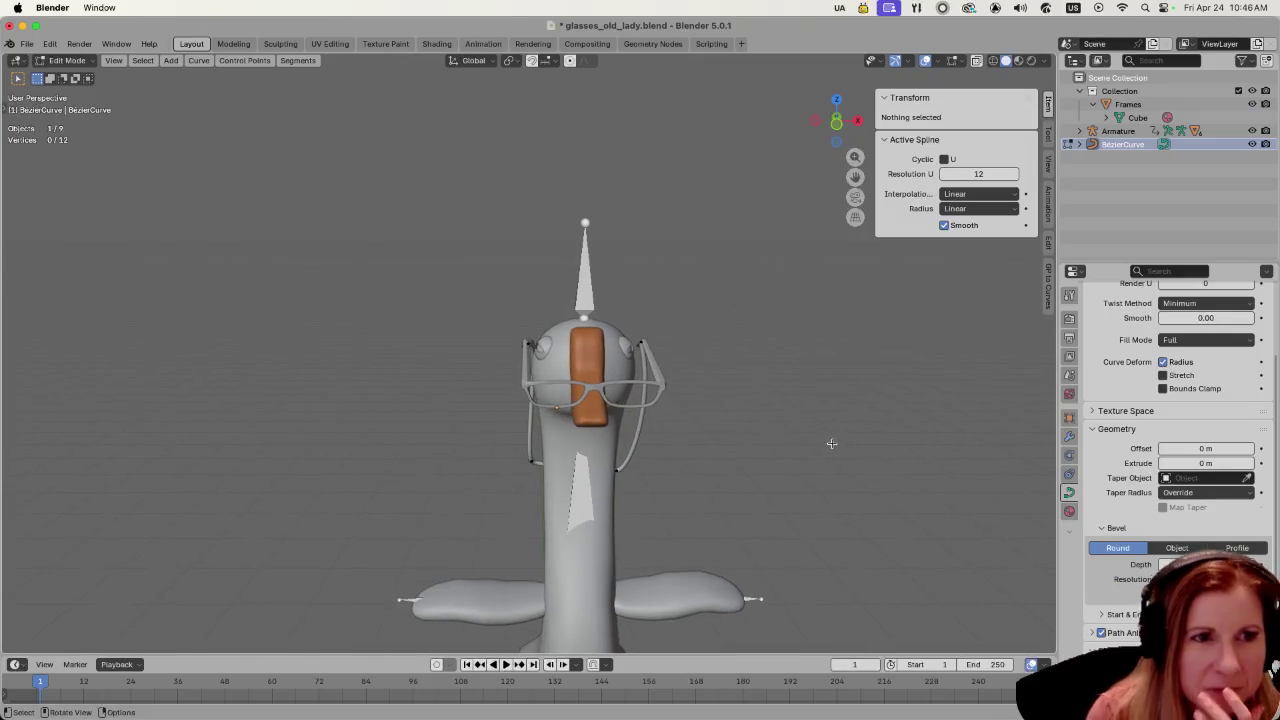
# - In front orthographic view, rotate the chain end point at the left temple
pyautogui.press('KP_1')
pyautogui.moveTo(708, 421); pyautogui.dragTo(714, 420, button='middle')
pyautogui.press('KP_1')
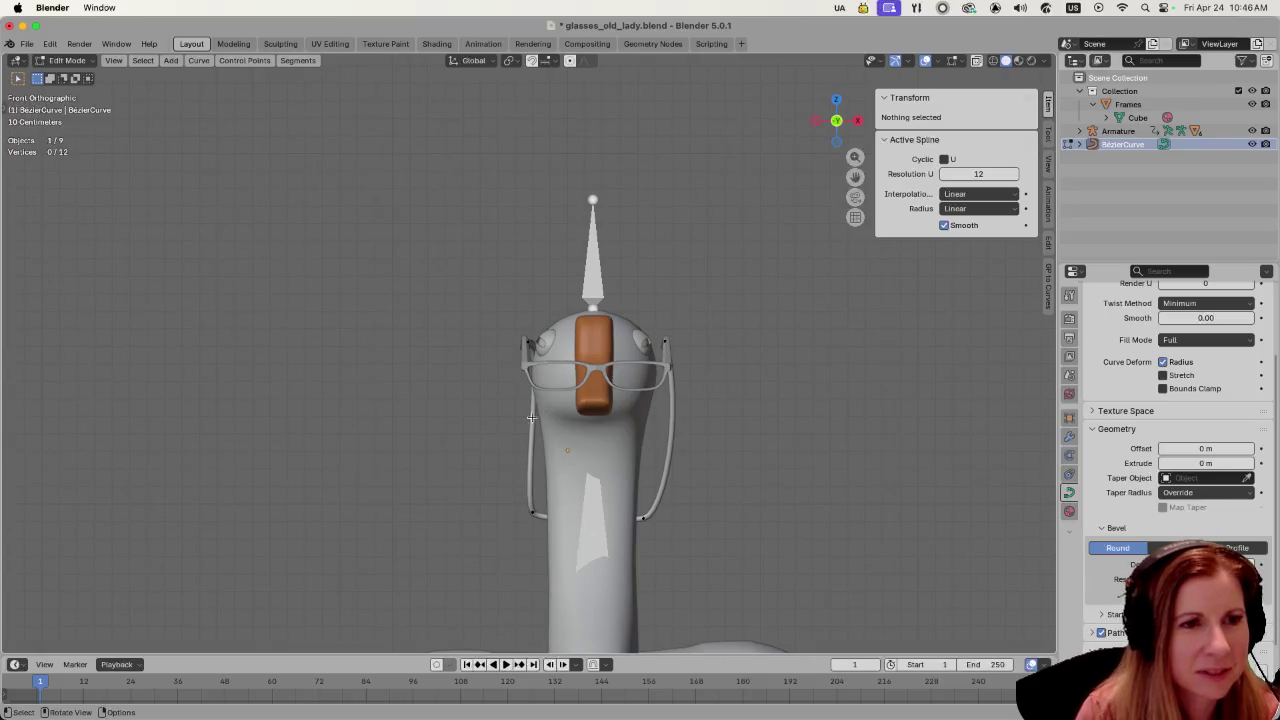
pyautogui.click(520, 333)
pyautogui.press('r')
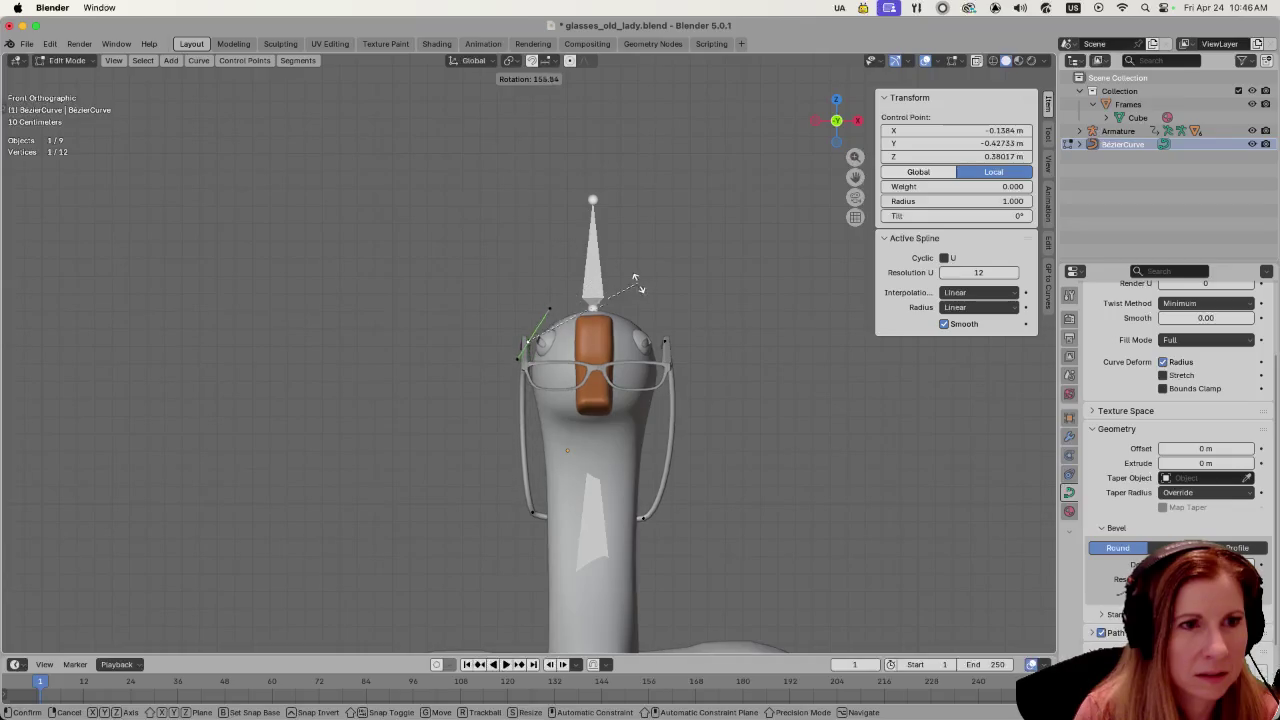
pyautogui.click(667, 339)
pyautogui.click(846, 486)
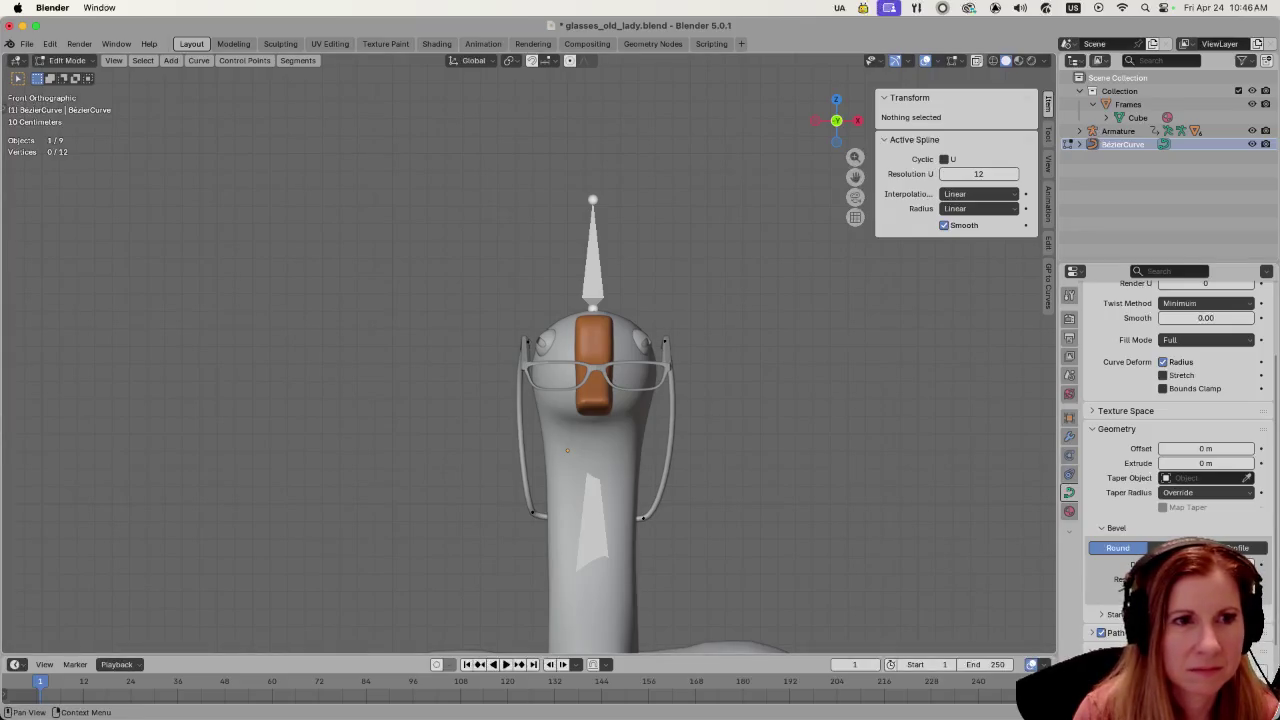
pyautogui.scroll(1, 790, 379)
pyautogui.scroll(4, 790, 379)
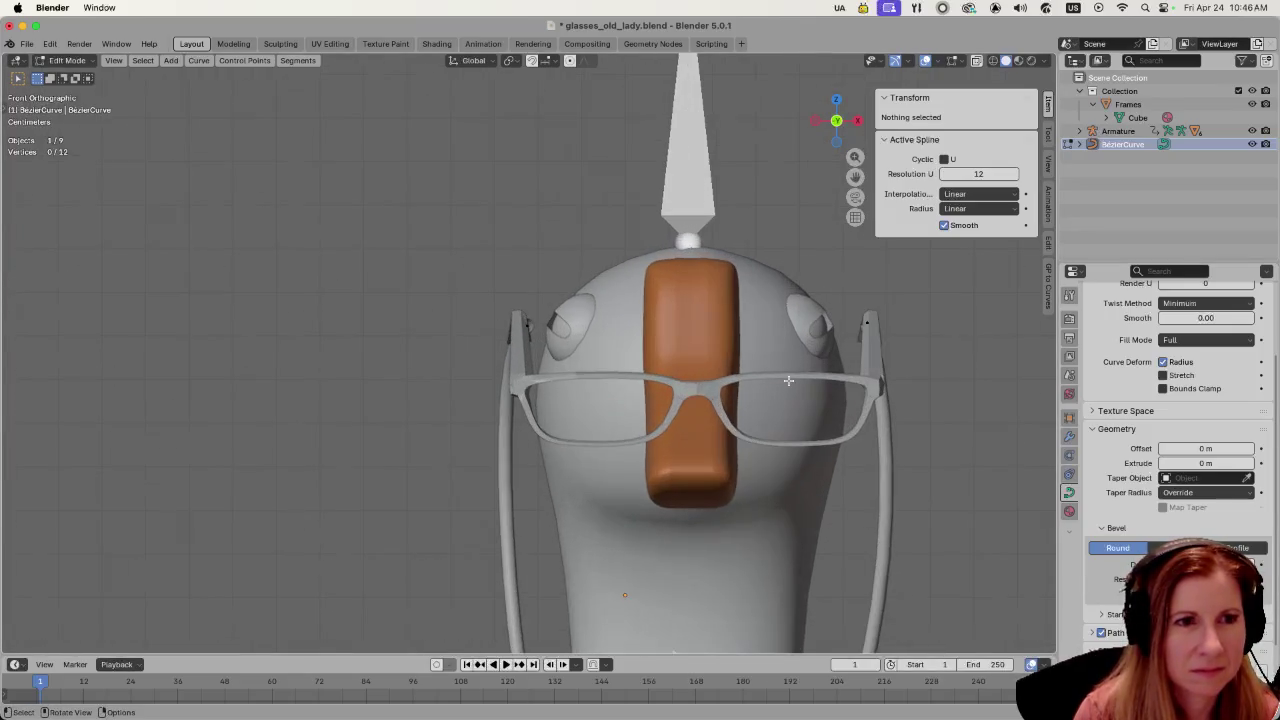
# - Move the chain point near the temple onto the arm and rotate its end segment
pyautogui.scroll(2, 790, 380)
pyautogui.scroll(2, 409, 308)
pyautogui.click(516, 304)
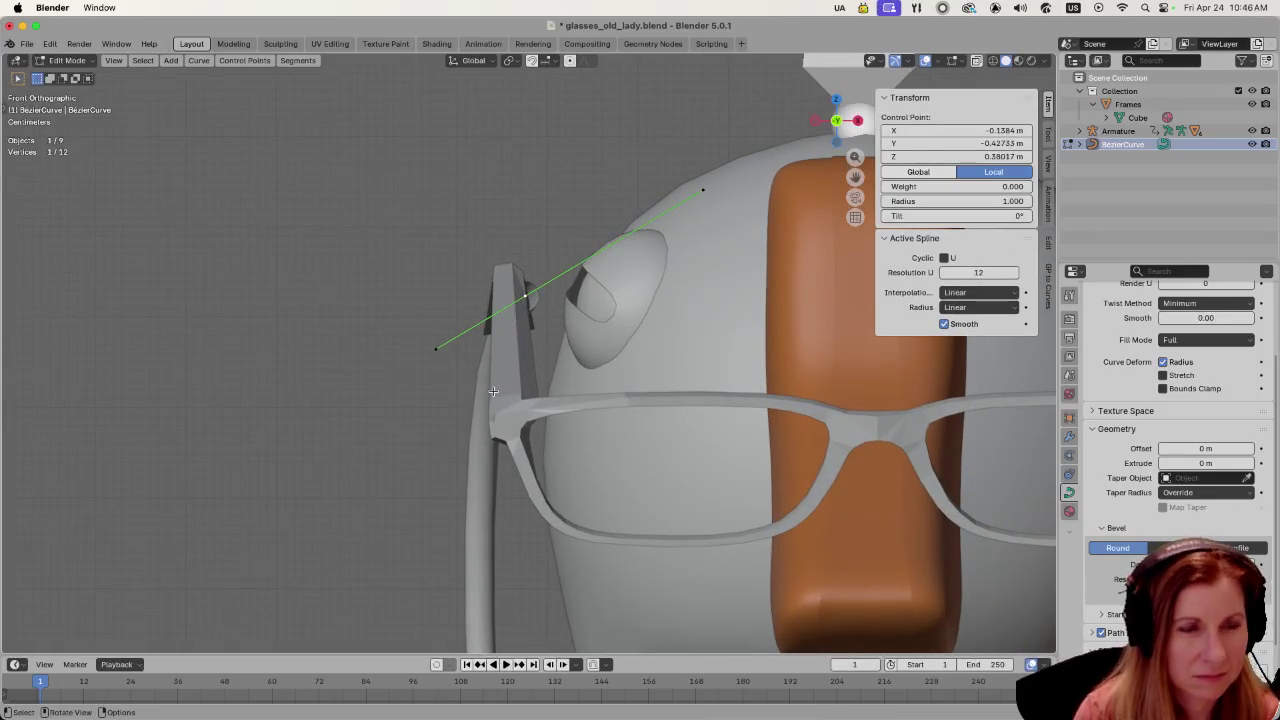
pyautogui.press('g')
pyautogui.click(481, 392)
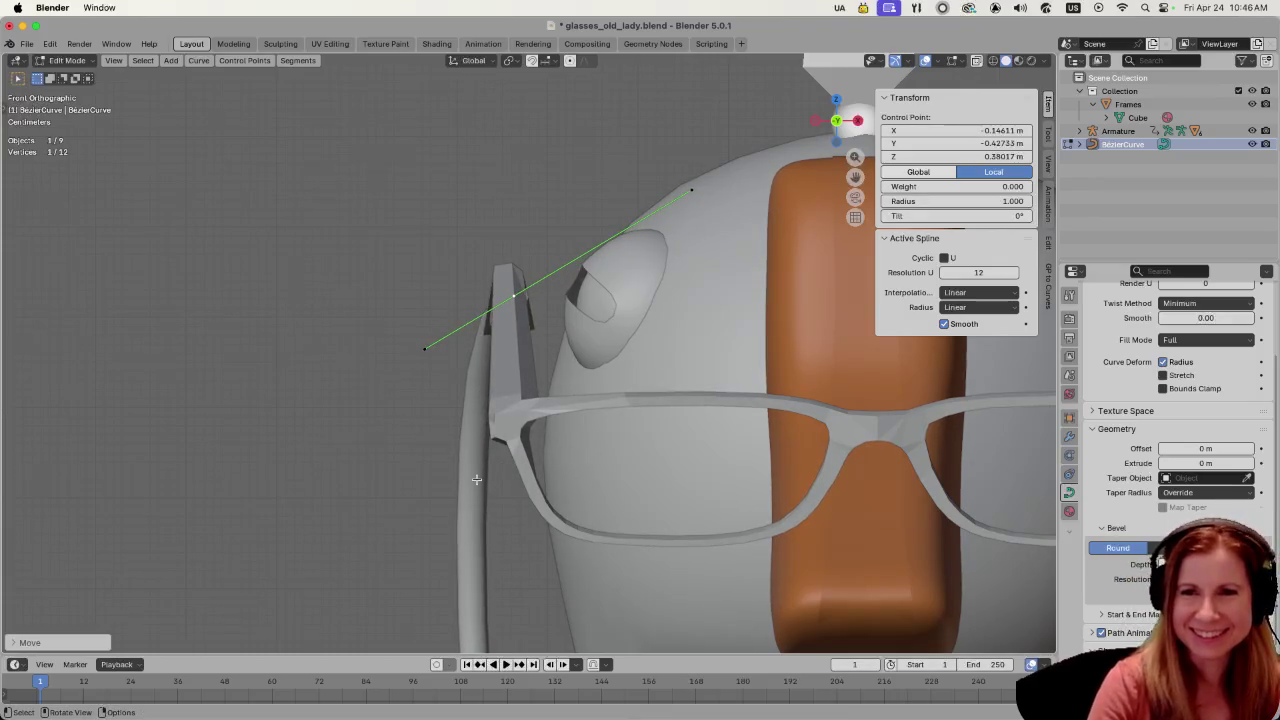
pyautogui.moveTo(476, 481)
pyautogui.mouseDown(button='middle')
pyautogui.moveTo(493, 344)
pyautogui.moveTo(571, 368)
pyautogui.moveTo(578, 463)
pyautogui.mouseUp(button='middle')
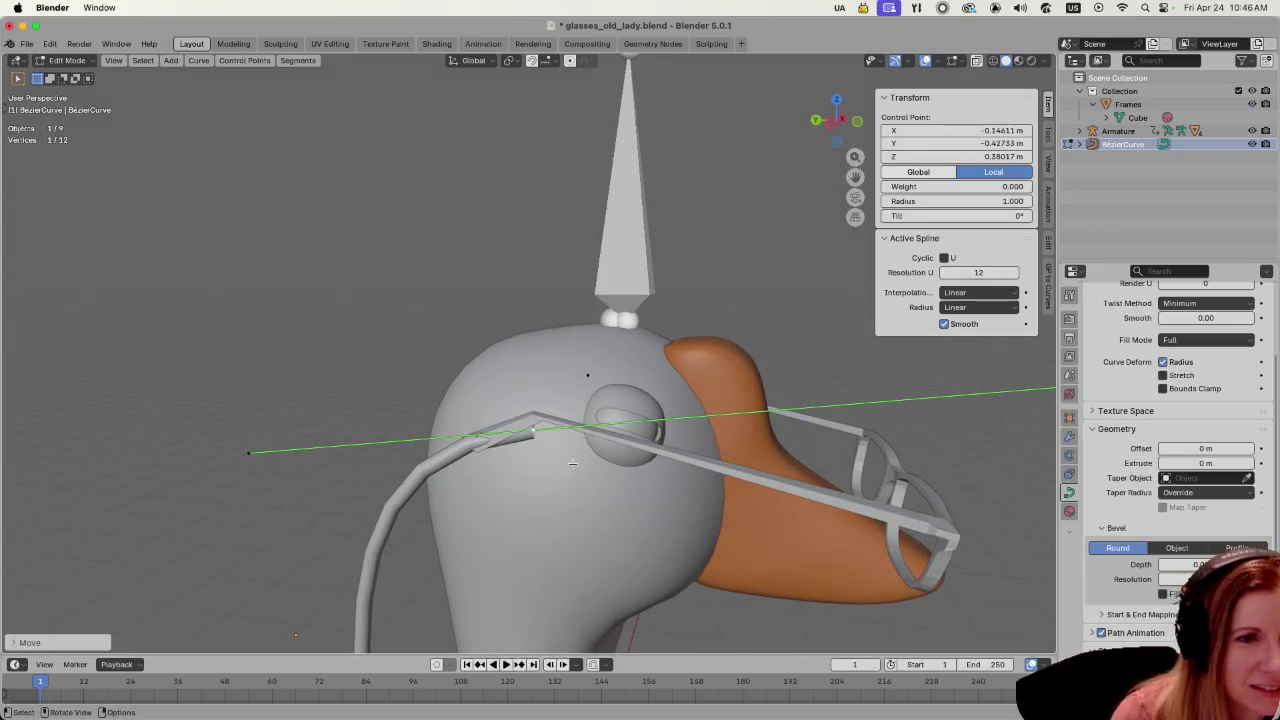
pyautogui.press('r')
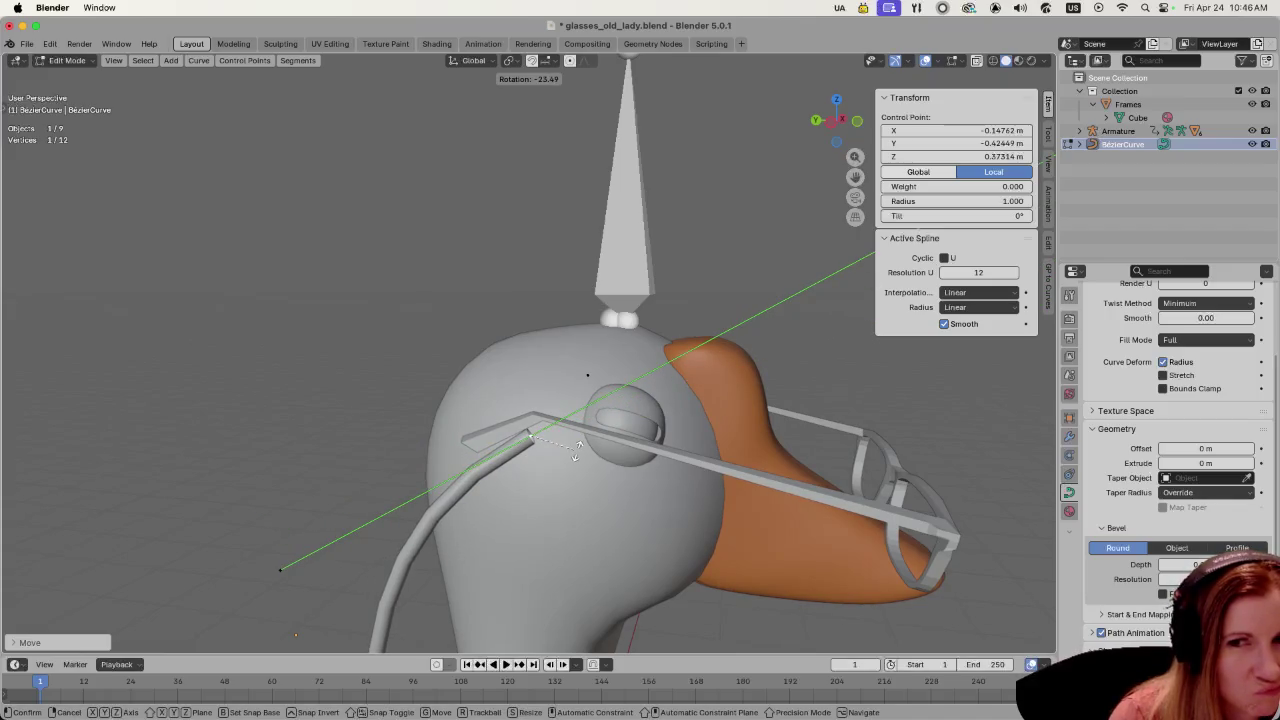
pyautogui.click(576, 452)
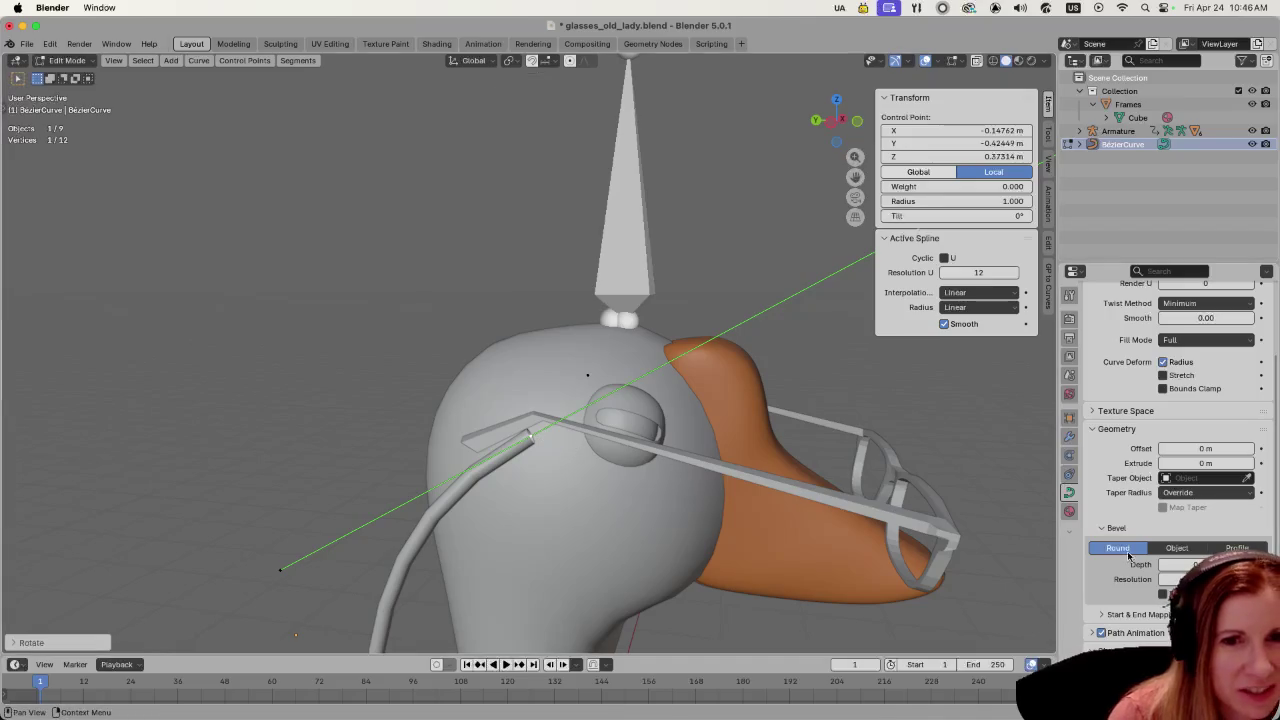
# - Restore the chain's thin round bevel depth in the curve's Geometry settings
pyautogui.click(1163, 592)
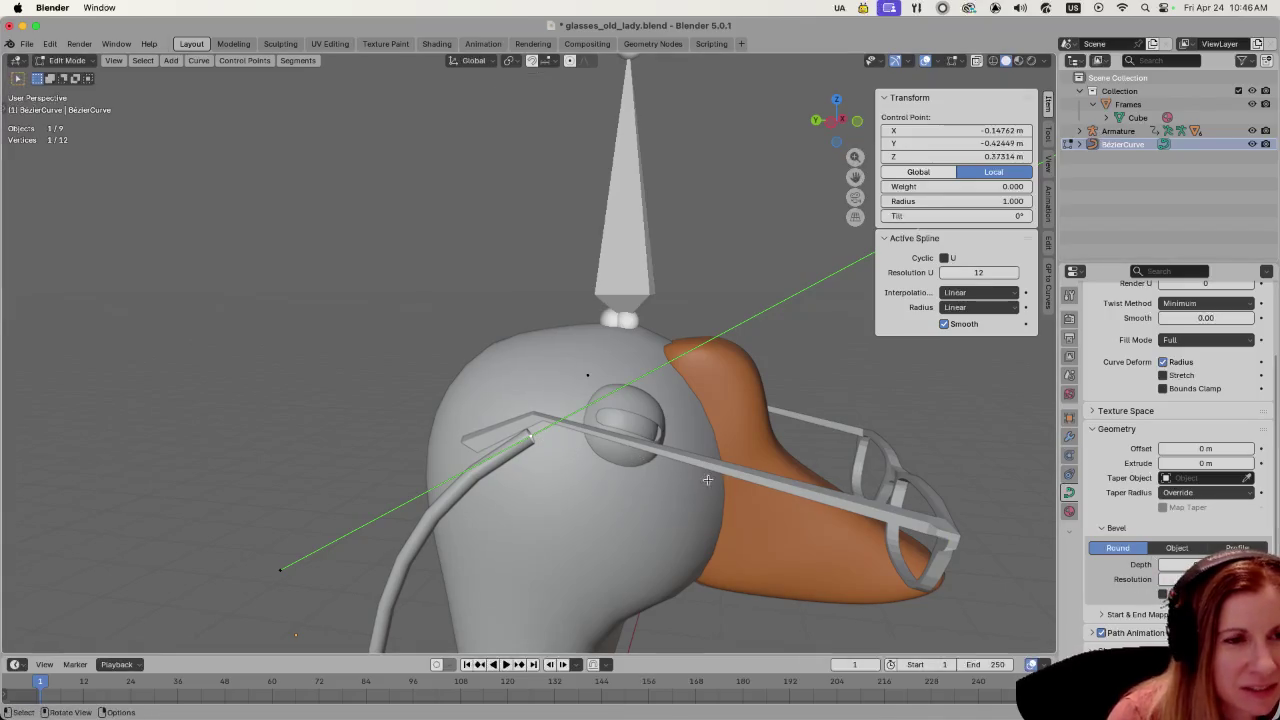
pyautogui.moveTo(540, 460); pyautogui.dragTo(628, 470, button='middle')
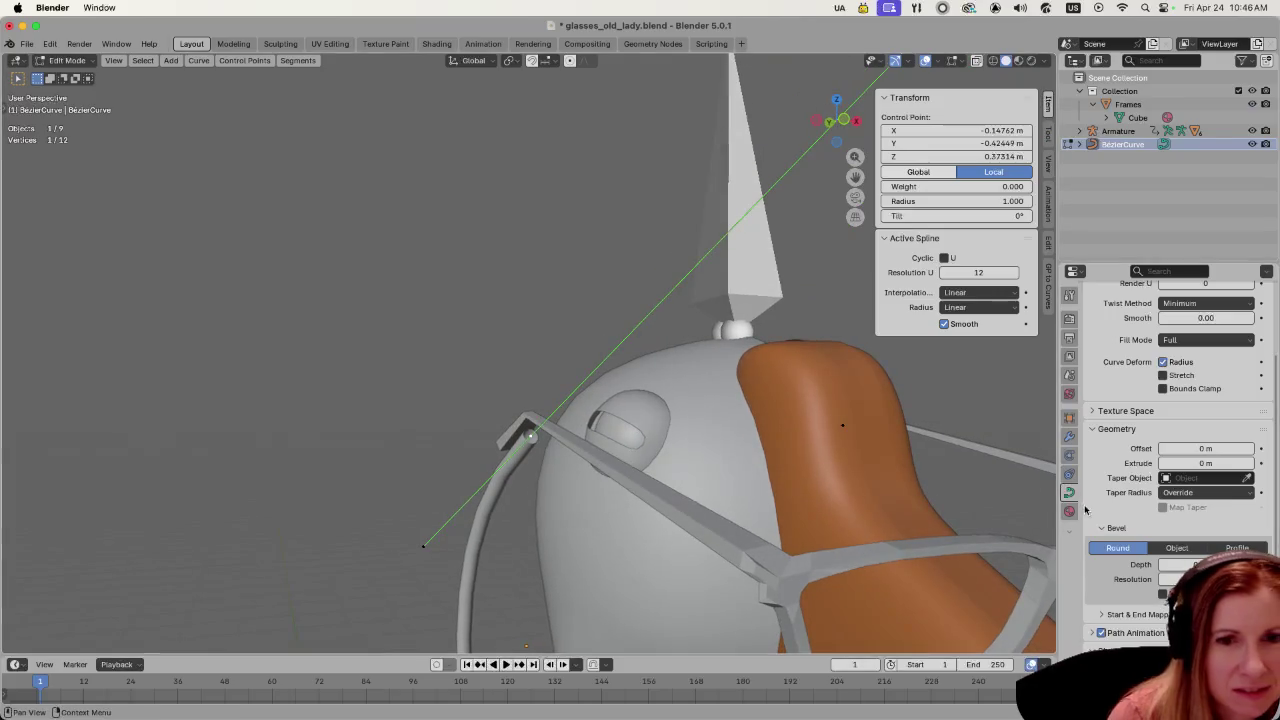
pyautogui.click(1166, 568)
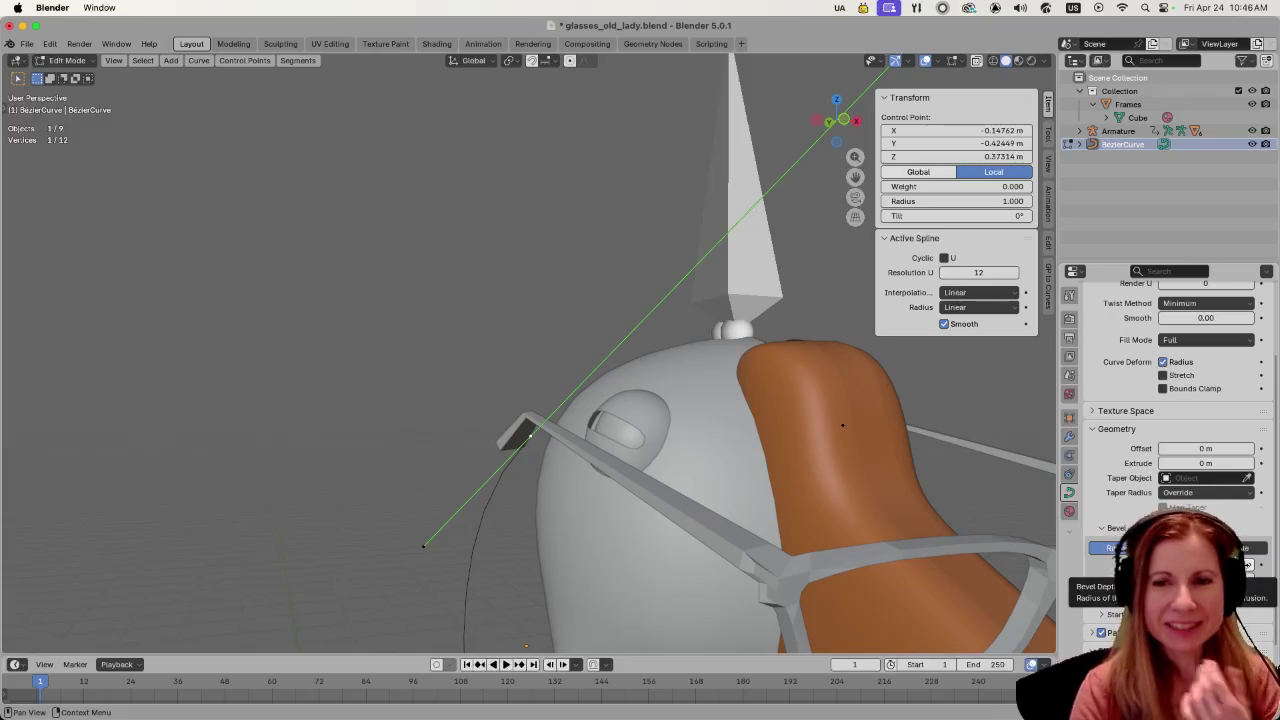
pyautogui.moveTo(1175, 565); pyautogui.dragTo(1215, 565)
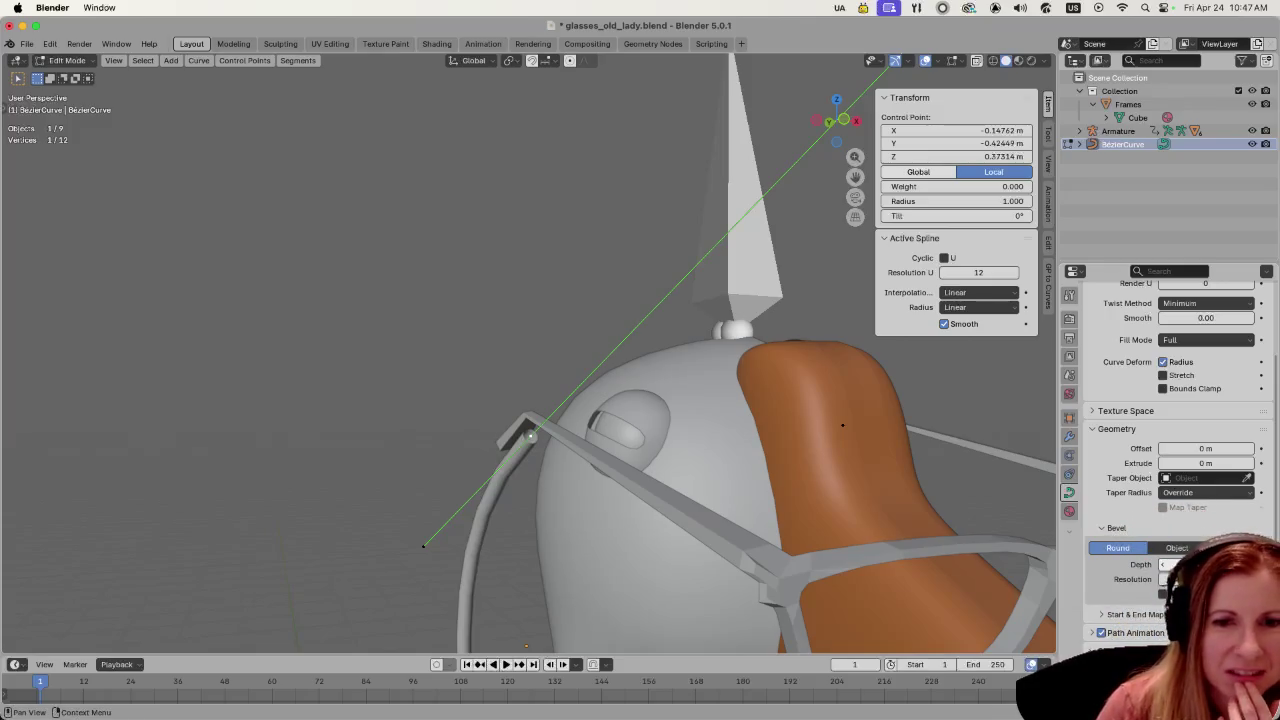
pyautogui.press('s')
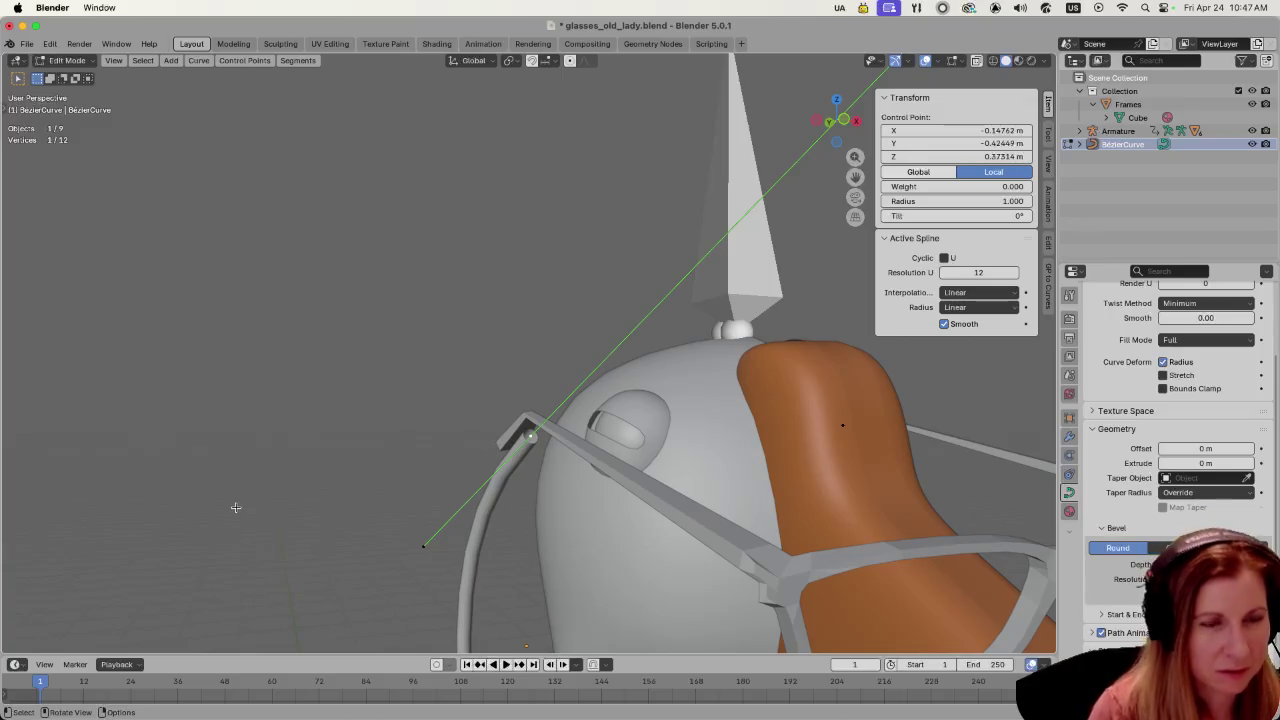
pyautogui.press('Escape')
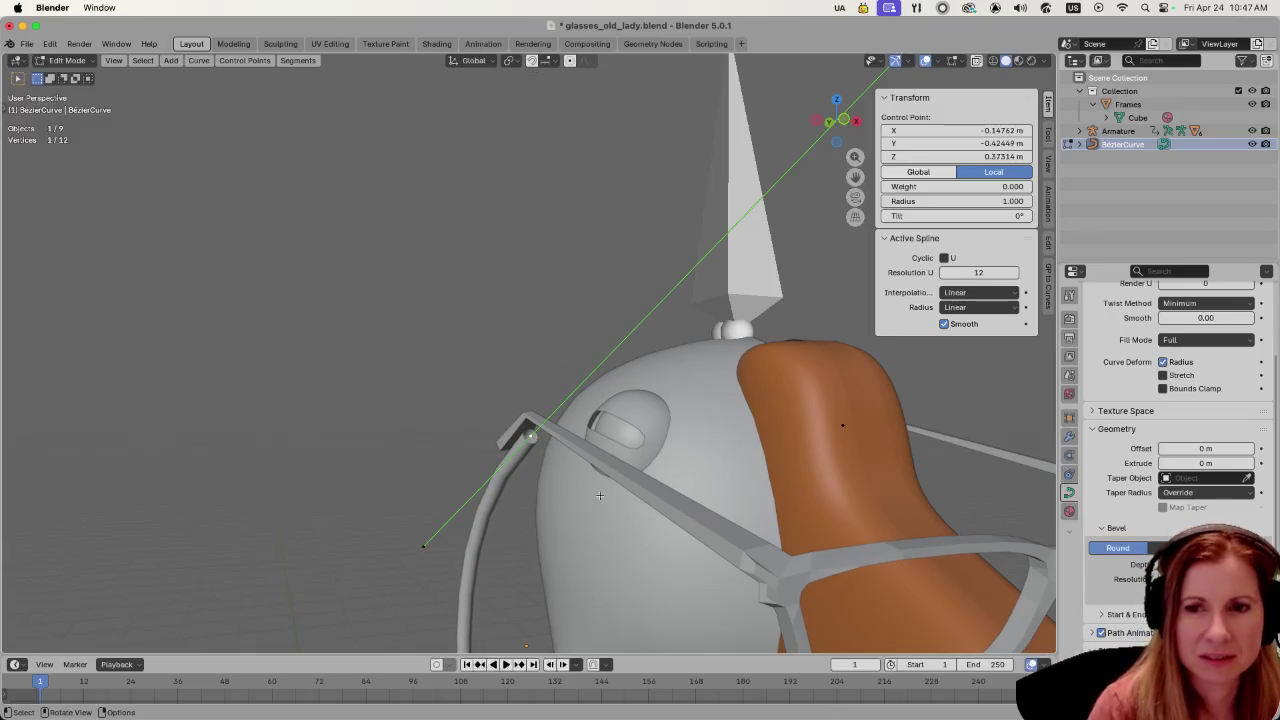
# - Move the chain's upper end to X -0.13664, Y -0.44197, Z 0.39491 m on the glasses arm, then deselect
pyautogui.moveTo(542, 477); pyautogui.dragTo(411, 497, button='middle')
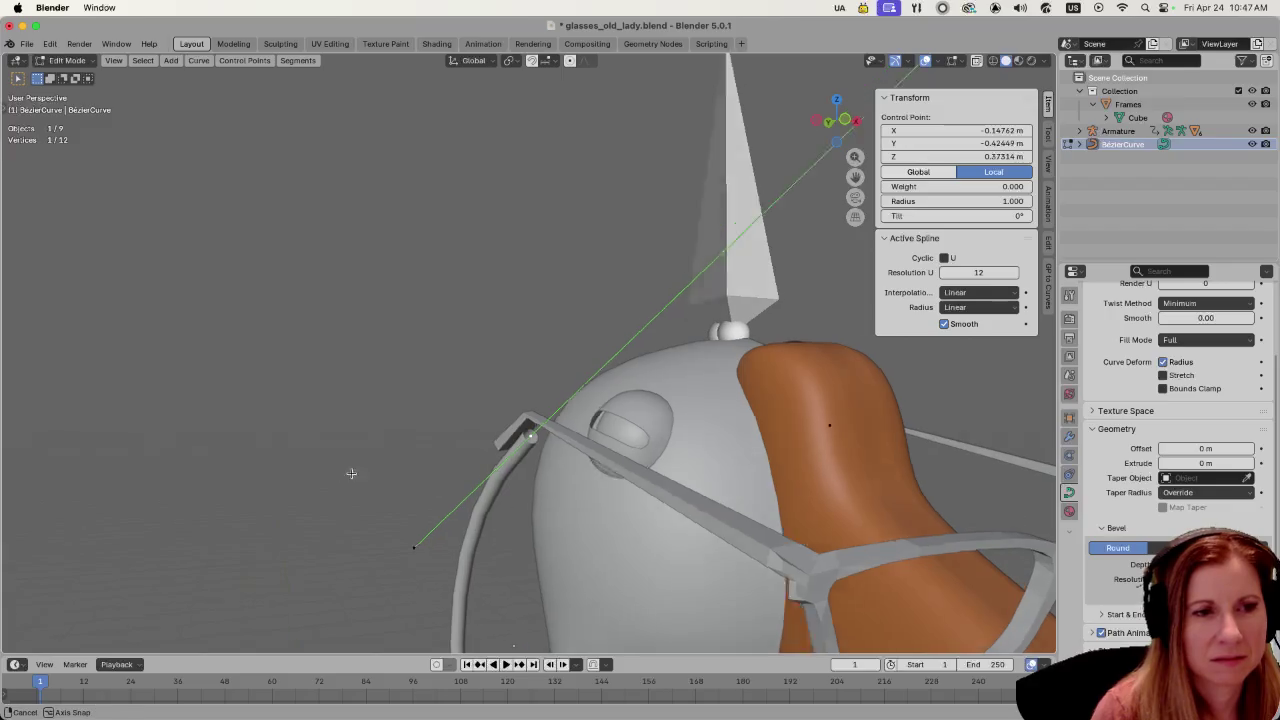
pyautogui.press('g')
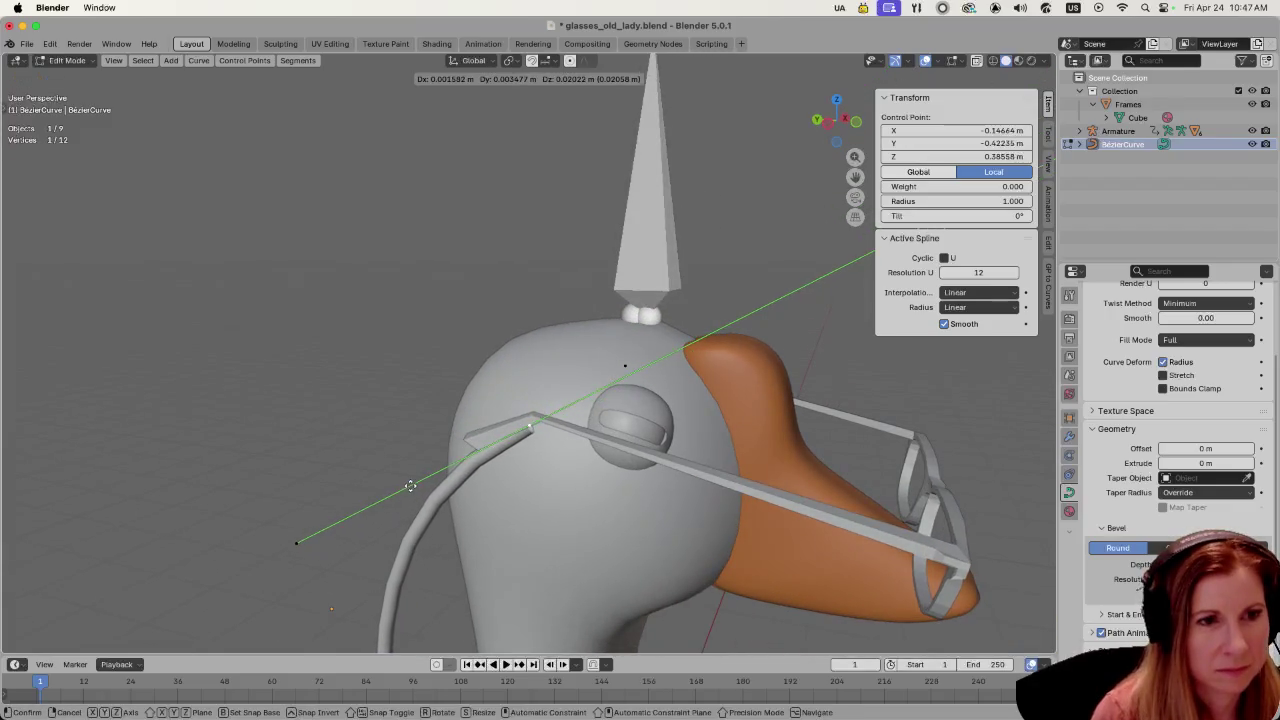
pyautogui.click(428, 478)
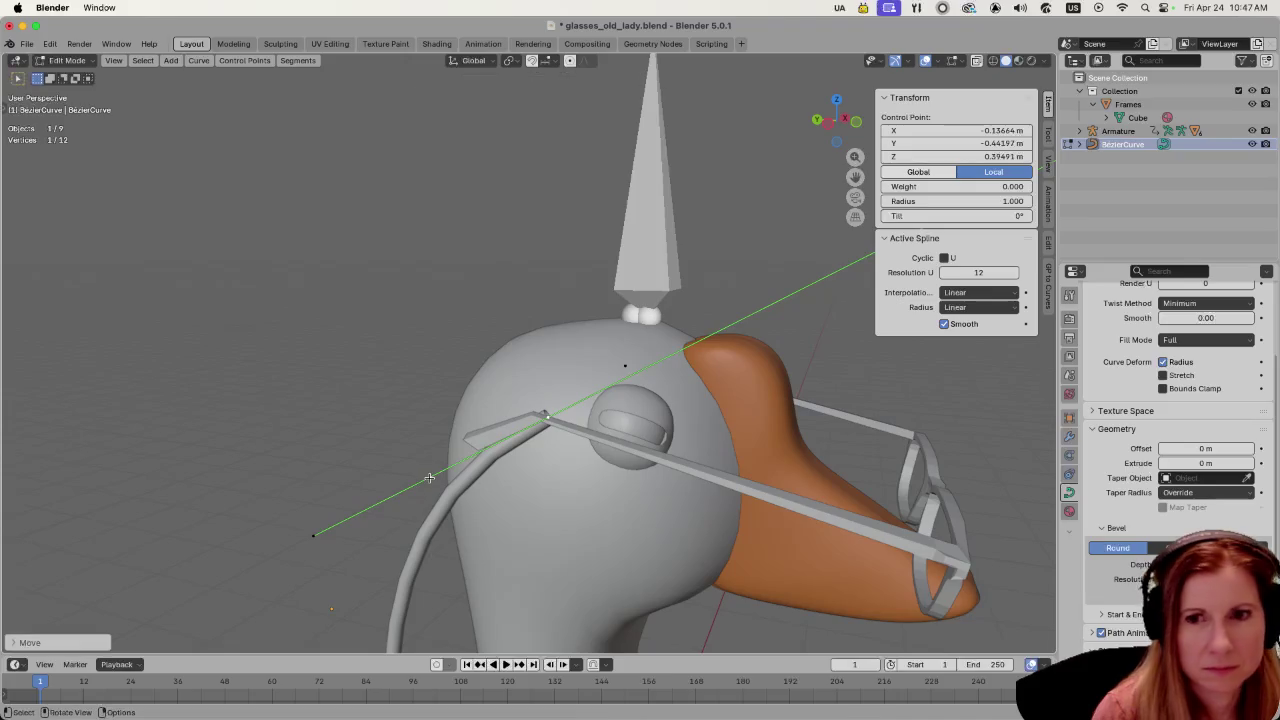
pyautogui.scroll(-3, 652, 513)
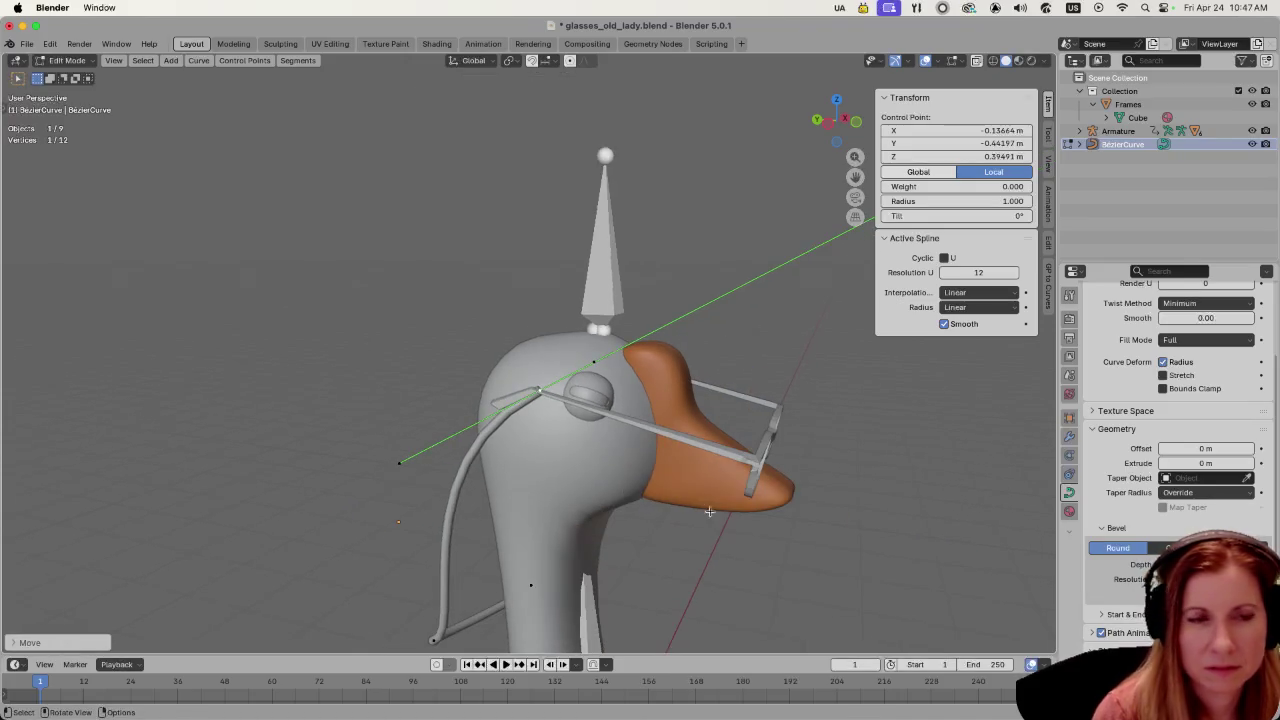
pyautogui.moveTo(863, 498); pyautogui.dragTo(680, 471, button='middle')
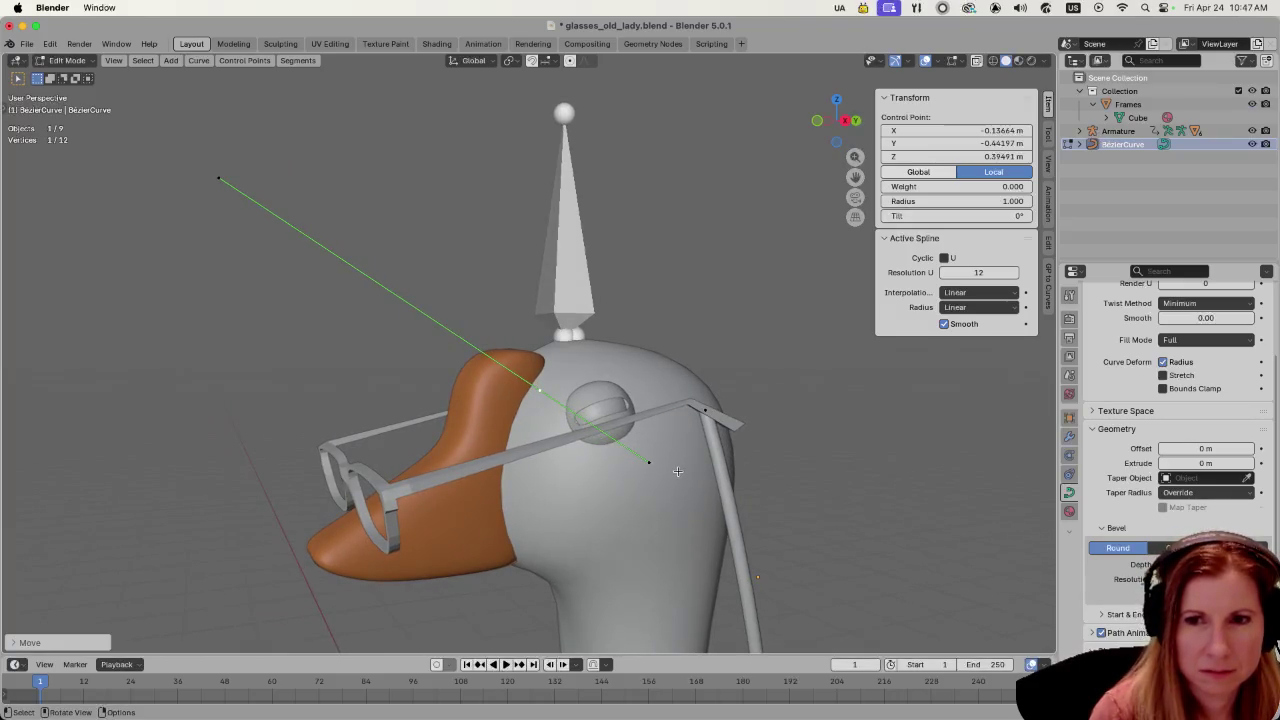
pyautogui.moveTo(678, 471); pyautogui.dragTo(668, 469, button='middle')
pyautogui.hotkey('alt', 'a')
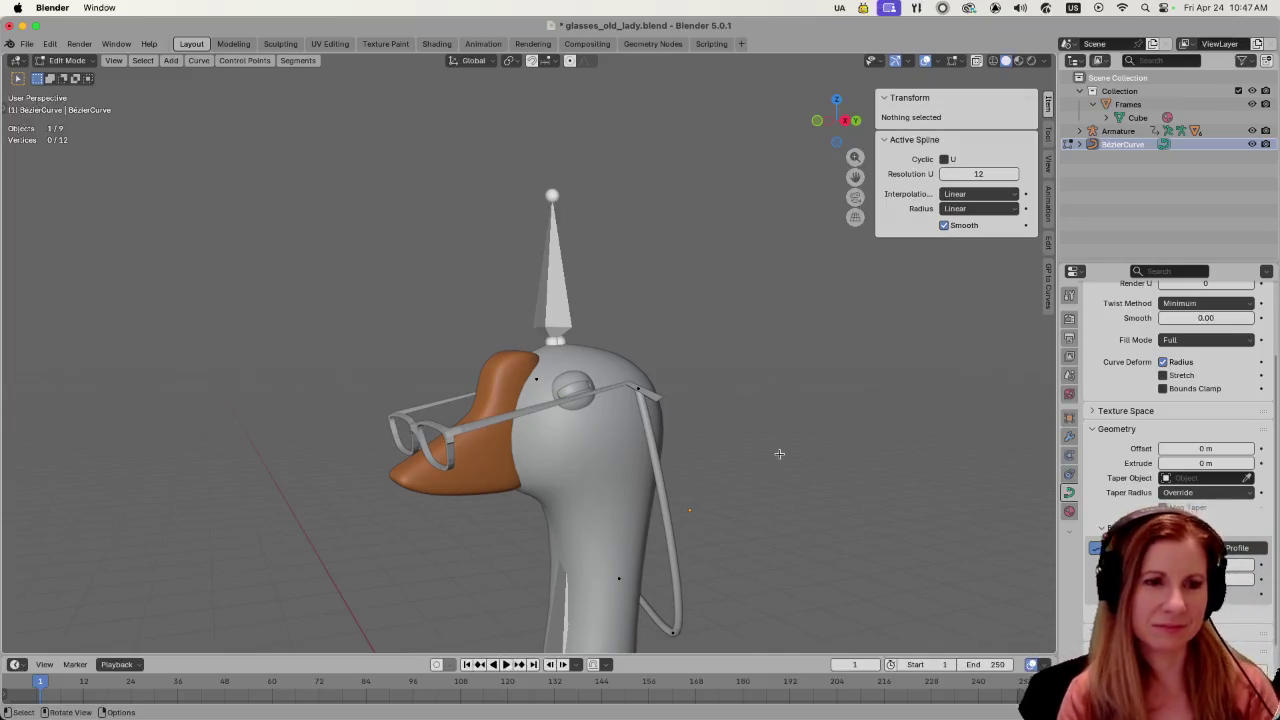
# - In front orthographic view, hide the Armature via its eye icon in the Outliner
pyautogui.scroll(-3, 752, 421)
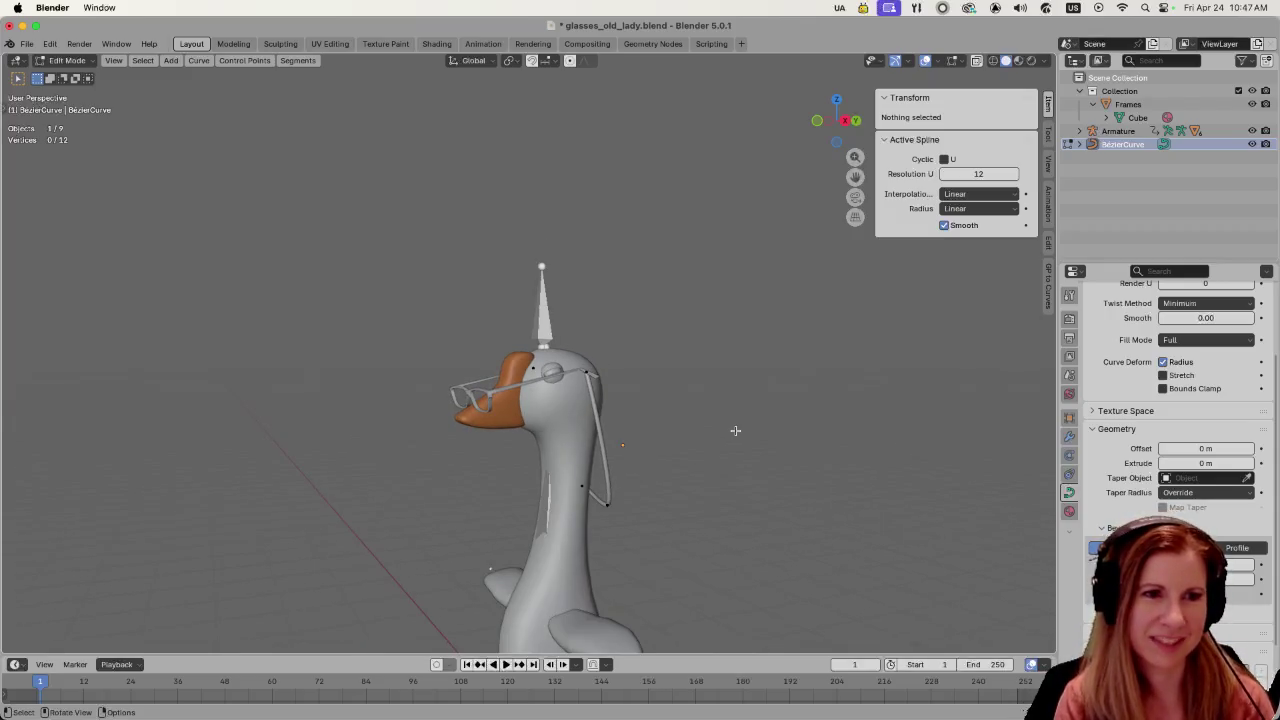
pyautogui.moveTo(710, 420)
pyautogui.mouseDown(button='middle')
pyautogui.moveTo(843, 429)
pyautogui.moveTo(820, 424)
pyautogui.mouseUp(button='middle')
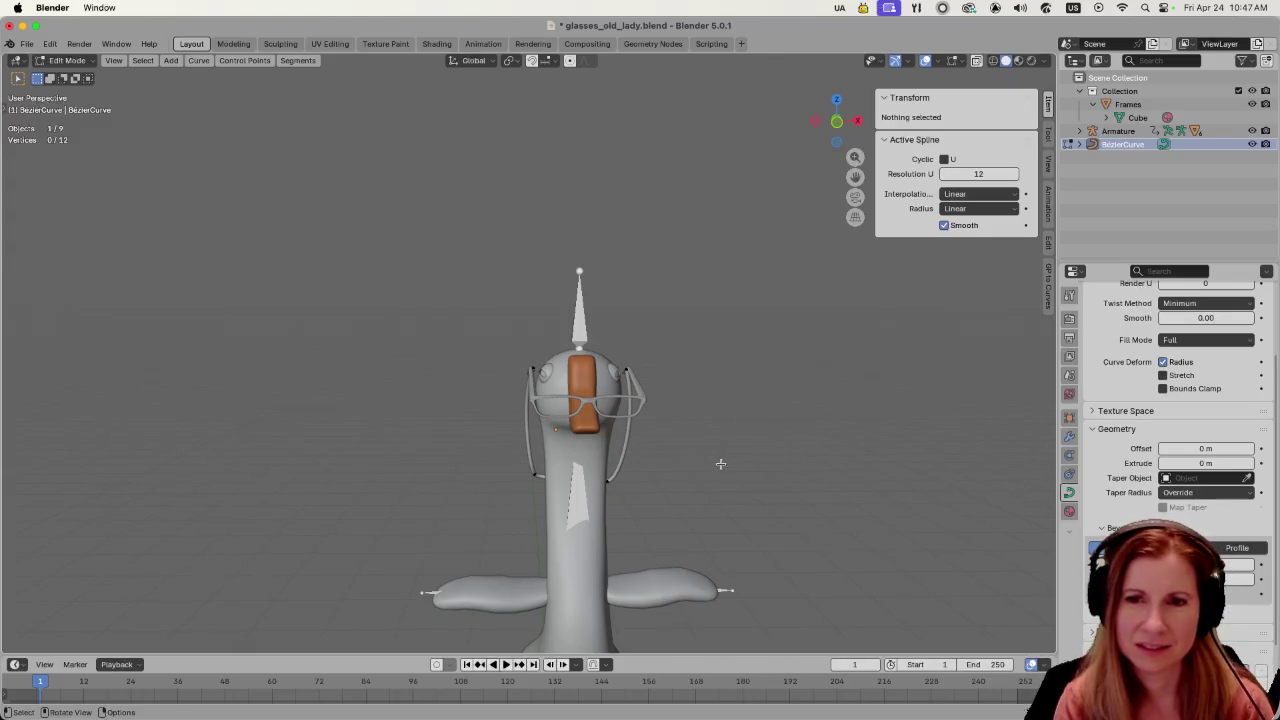
pyautogui.scroll(1, 630, 459)
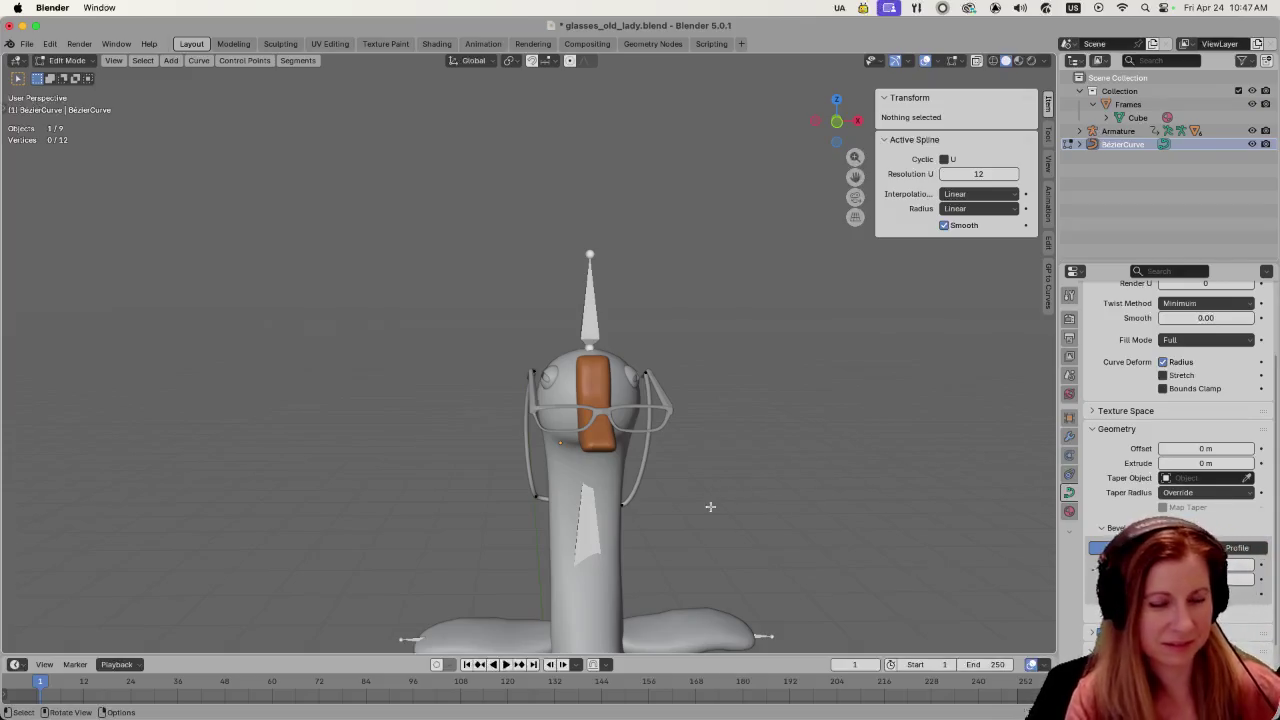
pyautogui.scroll(1, 679, 500)
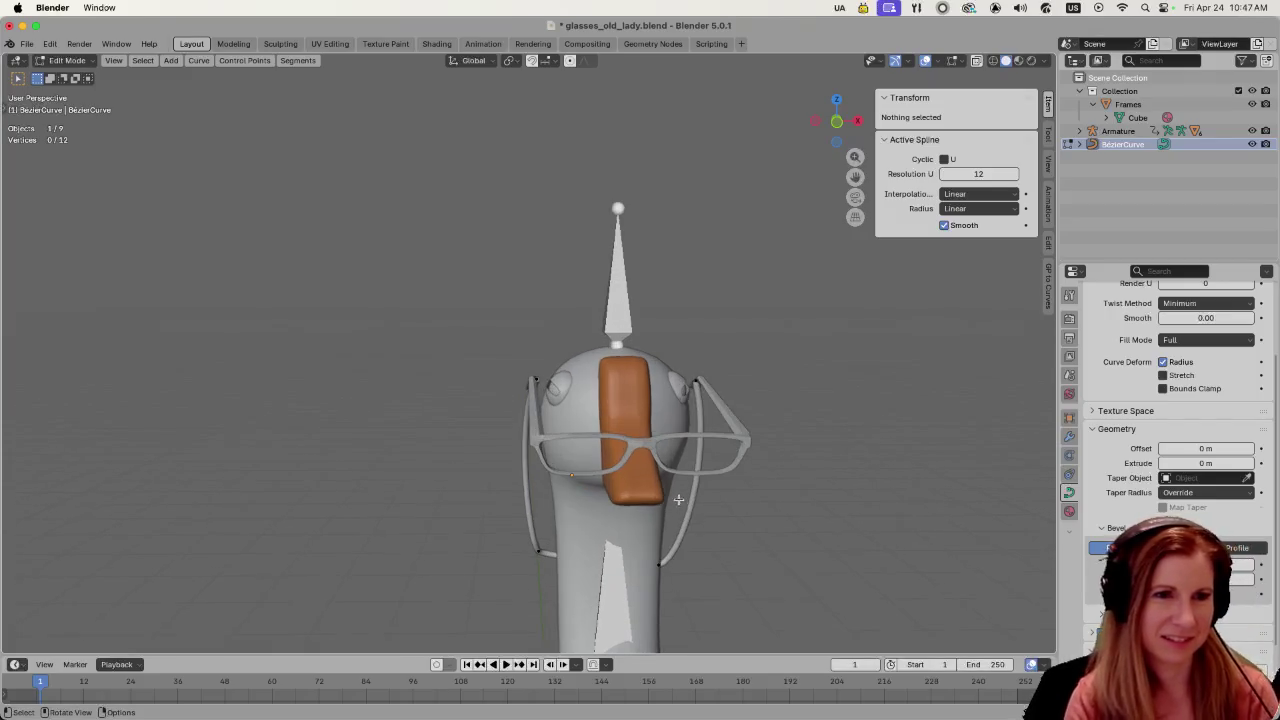
pyautogui.press('KP_1')
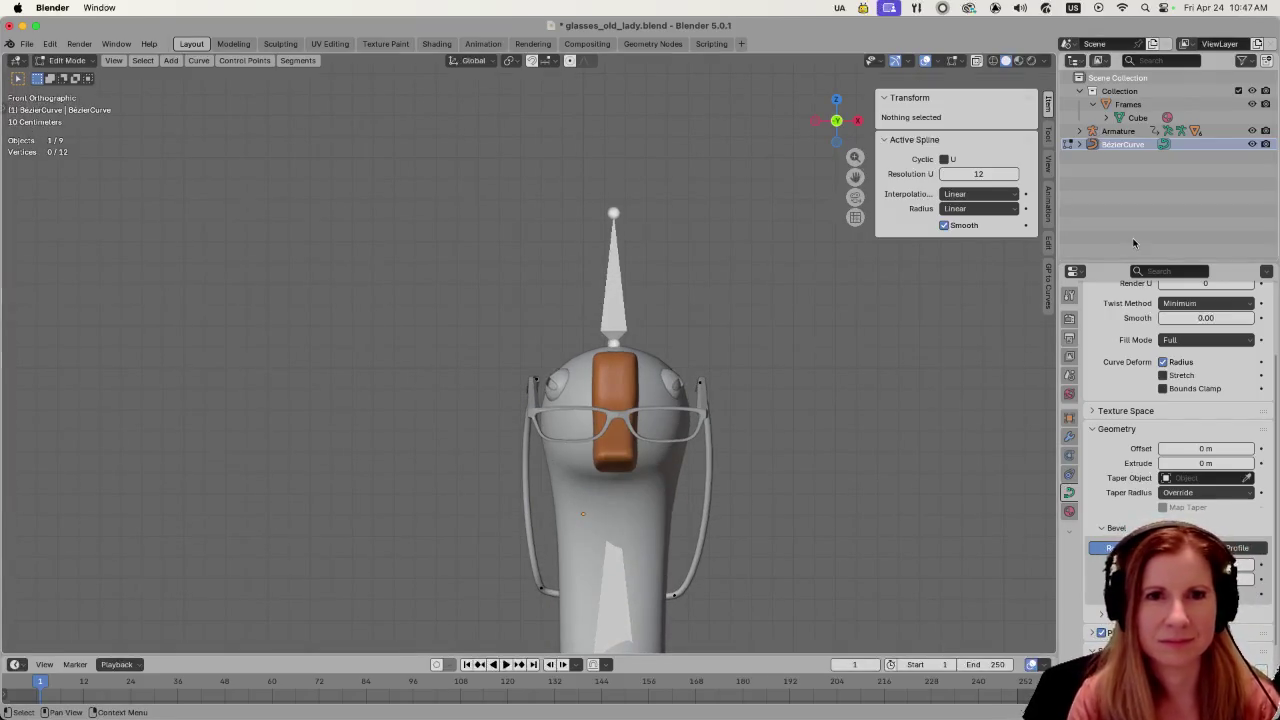
pyautogui.click(1252, 131)
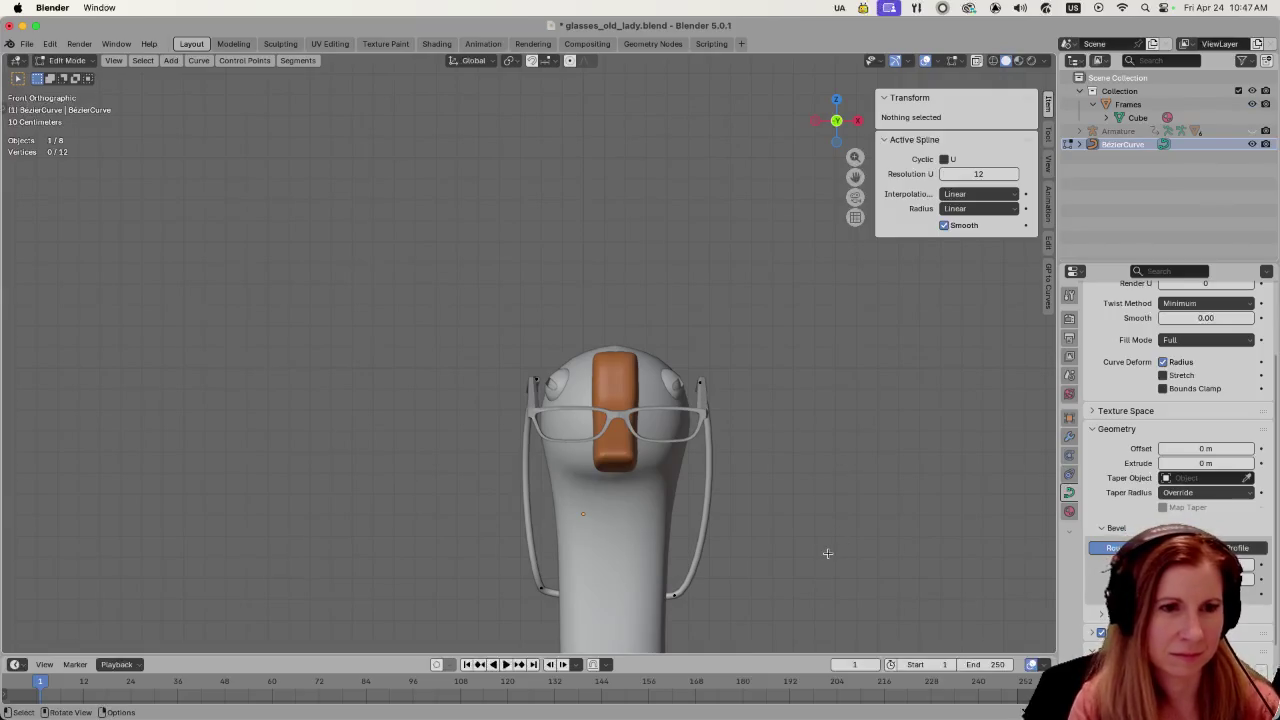
pyautogui.keyDown('shift'); pyautogui.moveTo(863, 517); pyautogui.dragTo(837, 483, button='middle'); pyautogui.keyUp('shift')
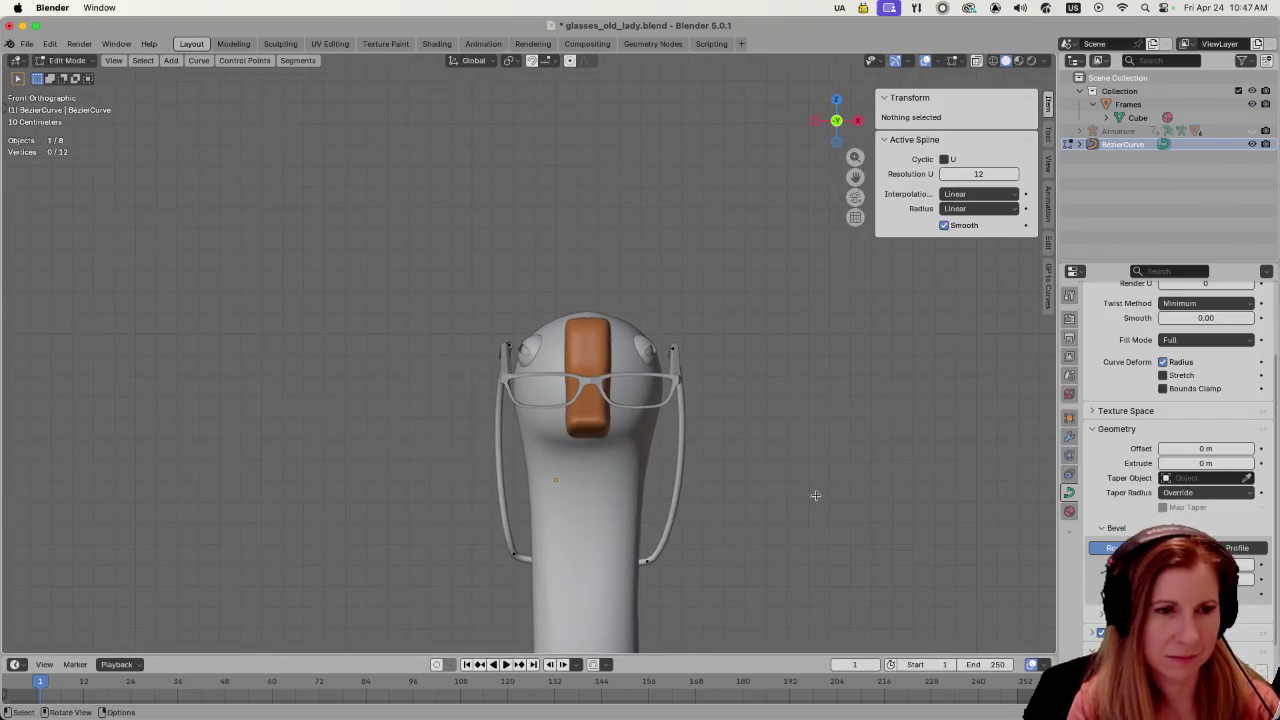
pyautogui.click(524, 555)
# - Pull the left and right lower chain points in against the goose's neck
pyautogui.press('g')
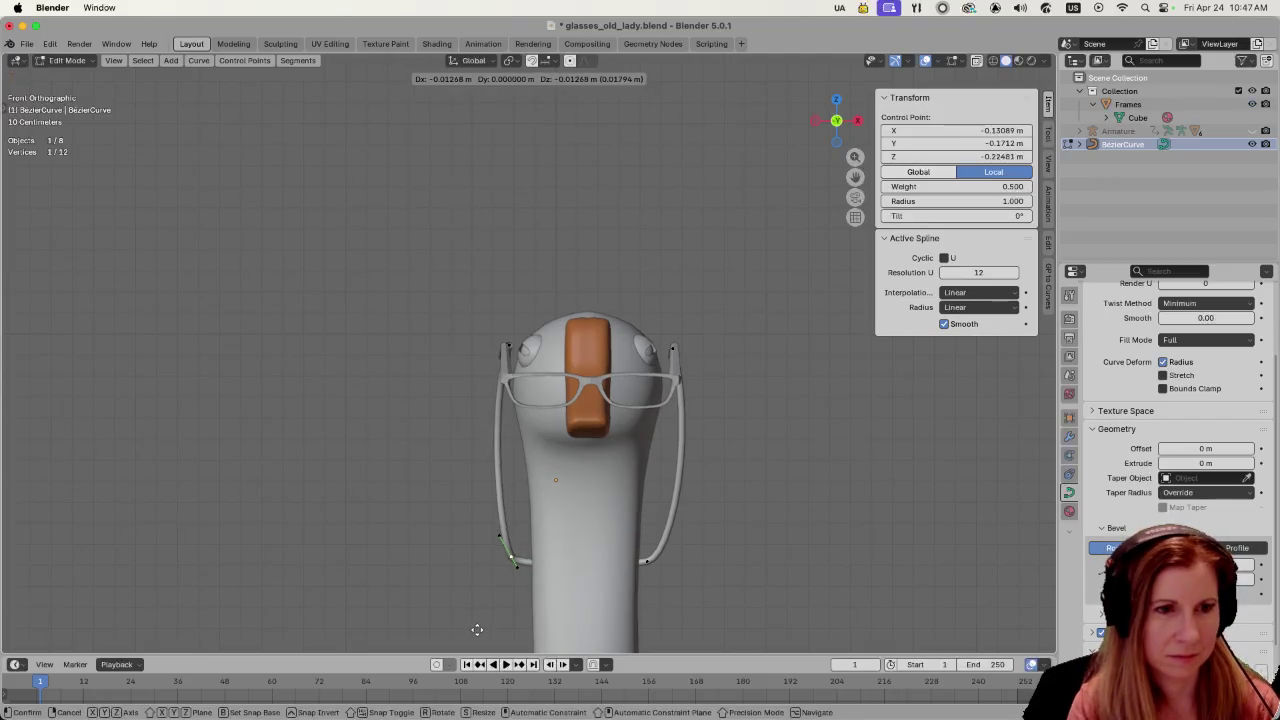
pyautogui.click(476, 632)
pyautogui.click(655, 569)
pyautogui.press('g')
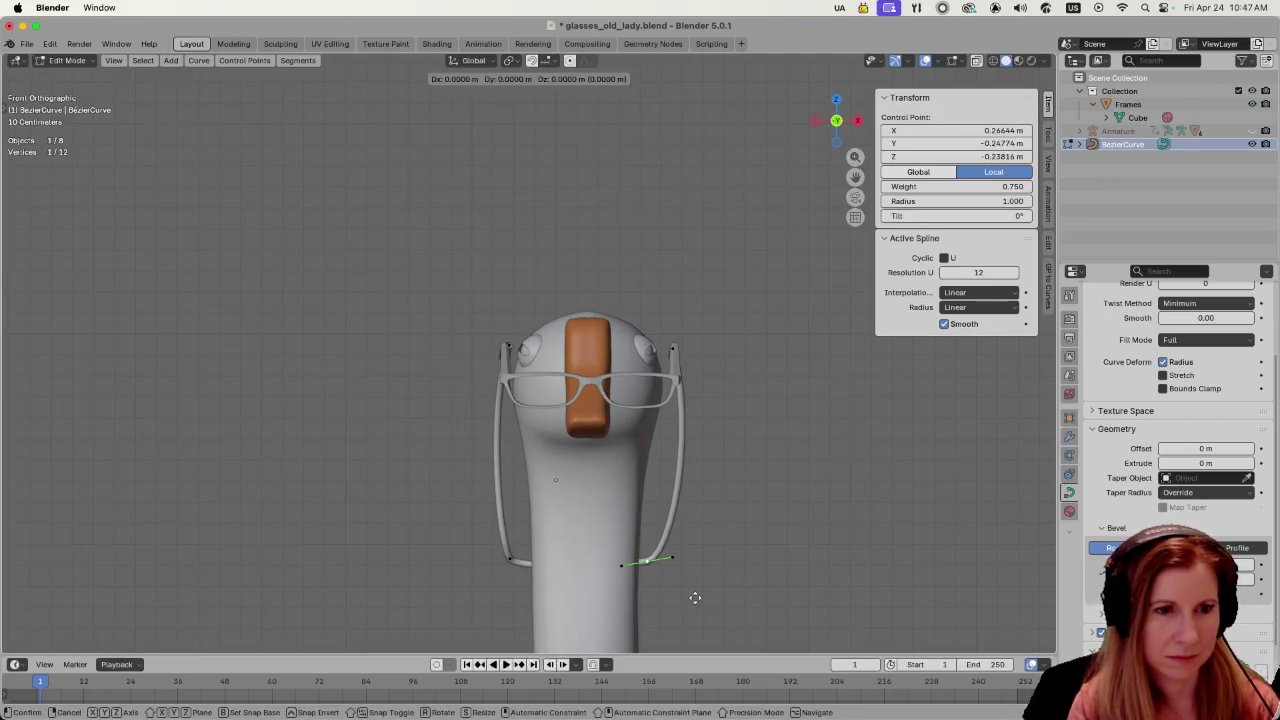
pyautogui.click(697, 598)
pyautogui.click(760, 546)
pyautogui.moveTo(760, 546)
pyautogui.mouseDown(button='middle')
pyautogui.moveTo(829, 571)
pyautogui.moveTo(734, 491)
pyautogui.moveTo(866, 494)
pyautogui.mouseUp(button='middle')
pyautogui.moveTo(785, 487)
pyautogui.mouseDown(button='middle')
pyautogui.moveTo(609, 474)
pyautogui.moveTo(625, 459)
pyautogui.mouseUp(button='middle')
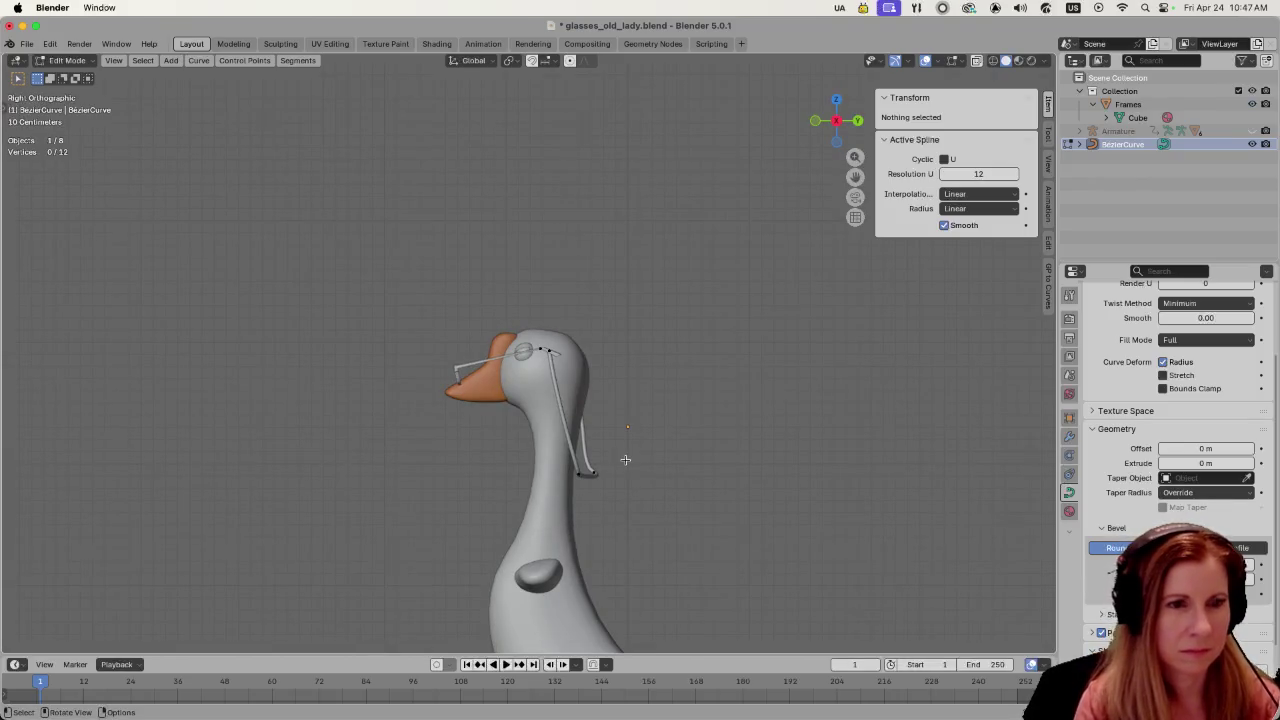
# - From the left side view, tuck the lower-left point to X -0.13479, Y -0.23861, Z -0.24077 m
pyautogui.press('ctrl+KP_3')
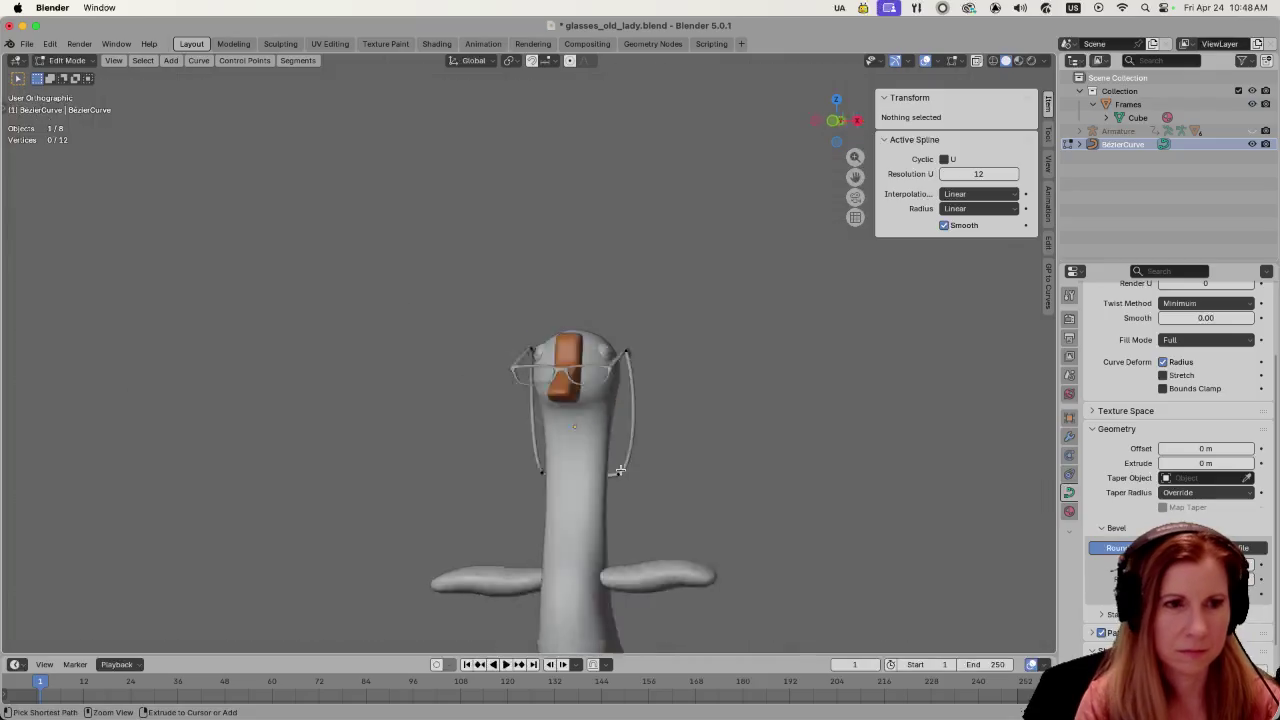
pyautogui.click(457, 470)
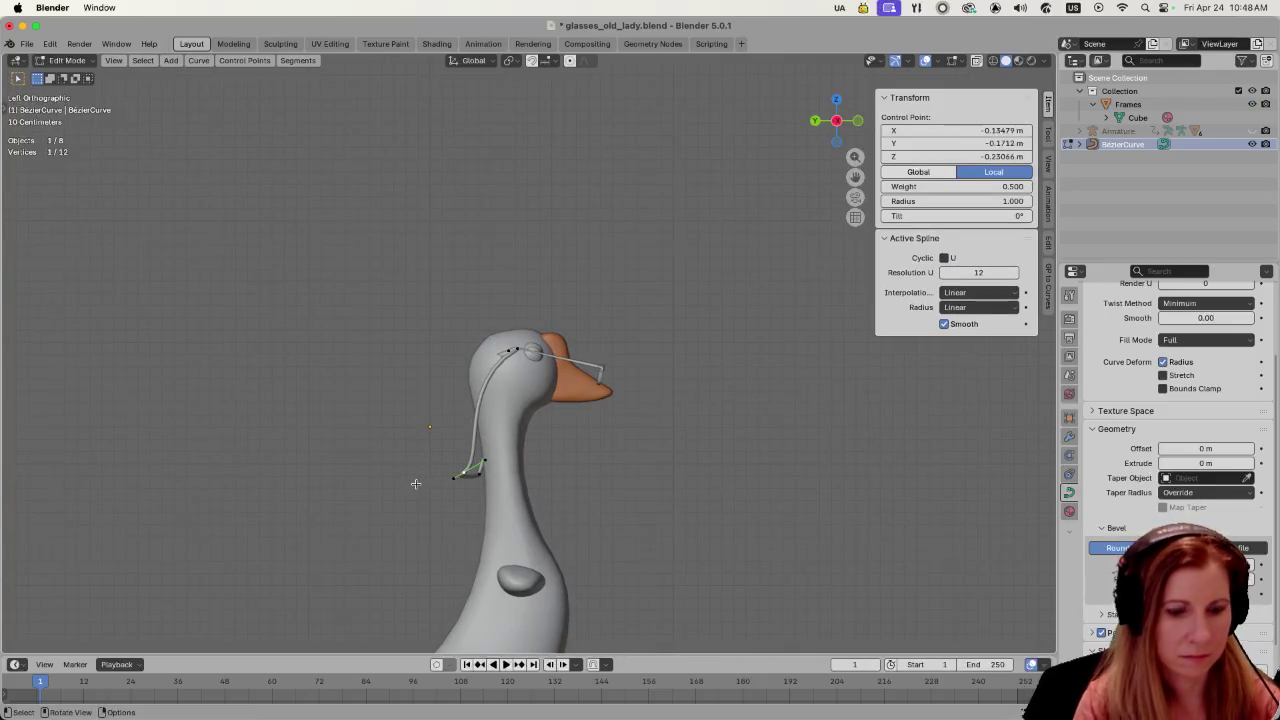
pyautogui.press('g')
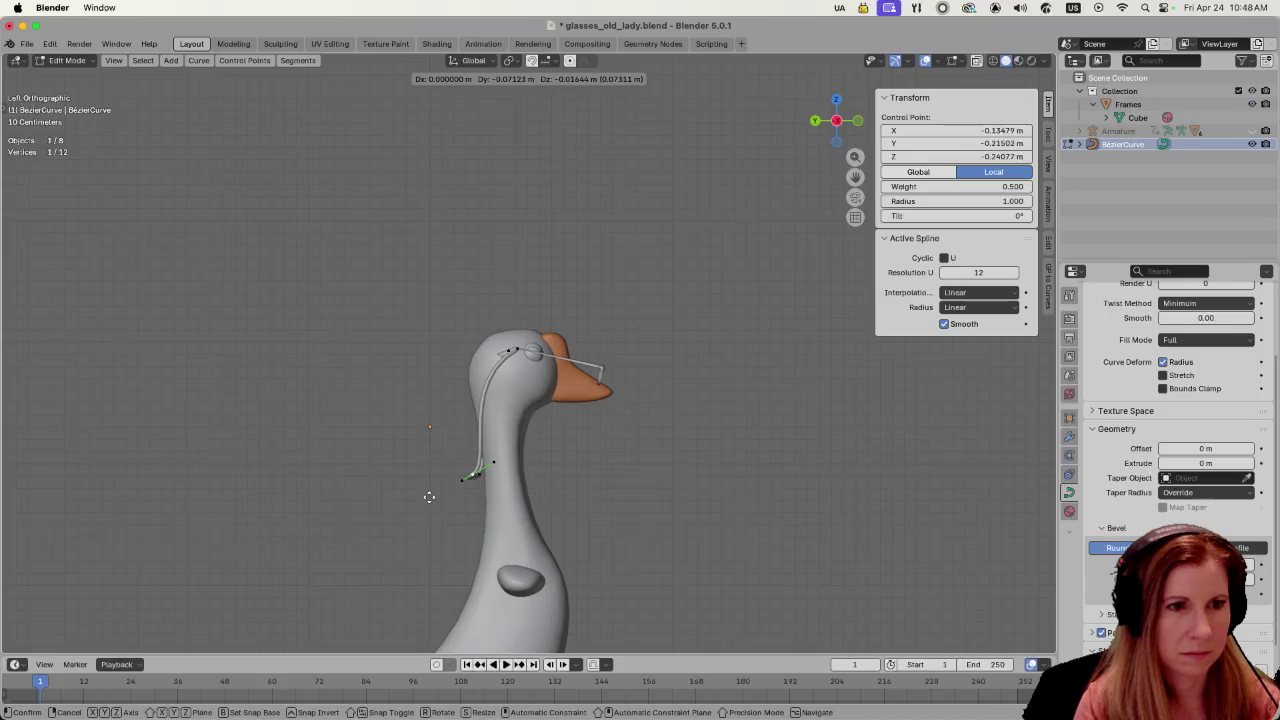
pyautogui.click(428, 498)
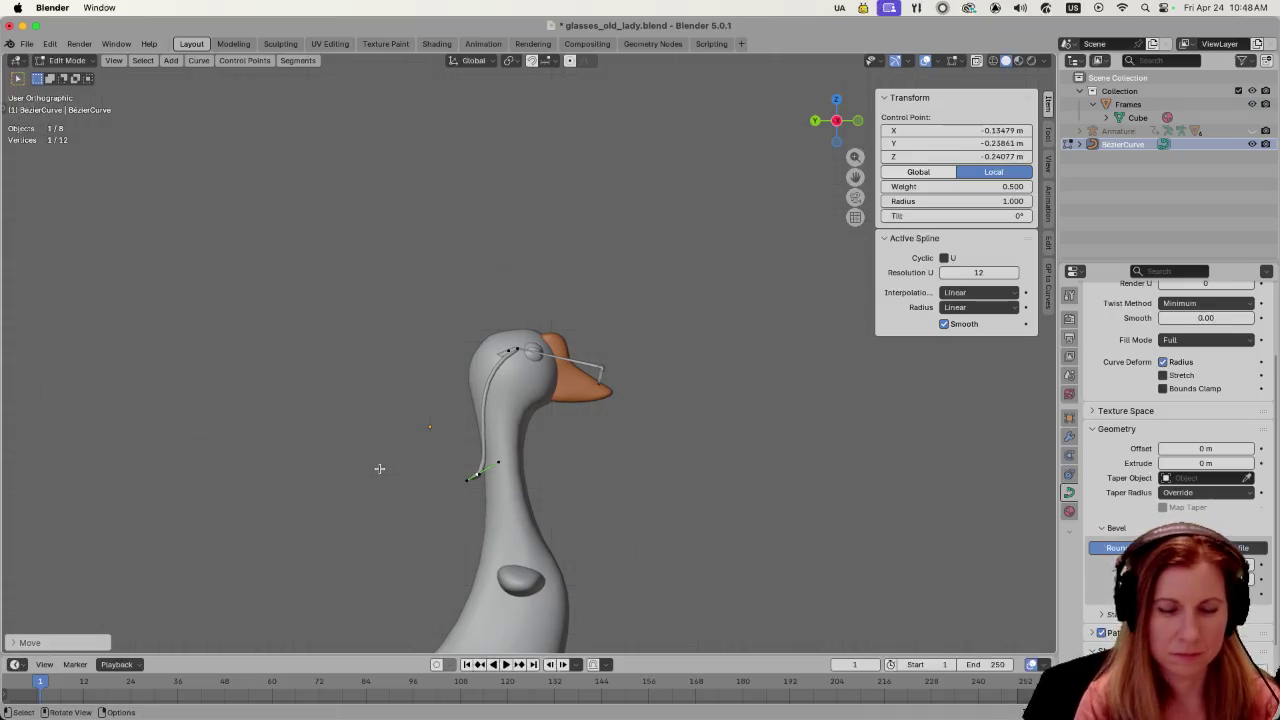
pyautogui.press('KP_1')
pyautogui.press('KP_3')
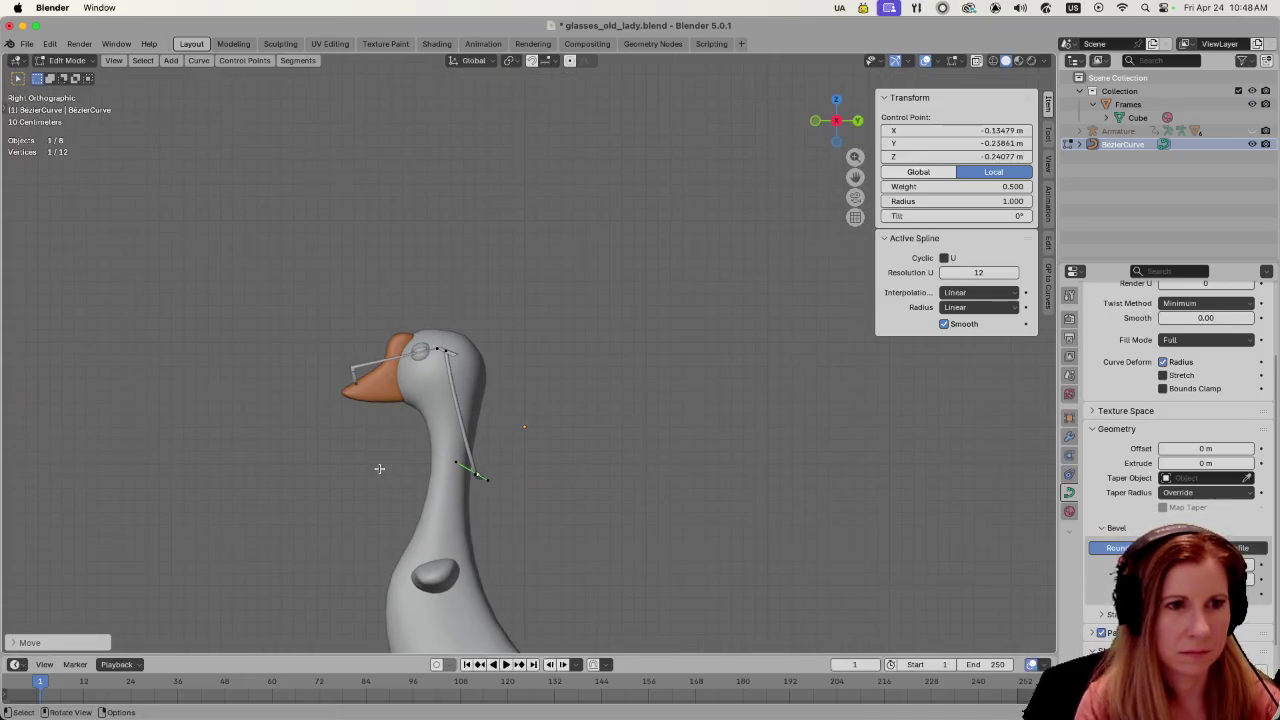
pyautogui.press('KP_1')
pyautogui.press('KP_3')
pyautogui.press('ctrl+KP_3')
pyautogui.click(379, 468)
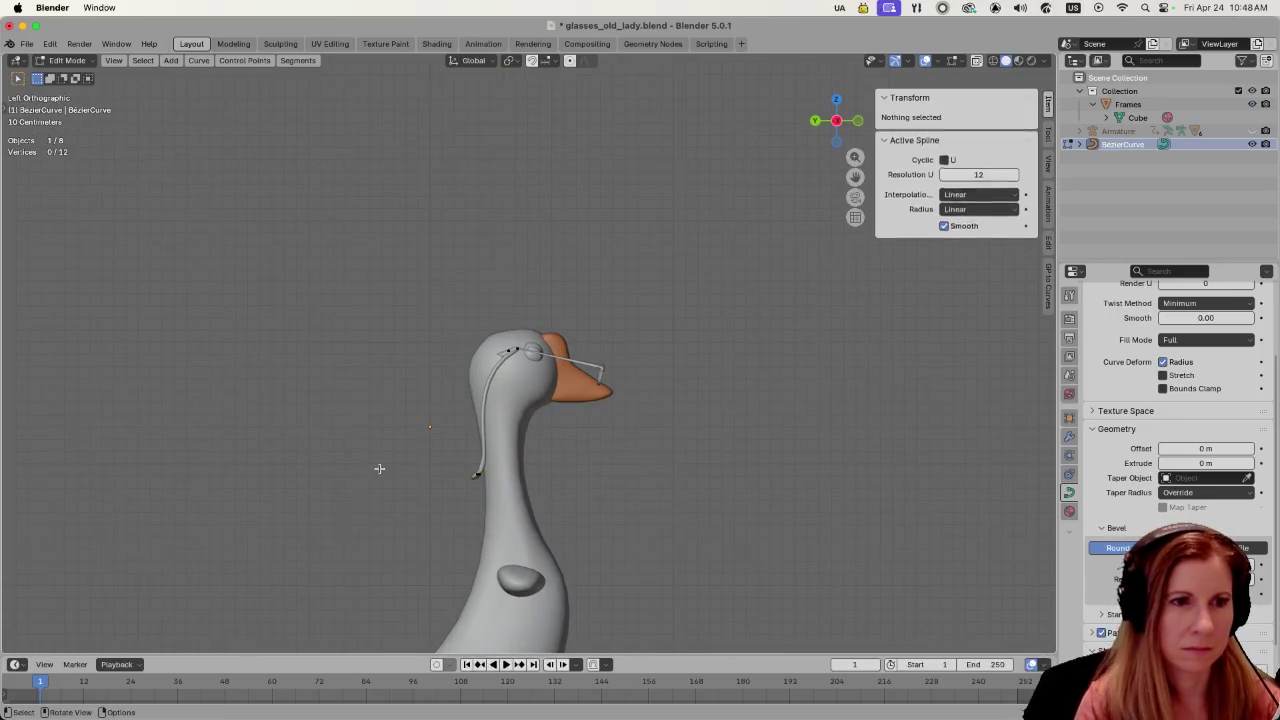
pyautogui.moveTo(822, 505); pyautogui.dragTo(635, 506, button='middle')
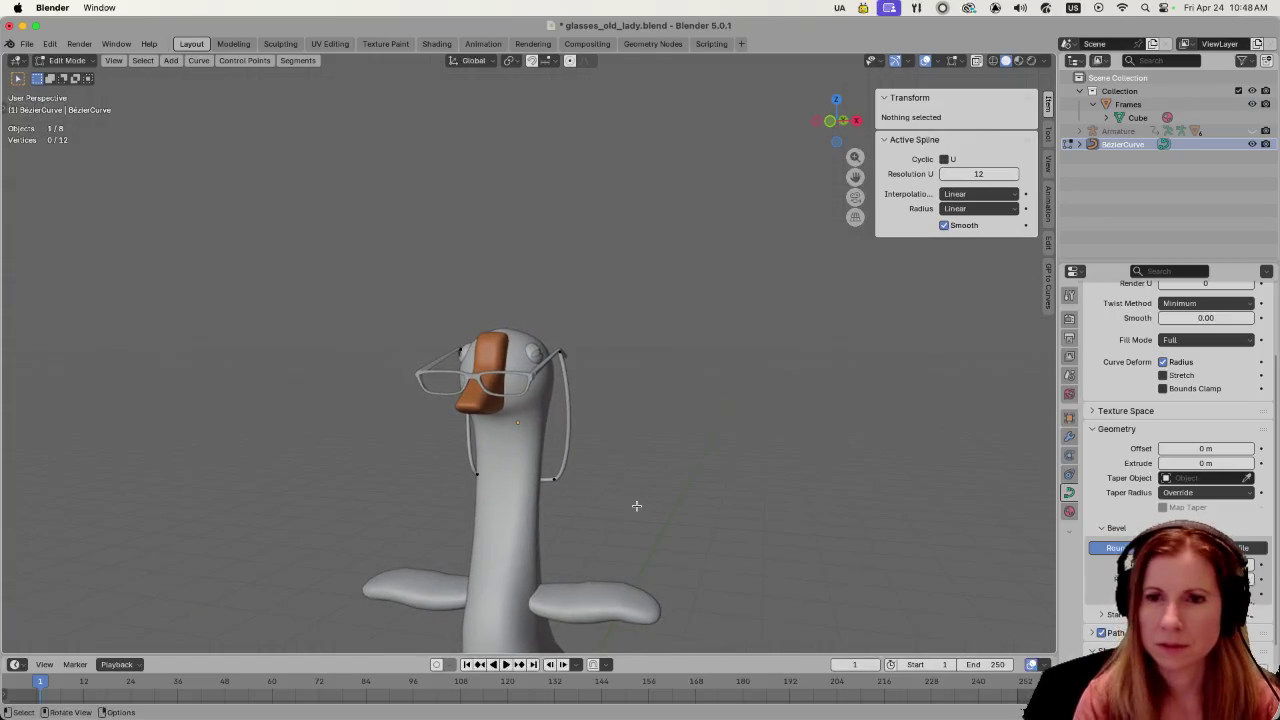
pyautogui.moveTo(694, 528); pyautogui.dragTo(729, 505, button='middle')
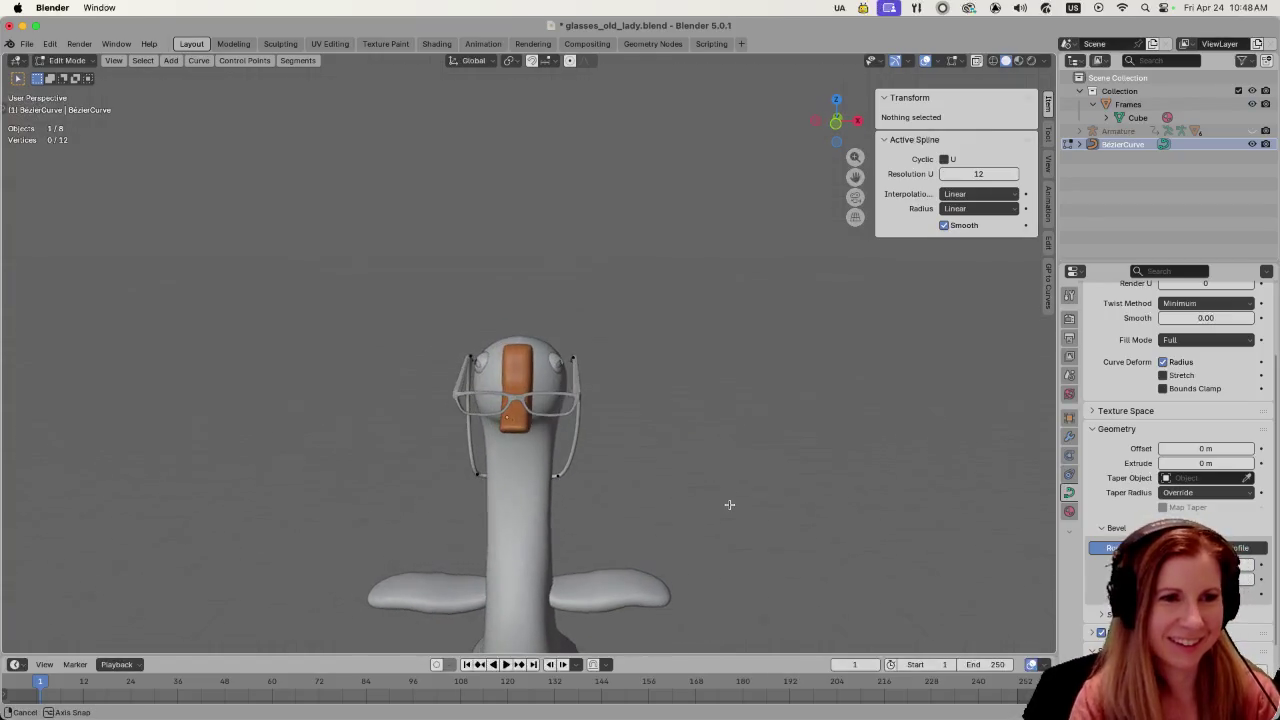
pyautogui.press('KP_1')
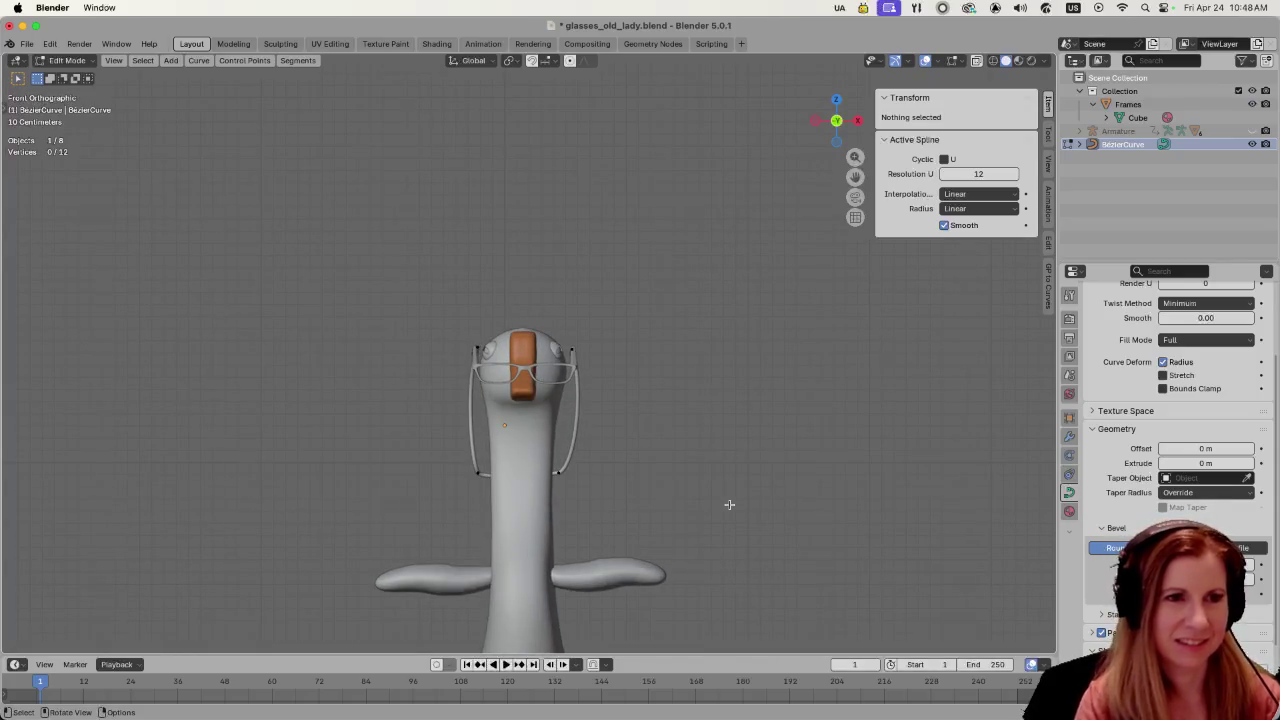
pyautogui.scroll(2, 589, 526)
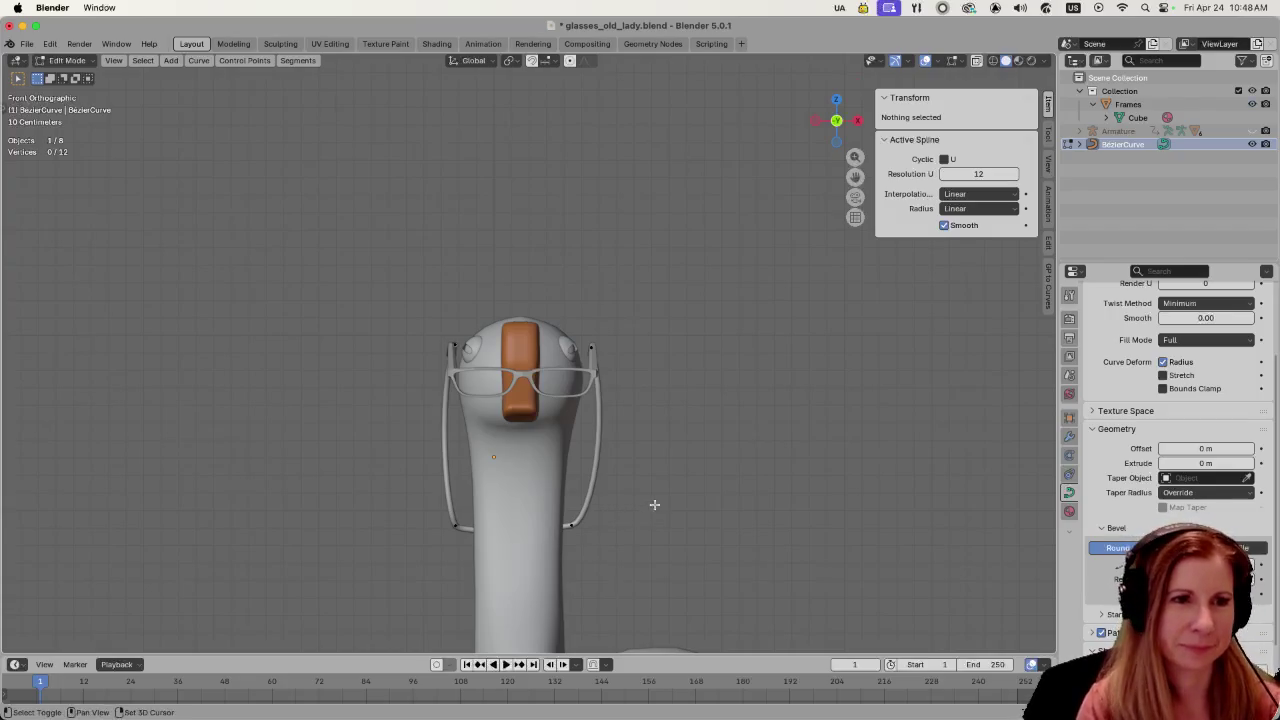
pyautogui.keyDown('shift'); pyautogui.moveTo(654, 506); pyautogui.dragTo(679, 493, button='middle'); pyautogui.keyUp('shift')
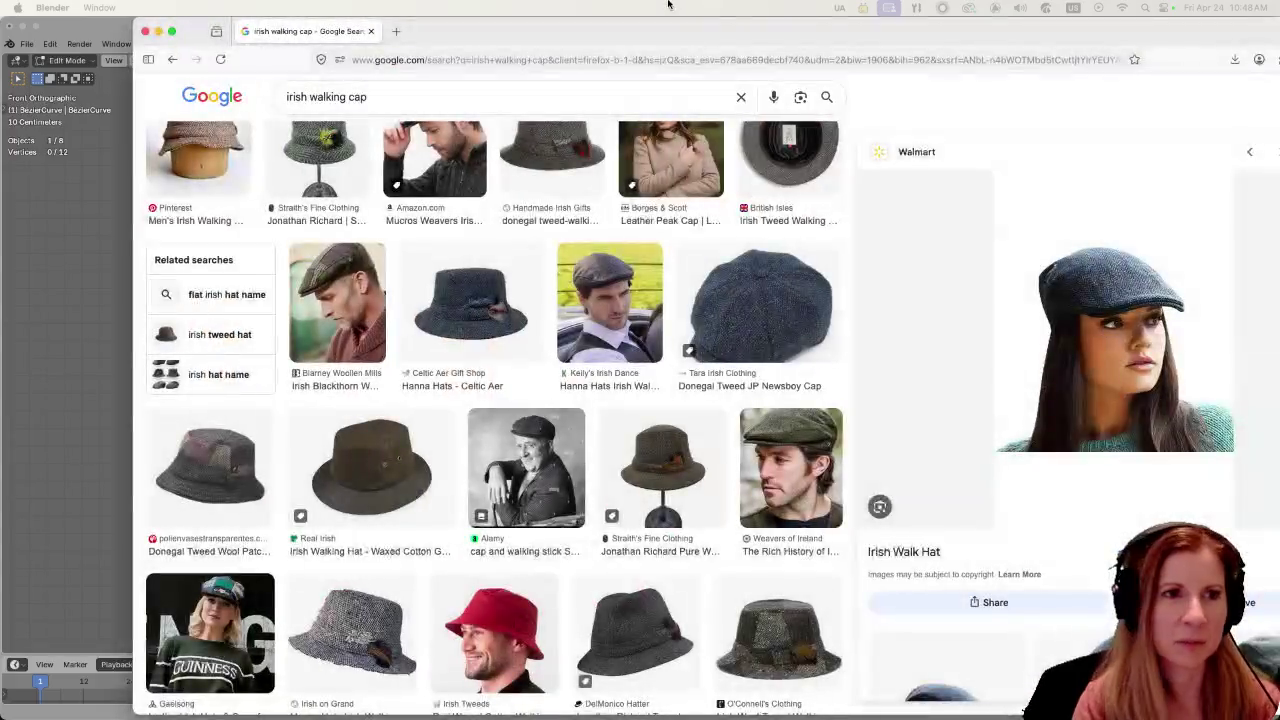
# - Preview the Weavers of Ireland cap and the Donegal Tweed JP Newsboy Cap images, scrolling the results
pyautogui.click(620, 428)
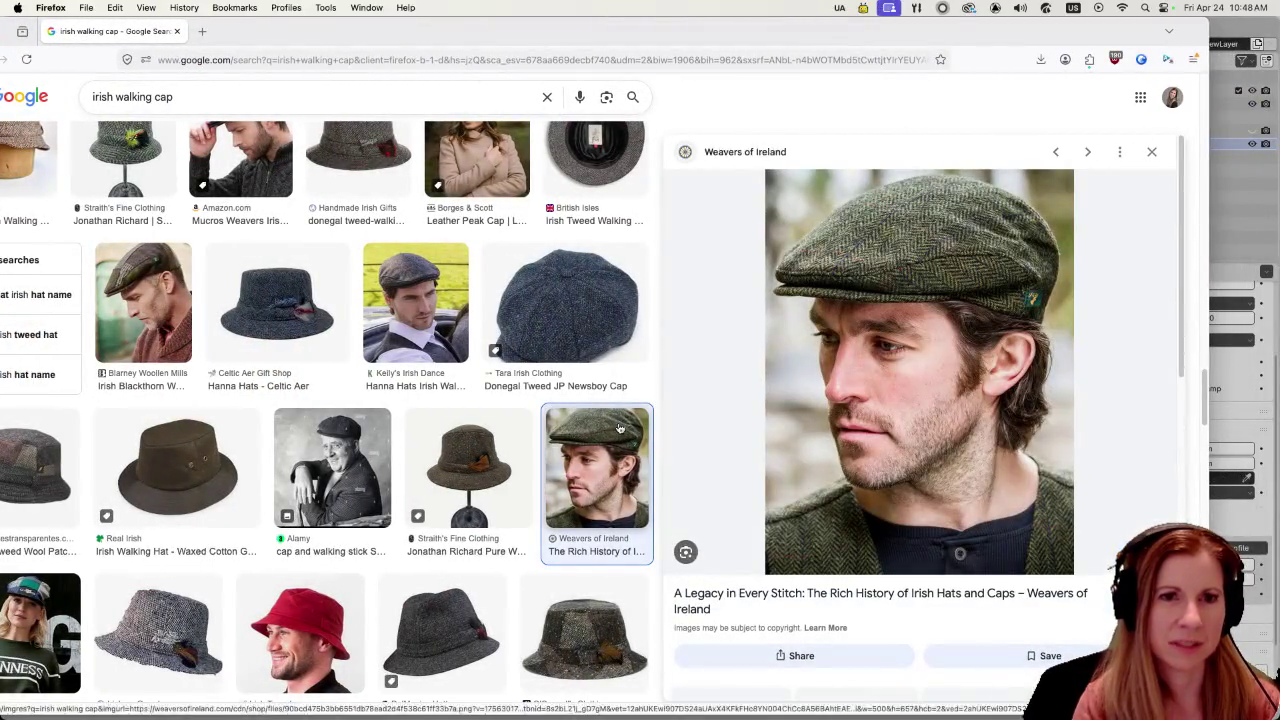
pyautogui.scroll(-3, 600, 440)
pyautogui.scroll(-2, 580, 460)
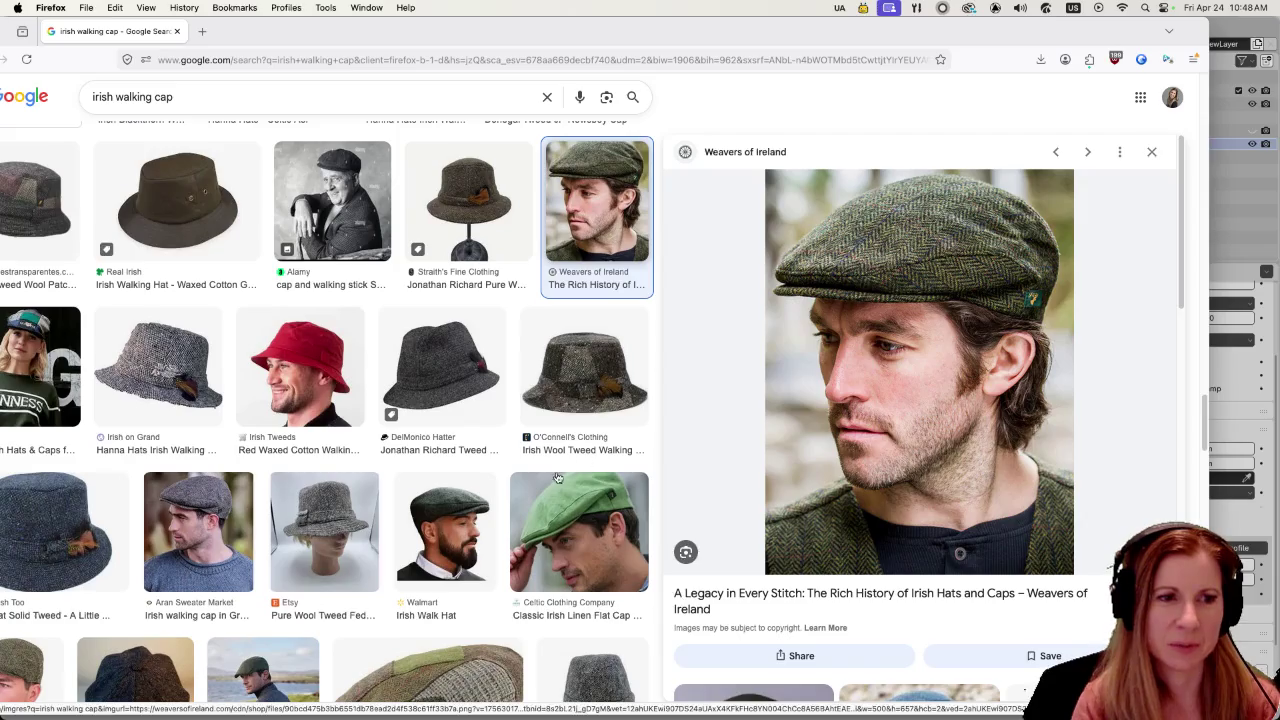
pyautogui.scroll(3, 475, 548)
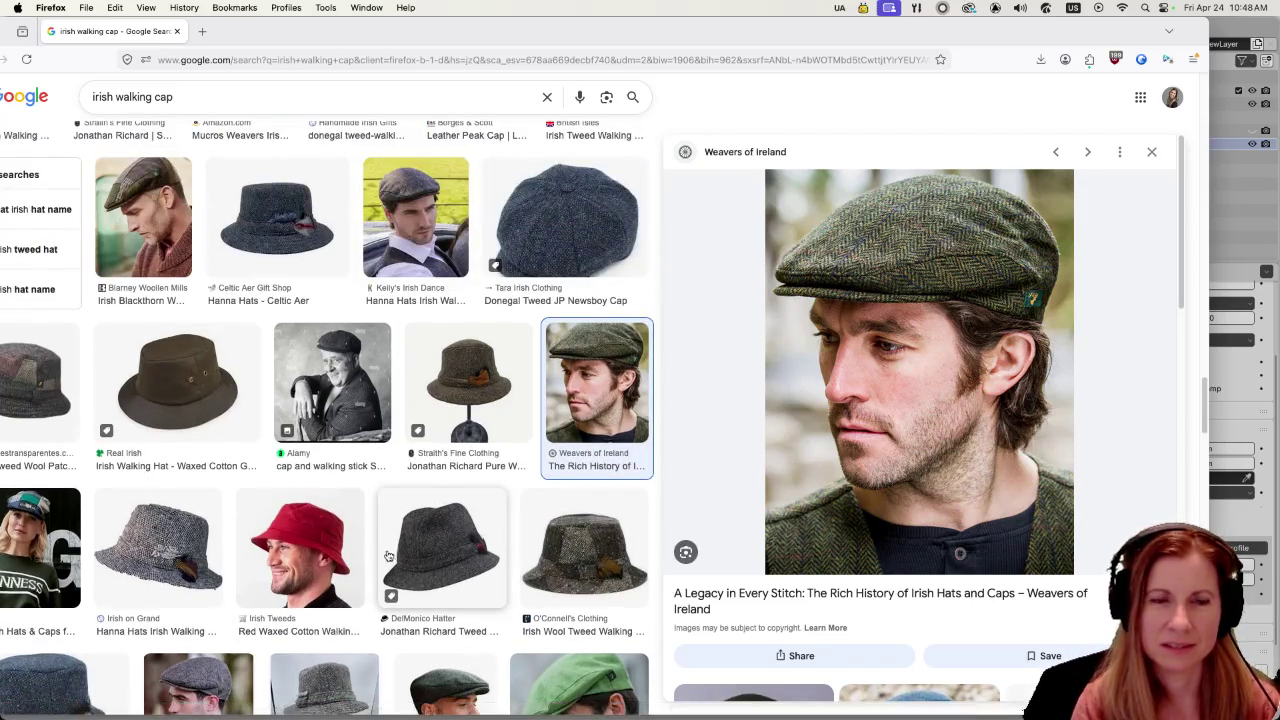
pyautogui.scroll(3, 390, 555)
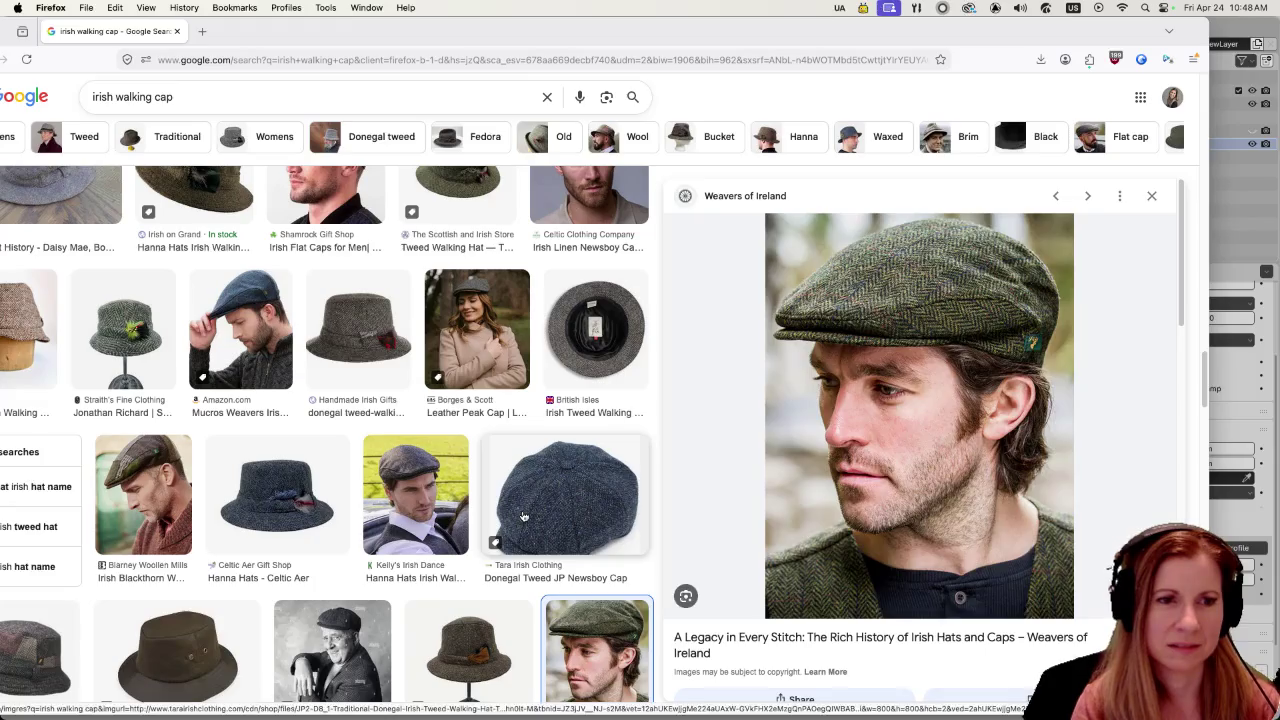
pyautogui.click(510, 500)
pyautogui.scroll(-2, 490, 490)
pyautogui.scroll(-2, 470, 485)
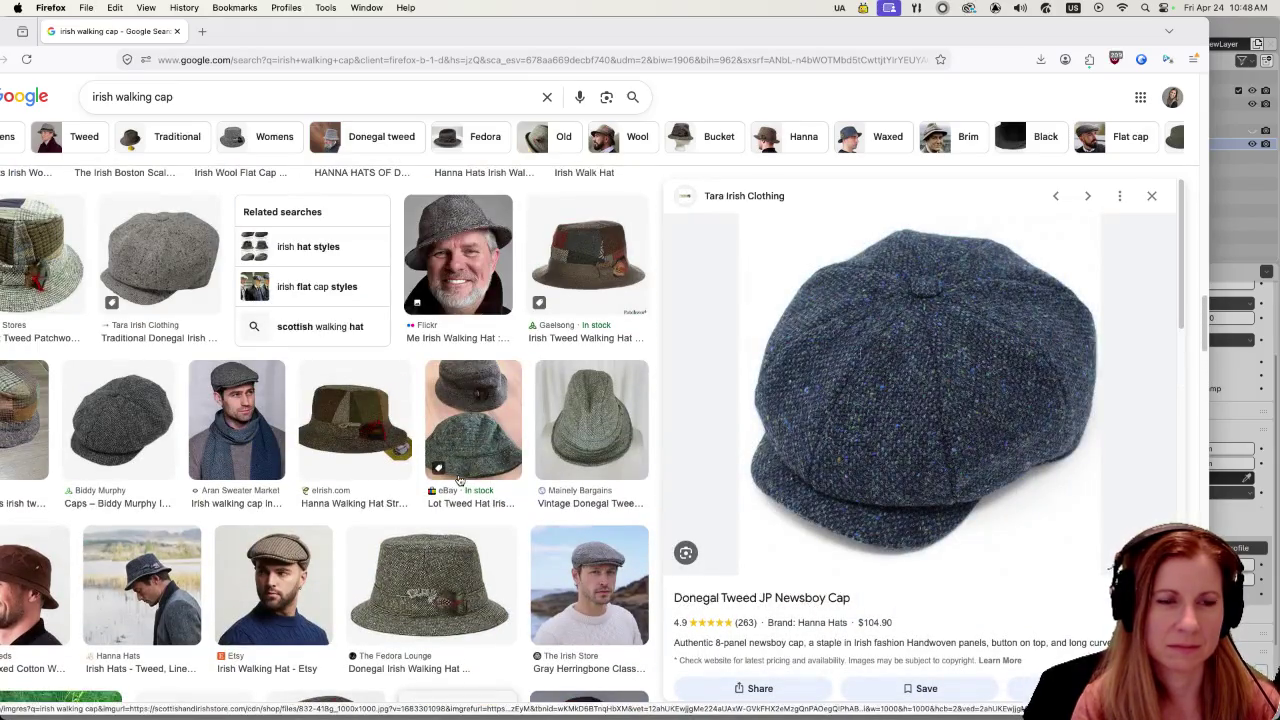
pyautogui.scroll(3, 456, 476)
pyautogui.scroll(-3, 455, 467)
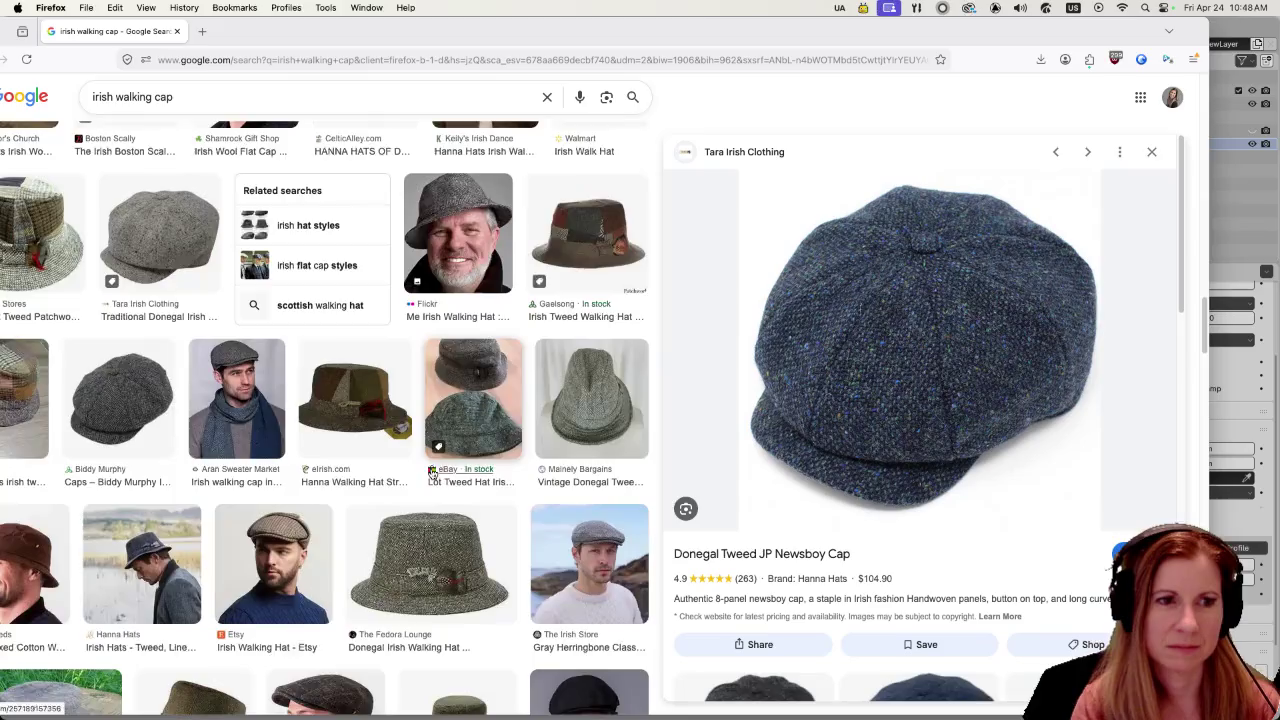
pyautogui.scroll(-5, 452, 474)
pyautogui.scroll(-5, 455, 465)
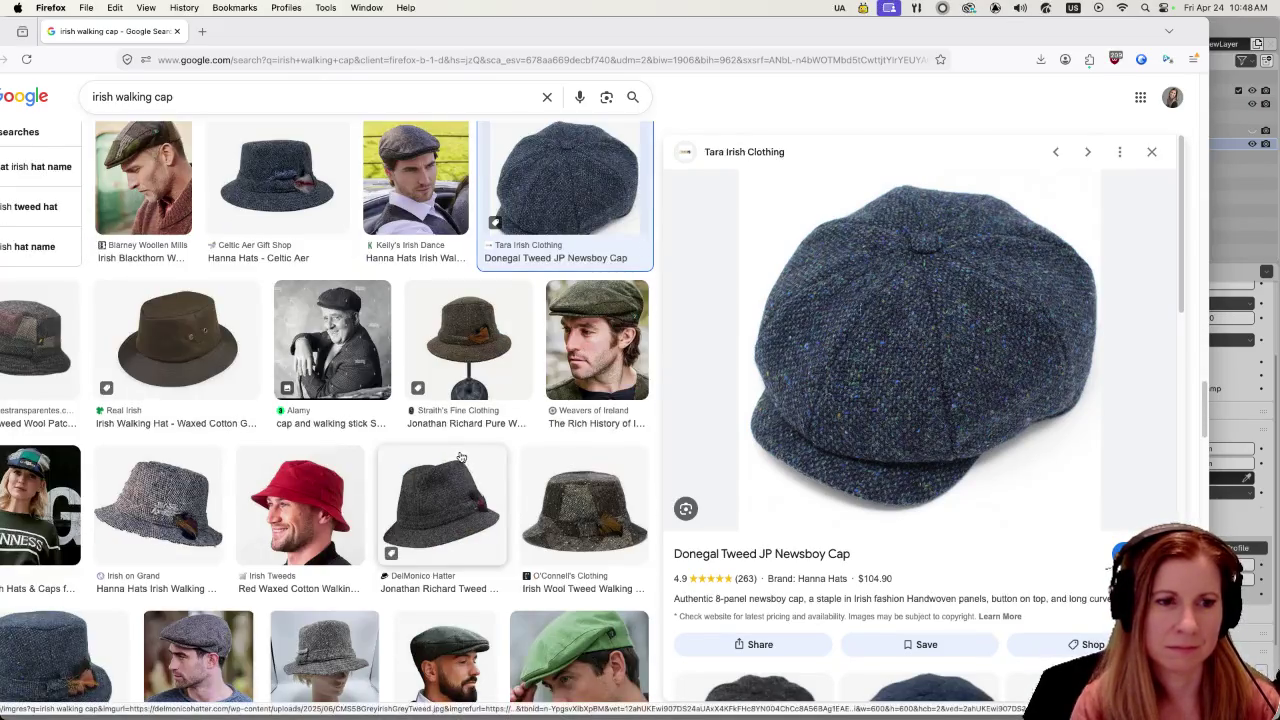
pyautogui.scroll(-1, 462, 460)
pyautogui.scroll(-3, 466, 455)
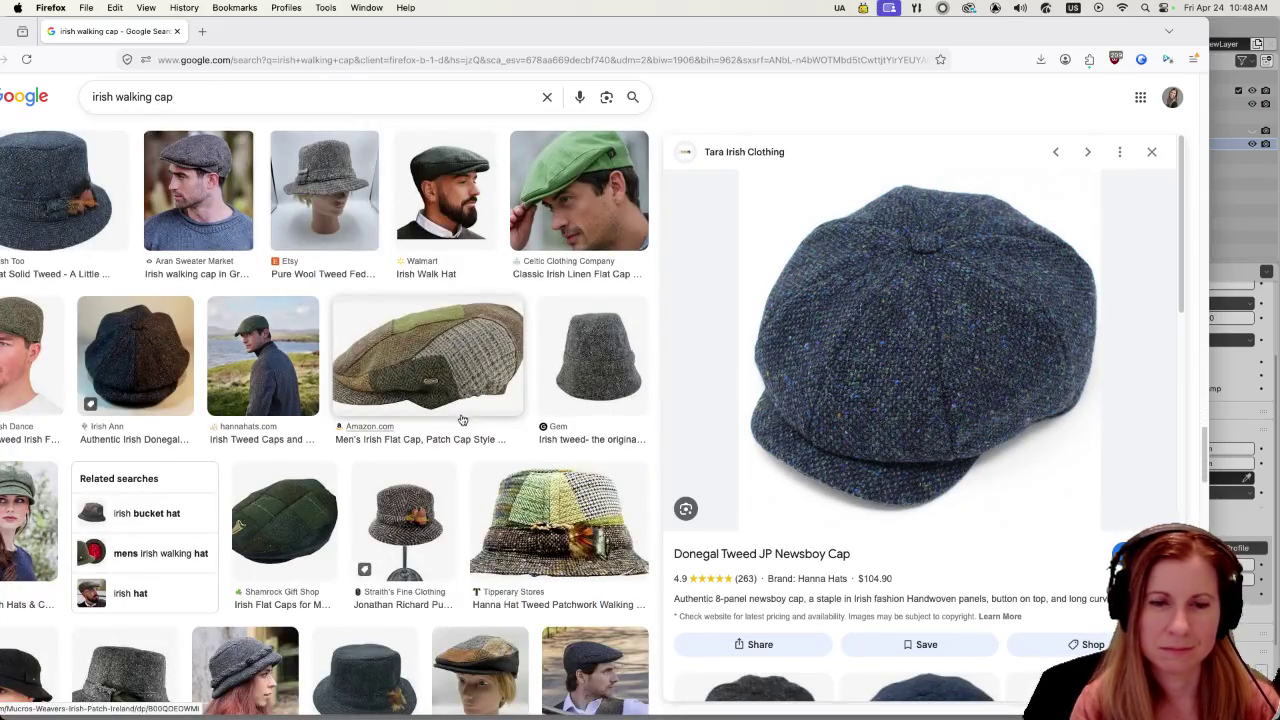
pyautogui.scroll(-5, 462, 420)
pyautogui.scroll(-1, 460, 414)
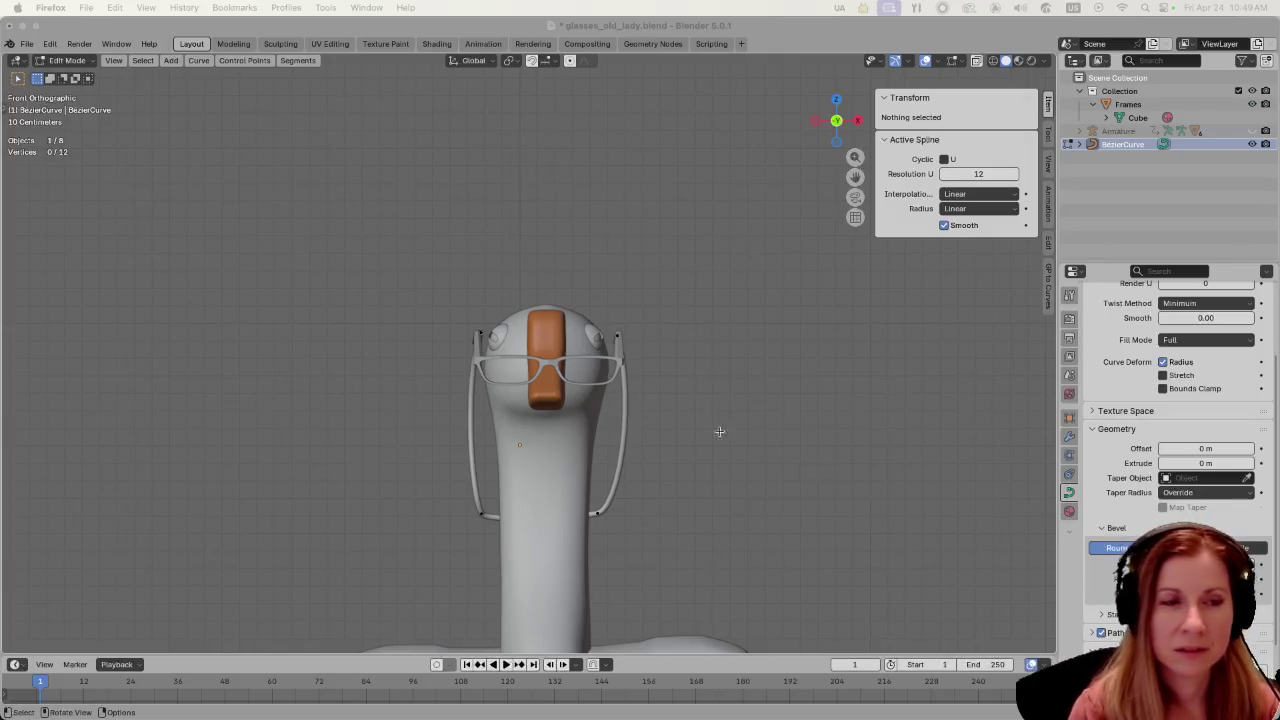
# - Inspect the glasses and chain from the side, then return the chain curve to Object Mode
pyautogui.scroll(2, 439, 359)
pyautogui.scroll(2, 437, 421)
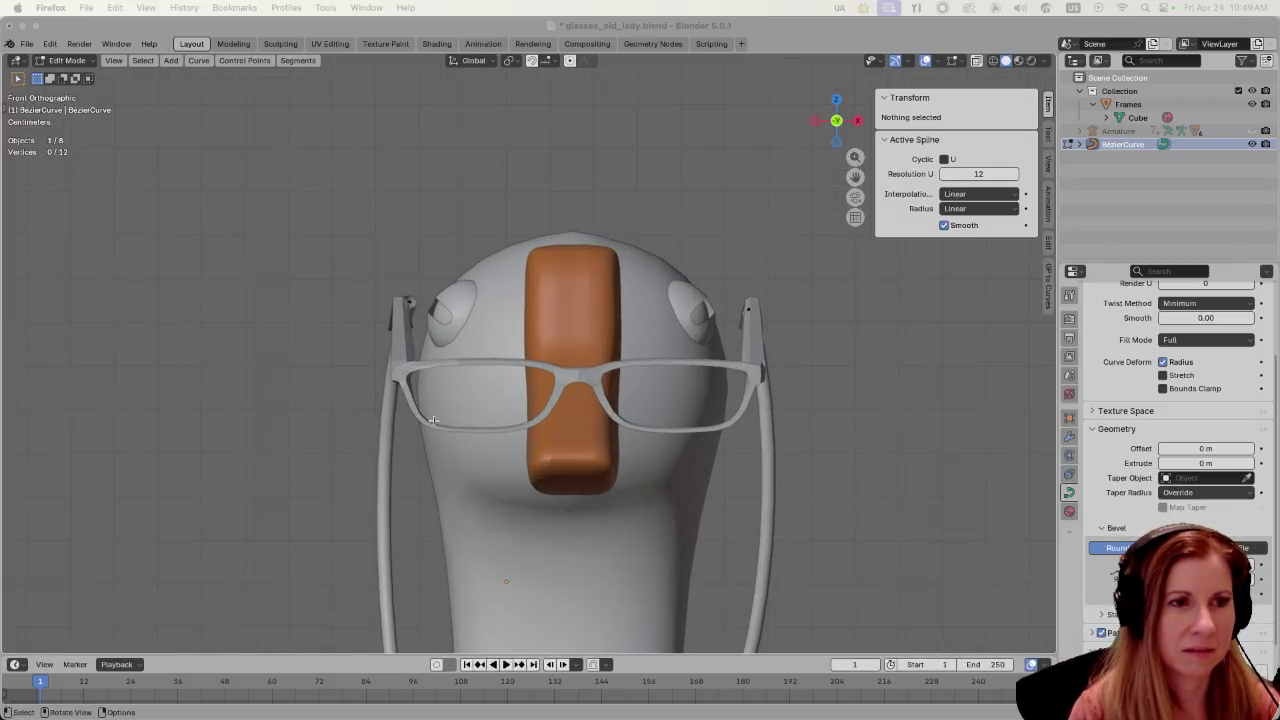
pyautogui.moveTo(511, 499); pyautogui.dragTo(623, 508, button='middle')
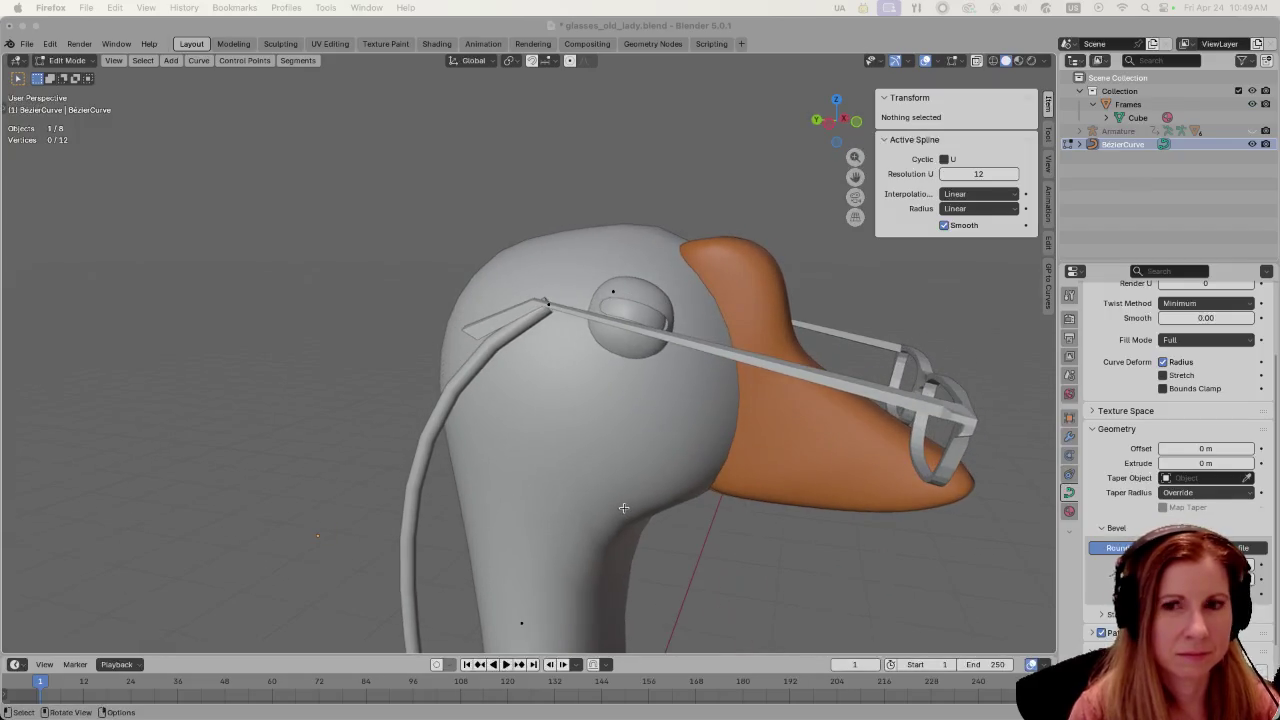
pyautogui.scroll(-2, 566, 486)
pyautogui.scroll(-2, 566, 486)
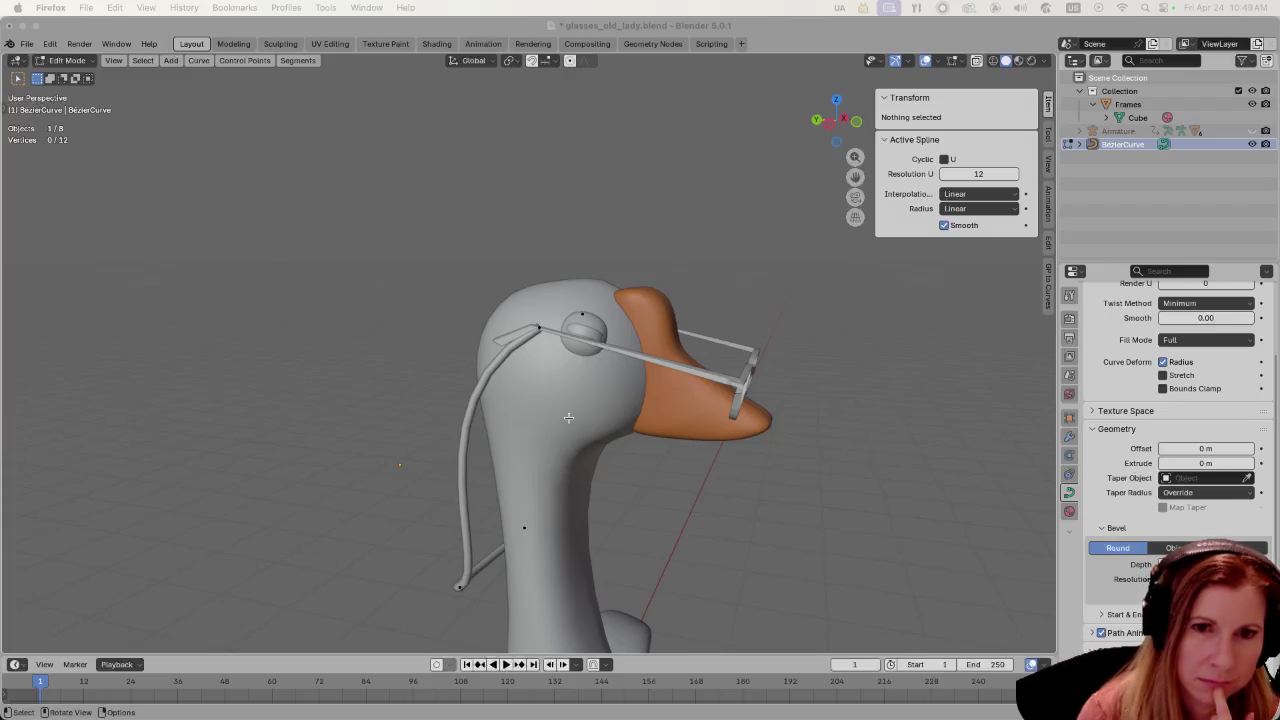
pyautogui.moveTo(568, 417)
pyautogui.mouseDown(button='middle')
pyautogui.moveTo(473, 505)
pyautogui.moveTo(453, 506)
pyautogui.mouseUp(button='middle')
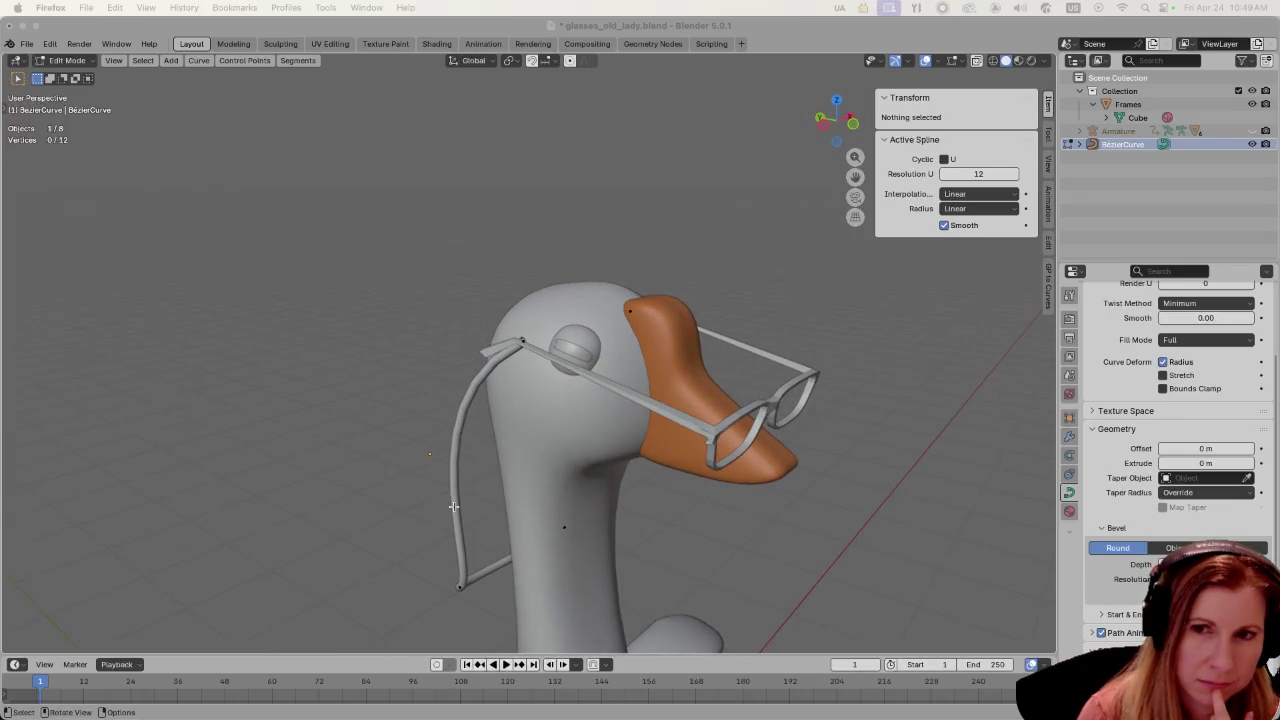
pyautogui.click(453, 505)
pyautogui.press('Tab')
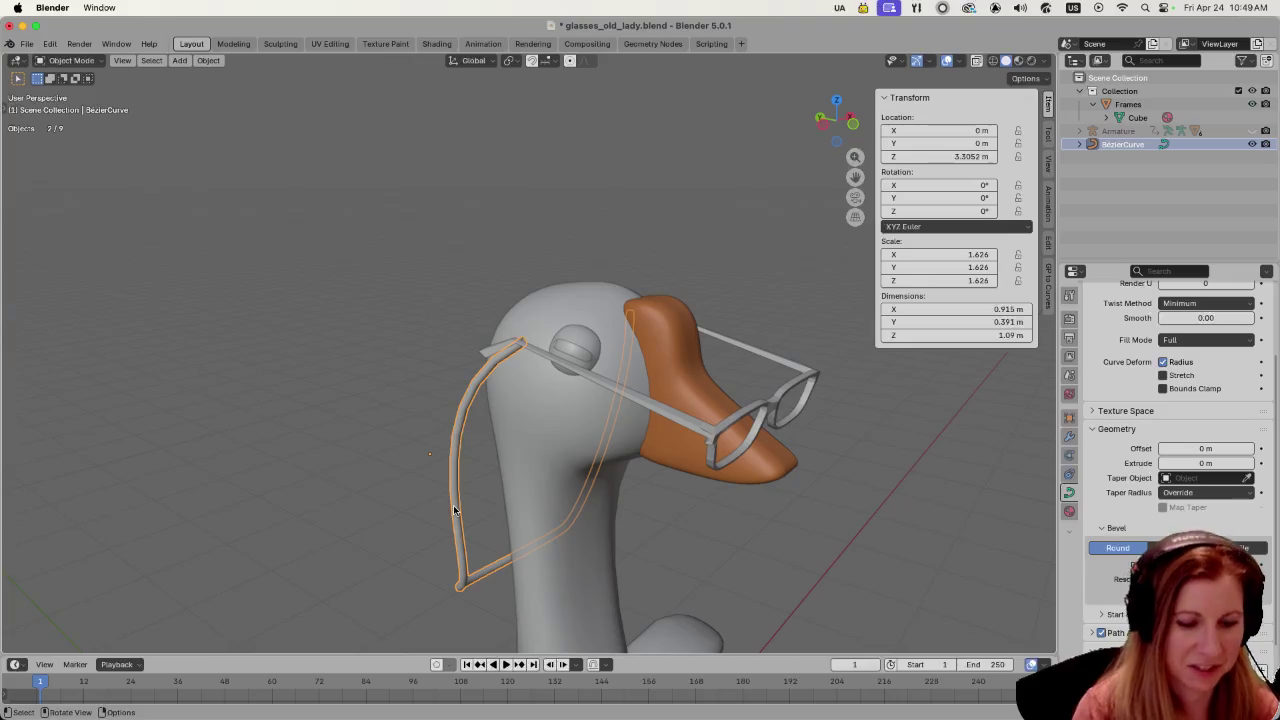
# - Convert the curve hanging from the glasses to a mesh, then cancel a trial horizontal scale
pyautogui.rightClick(453, 510)
pyautogui.moveTo(400, 502)
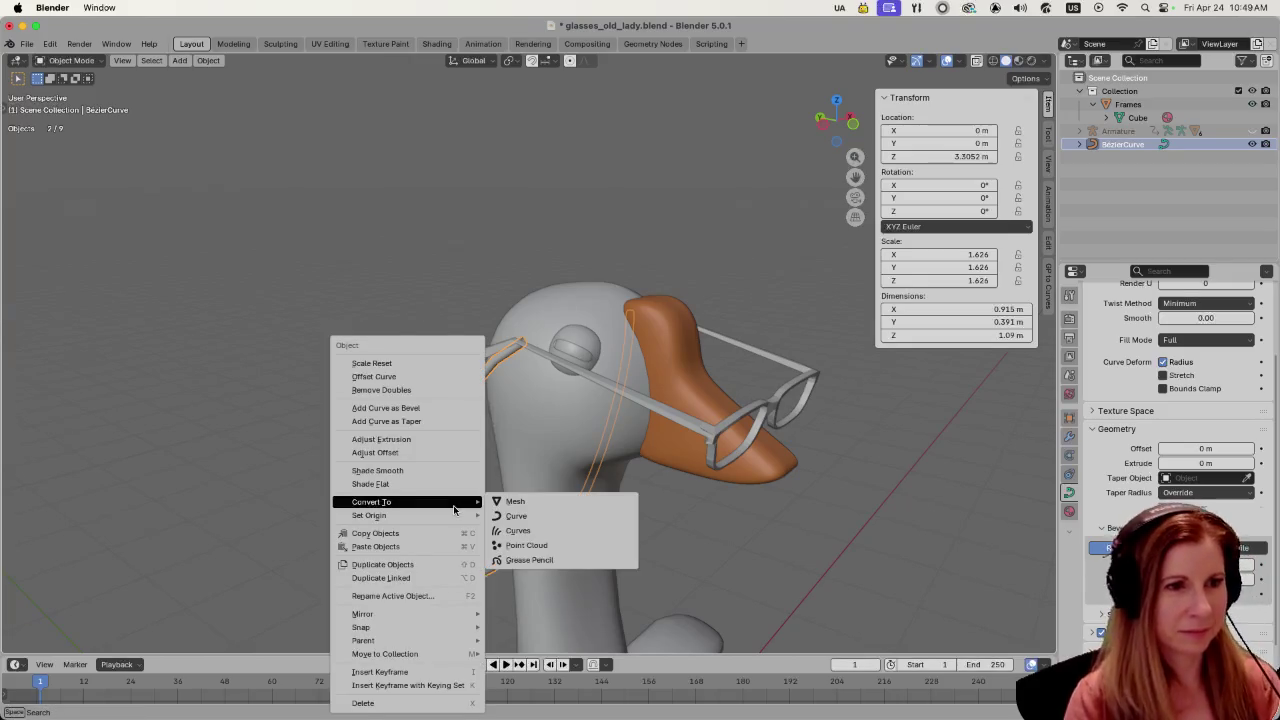
pyautogui.click(515, 501)
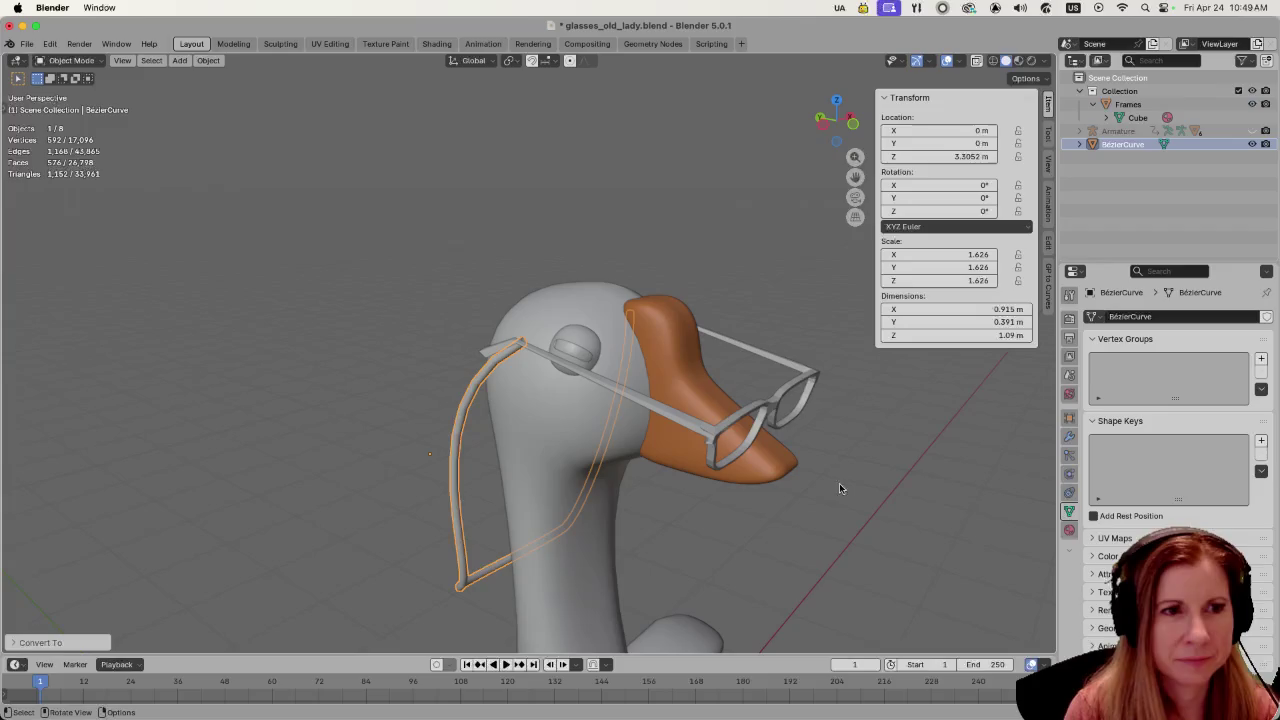
pyautogui.press('Tab')
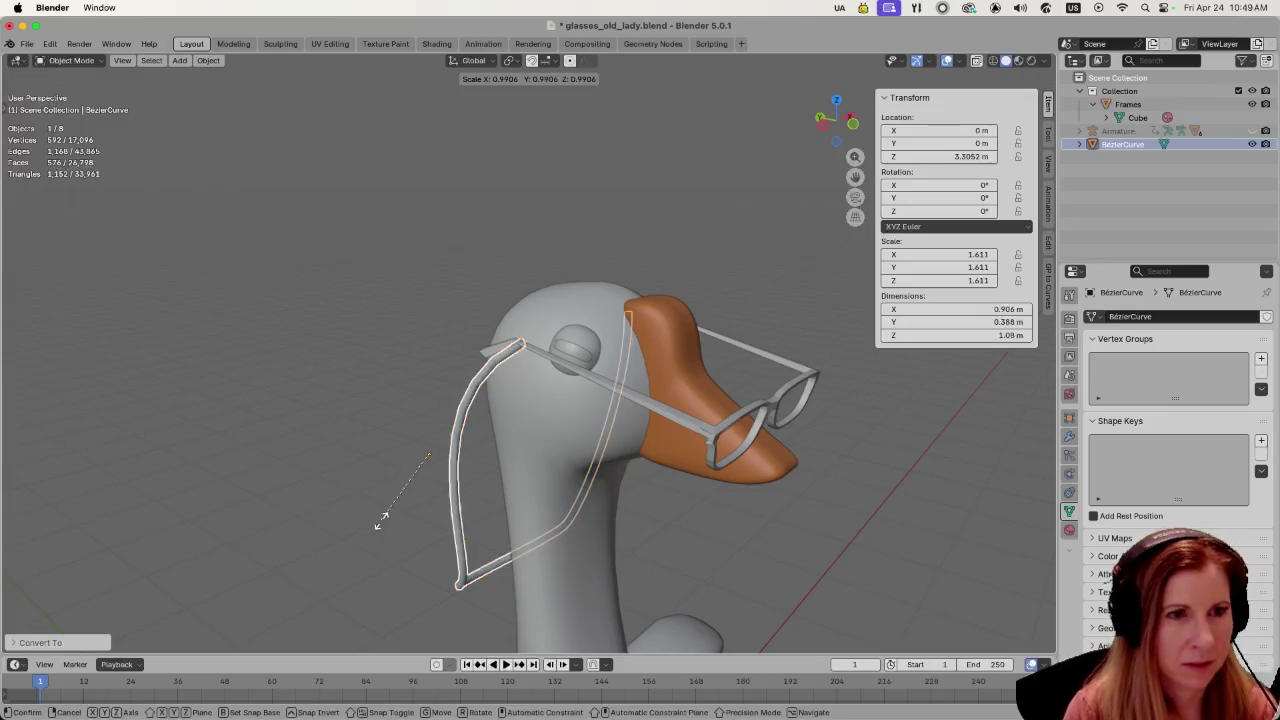
pyautogui.press('Tab')
pyautogui.press('s')
pyautogui.hotkey('shift', 'z')
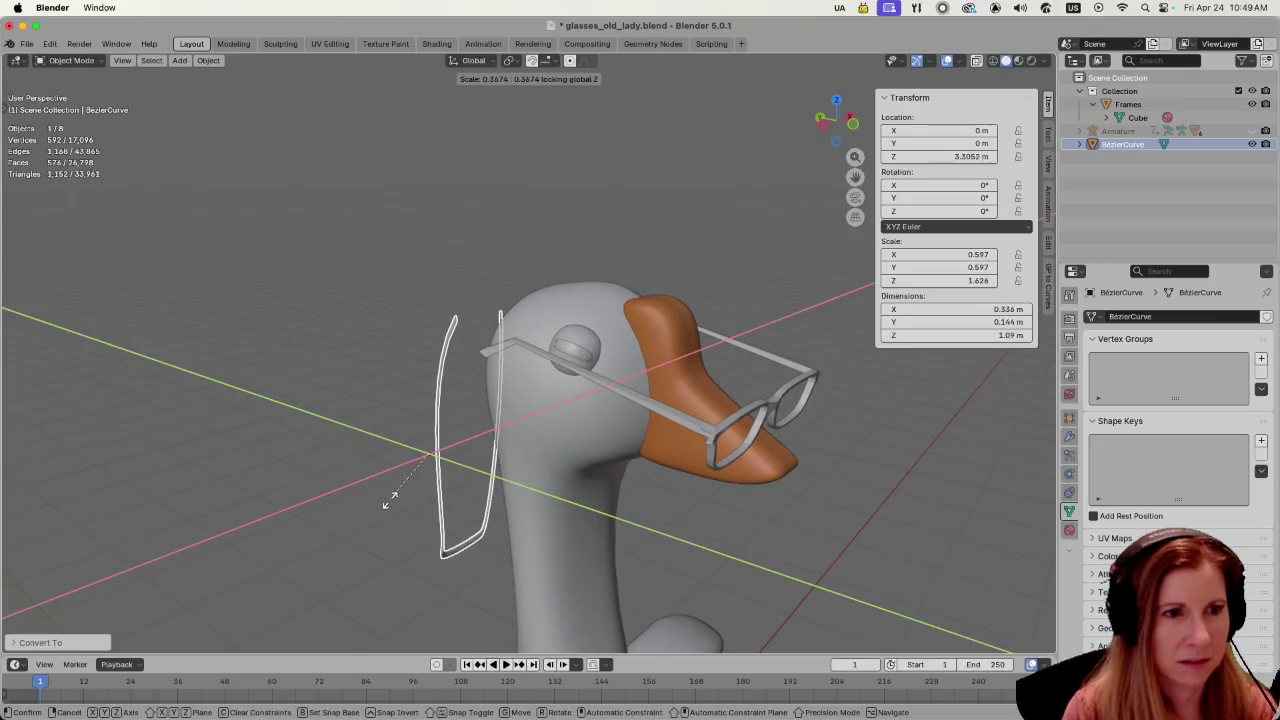
pyautogui.press('Escape')
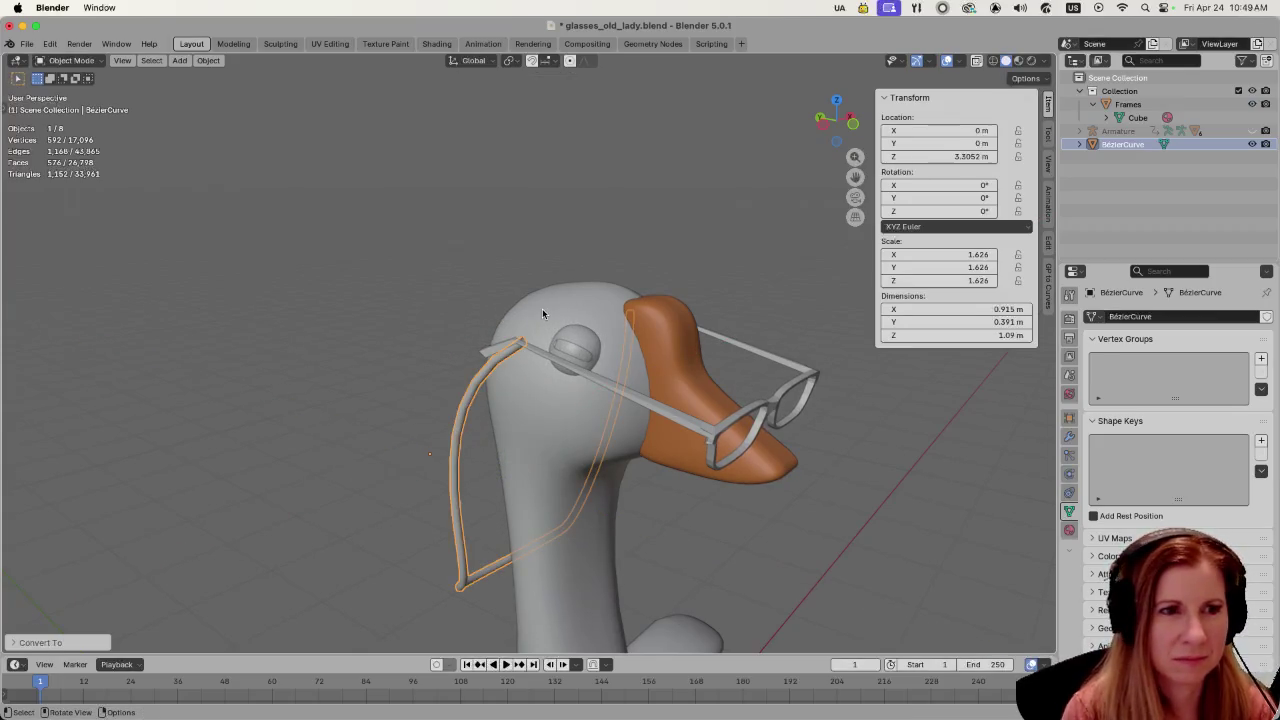
# - Inspect the goose body and the chain mesh in Edit Mode, then return to Object Mode
pyautogui.click(542, 308)
pyautogui.press('Tab')
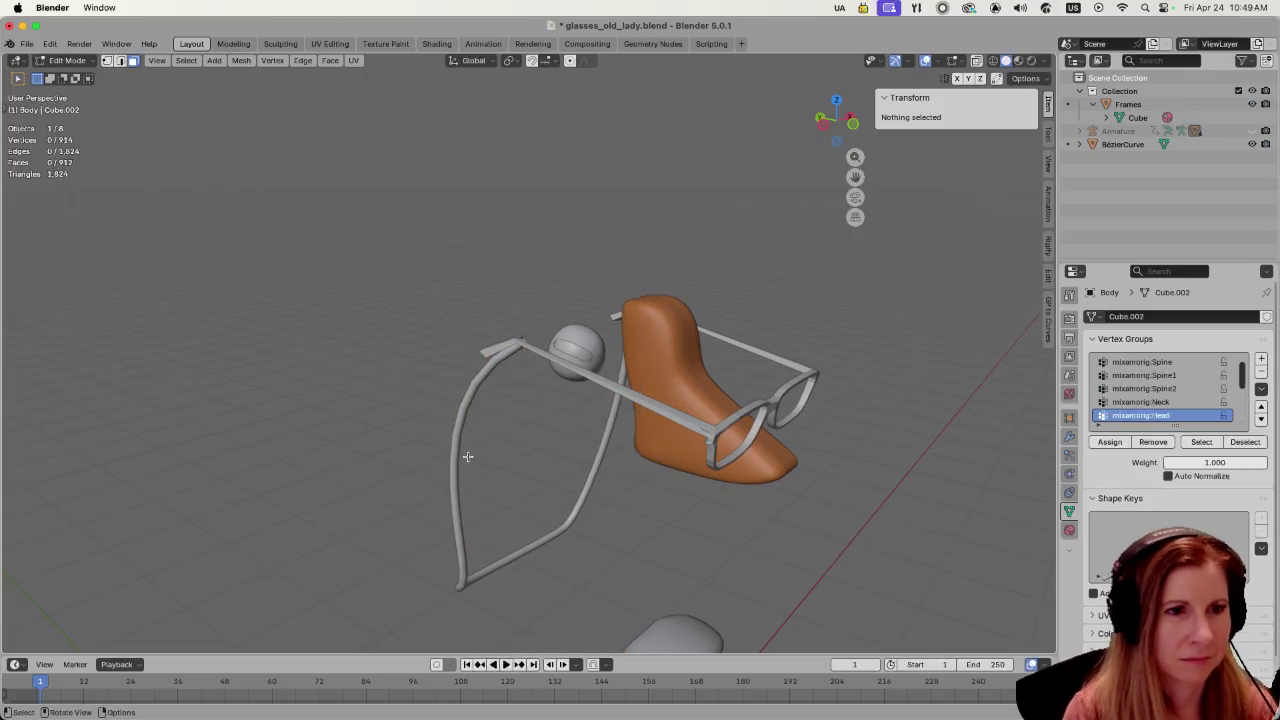
pyautogui.press('Tab')
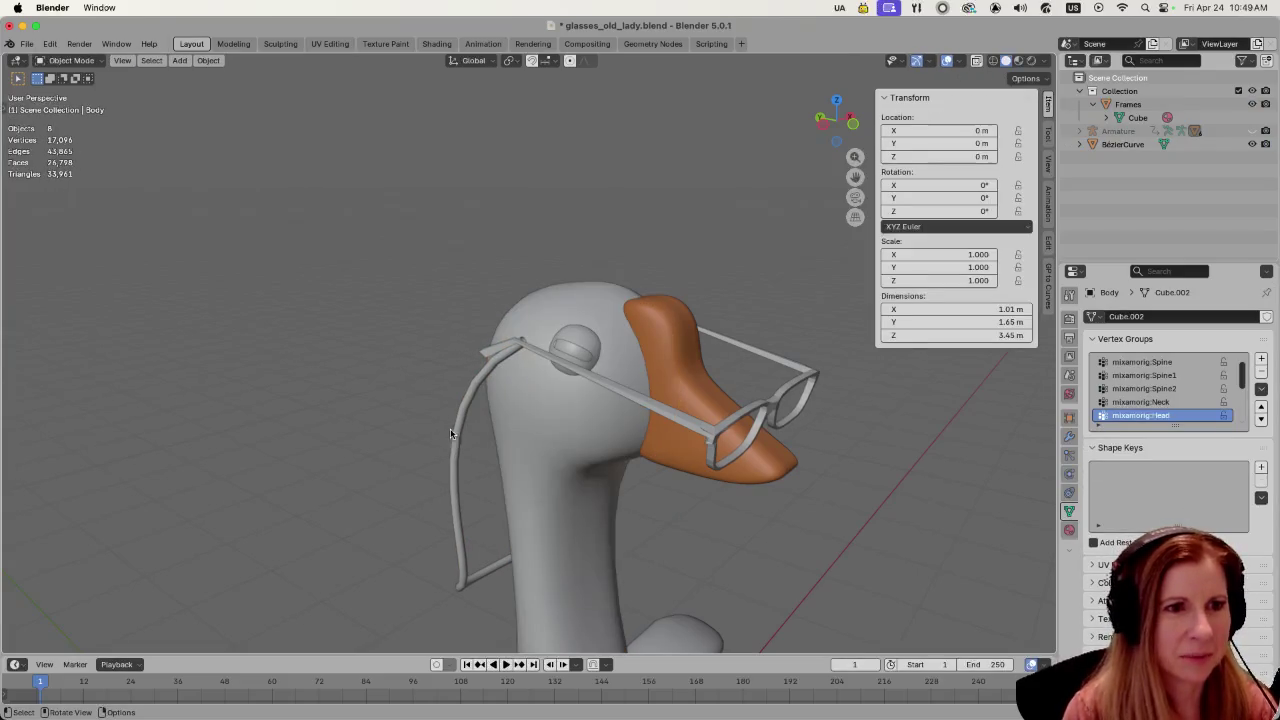
pyautogui.click(455, 440)
pyautogui.press('Tab')
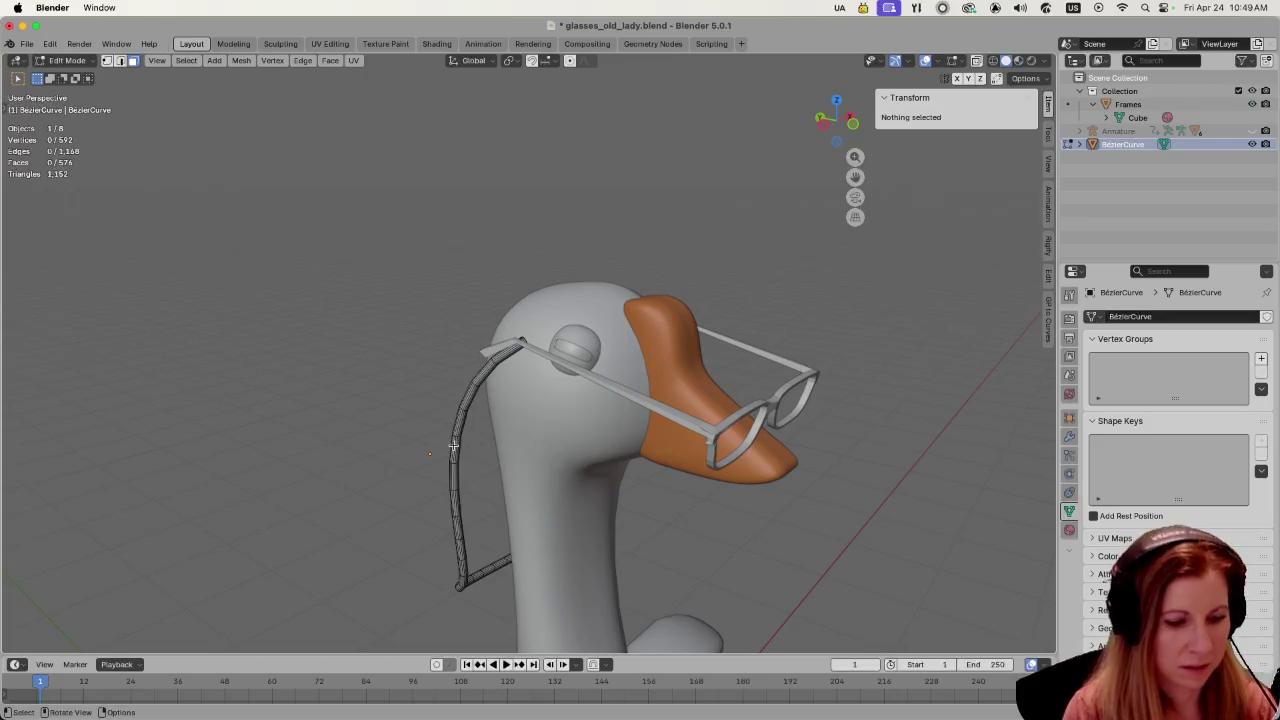
pyautogui.press('a')
pyautogui.rightClick(440, 428)
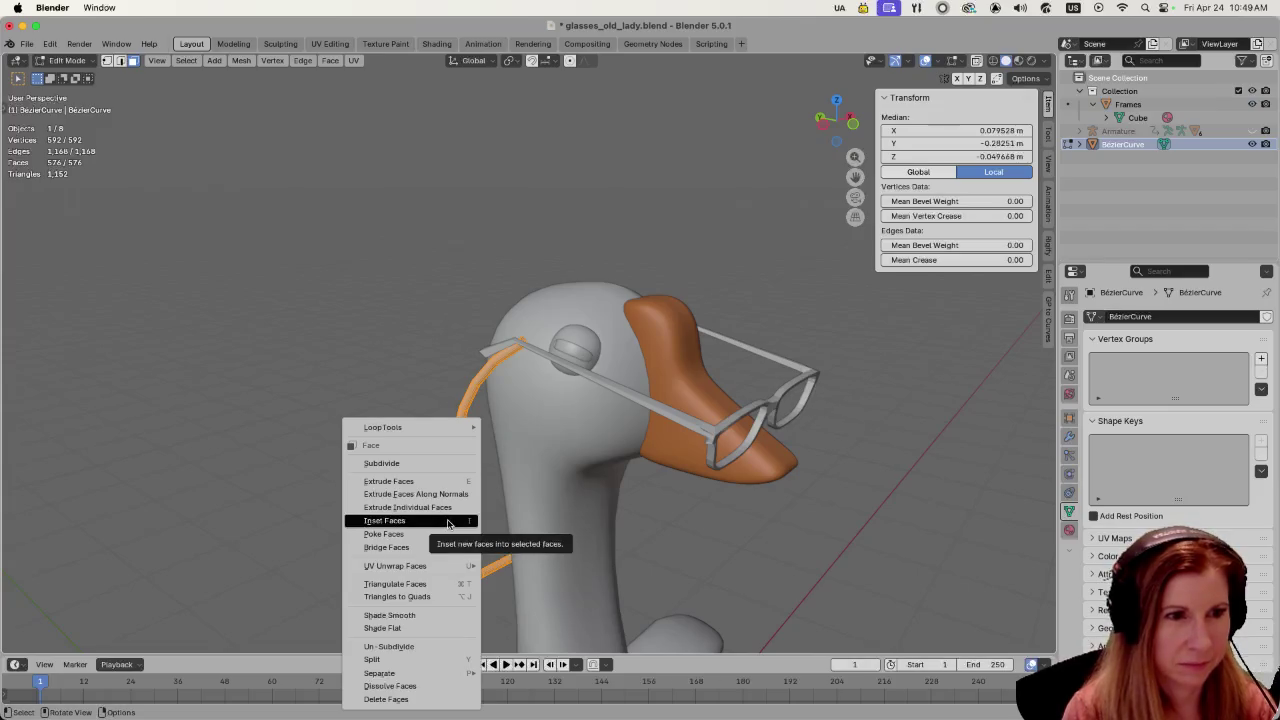
pyautogui.press('Escape')
pyautogui.press('Tab')
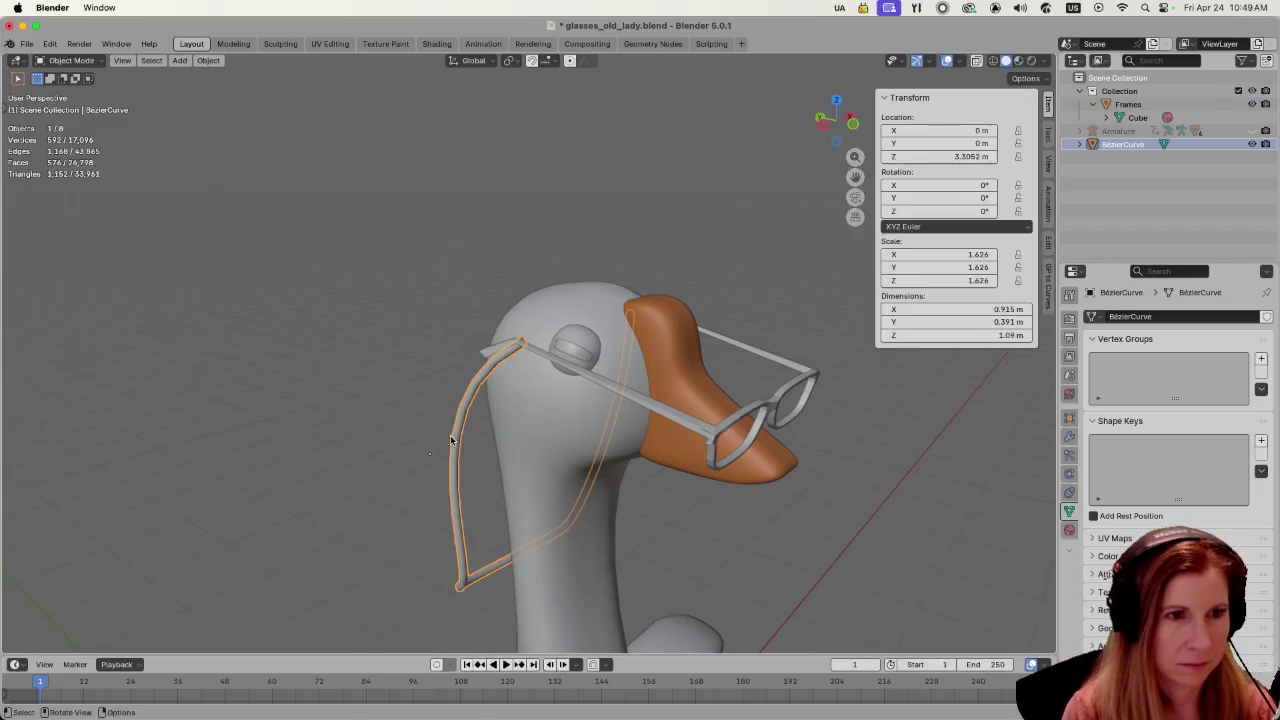
# - Set the chain's origin to its geometry, undoing an accidental Geometry to Origin first
pyautogui.rightClick(451, 440)
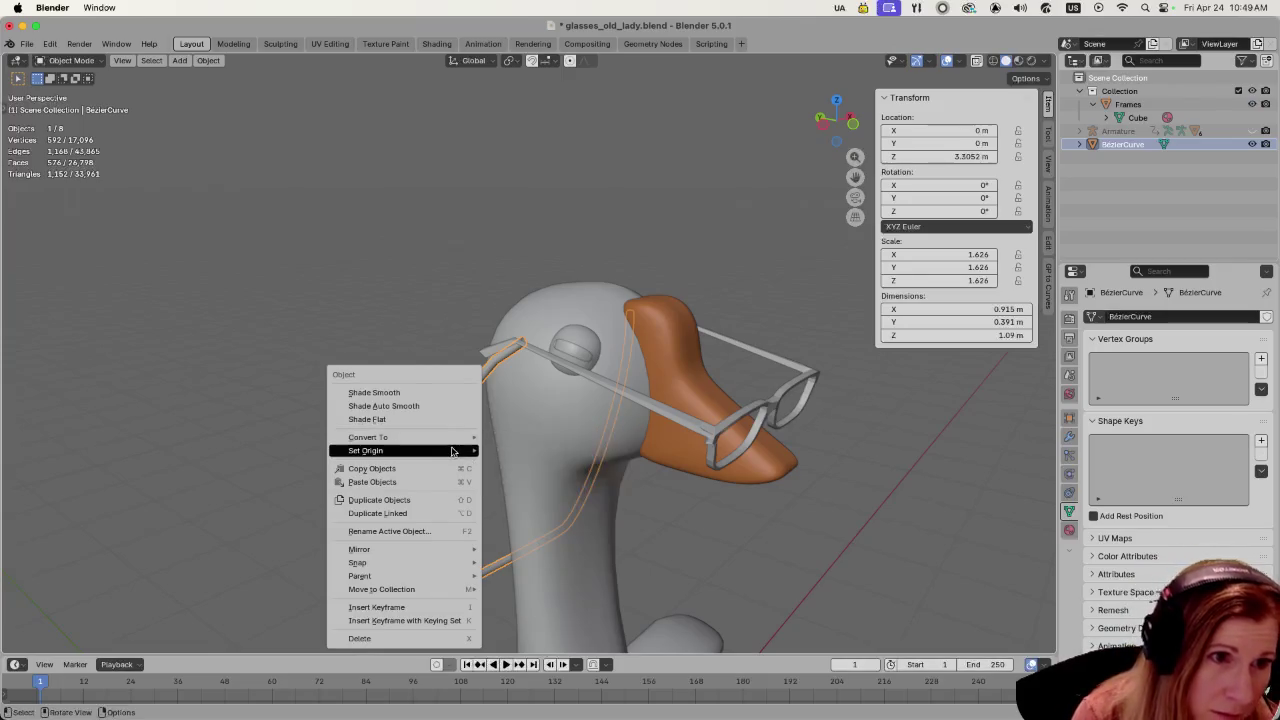
pyautogui.moveTo(404, 450)
pyautogui.click(491, 453)
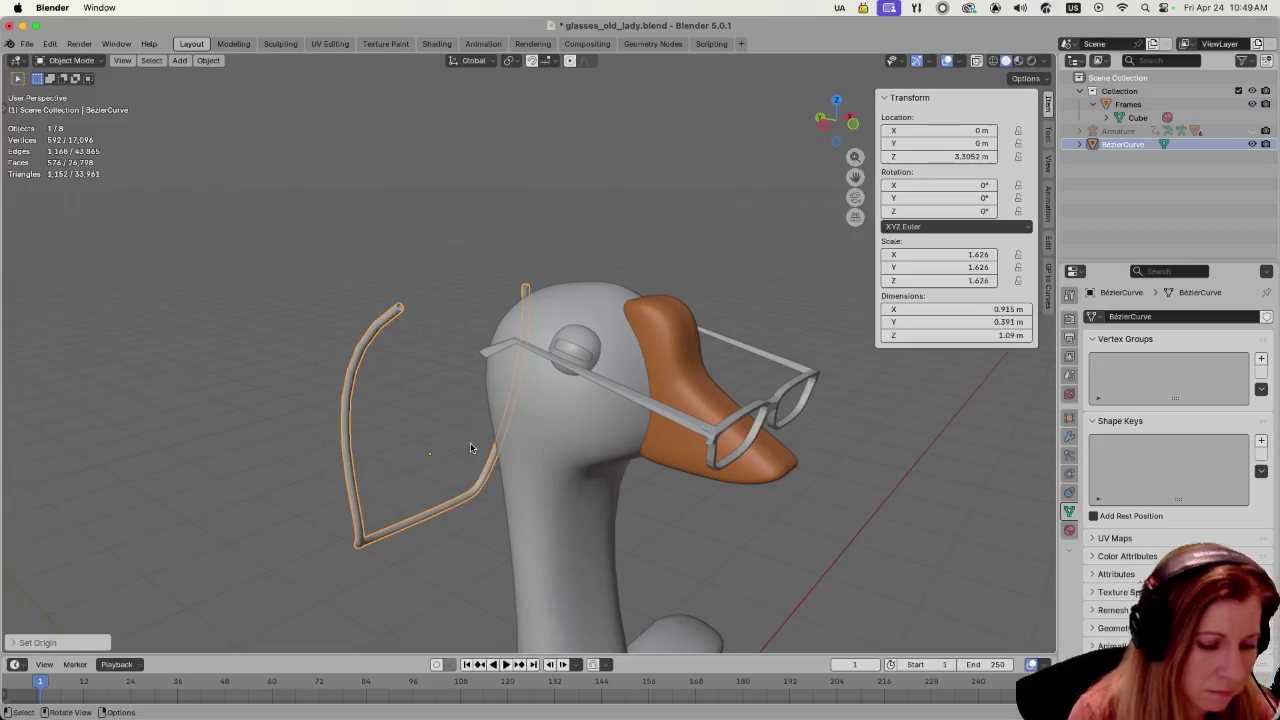
pyautogui.hotkey('ctrl', 'z')
pyautogui.rightClick(455, 446)
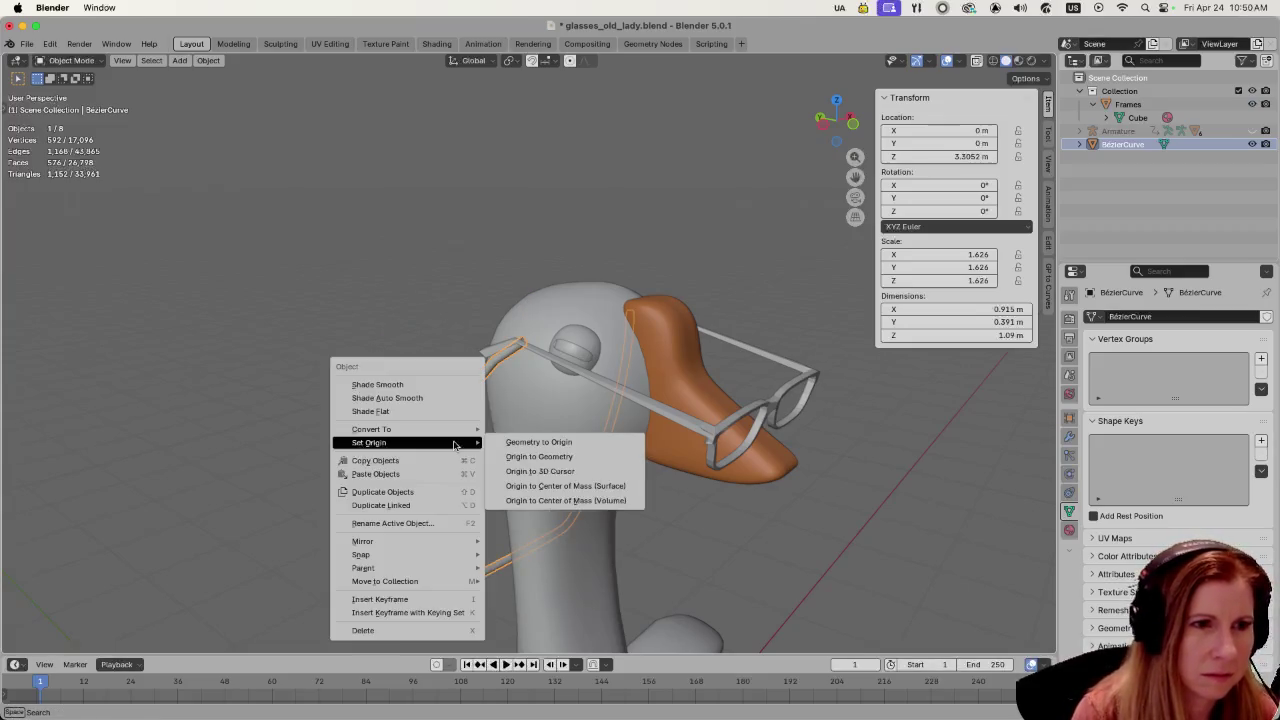
pyautogui.click(543, 457)
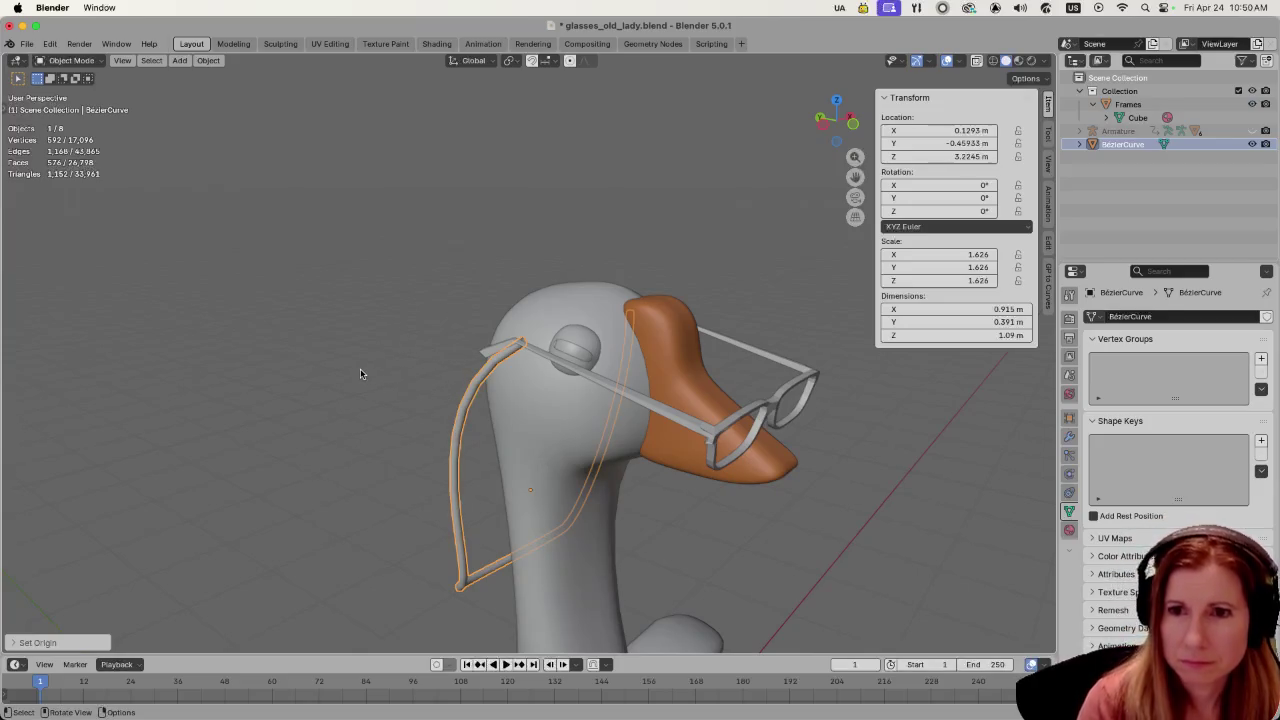
pyautogui.moveTo(361, 374)
pyautogui.mouseDown(button='middle')
pyautogui.moveTo(587, 385)
pyautogui.moveTo(291, 364)
pyautogui.moveTo(287, 380)
pyautogui.mouseUp(button='middle')
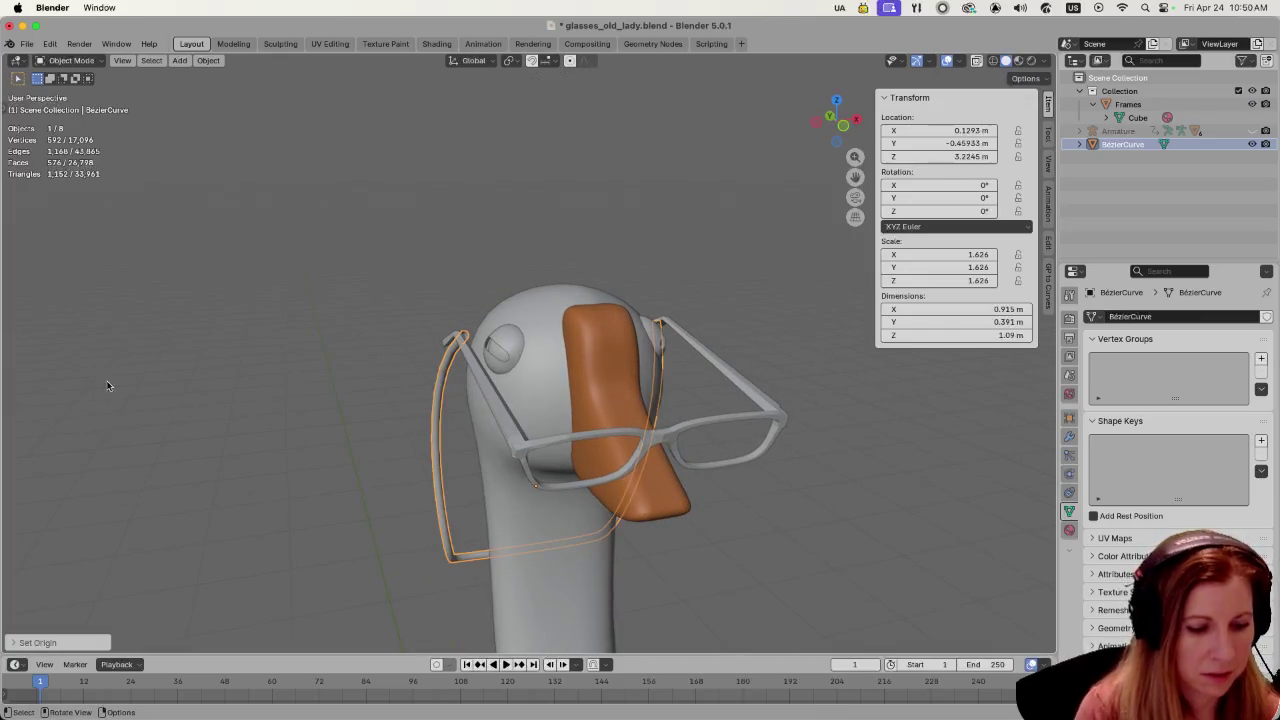
pyautogui.press('s')
pyautogui.hotkey('shift', 'x')
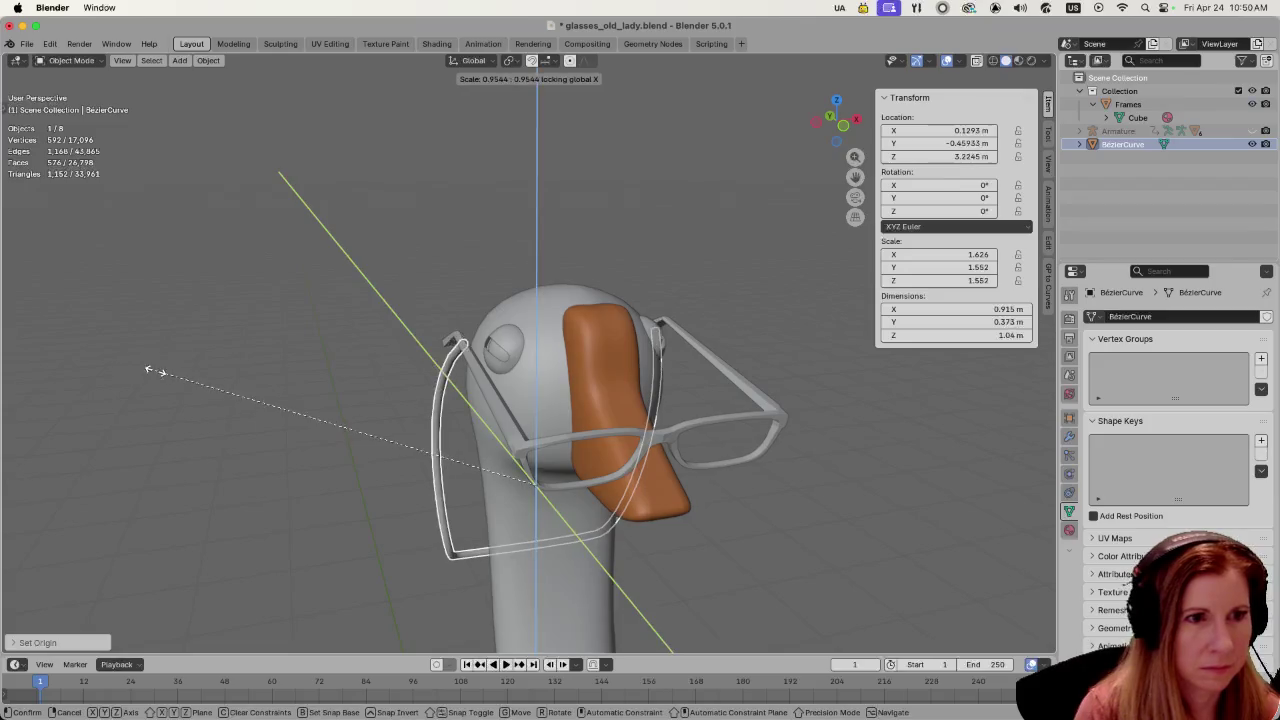
pyautogui.press('Escape')
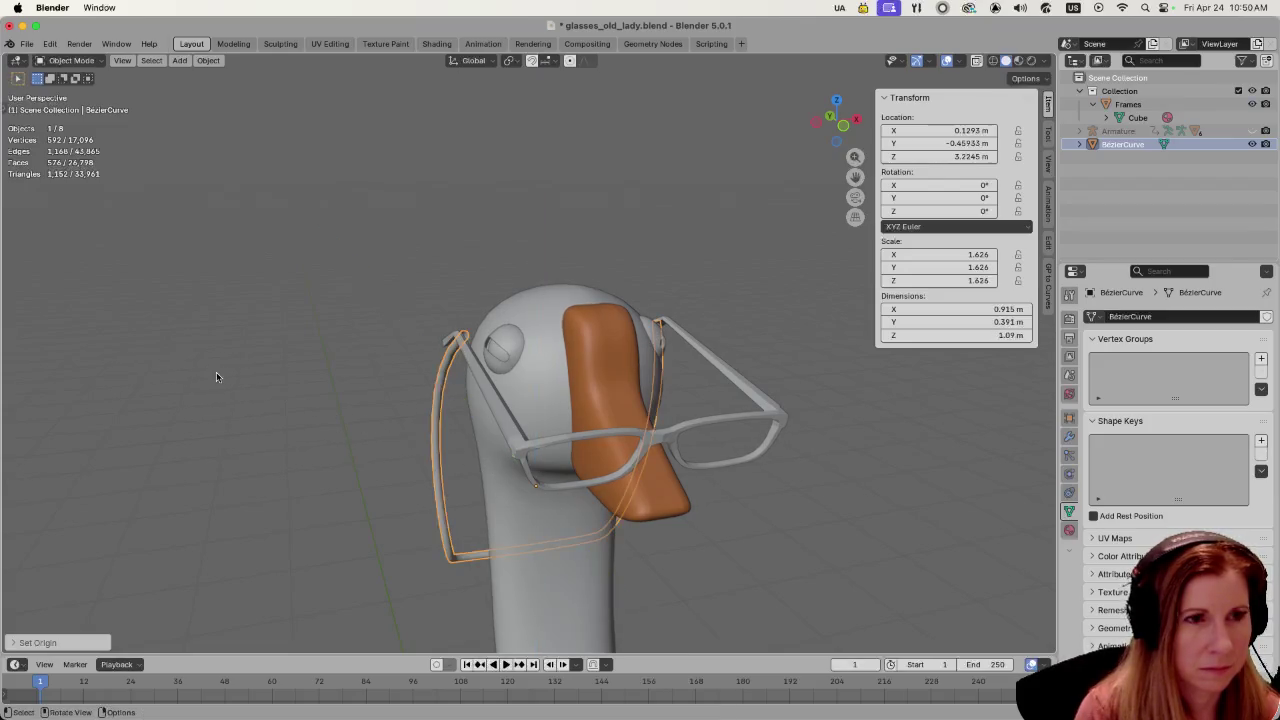
pyautogui.moveTo(211, 377)
pyautogui.mouseDown(button='middle')
pyautogui.moveTo(251, 374)
pyautogui.moveTo(357, 423)
pyautogui.mouseUp(button='middle')
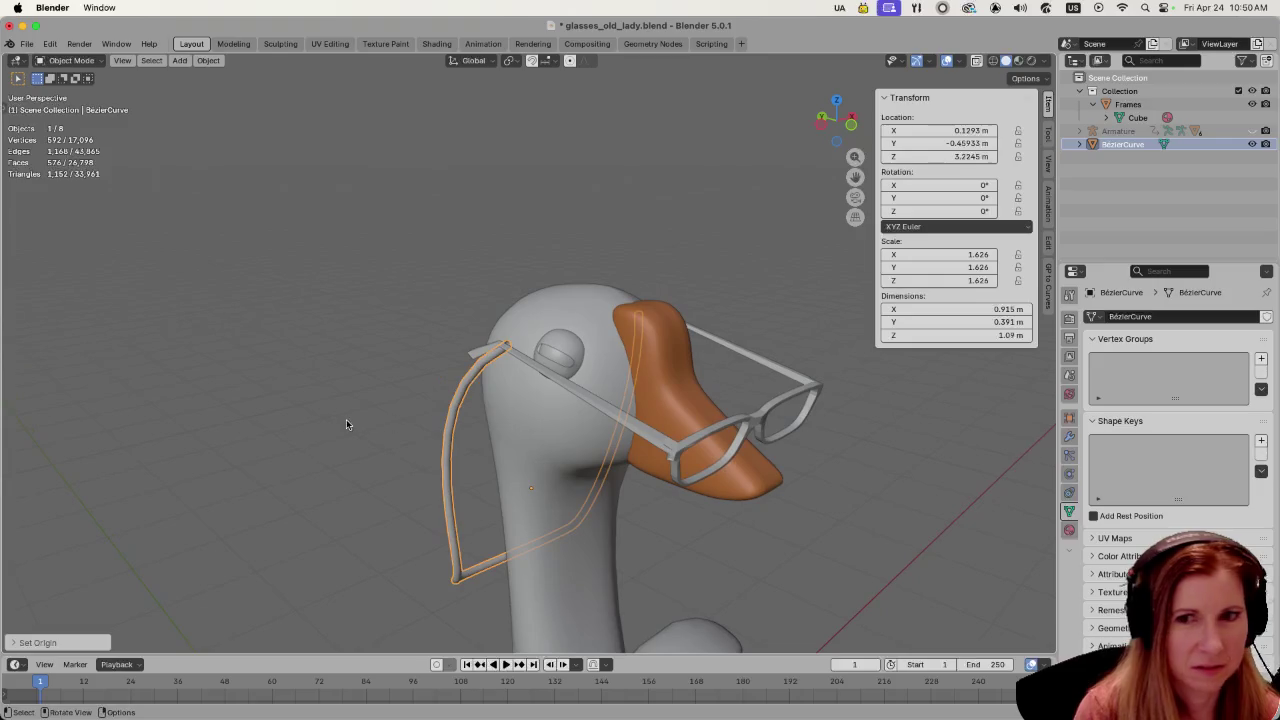
pyautogui.scroll(2, 364, 431)
pyautogui.scroll(2, 364, 431)
pyautogui.scroll(2, 364, 432)
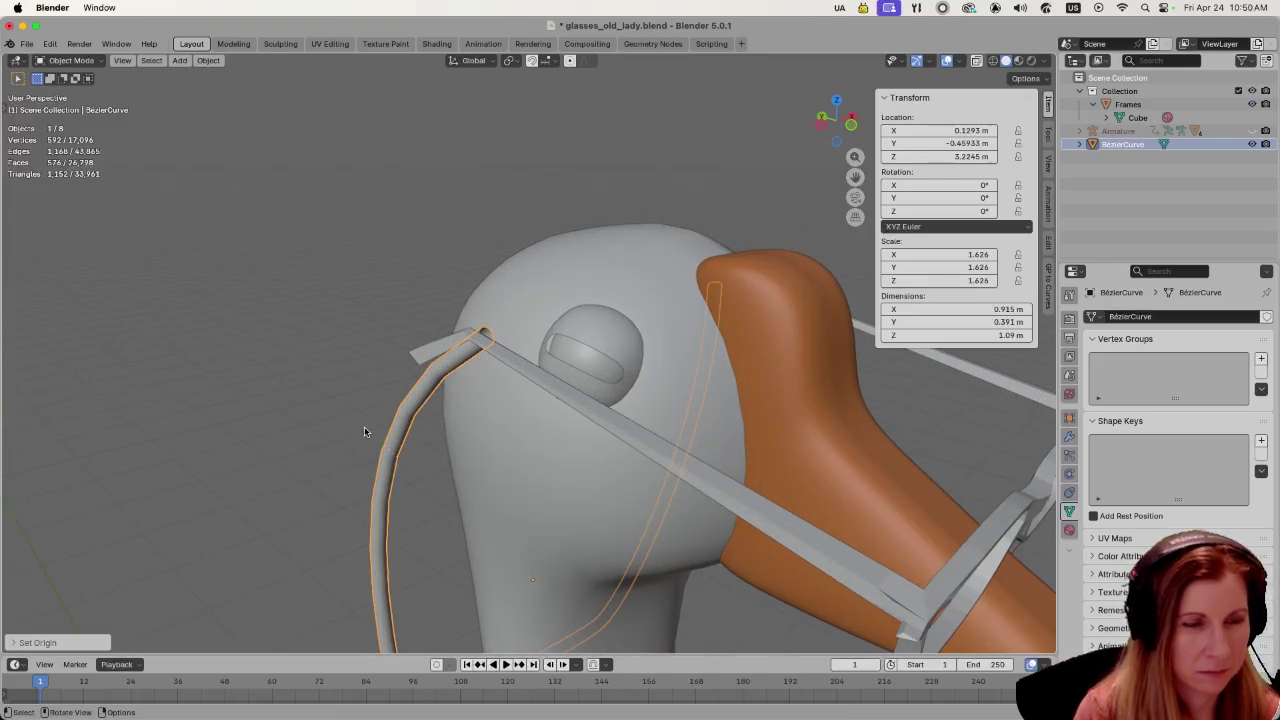
pyautogui.press('s')
pyautogui.hotkey('shift', 'z')
pyautogui.hotkey('shift', 'z')
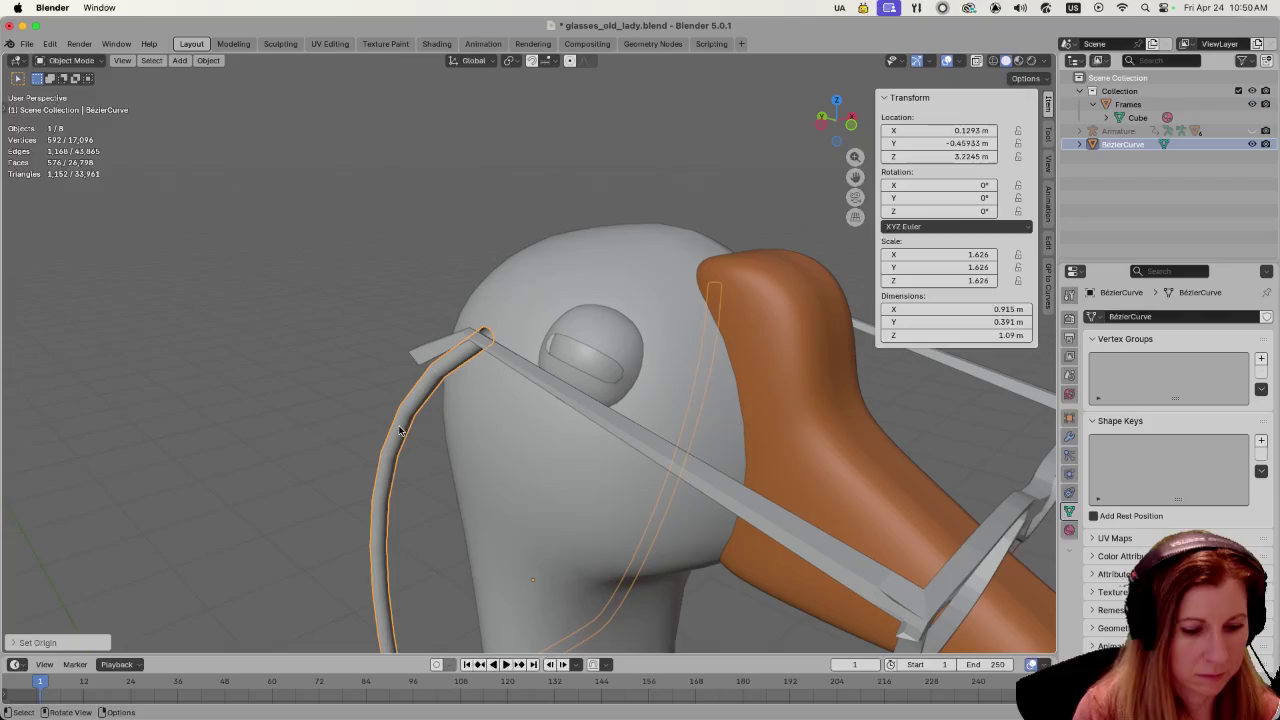
pyautogui.hotkey('shift', 'z')
pyautogui.hotkey('shift', 'y')
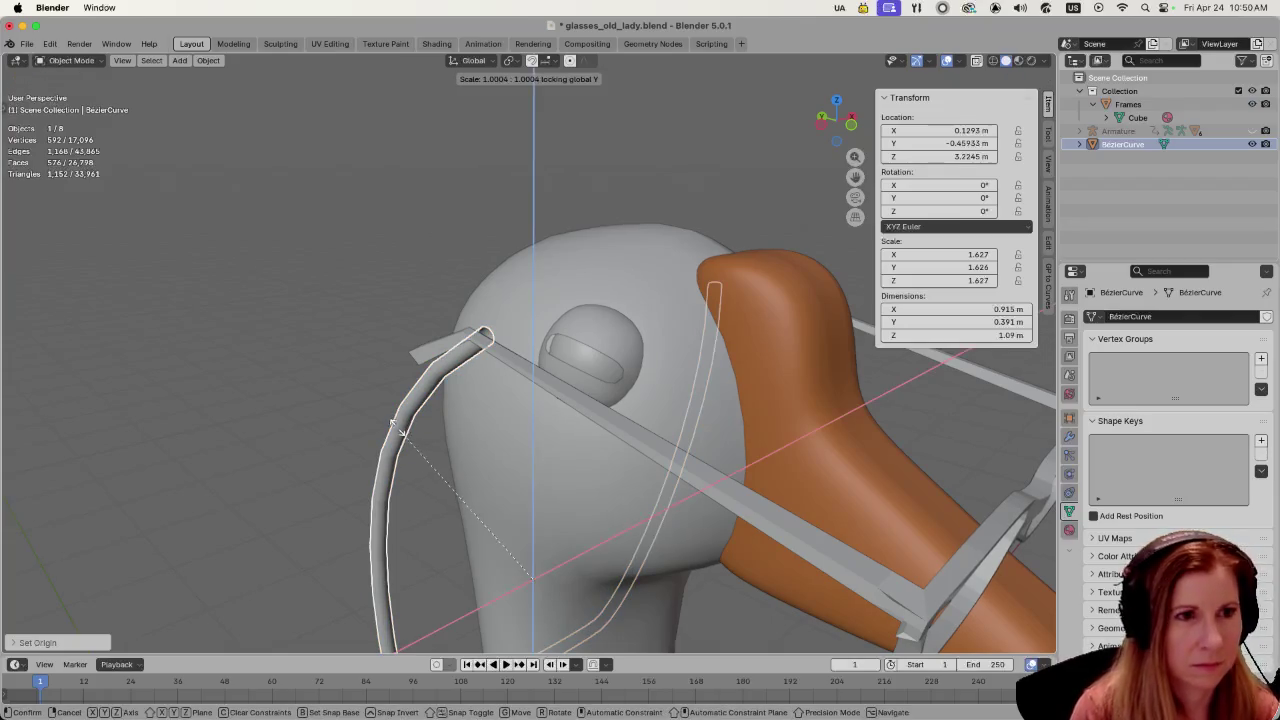
pyautogui.press('Escape')
pyautogui.moveTo(337, 435)
pyautogui.mouseDown(button='middle')
pyautogui.moveTo(266, 398)
pyautogui.moveTo(373, 413)
pyautogui.moveTo(357, 437)
pyautogui.mouseUp(button='middle')
# - Enter Edit Mode on the chain and scale its geometry with the X axis excluded
pyautogui.click(356, 374)
pyautogui.press('Tab')
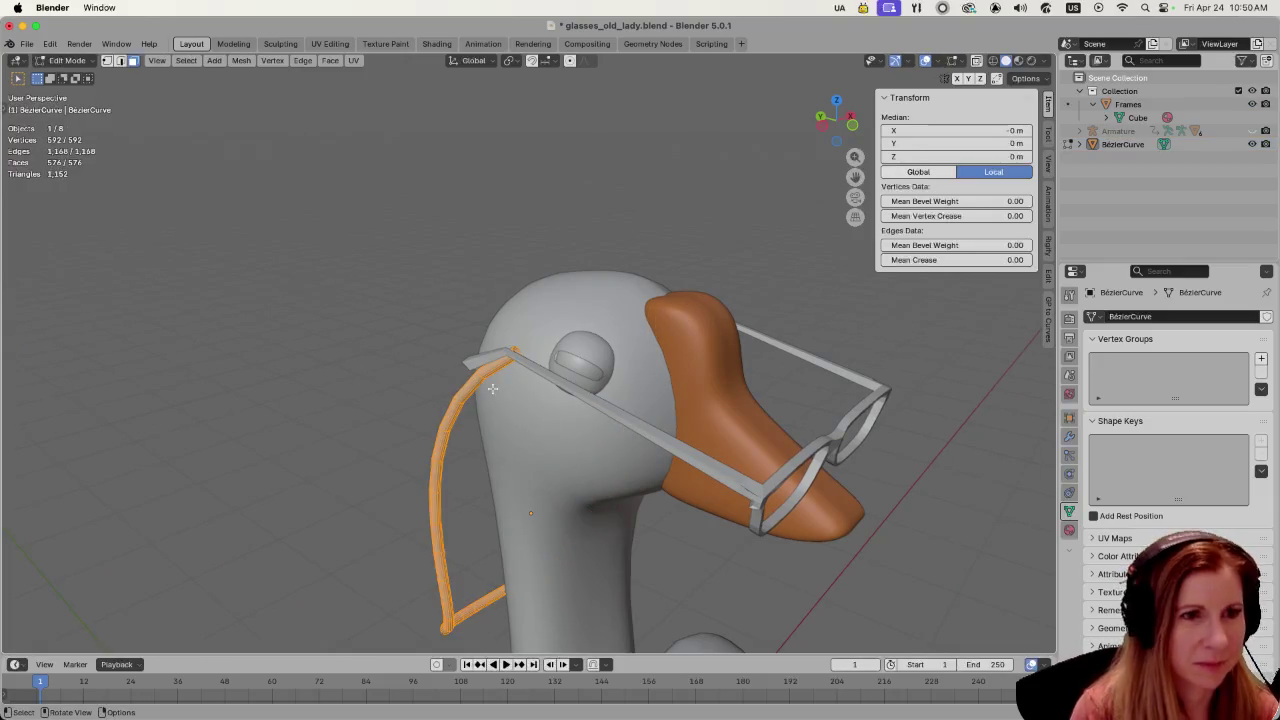
pyautogui.press('s')
pyautogui.hotkey('shift', 'x')
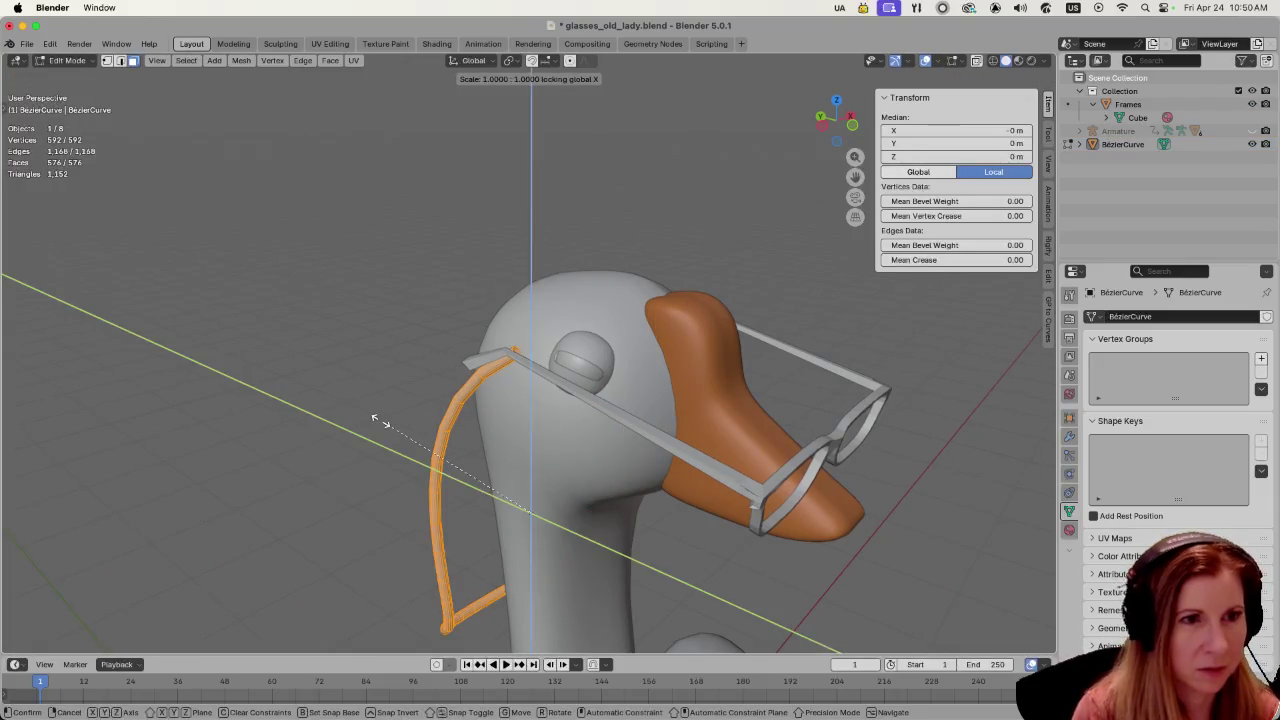
pyautogui.click(457, 415)
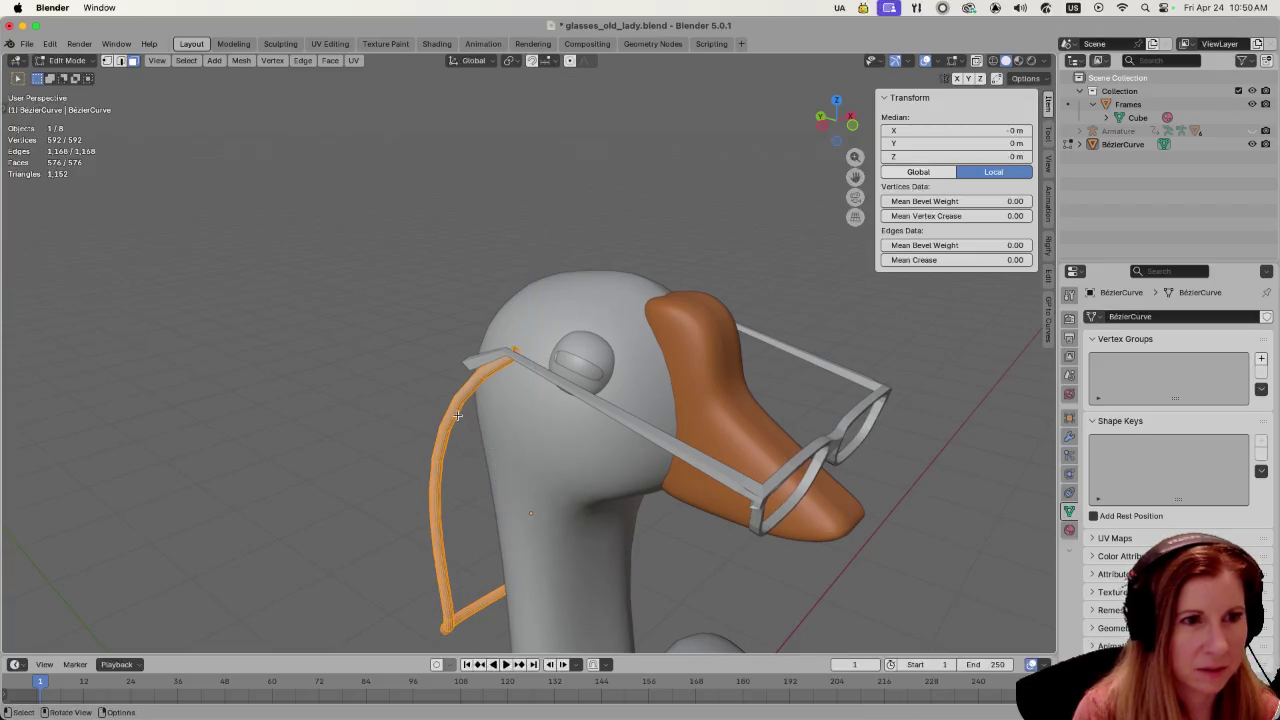
# - Try further scales excluding X and along Y, cancel both, then deselect all geometry
pyautogui.press('s')
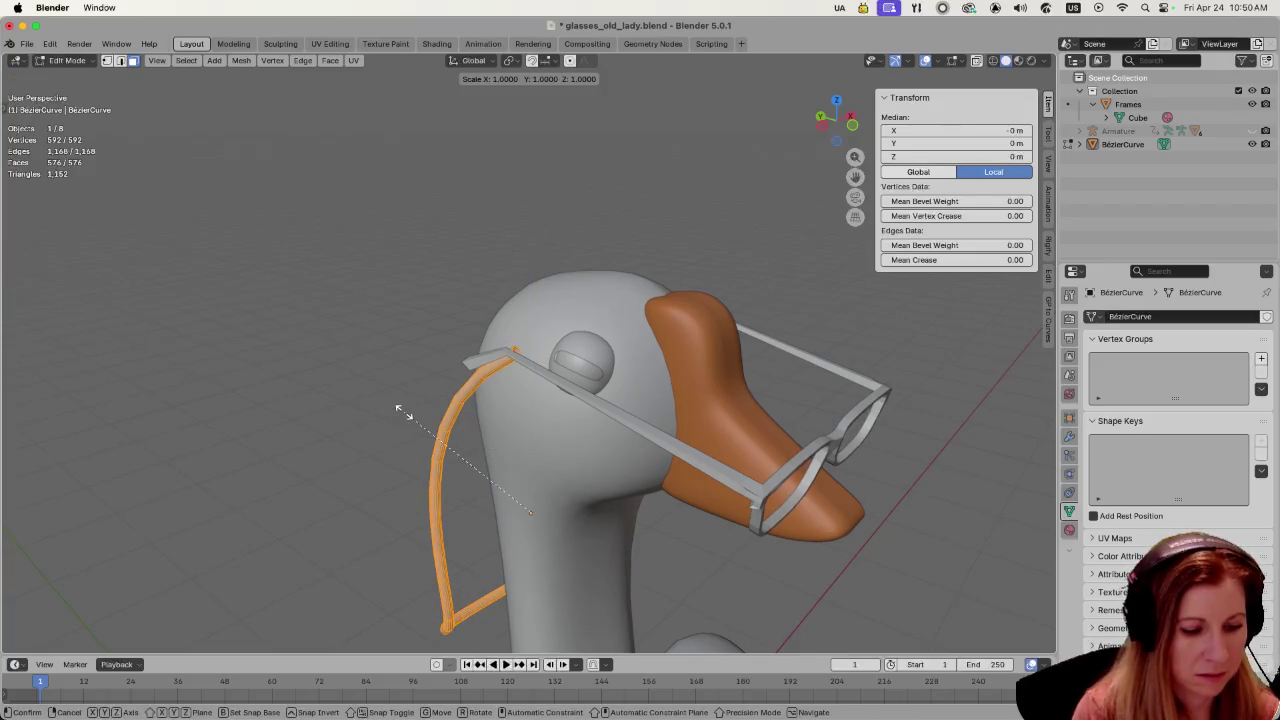
pyautogui.hotkey('shift', 'x')
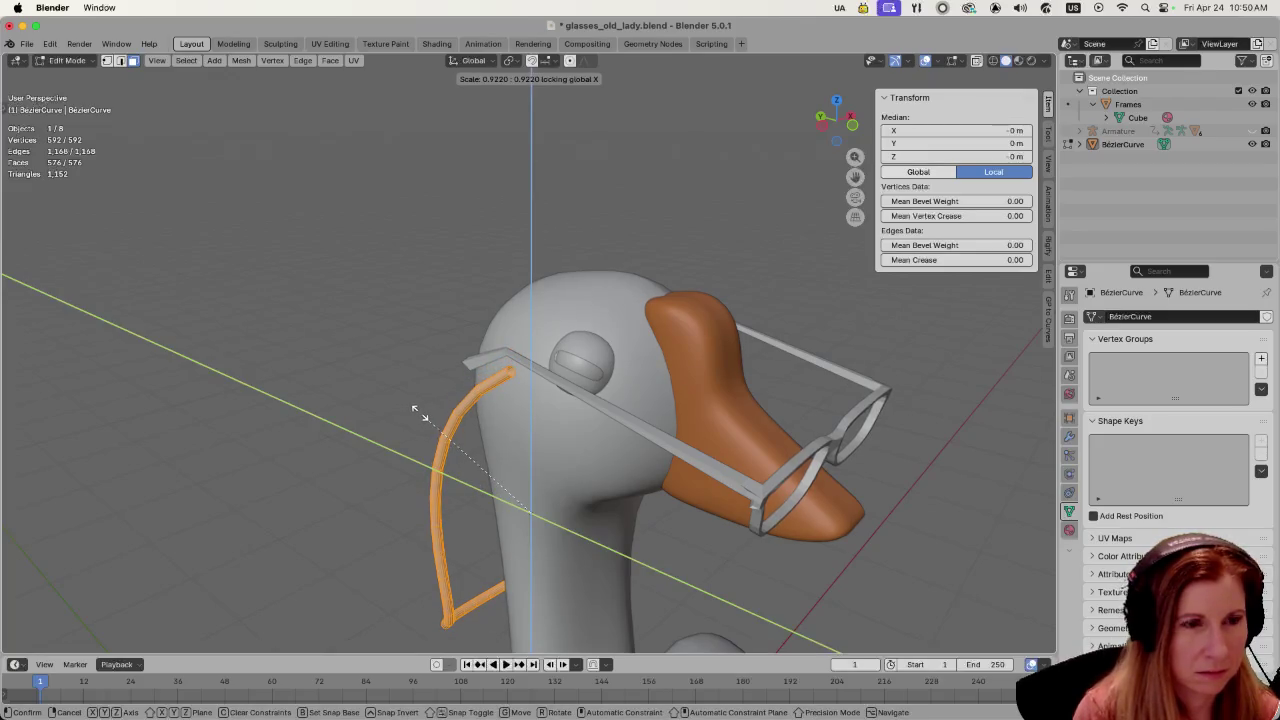
pyautogui.press('Escape')
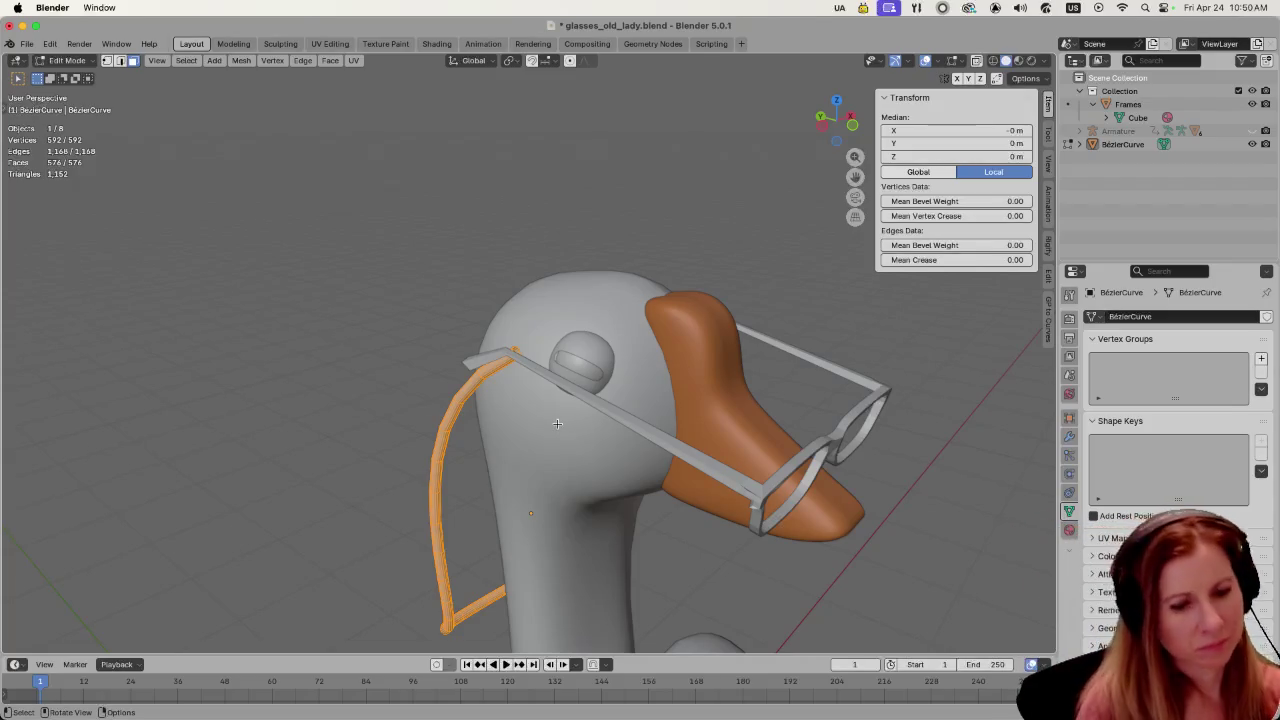
pyautogui.press('s')
pyautogui.press('y')
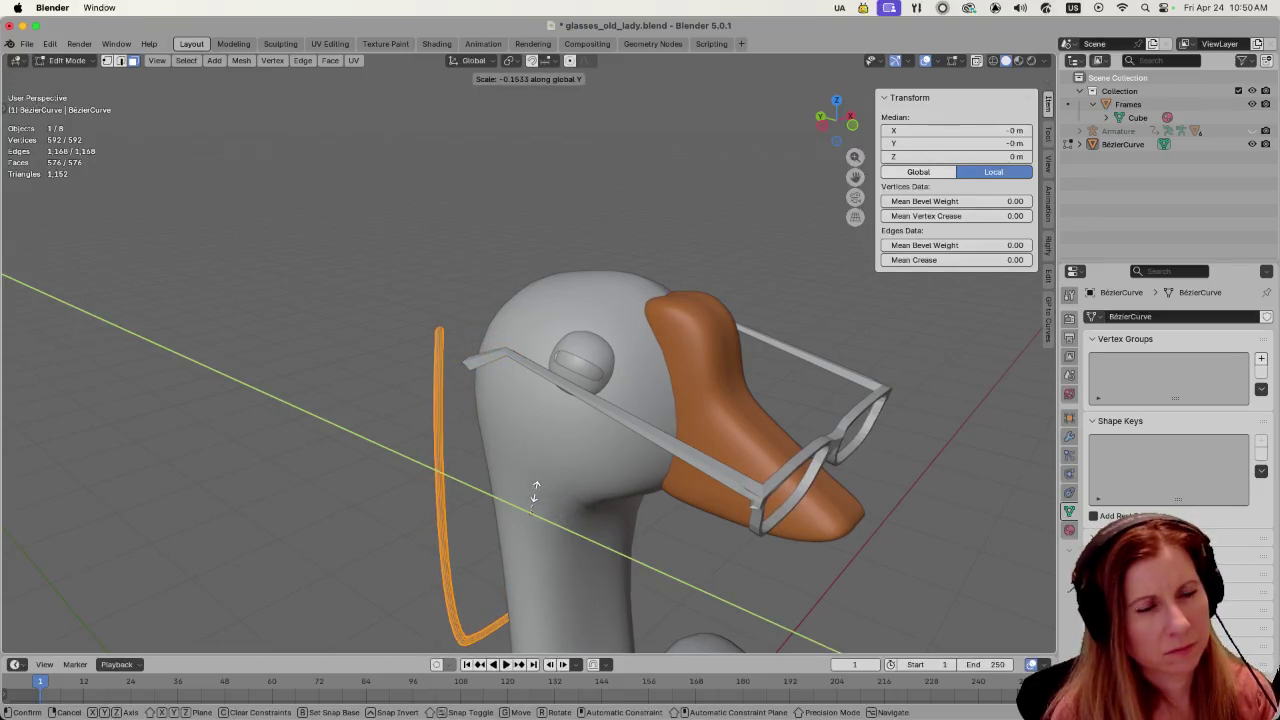
pyautogui.press('Escape')
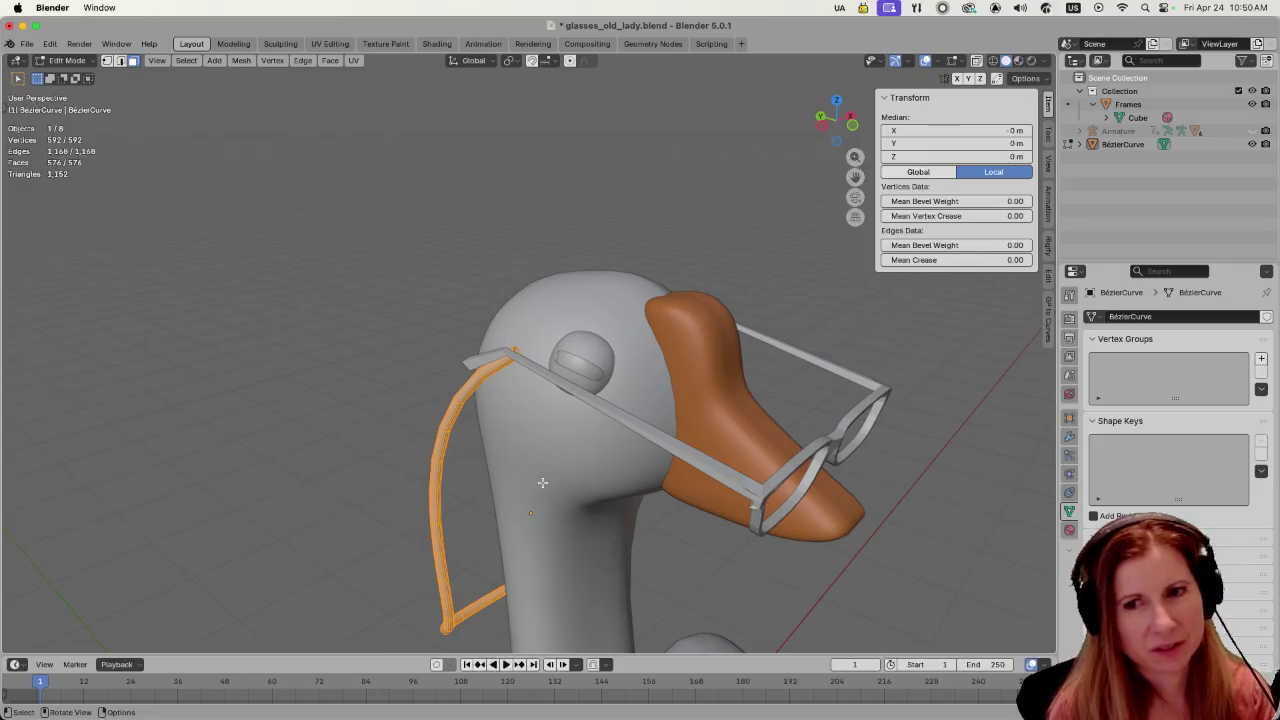
pyautogui.moveTo(535, 489); pyautogui.dragTo(465, 400, button='middle')
pyautogui.scroll(5, 459, 395)
pyautogui.scroll(2, 459, 395)
pyautogui.scroll(-2, 459, 396)
pyautogui.hotkey('alt', 'a')
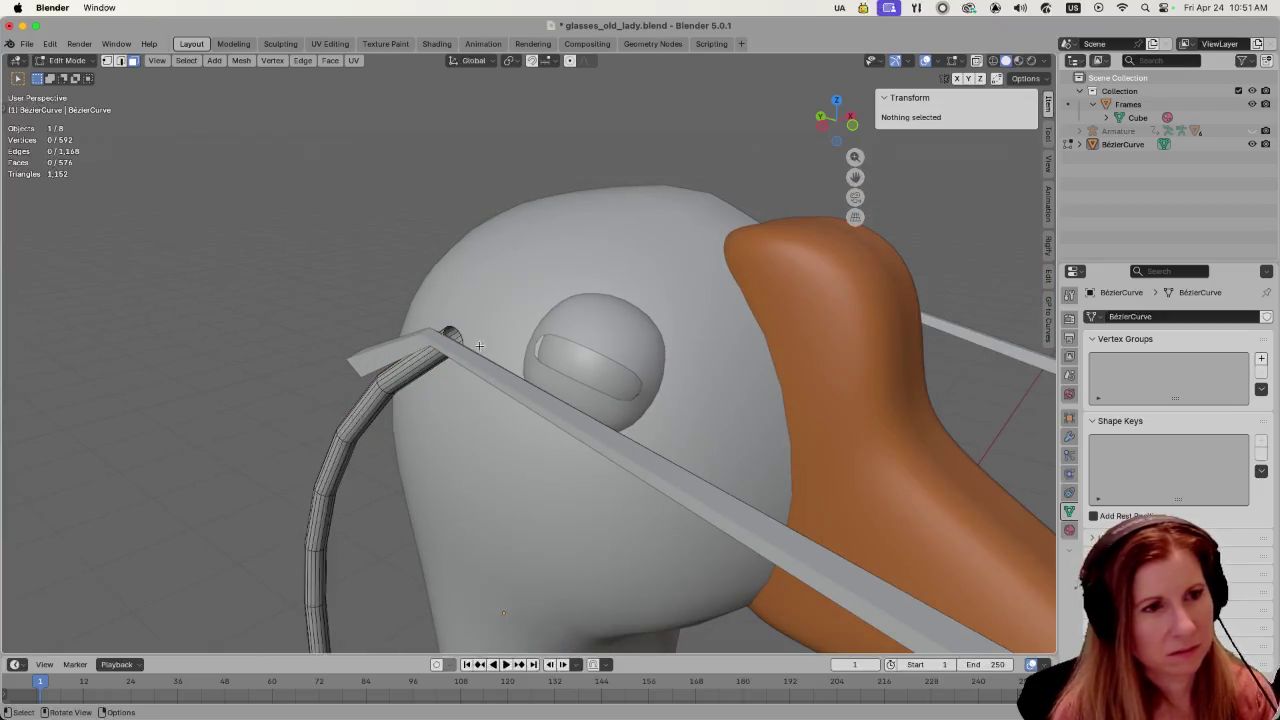
# - In vertex mode, scale the chain's top end ring to about 0.48, then select all geometry
pyautogui.press('1')
pyautogui.keyDown('alt'); pyautogui.click(487, 392); pyautogui.keyUp('alt')
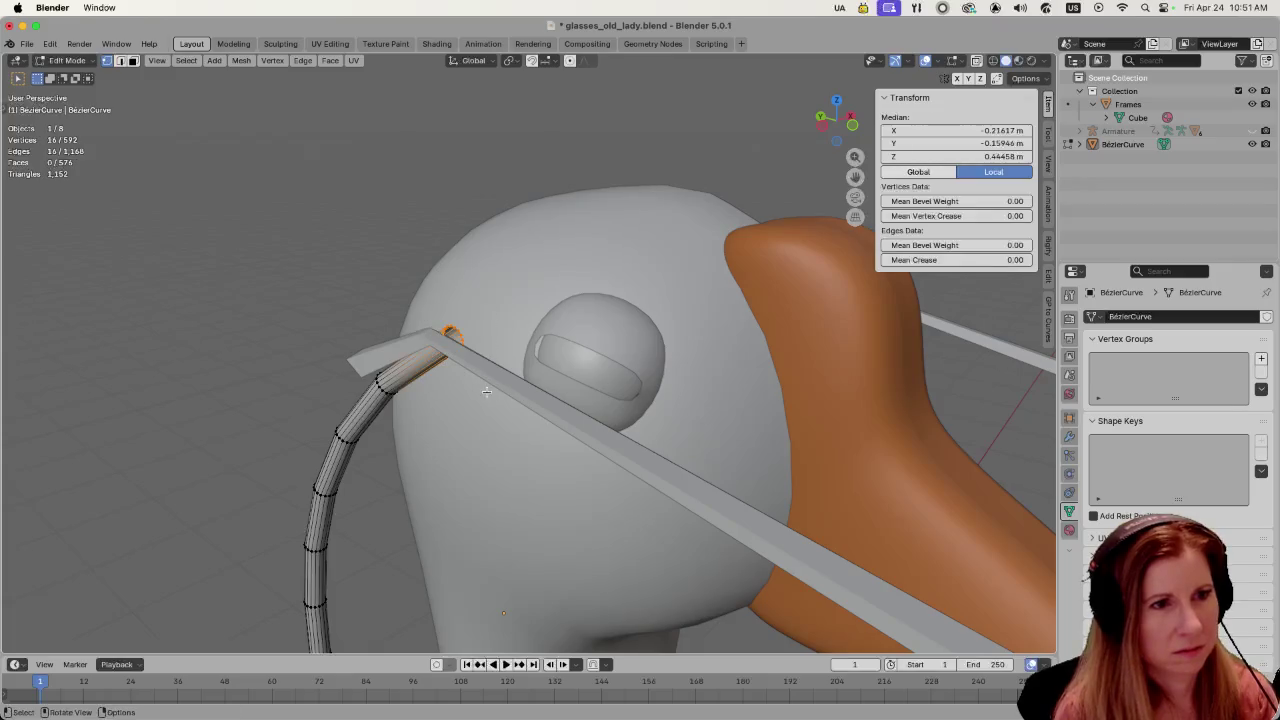
pyautogui.press('s')
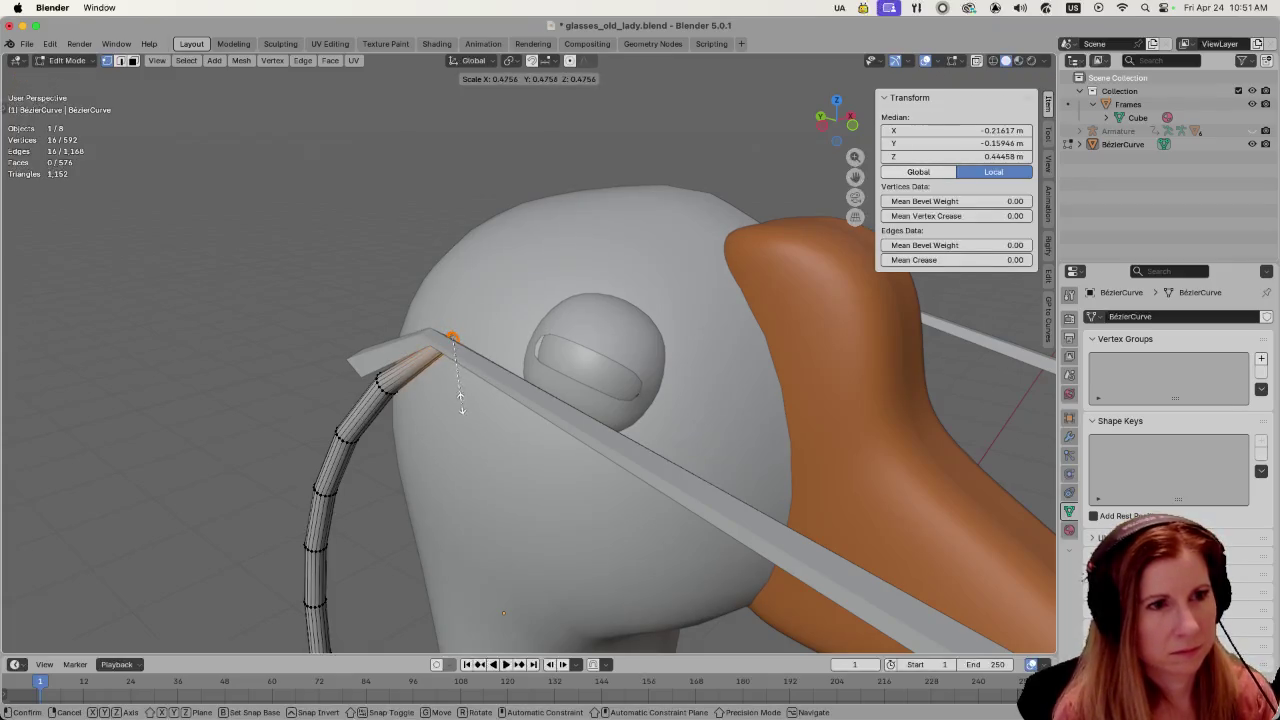
pyautogui.click(457, 392)
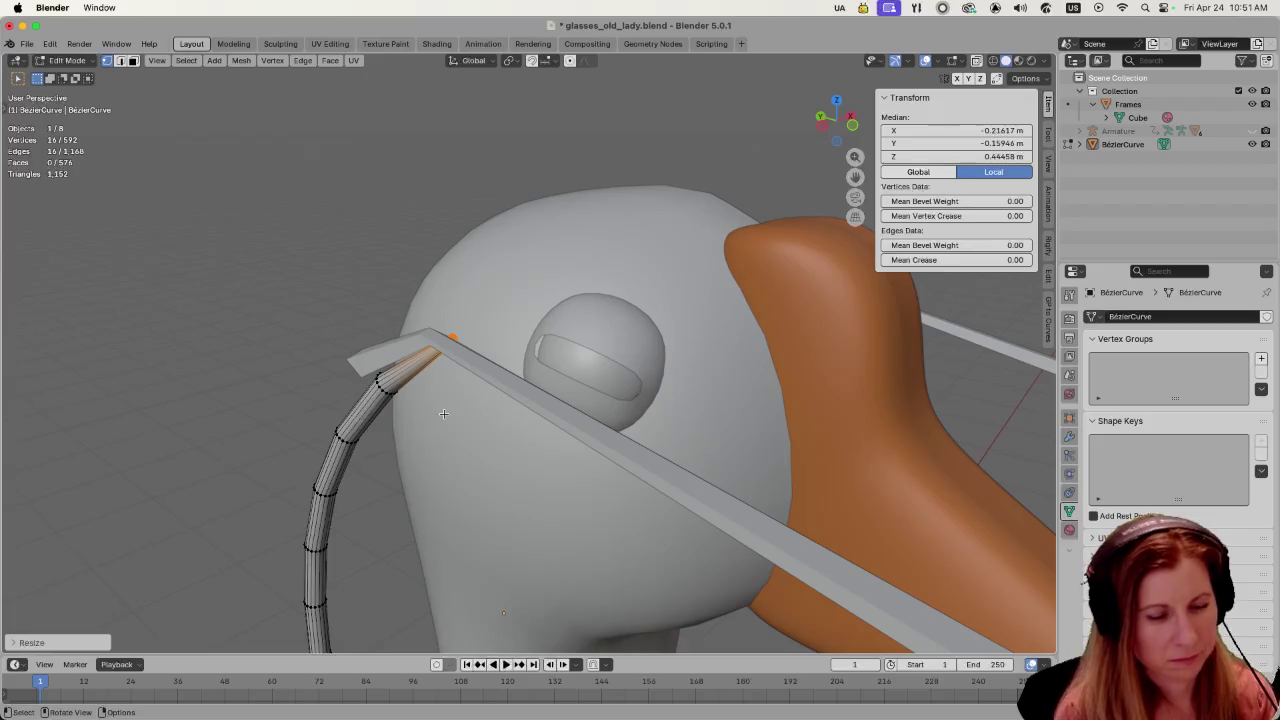
pyautogui.moveTo(443, 413); pyautogui.dragTo(475, 441, button='middle')
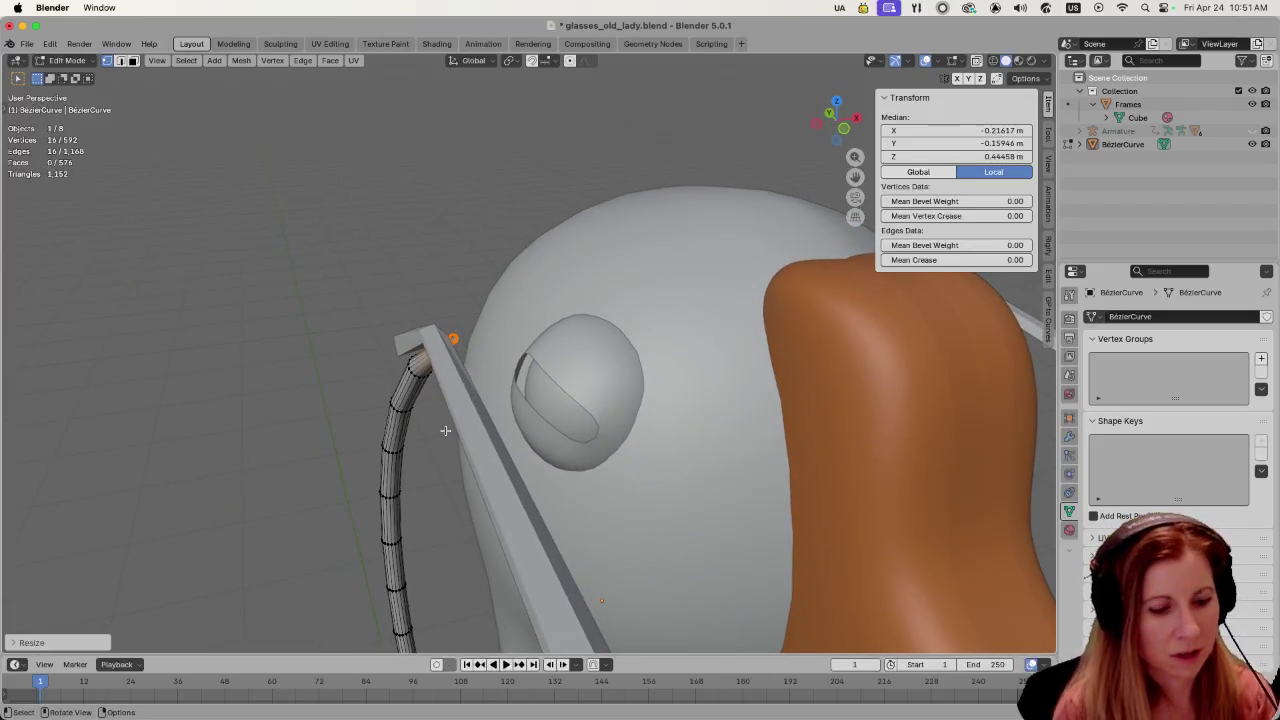
pyautogui.click(445, 430)
pyautogui.moveTo(436, 420); pyautogui.dragTo(371, 503, button='middle')
pyautogui.press('a')
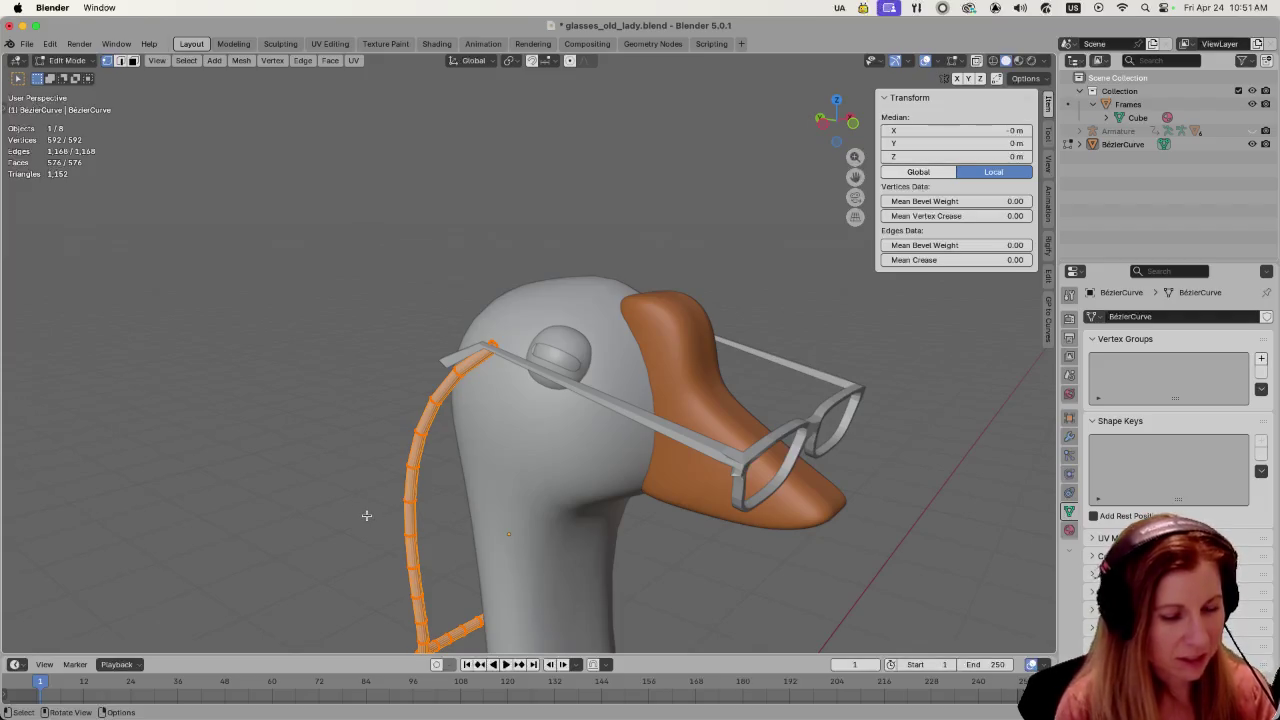
# - Shrink/Fatten the whole chain inward with Alt+S into a slim cord, then leave Edit Mode
pyautogui.hotkey('alt', 's')
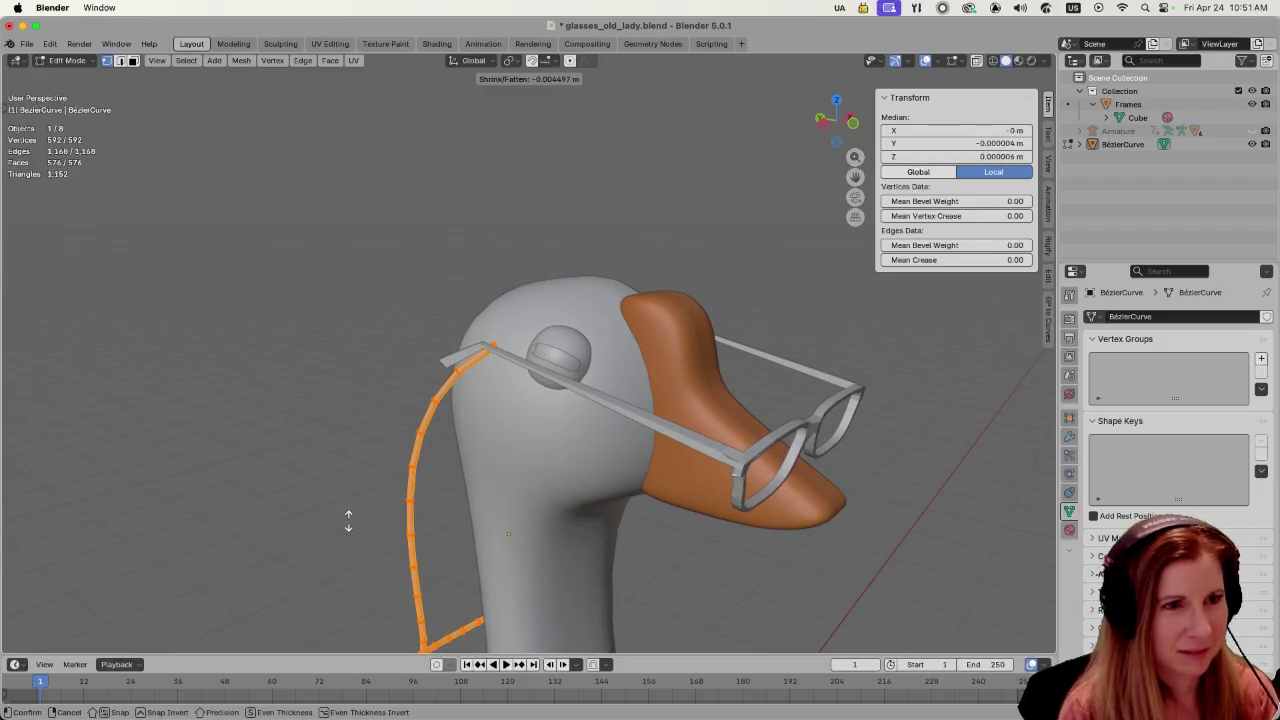
pyautogui.click(348, 520)
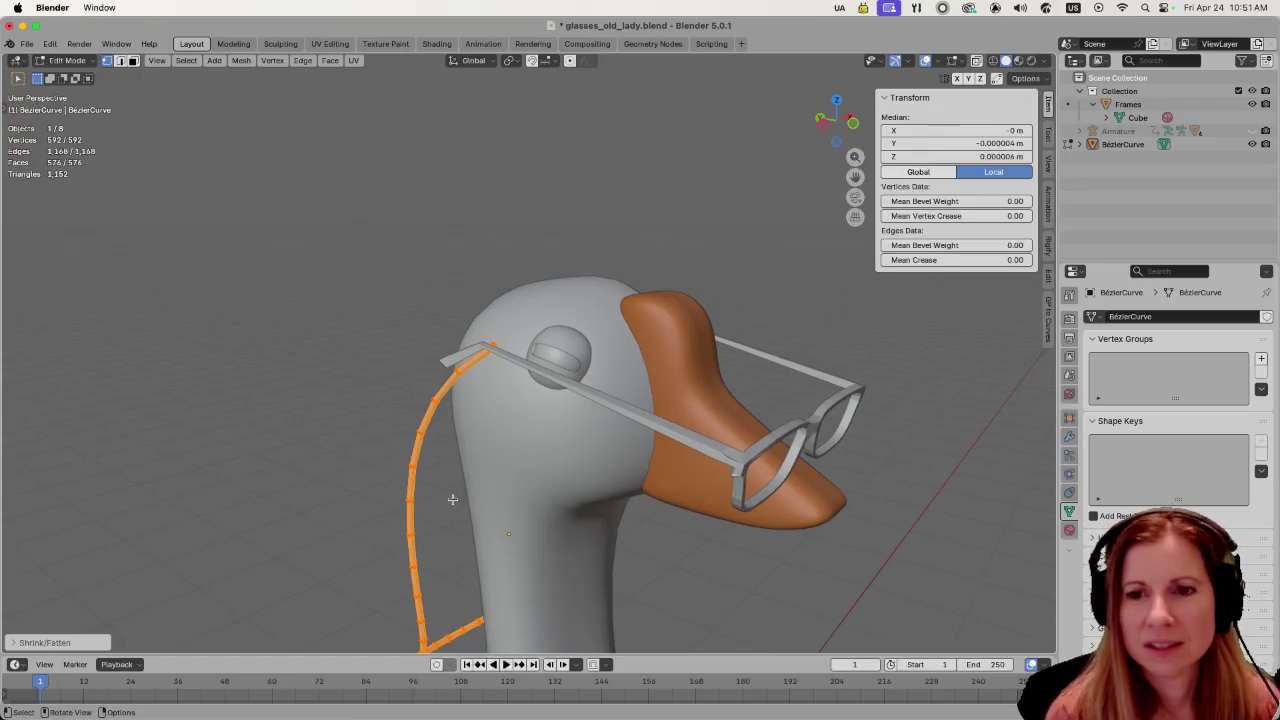
pyautogui.moveTo(500, 480)
pyautogui.mouseDown(button='middle')
pyautogui.moveTo(498, 462)
pyautogui.moveTo(334, 400)
pyautogui.moveTo(453, 517)
pyautogui.moveTo(418, 430)
pyautogui.moveTo(510, 388)
pyautogui.mouseUp(button='middle')
pyautogui.click(334, 400)
pyautogui.scroll(3, 418, 430)
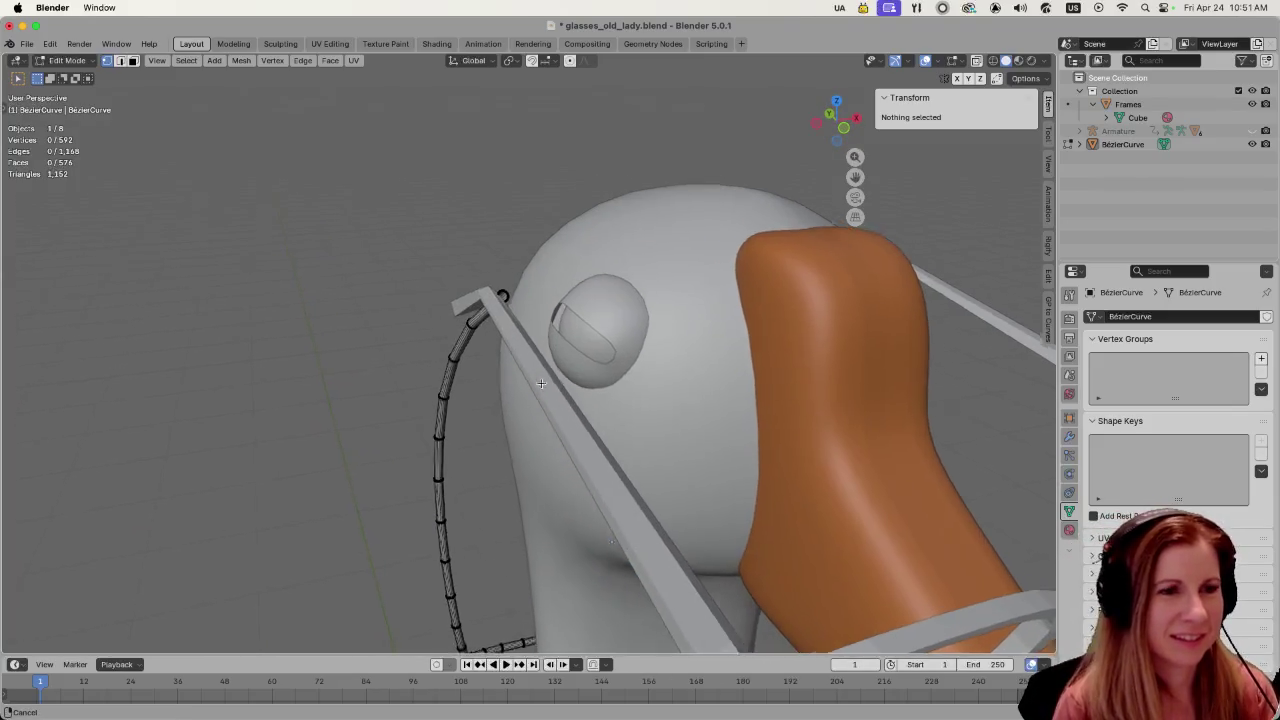
pyautogui.press('Tab')
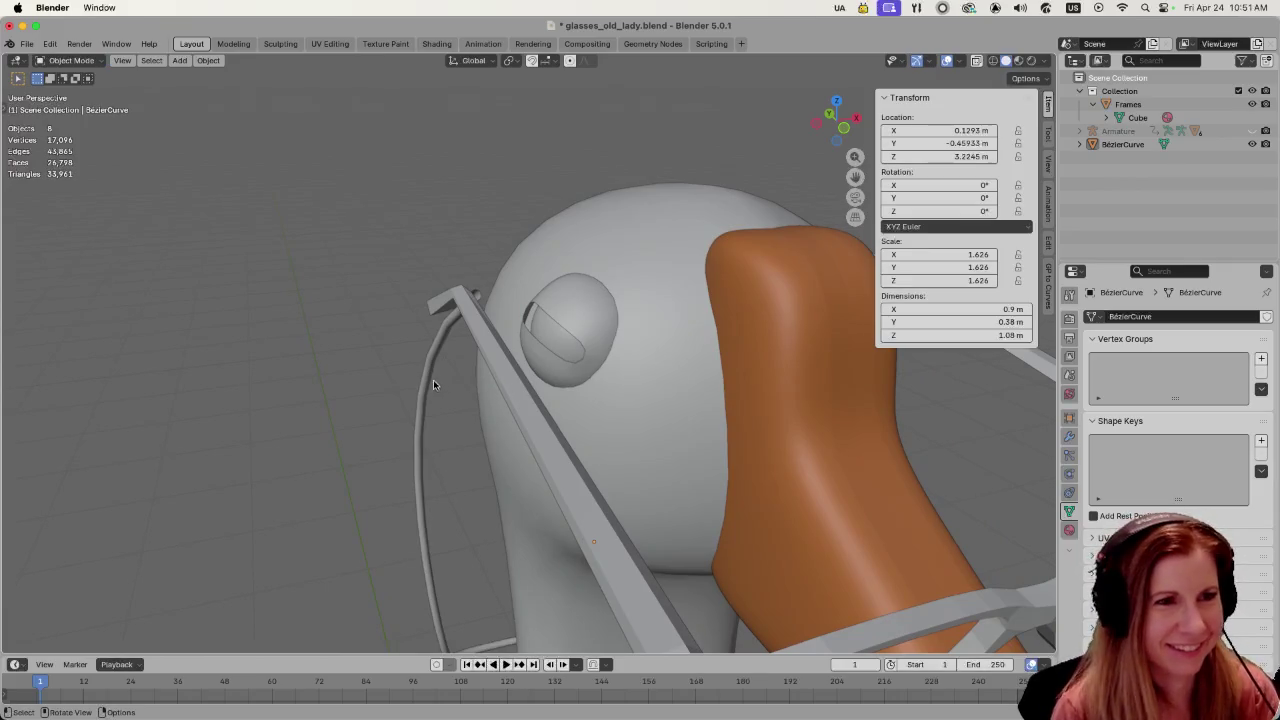
# - Inspect the thinned chain beside the glasses from the front and side, then re-enter Edit Mode
pyautogui.scroll(-4, 684, 441)
pyautogui.moveTo(684, 441)
pyautogui.mouseDown(button='middle')
pyautogui.moveTo(698, 425)
pyautogui.moveTo(498, 404)
pyautogui.mouseUp(button='middle')
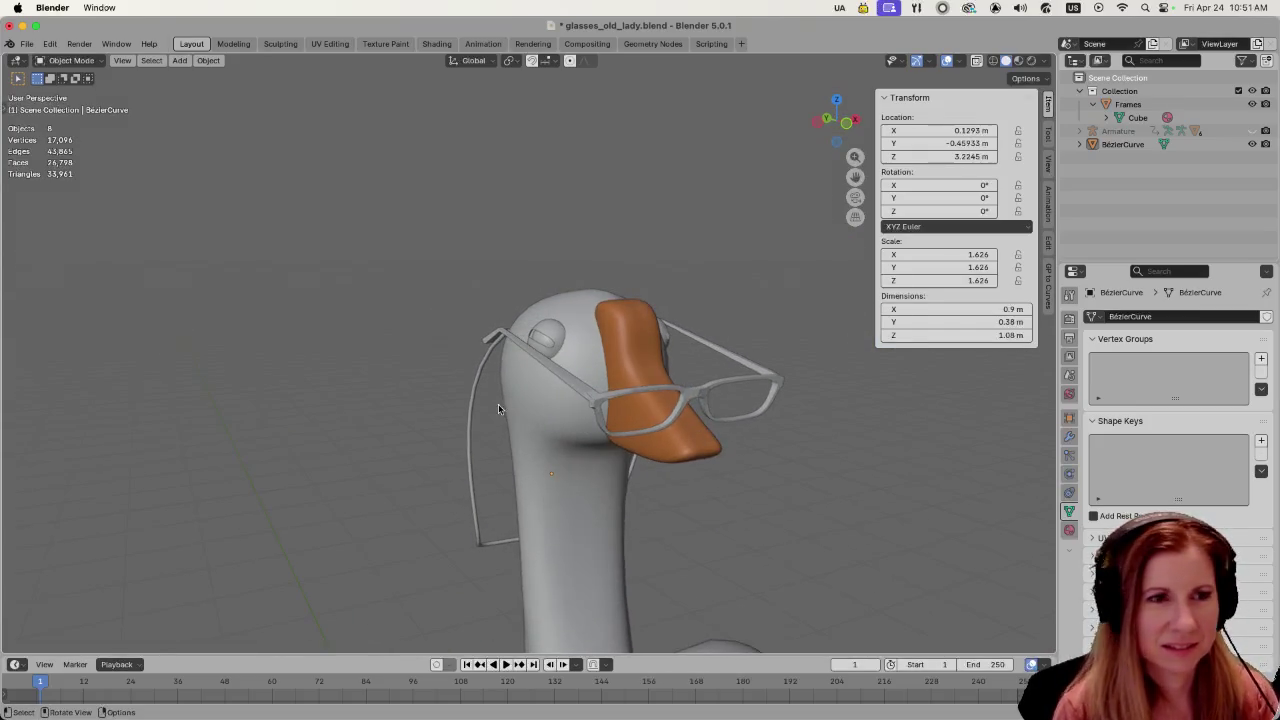
pyautogui.scroll(6, 502, 394)
pyautogui.moveTo(451, 367); pyautogui.dragTo(434, 382, button='middle')
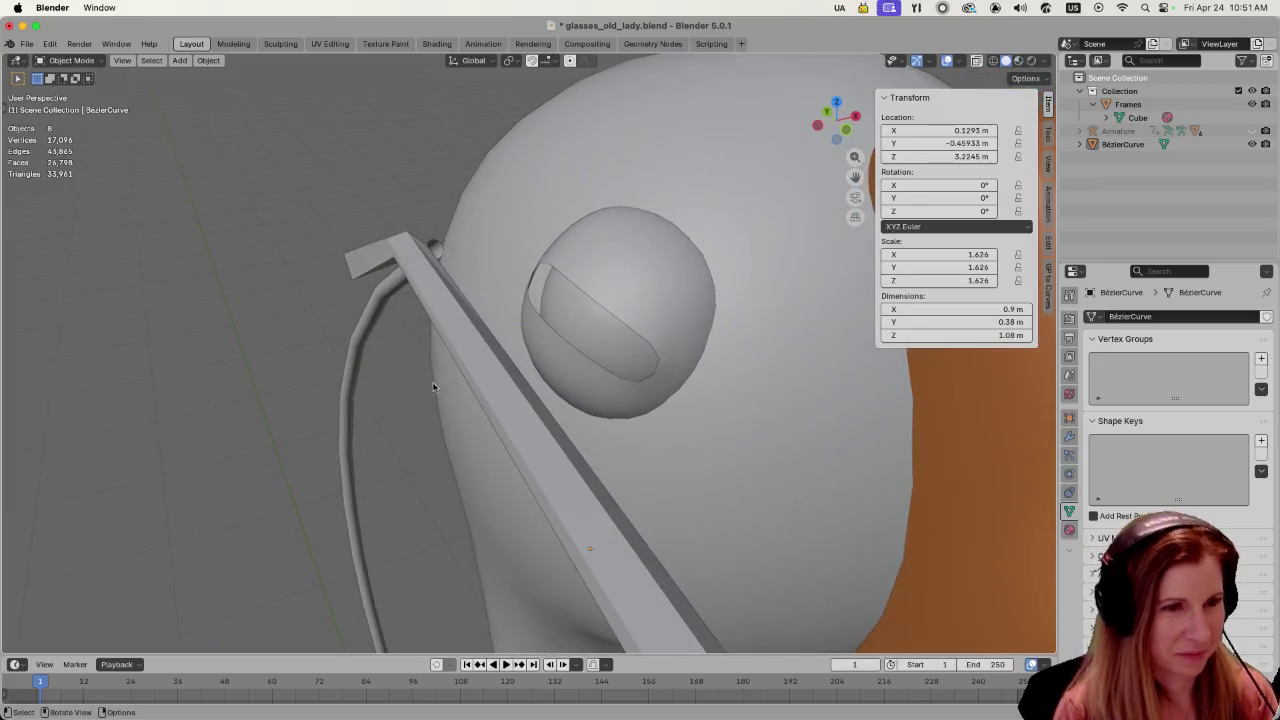
pyautogui.press('Tab')
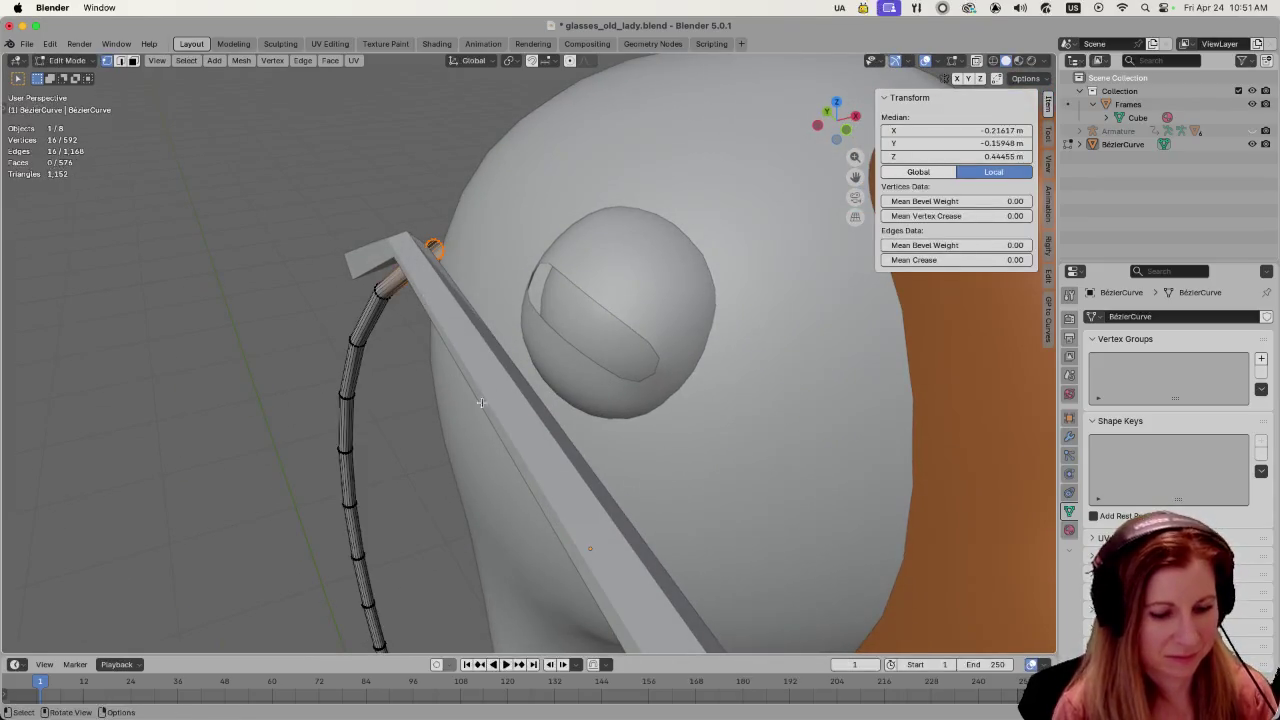
# - Move the chain's end with proportional editing enabled, undoing the unwanted moves and deselecting
pyautogui.moveTo(556, 432); pyautogui.dragTo(490, 430, button='middle')
pyautogui.press('g')
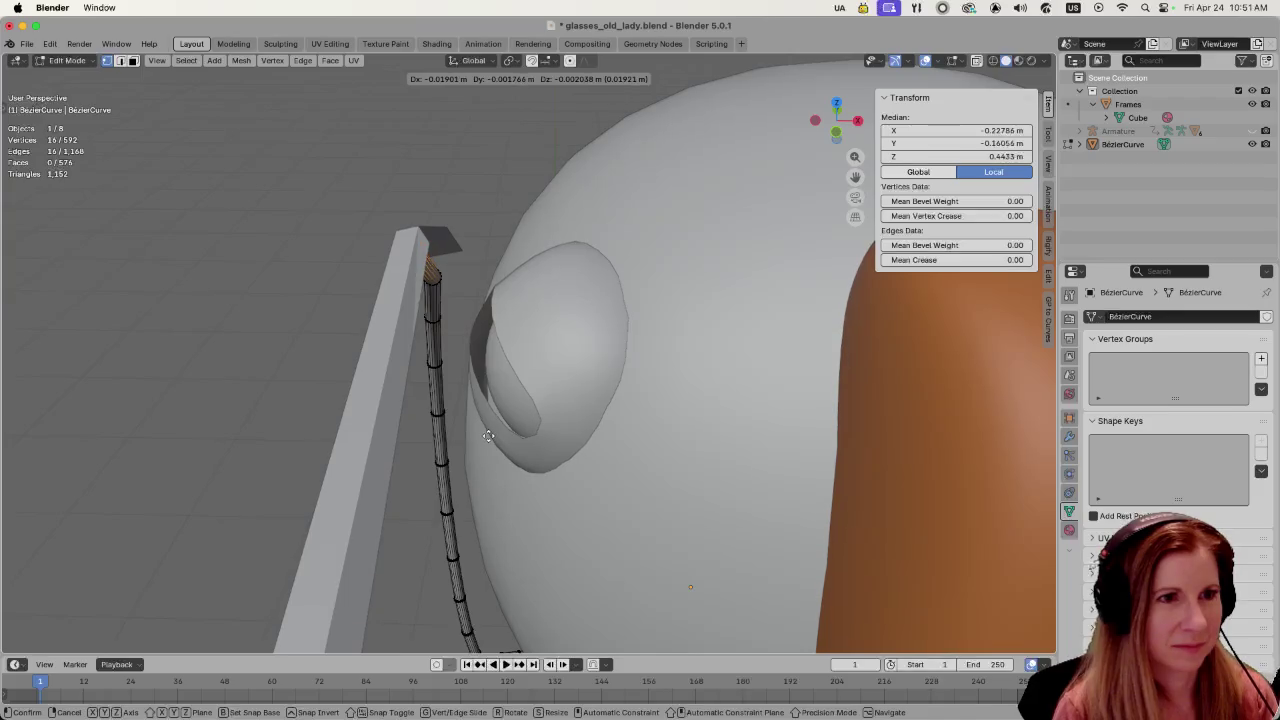
pyautogui.click(488, 436)
pyautogui.hotkey('ctrl', 'z')
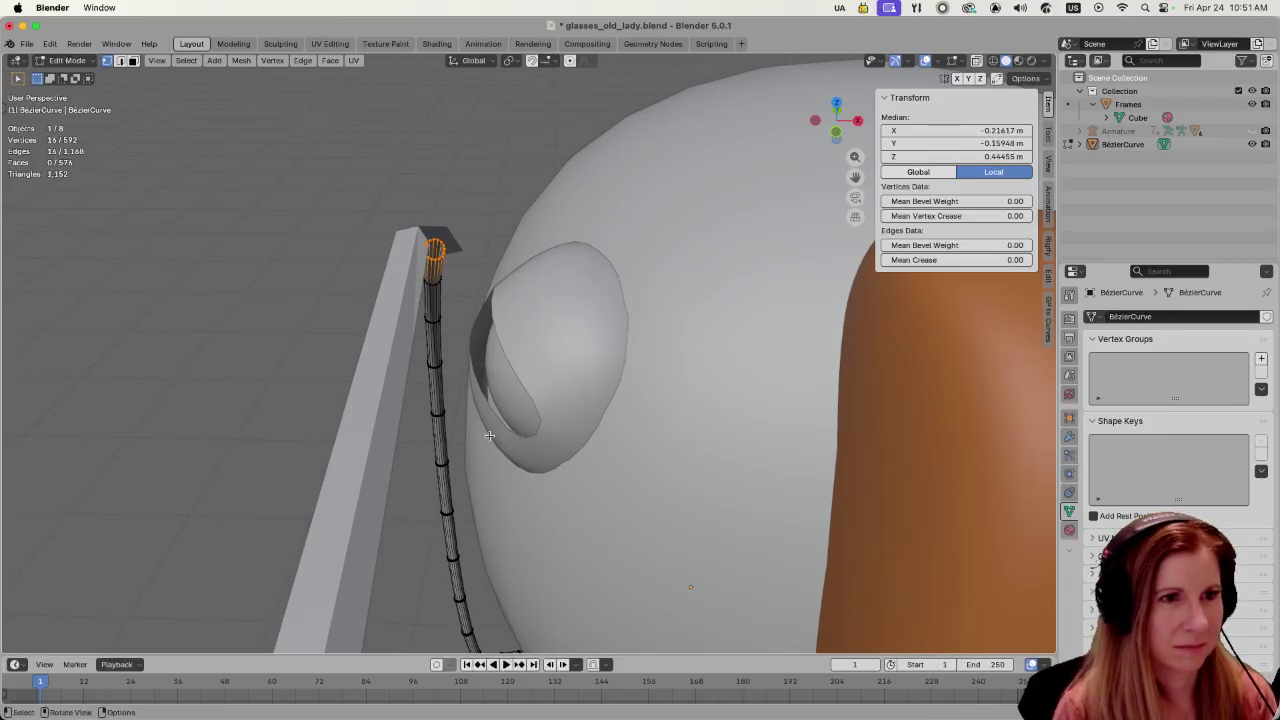
pyautogui.click(570, 60)
pyautogui.press('g')
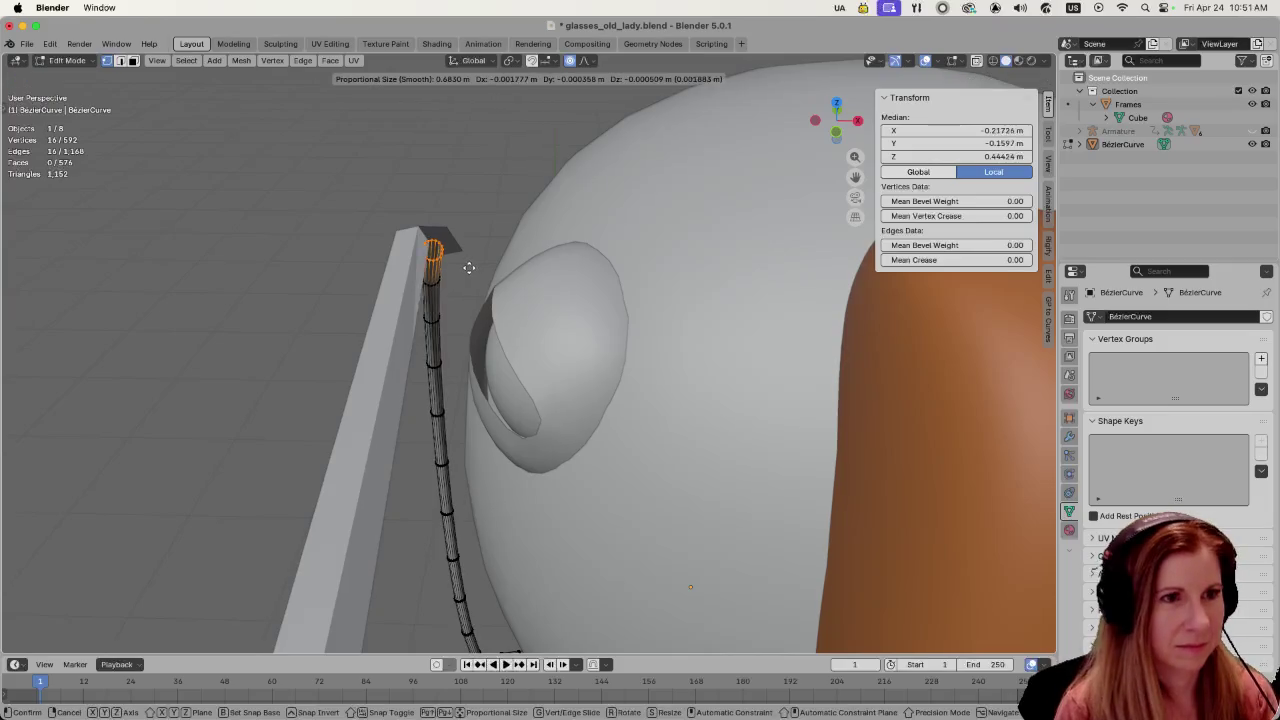
pyautogui.click(450, 271)
pyautogui.moveTo(737, 374)
pyautogui.mouseDown(button='middle')
pyautogui.moveTo(459, 311)
pyautogui.moveTo(329, 349)
pyautogui.moveTo(443, 349)
pyautogui.moveTo(511, 323)
pyautogui.moveTo(494, 354)
pyautogui.moveTo(571, 206)
pyautogui.moveTo(540, 331)
pyautogui.moveTo(457, 262)
pyautogui.moveTo(428, 262)
pyautogui.mouseUp(button='middle')
pyautogui.click(428, 262)
pyautogui.hotkey('ctrl', 'z')
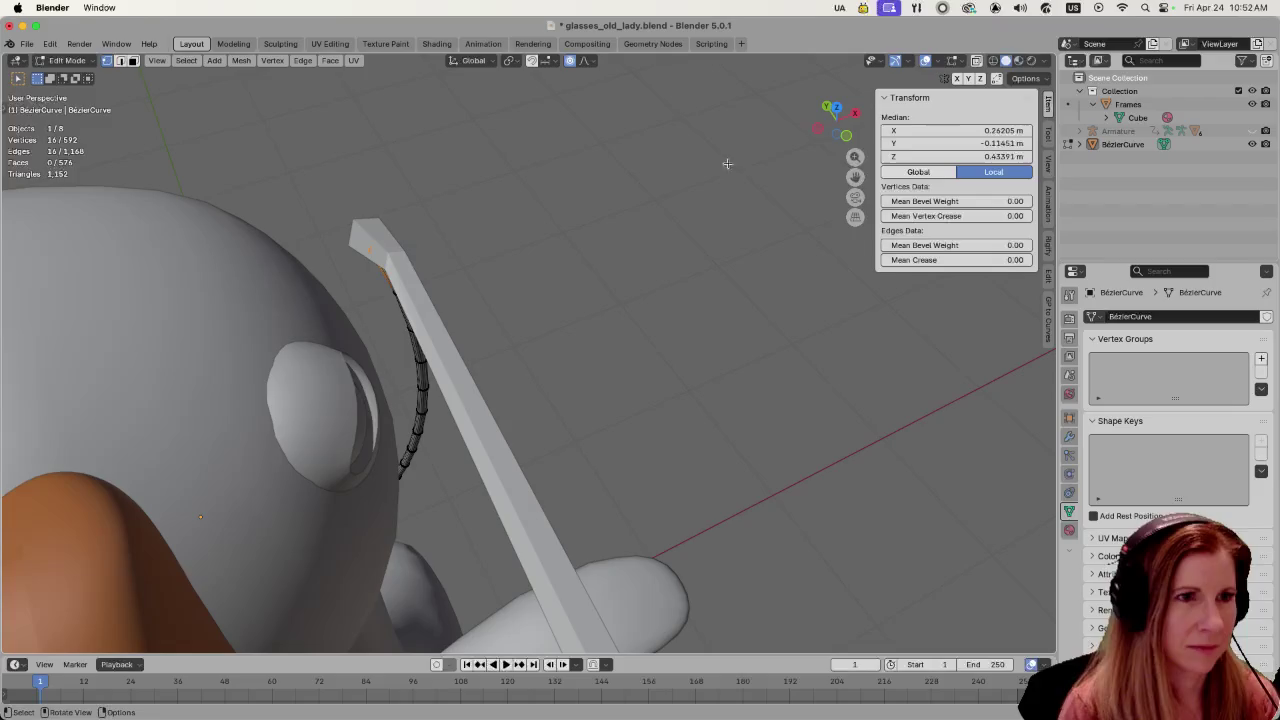
pyautogui.hotkey('alt', 'a')
# - With X-ray on, select the chain's top end ring, then turn X-ray off and move the ring onto the temple tip
pyautogui.click(976, 60)
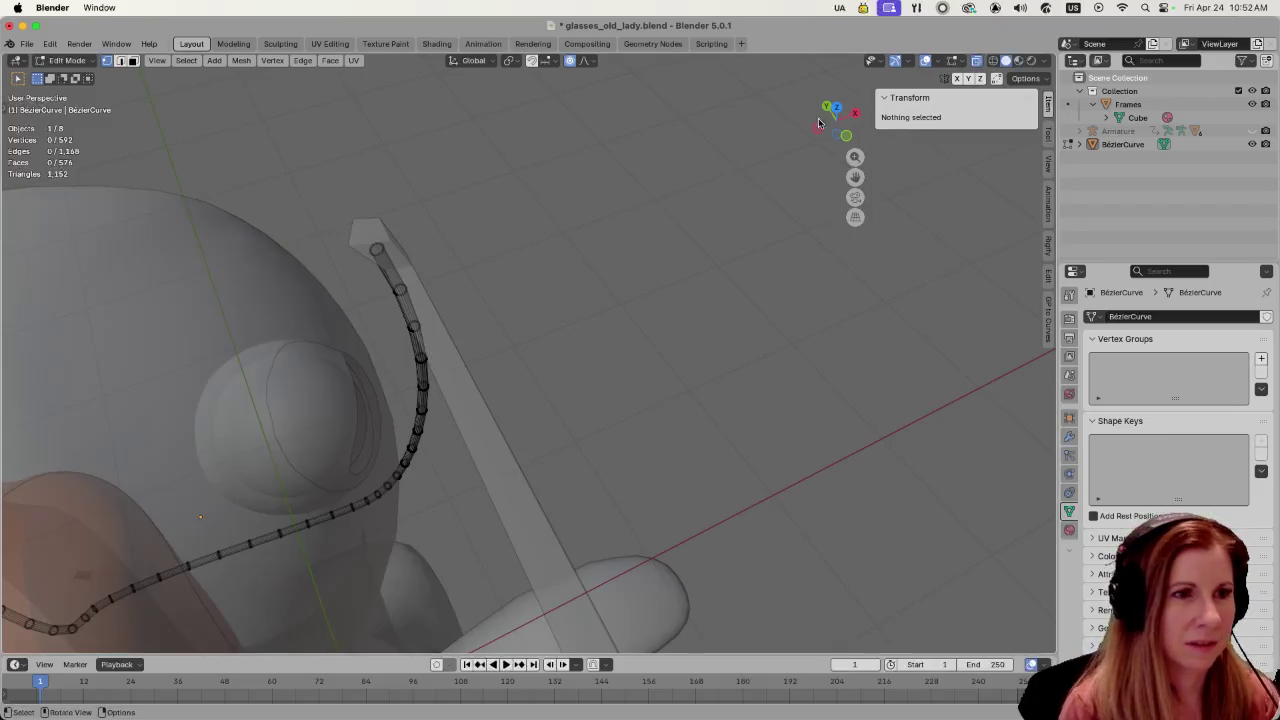
pyautogui.moveTo(354, 226); pyautogui.dragTo(402, 272)
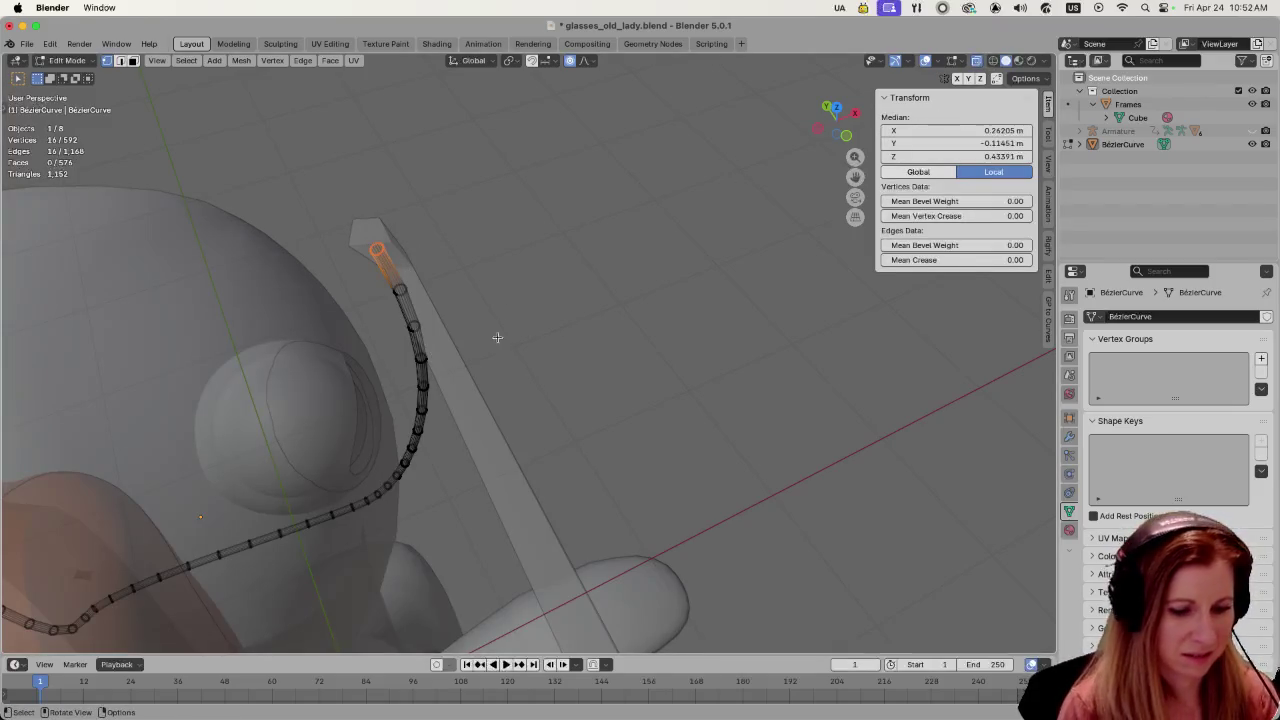
pyautogui.moveTo(497, 335); pyautogui.dragTo(561, 298, button='middle')
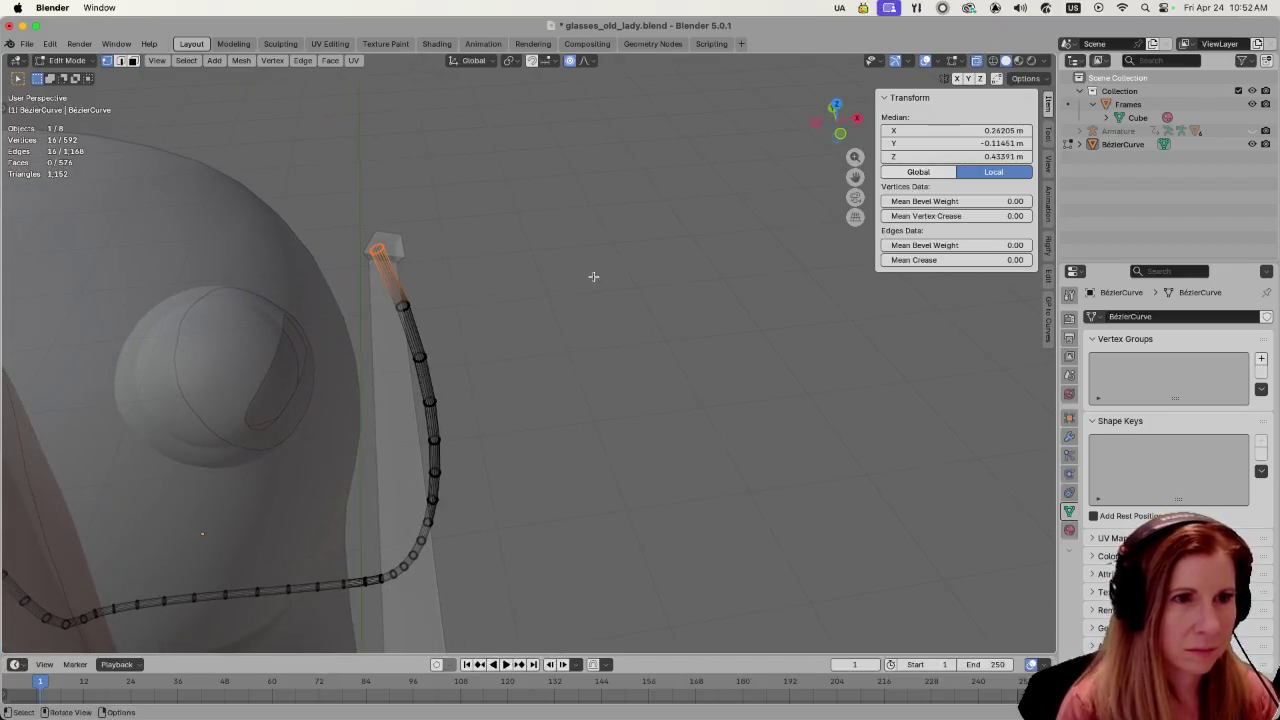
pyautogui.click(976, 60)
pyautogui.moveTo(466, 251); pyautogui.dragTo(482, 260, button='middle')
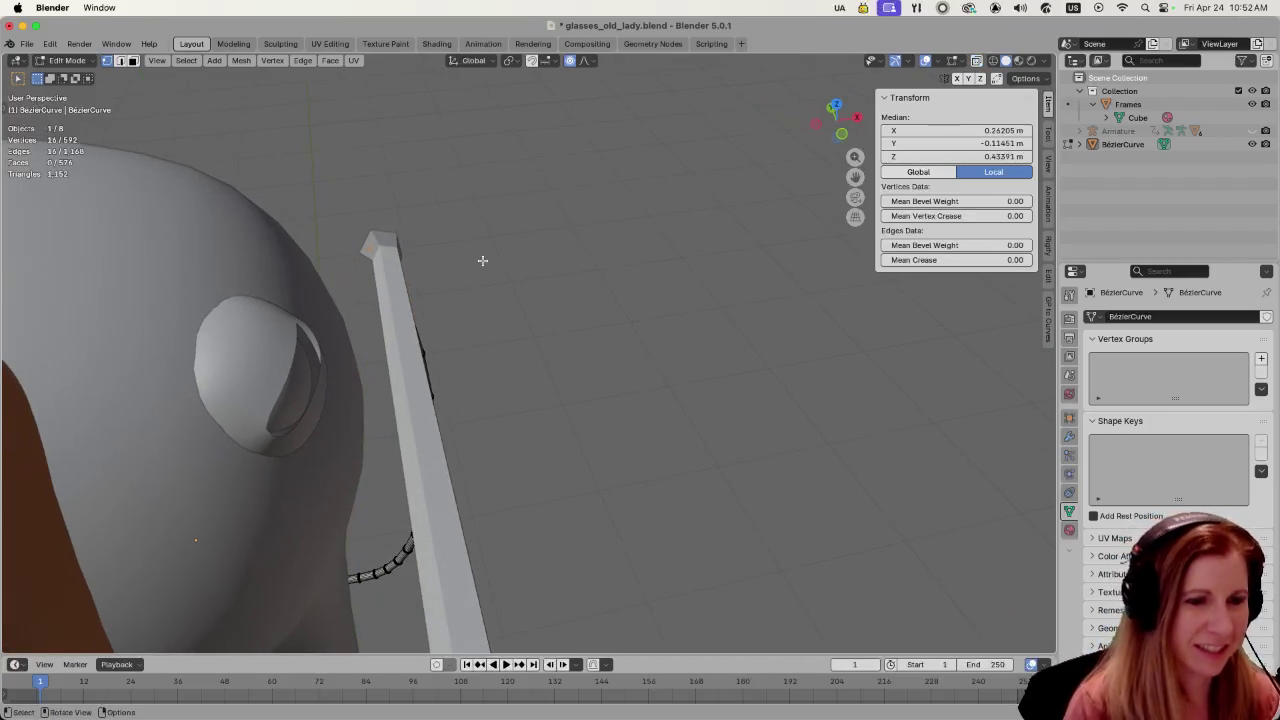
pyautogui.press('g')
pyautogui.click(398, 302)
# - Check the chain from several angles, deselect all, save glasses_old_lady.blend, and return to Object Mode
pyautogui.moveTo(616, 274); pyautogui.dragTo(338, 274, button='middle')
pyautogui.scroll(-2, 338, 274)
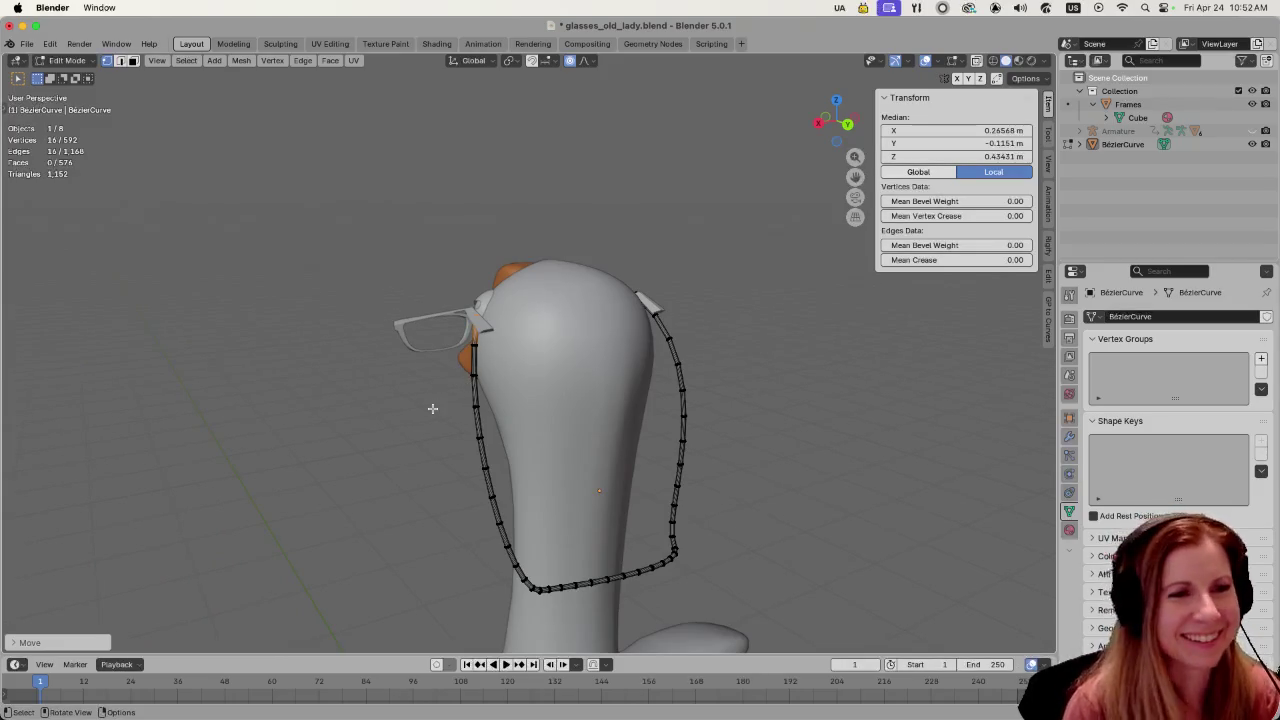
pyautogui.scroll(3, 530, 345)
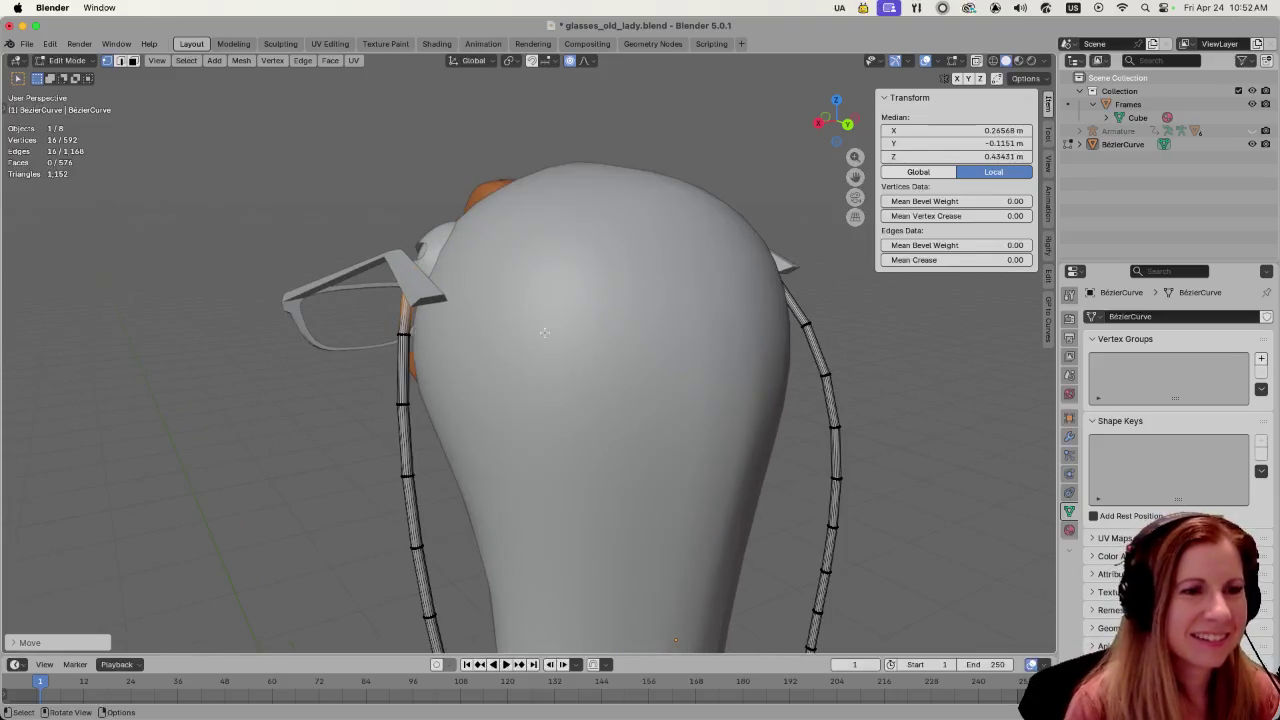
pyautogui.scroll(-3, 541, 335)
pyautogui.moveTo(541, 335)
pyautogui.mouseDown(button='middle')
pyautogui.moveTo(849, 356)
pyautogui.moveTo(710, 379)
pyautogui.mouseUp(button='middle')
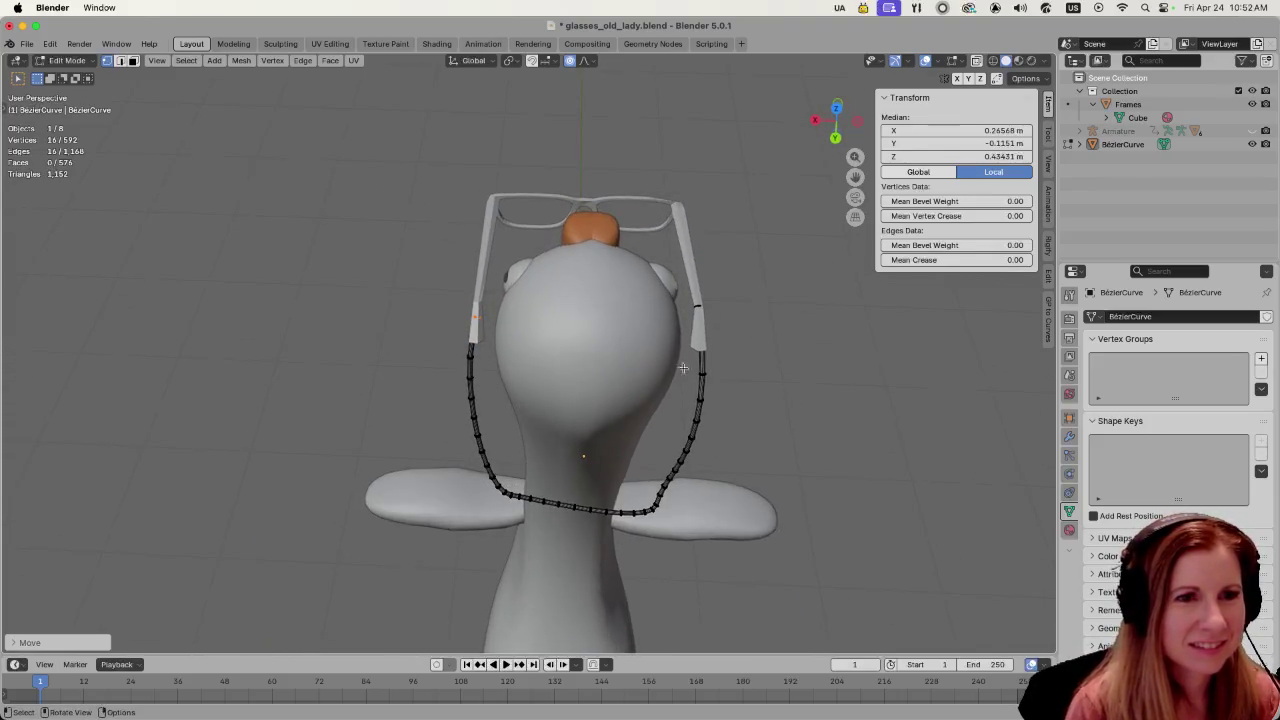
pyautogui.scroll(2, 764, 330)
pyautogui.scroll(3, 821, 296)
pyautogui.moveTo(821, 296); pyautogui.dragTo(730, 335, button='middle')
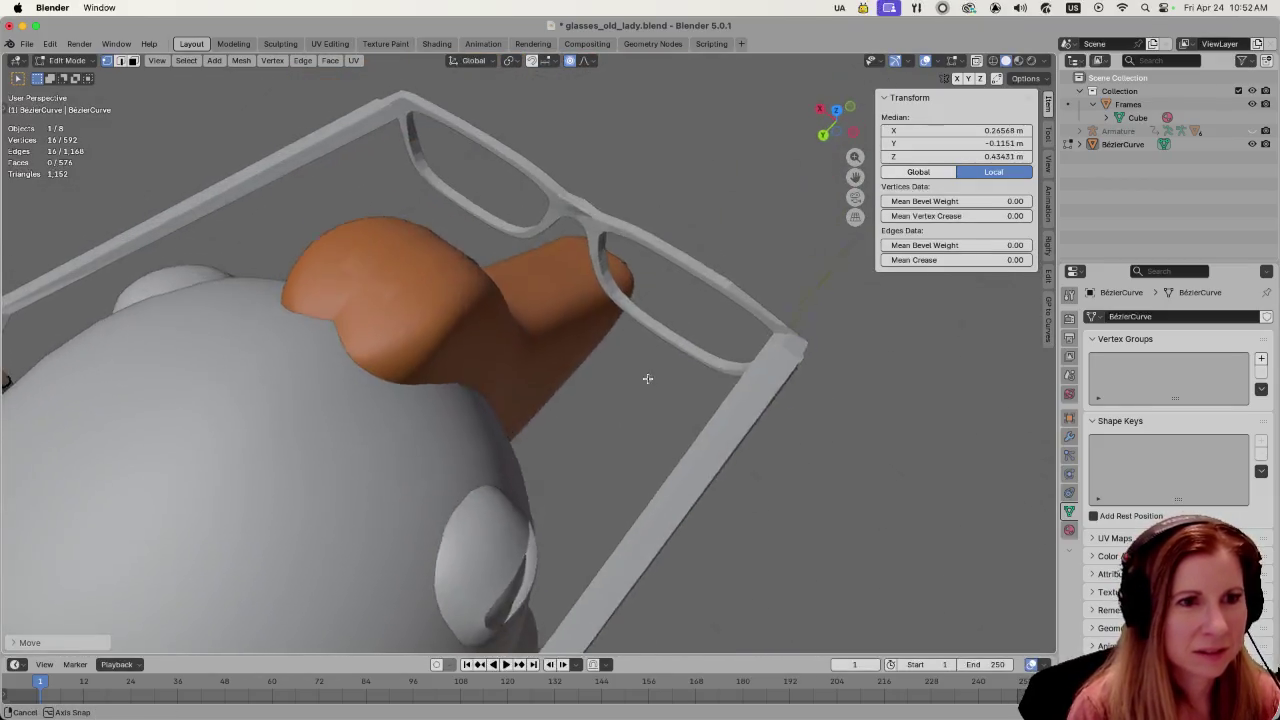
pyautogui.moveTo(730, 335)
pyautogui.mouseDown(button='middle')
pyautogui.moveTo(678, 333)
pyautogui.moveTo(647, 395)
pyautogui.mouseUp(button='middle')
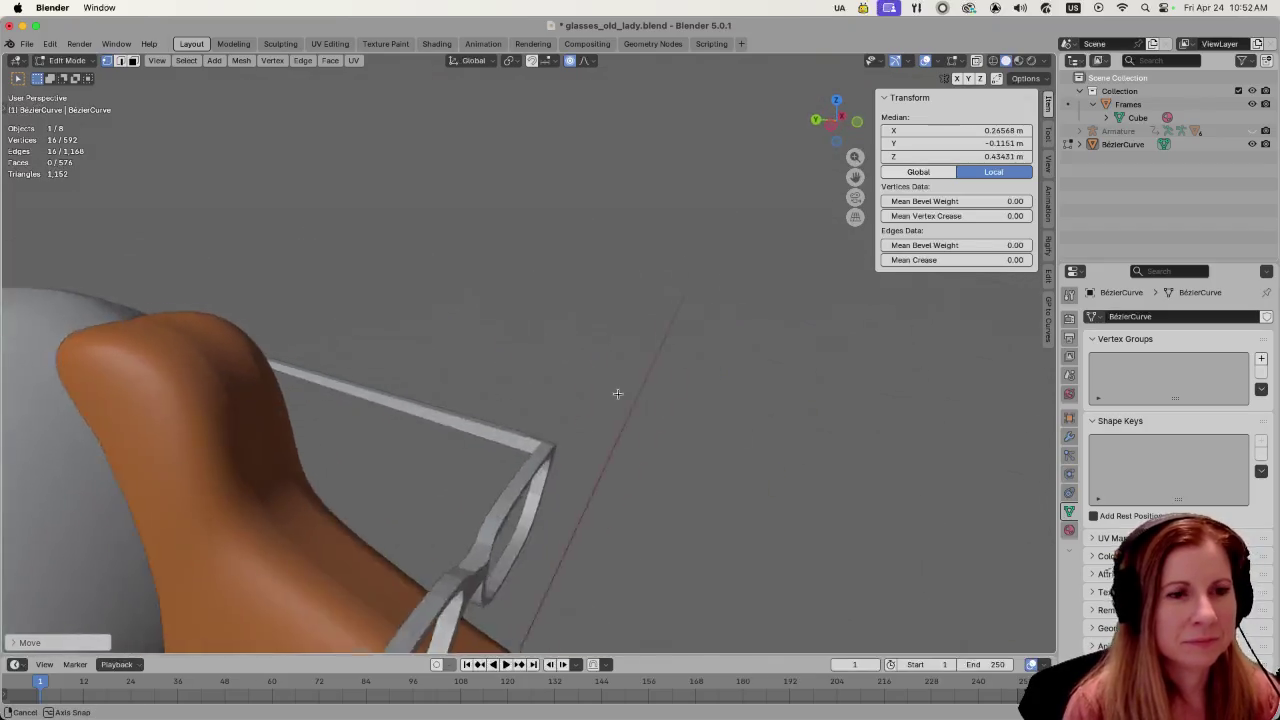
pyautogui.hotkey('alt', 'a')
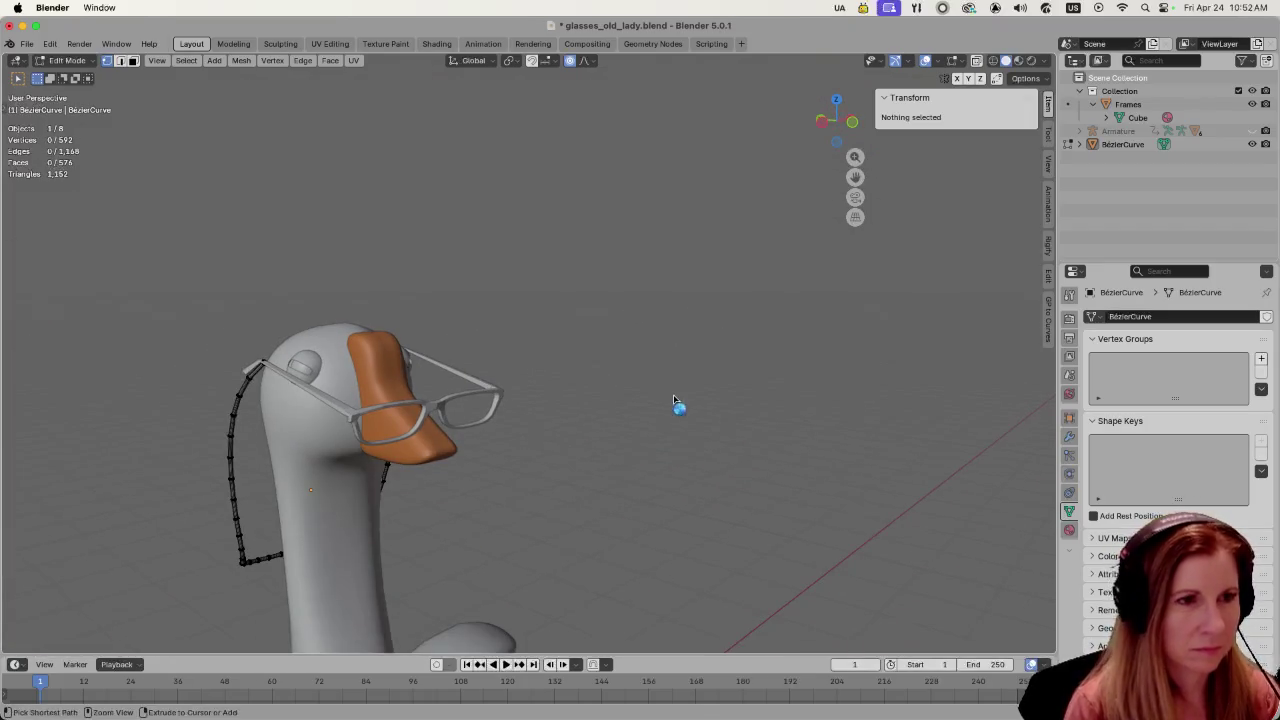
pyautogui.hotkey('ctrl', 's')
pyautogui.press('Tab')
pyautogui.moveTo(311, 487); pyautogui.dragTo(265, 481, button='middle')
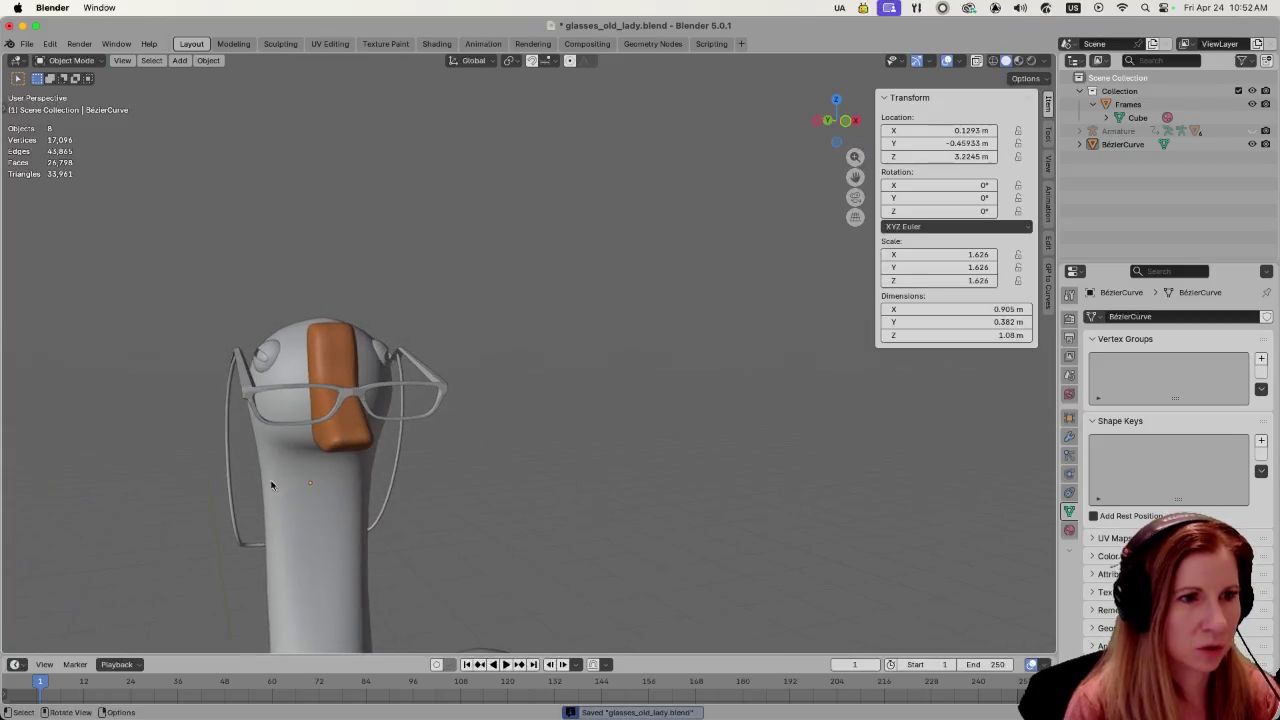
# - Add a new material to the chain, rename Material.001 to 'chain', and save
pyautogui.click(390, 492)
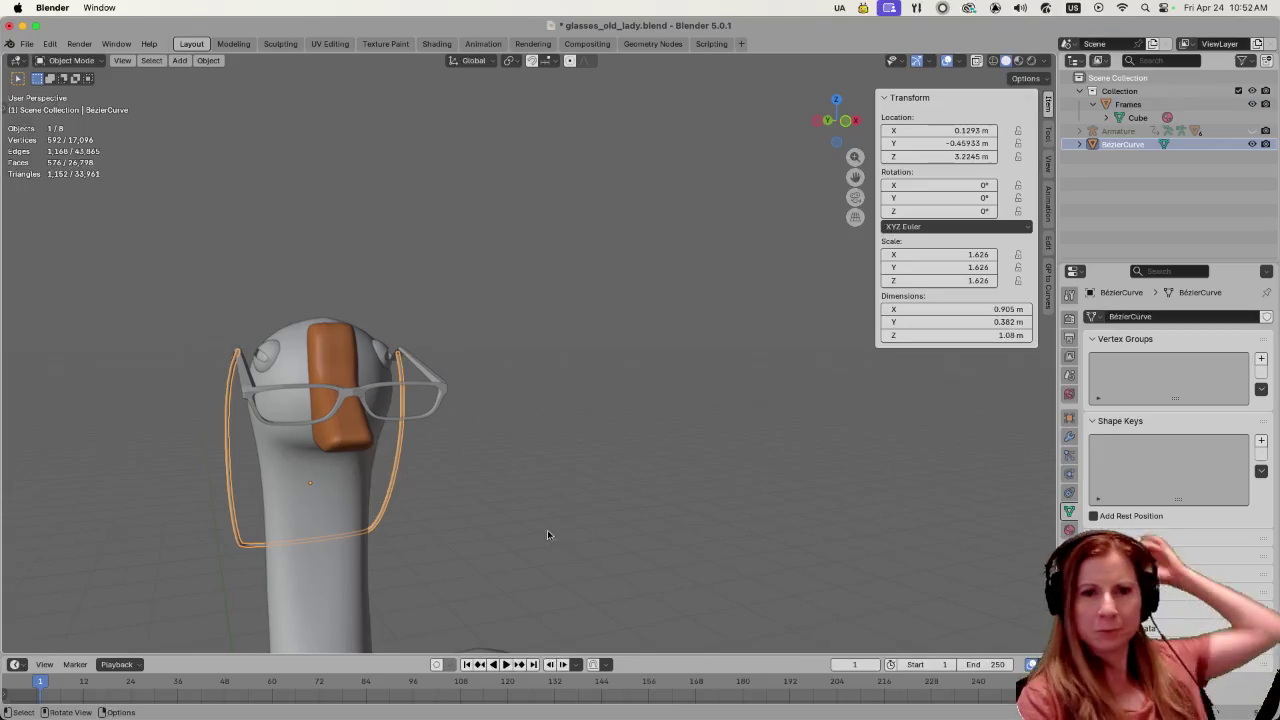
pyautogui.click(1069, 530)
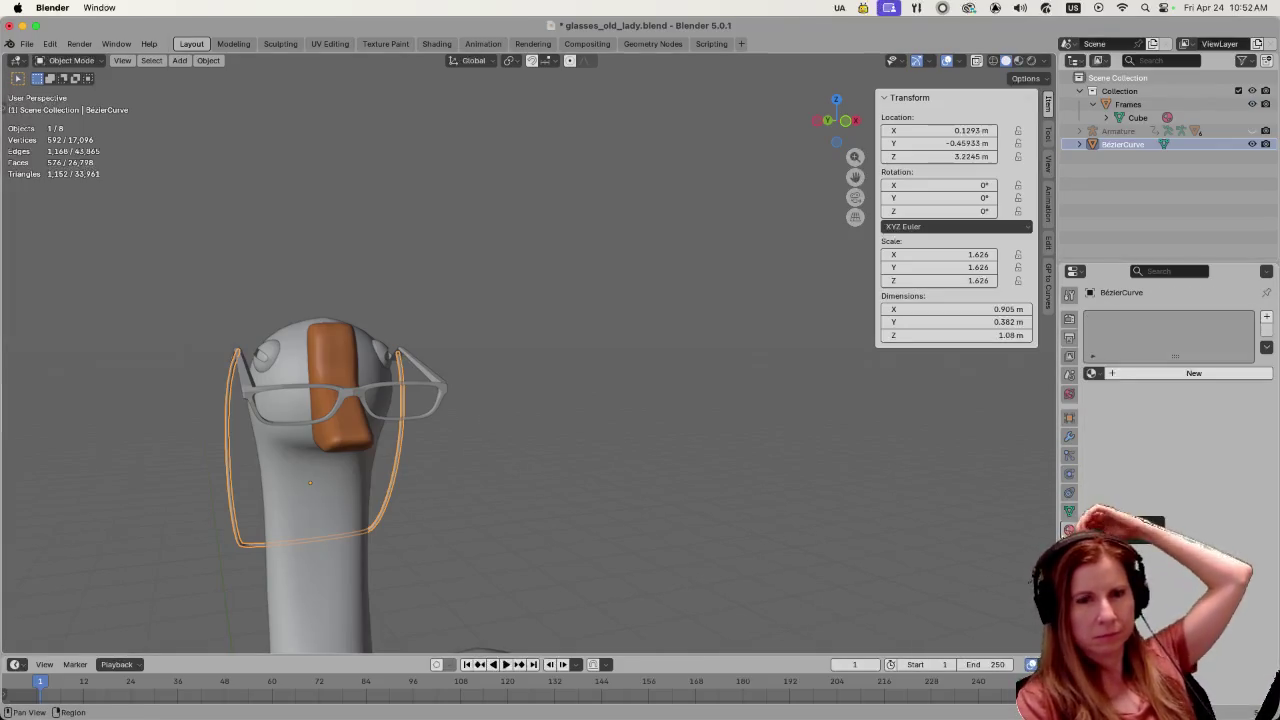
pyautogui.click(1109, 374)
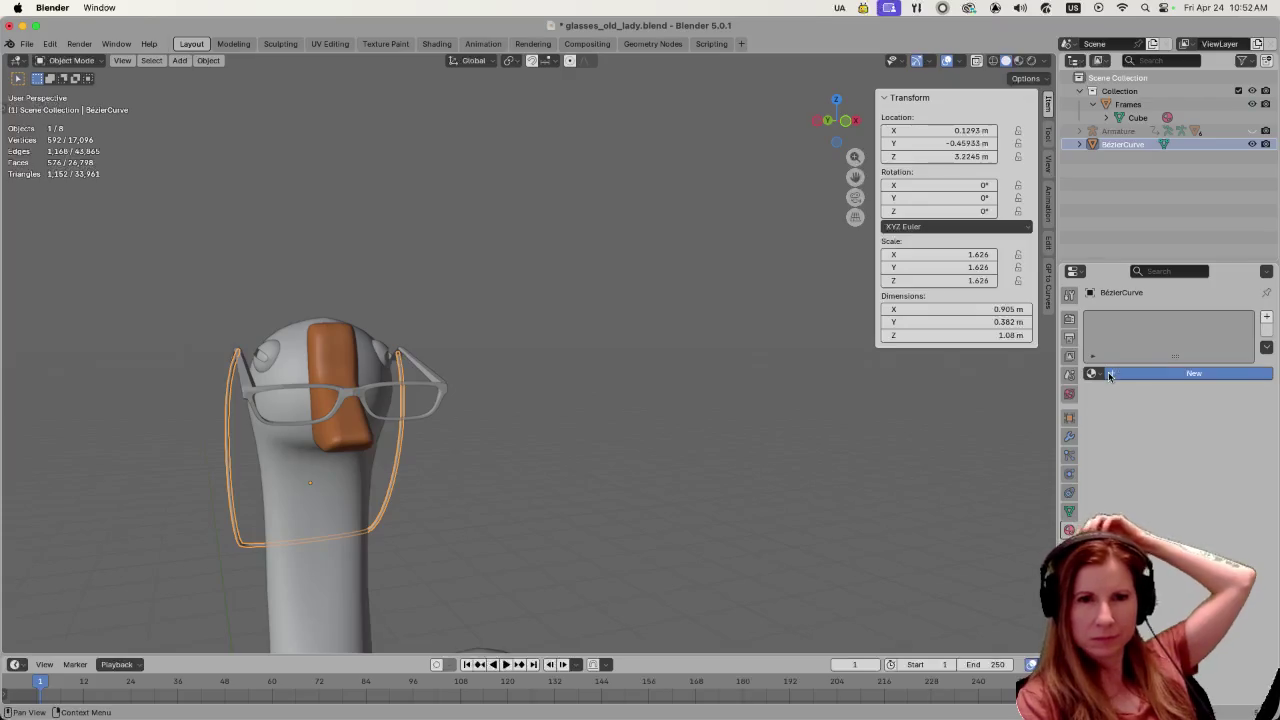
pyautogui.doubleClick(1149, 318)
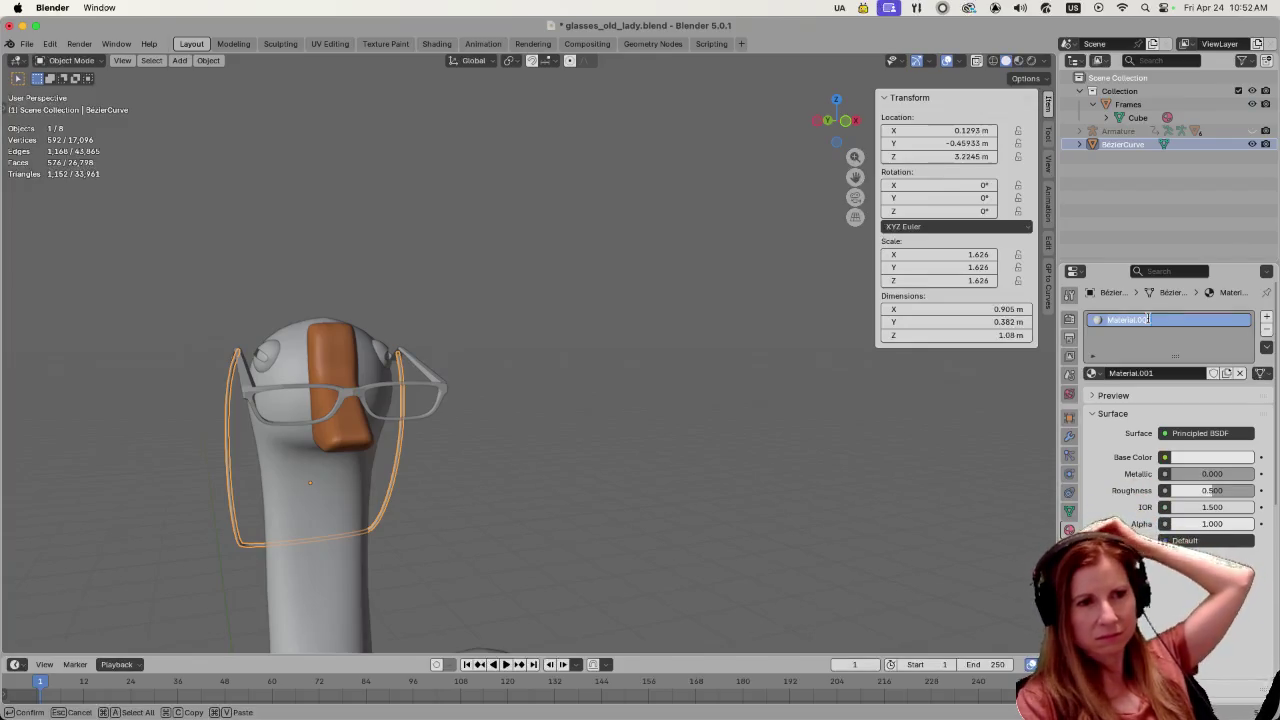
pyautogui.write('chain')
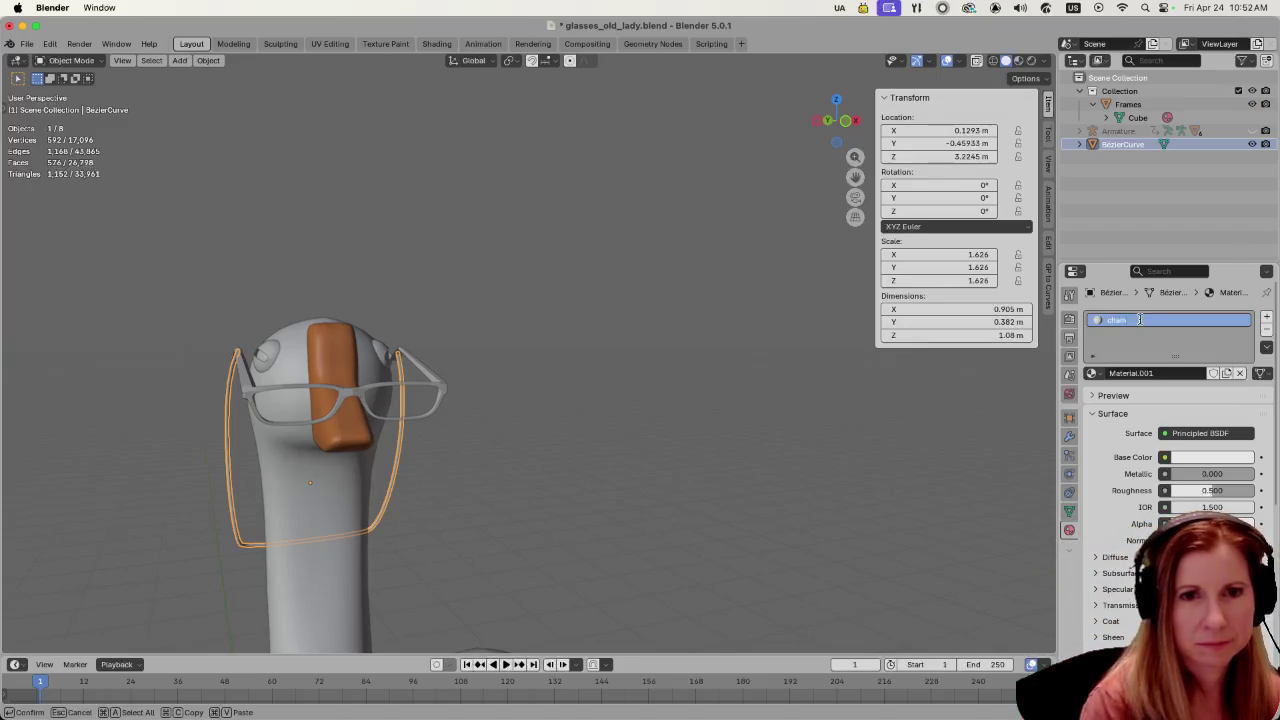
pyautogui.press('Return')
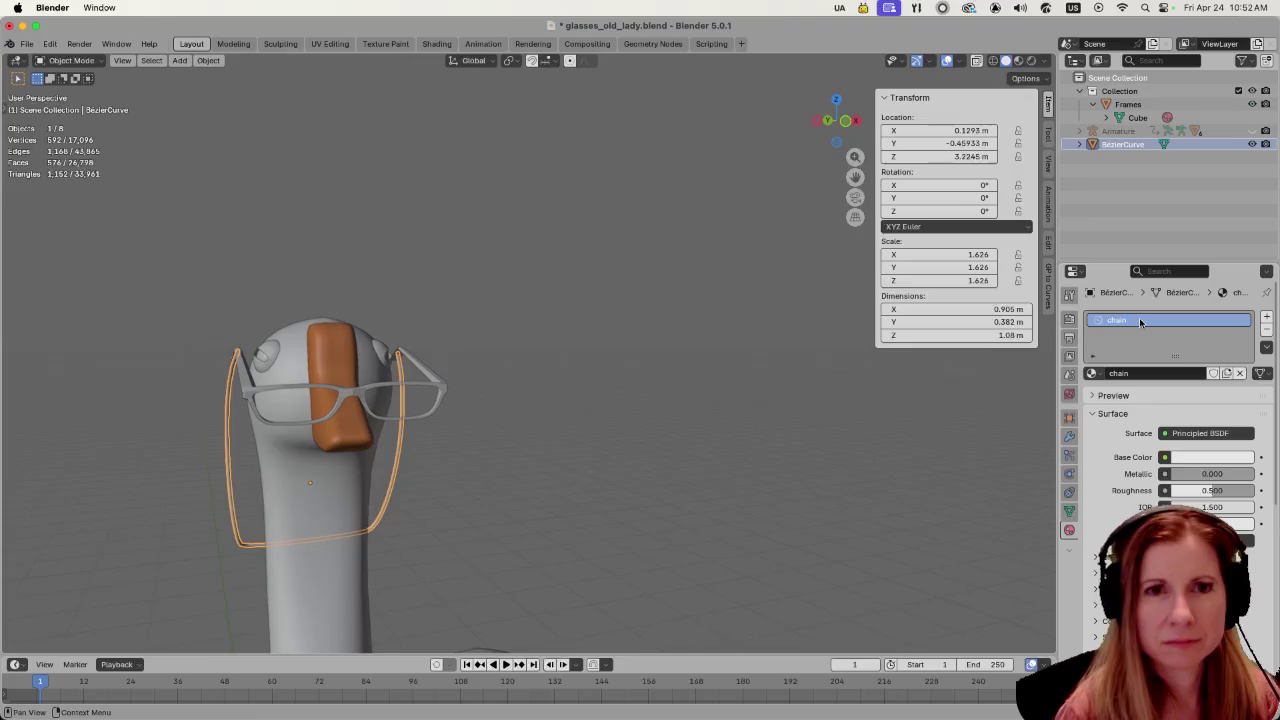
pyautogui.click(840, 530)
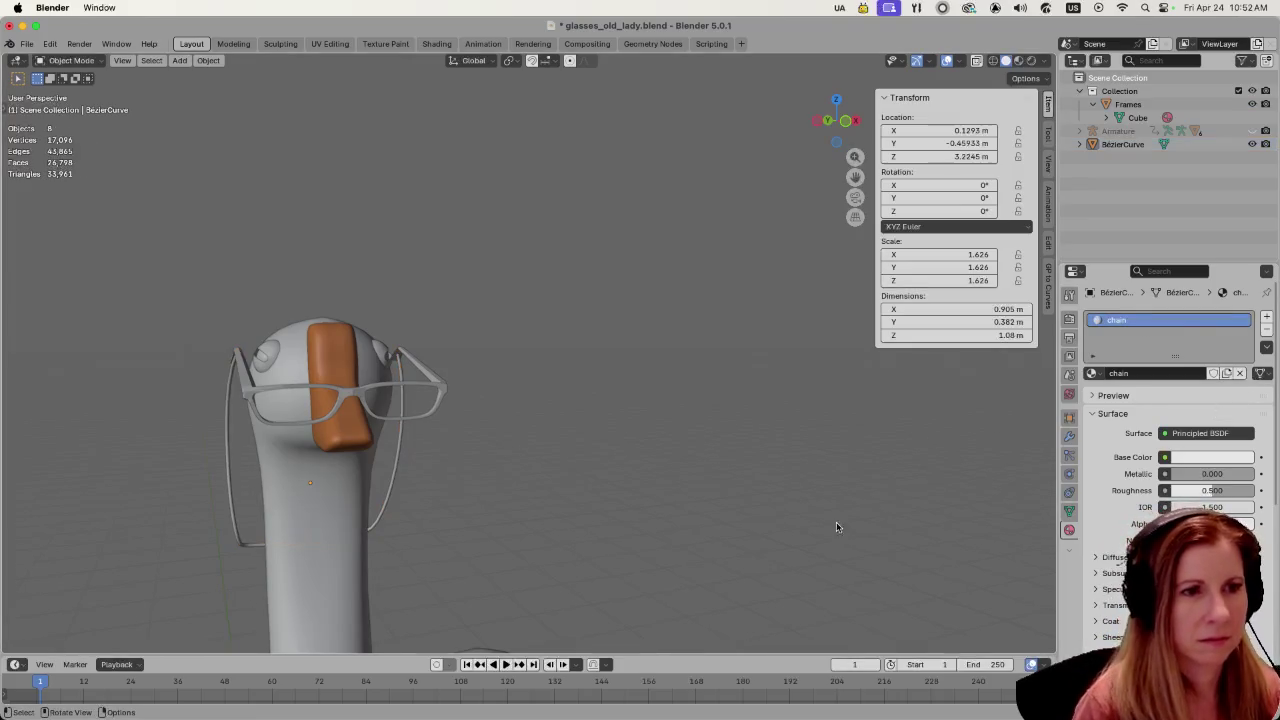
pyautogui.hotkey('ctrl', 's')
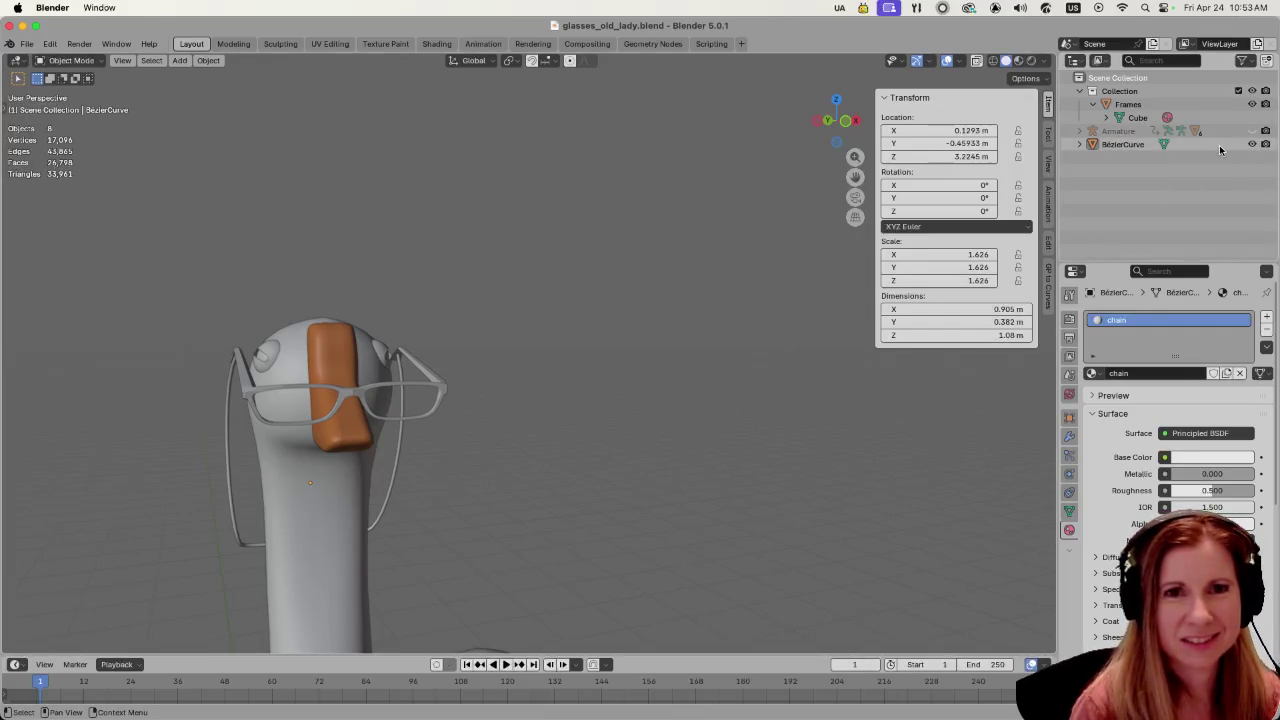
# - Rename BezierCurve to 'chain' in the Outliner, save, and unhide the Armature
pyautogui.doubleClick(1118, 144)
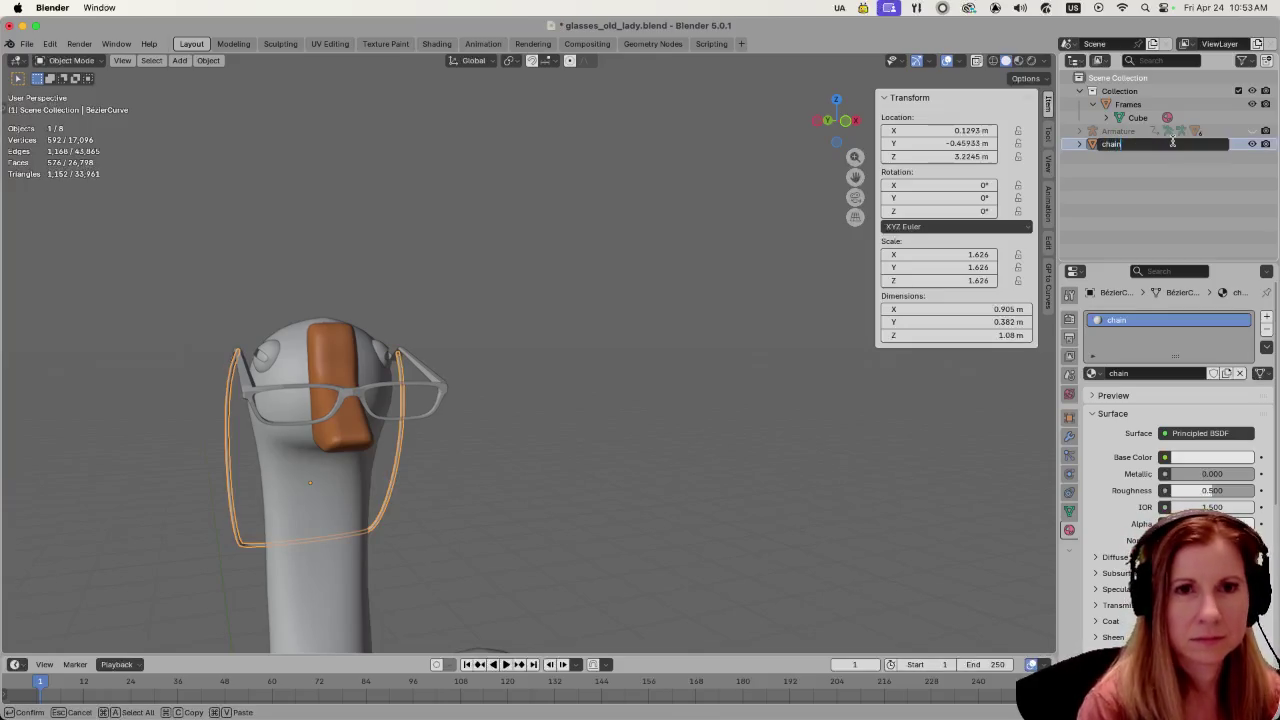
pyautogui.press('Return')
pyautogui.click(814, 389)
pyautogui.press('super+s')
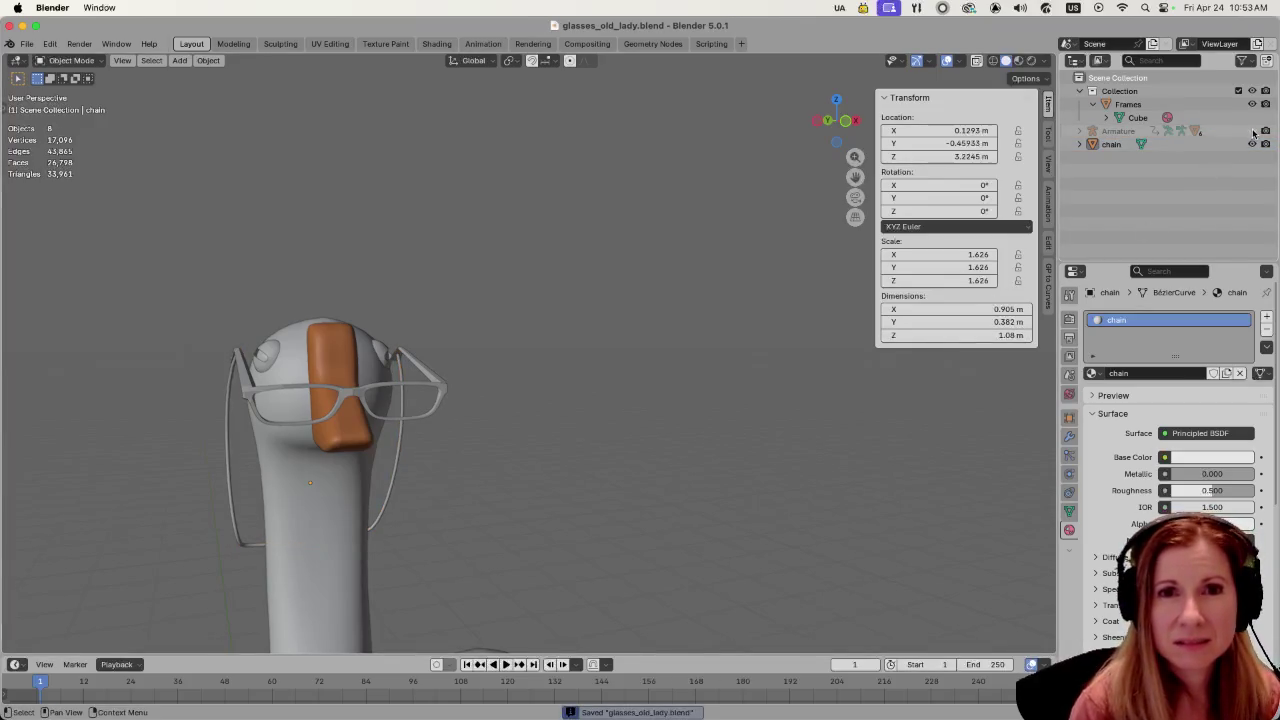
pyautogui.click(1251, 131)
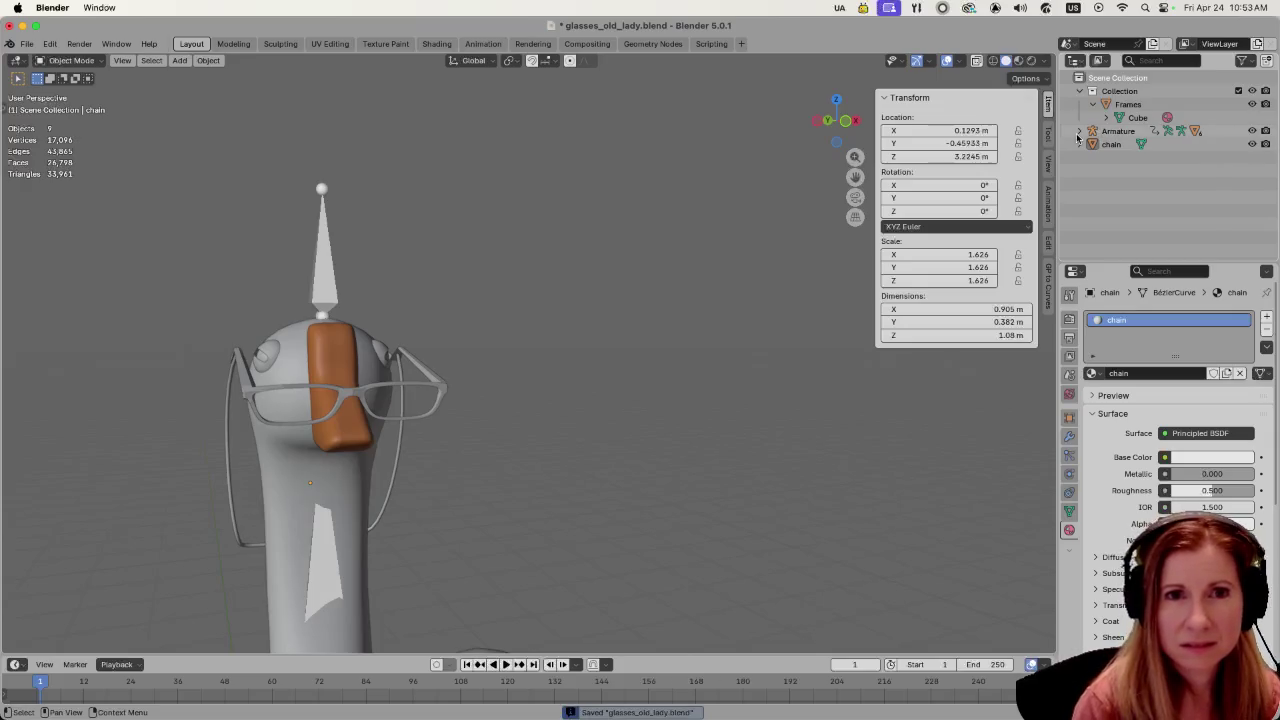
# - Delete the goose's Armature, Beak, Body, Eyeball, Eyelid, Feet and Wings objects, then save
pyautogui.click(1115, 131)
pyautogui.press('Delete')
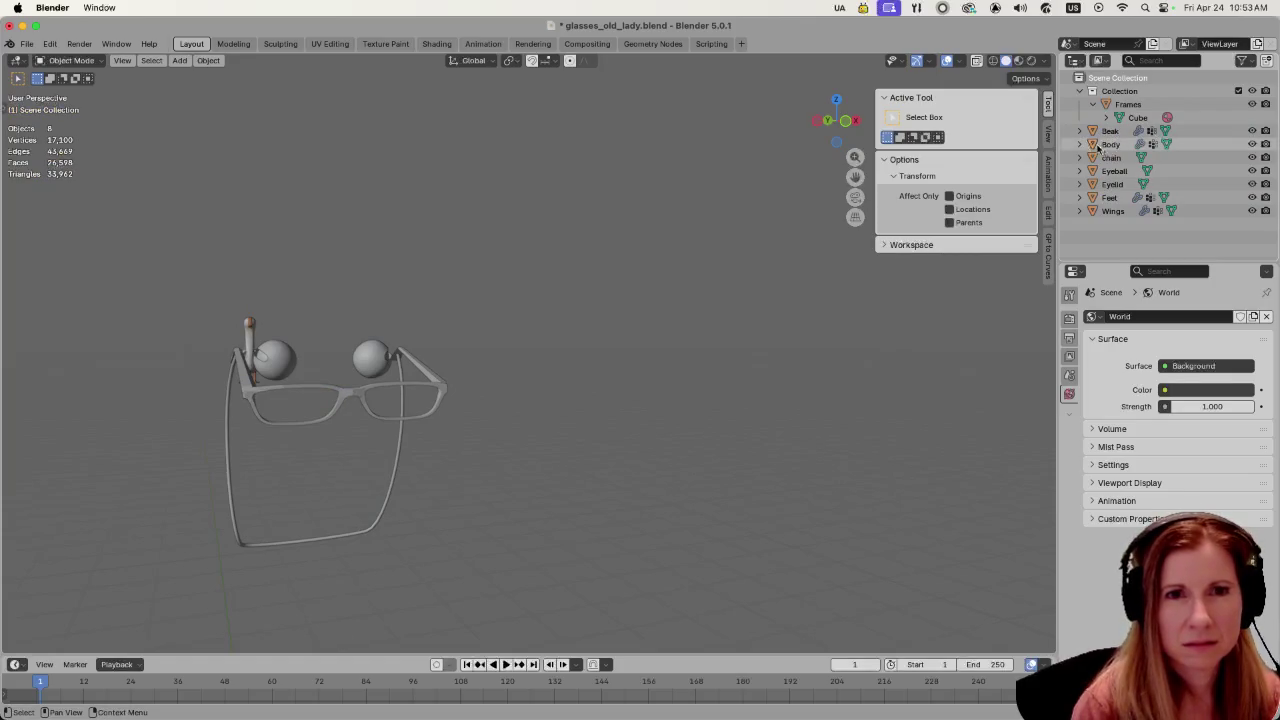
pyautogui.click(1112, 131)
pyautogui.press('Delete')
pyautogui.click(1112, 131)
pyautogui.press('Delete')
pyautogui.click(1115, 144)
pyautogui.press('Delete')
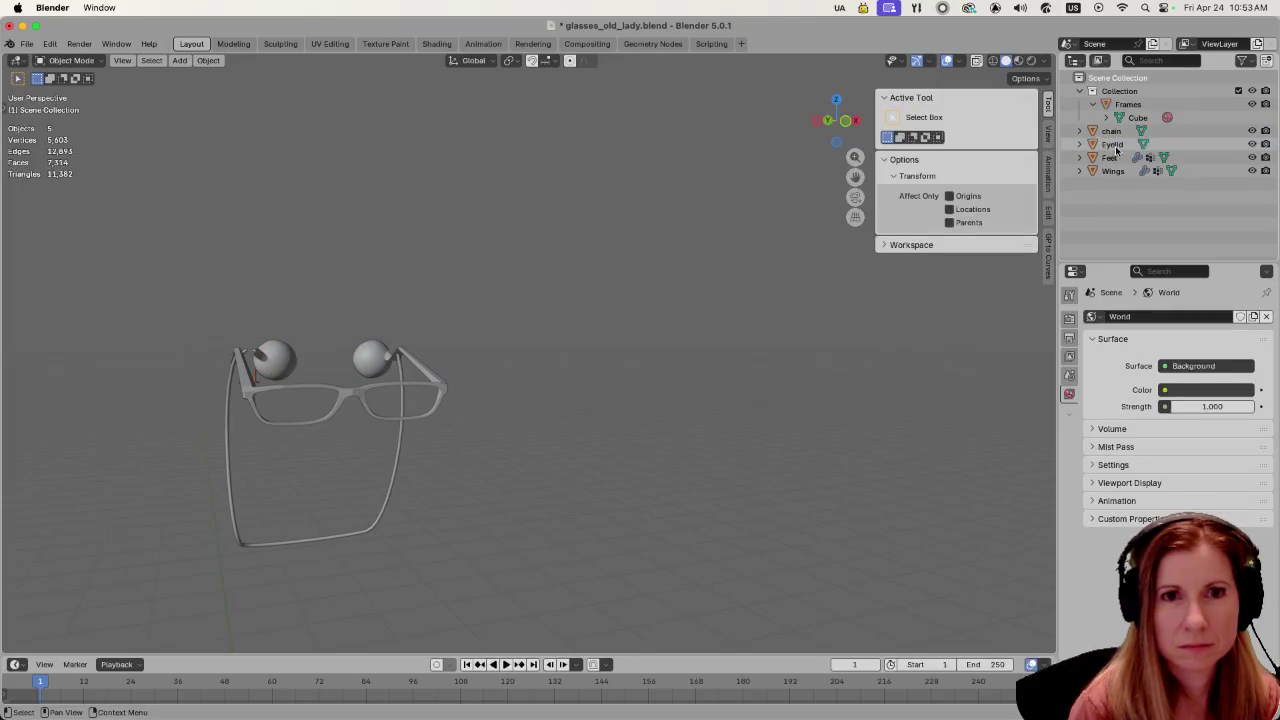
pyautogui.click(1115, 144)
pyautogui.press('Delete')
pyautogui.click(1115, 144)
pyautogui.press('Delete')
pyautogui.click(1115, 144)
pyautogui.press('Delete')
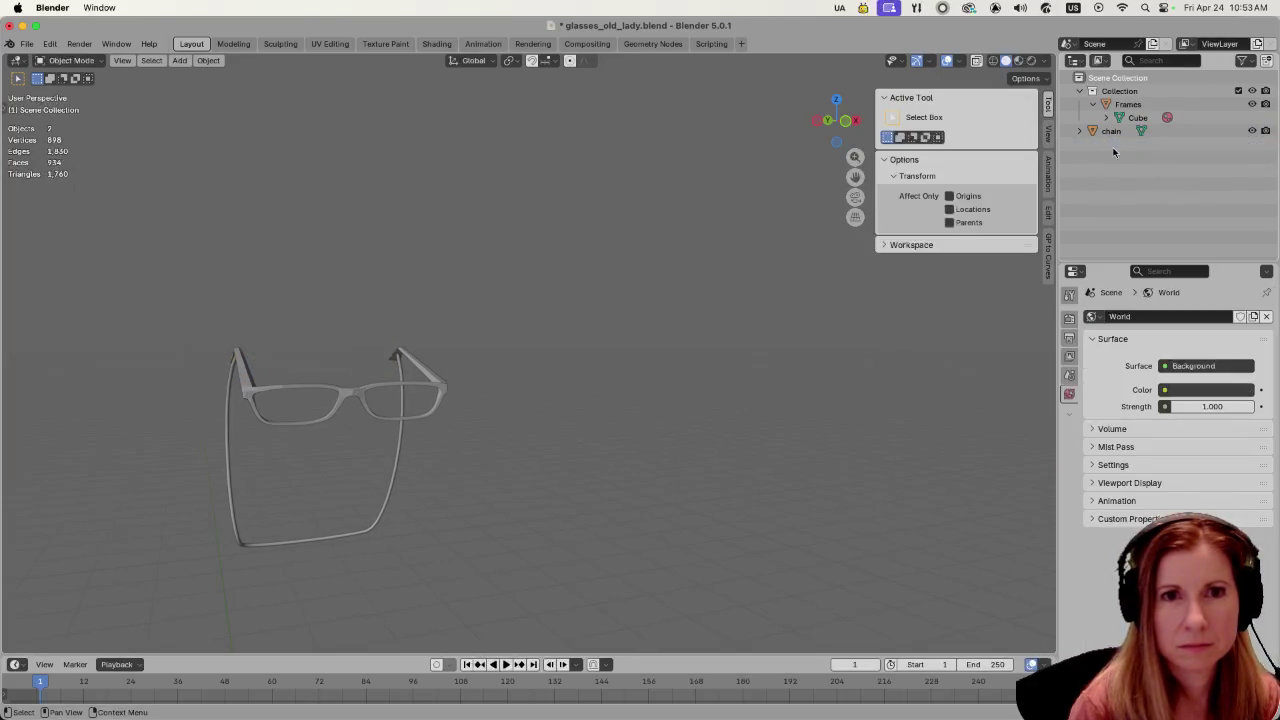
pyautogui.press('super+s')
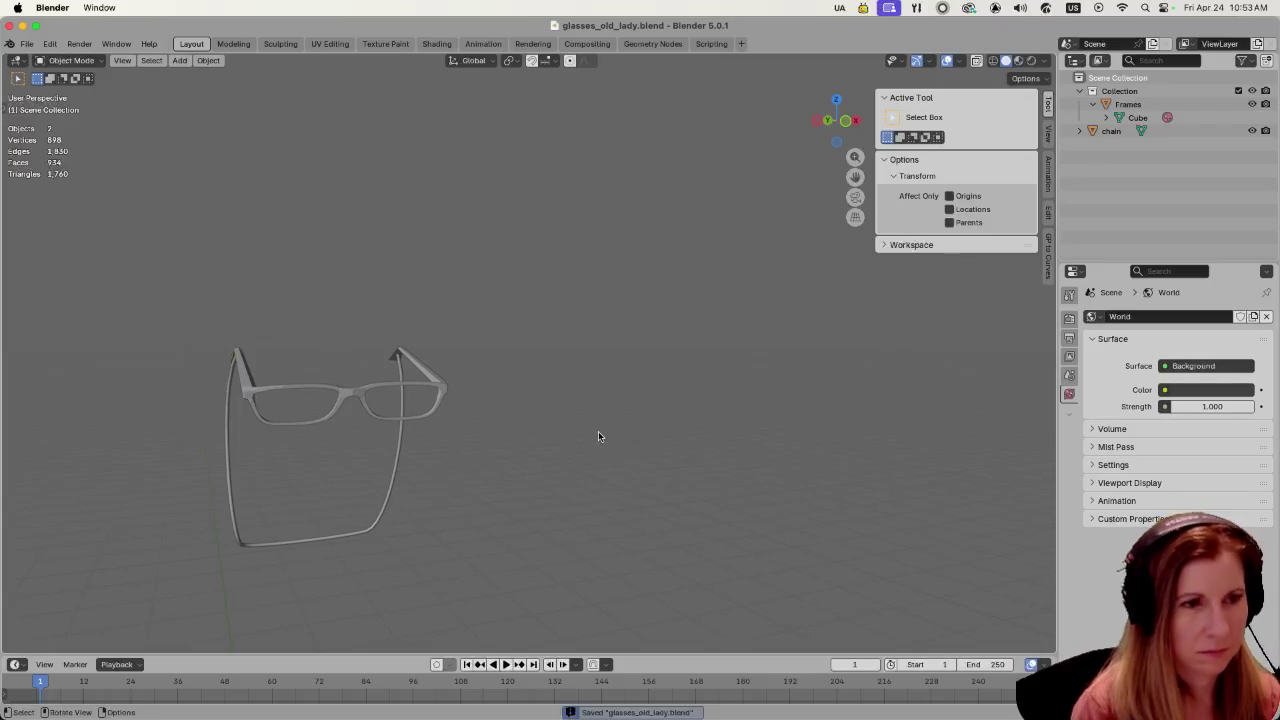
# - Apply All Transforms to the remaining glasses and chain, deselect them, and save
pyautogui.press('a')
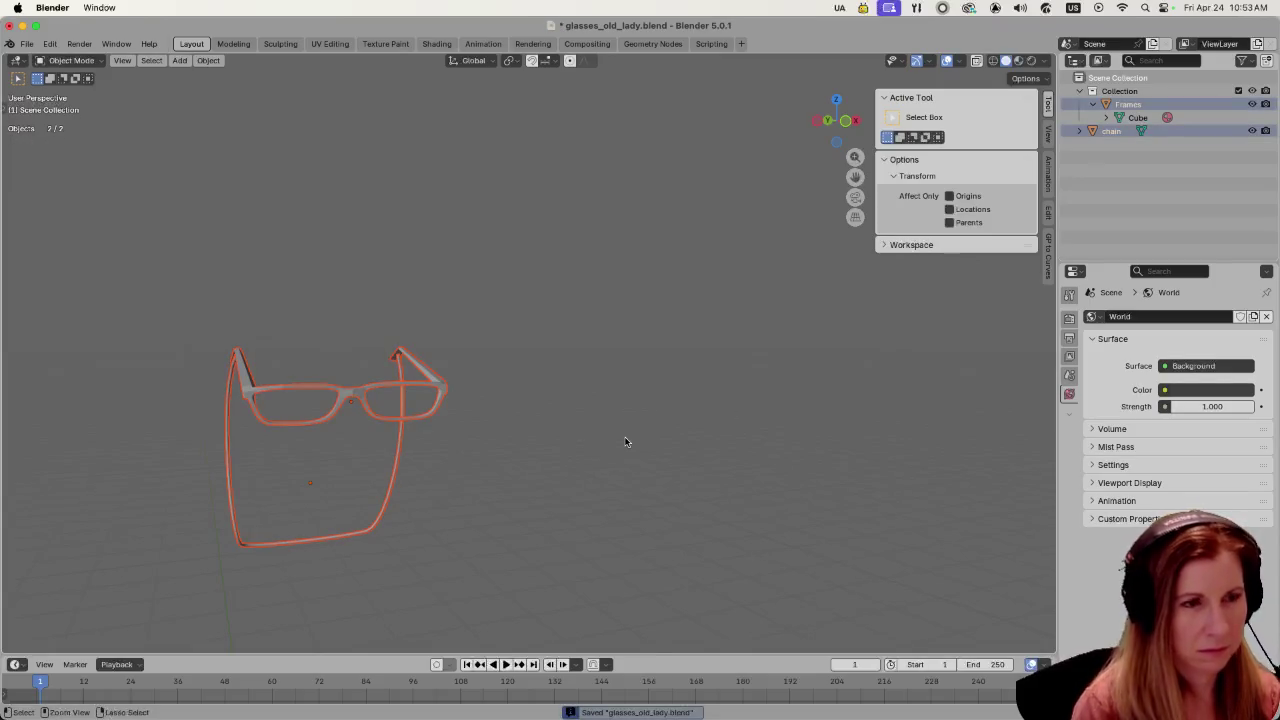
pyautogui.hotkey('ctrl', 'a')
pyautogui.click(583, 480)
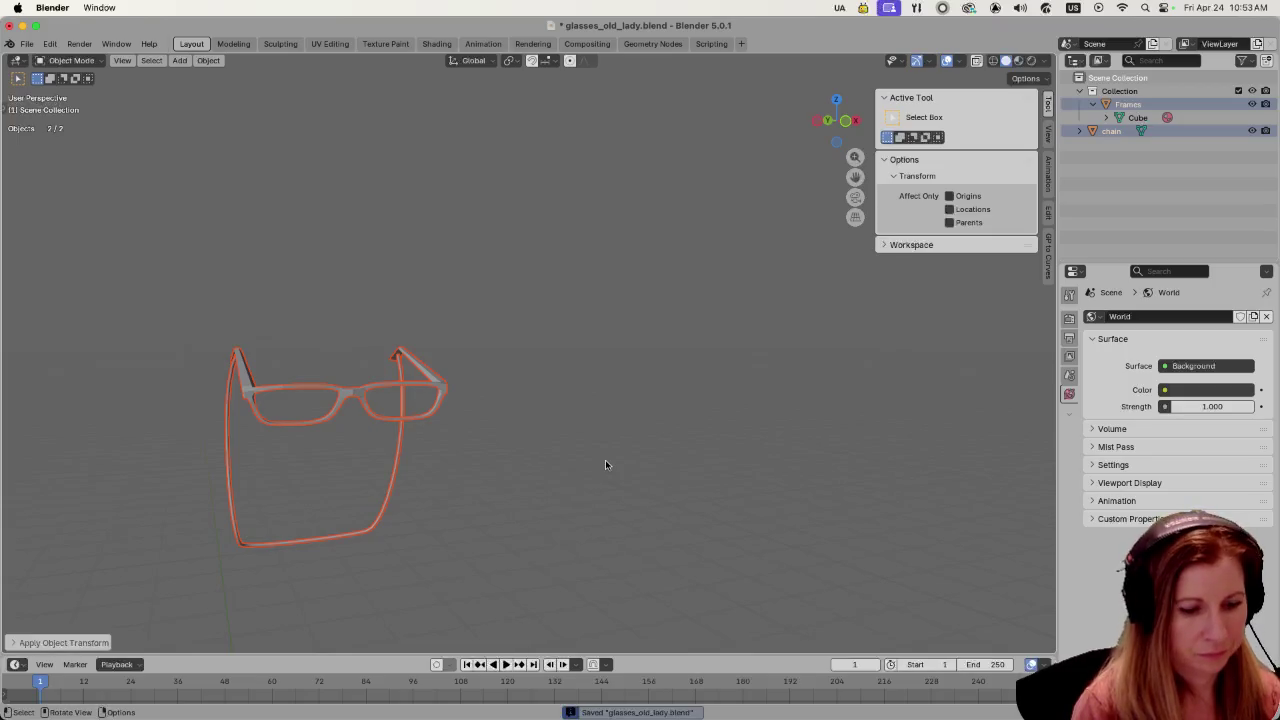
pyautogui.click(605, 464)
pyautogui.press('super+s')
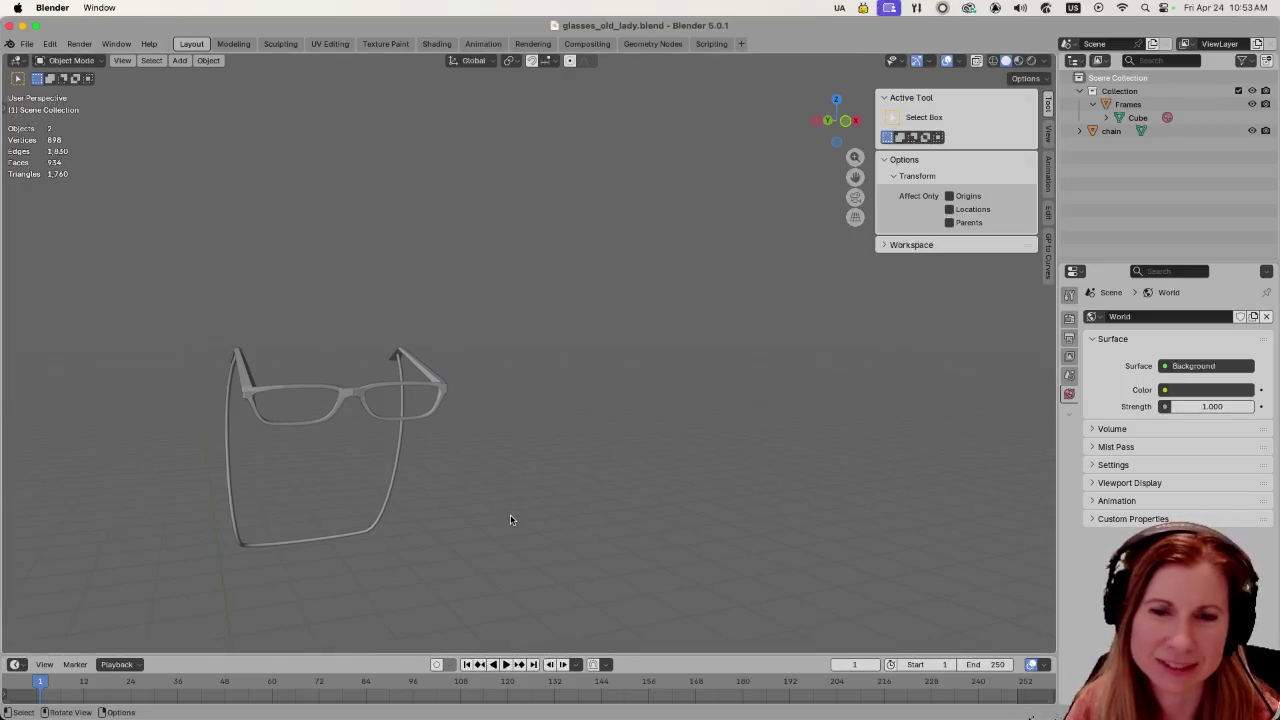
# - Switch to the Godot editor and clear the 'yarn' filter in the FileSystem panel
pyautogui.scroll(-3, 537, 490)
pyautogui.scroll(3, 560, 495)
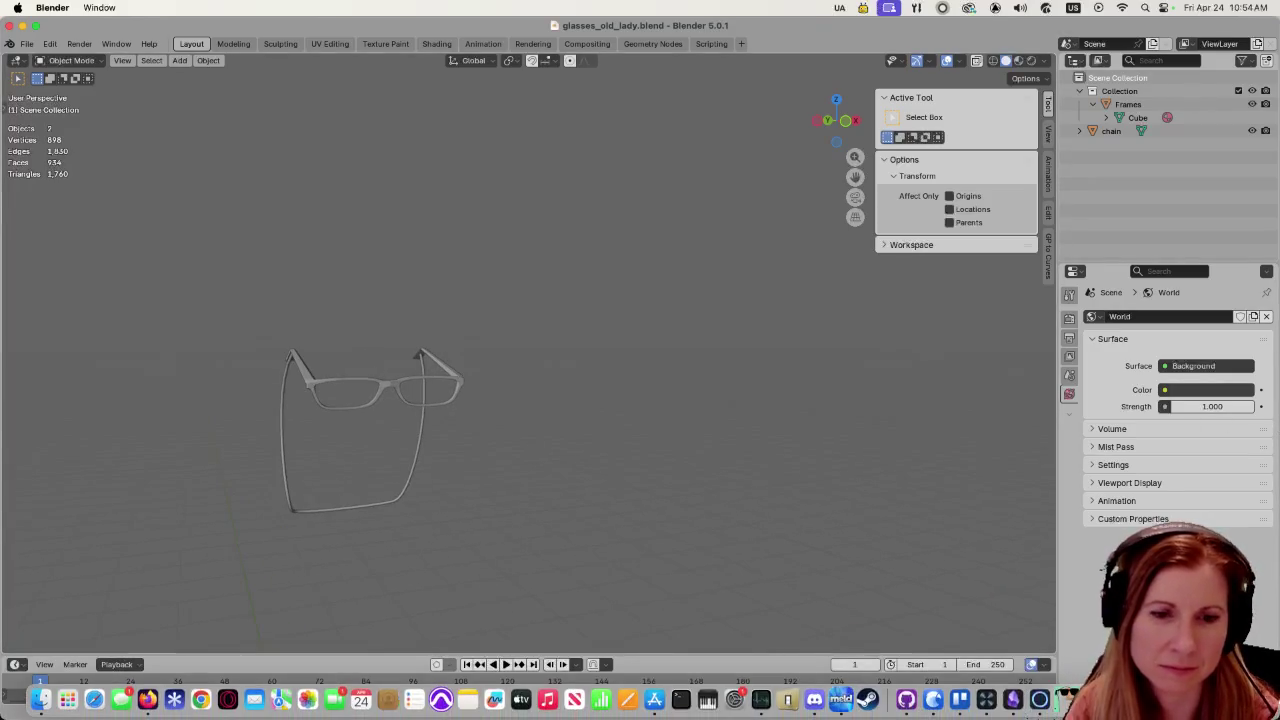
pyautogui.press('super+Tab')
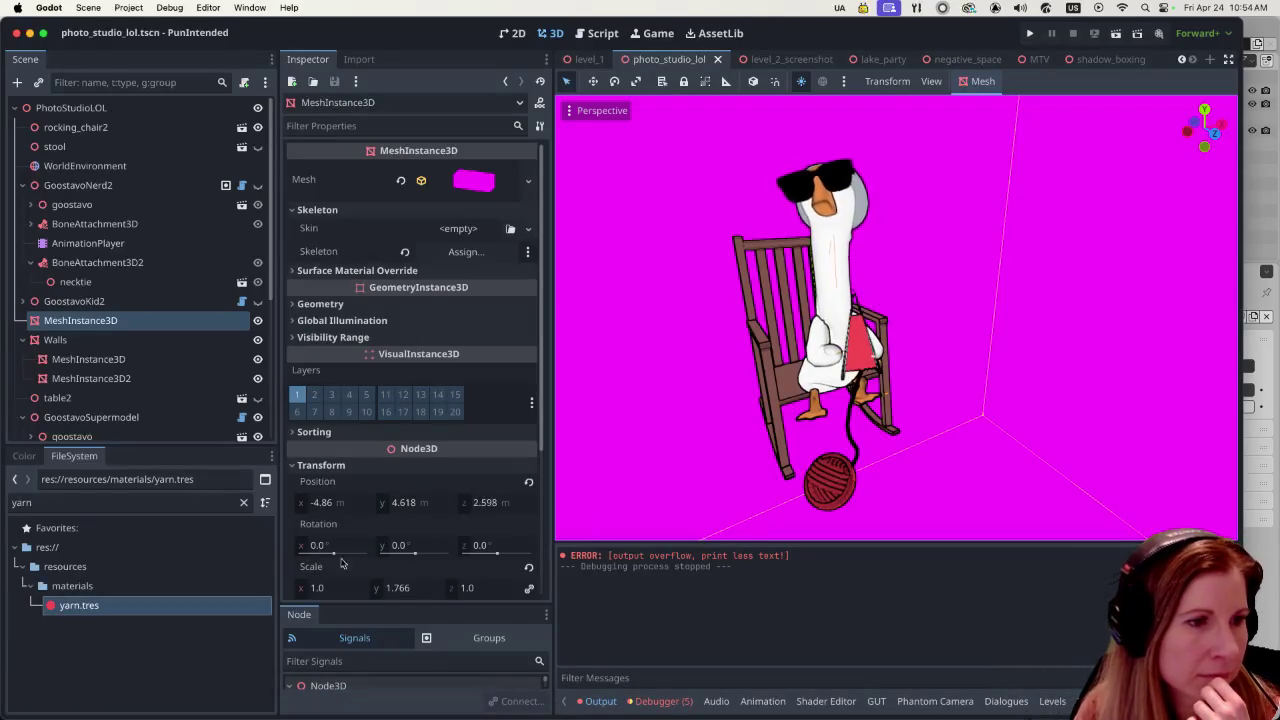
pyautogui.click(243, 502)
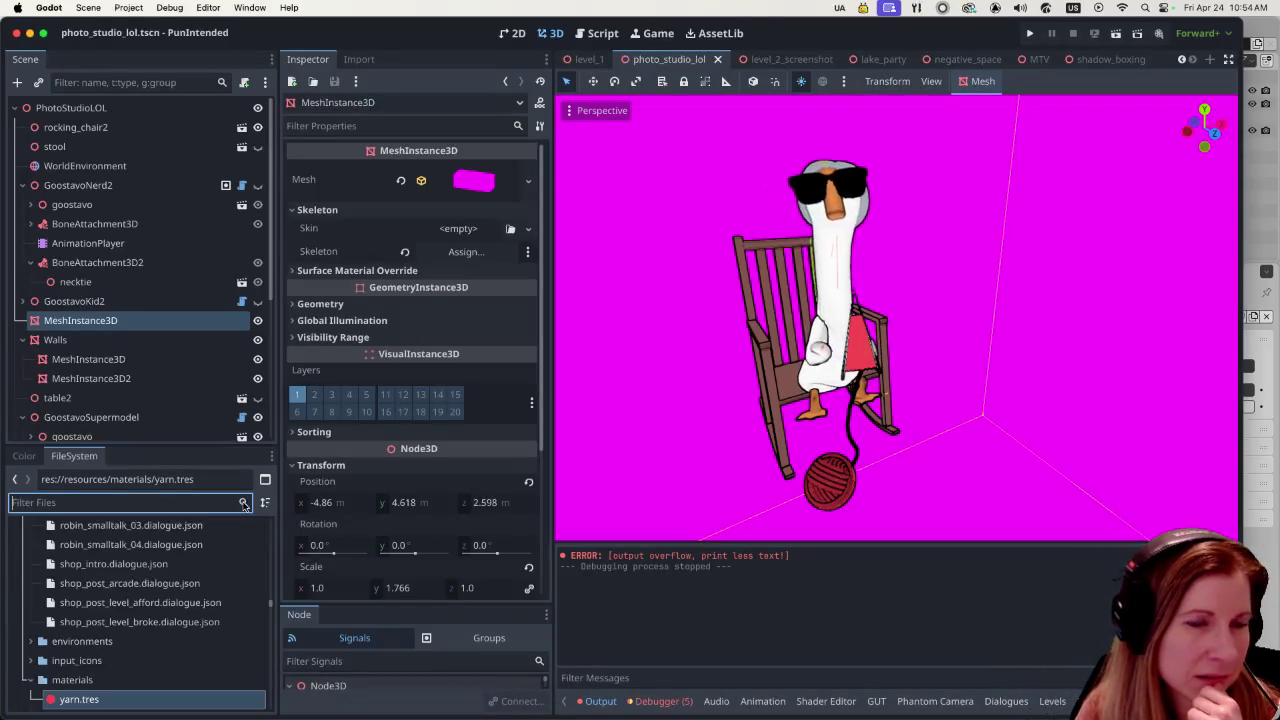
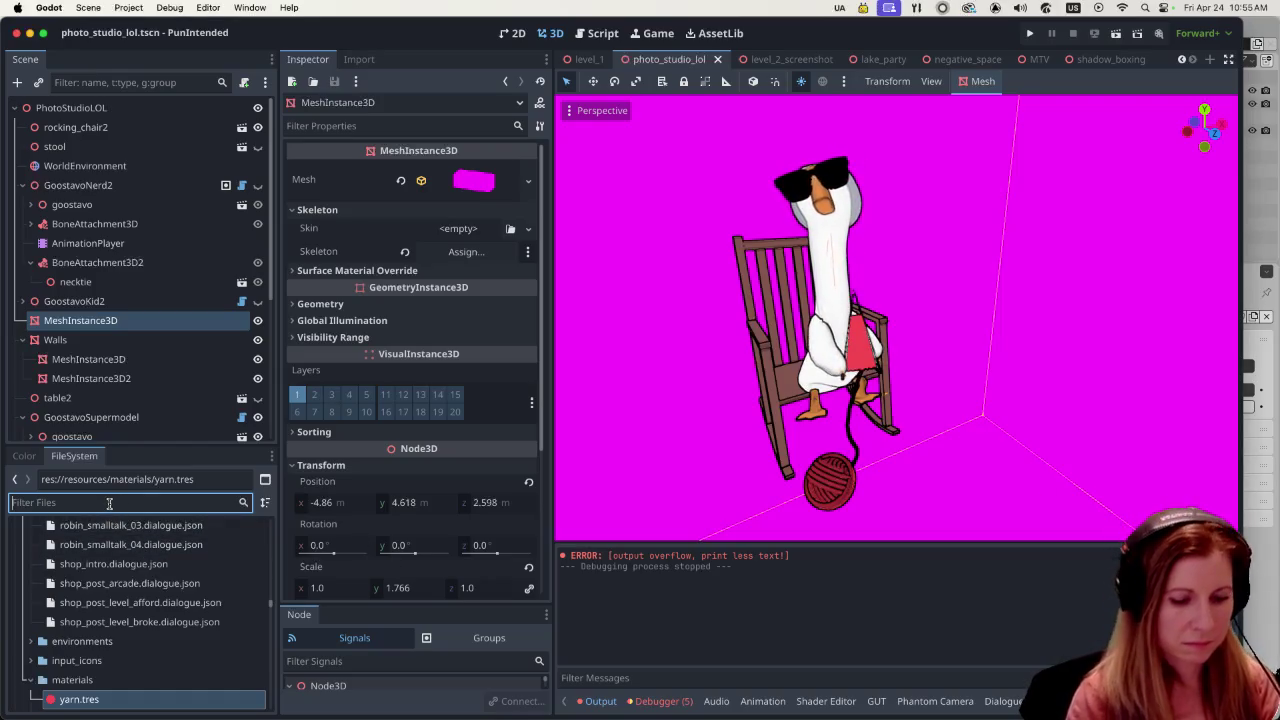
# - Duplicate silver_metallic.tres as glasses_chain.tres, then filter the FileSystem for 'glasses'
pyautogui.write('silver')
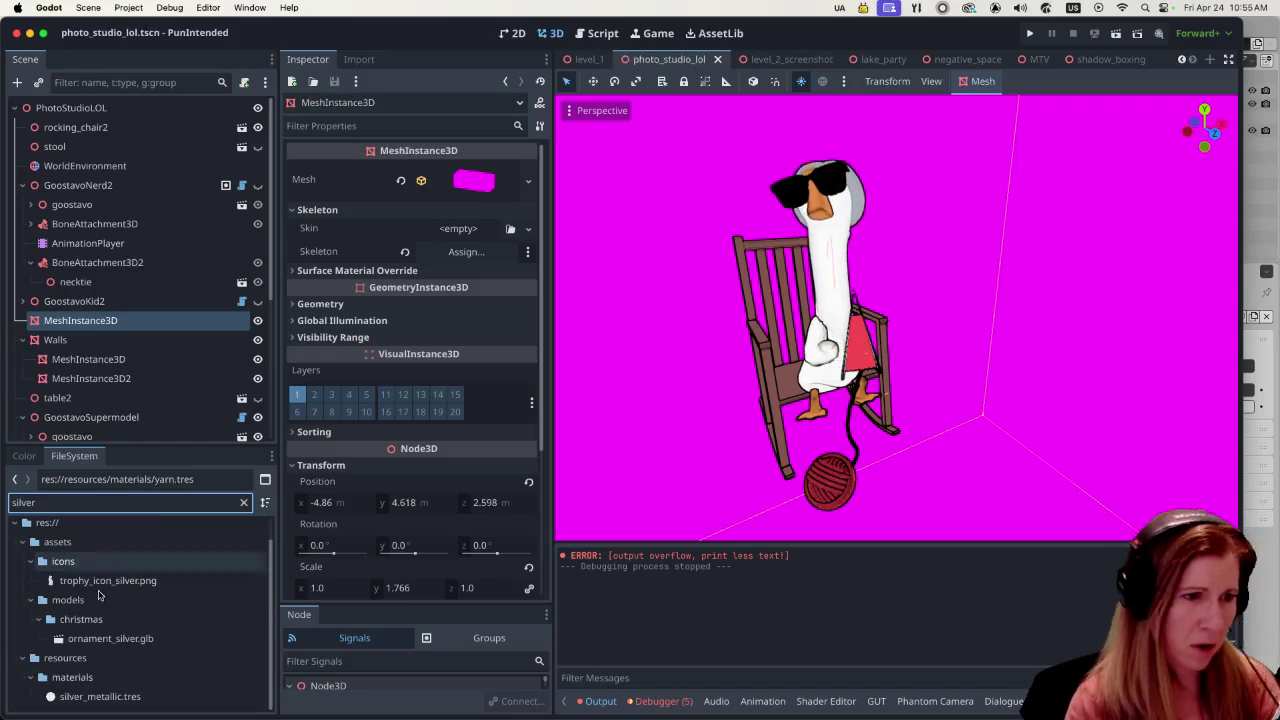
pyautogui.click(100, 697)
pyautogui.rightClick(120, 700)
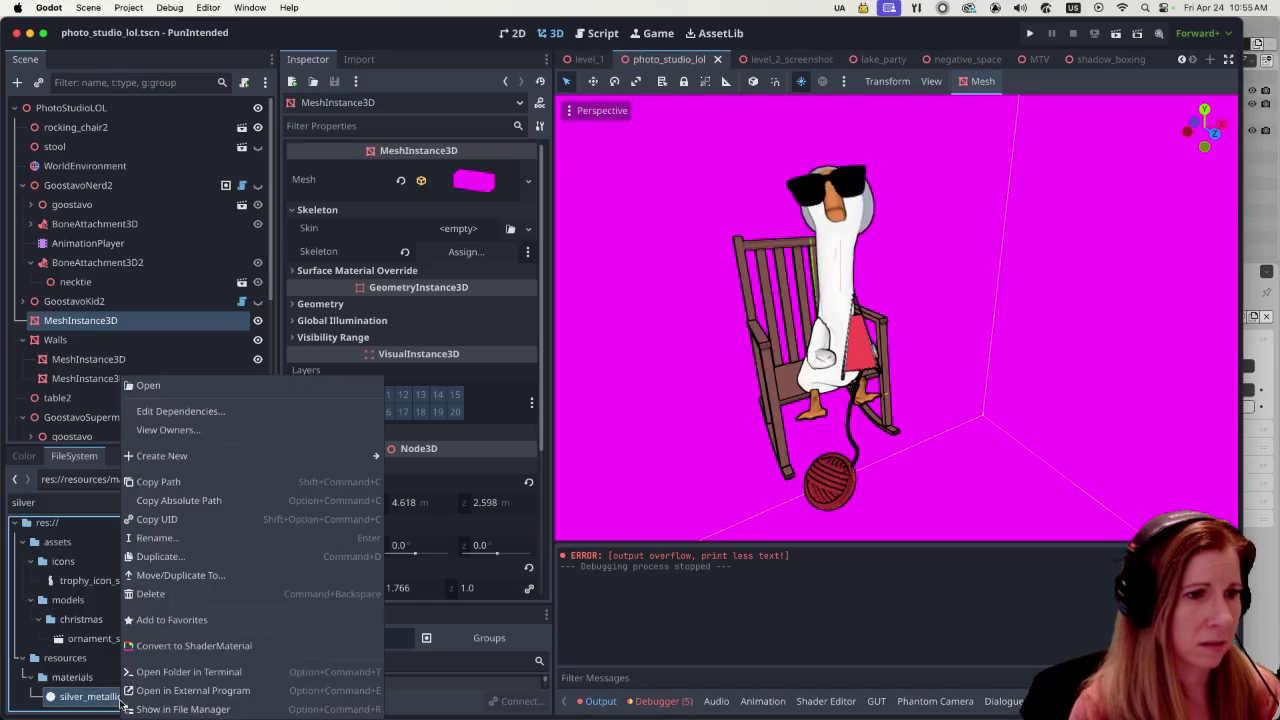
pyautogui.click(190, 558)
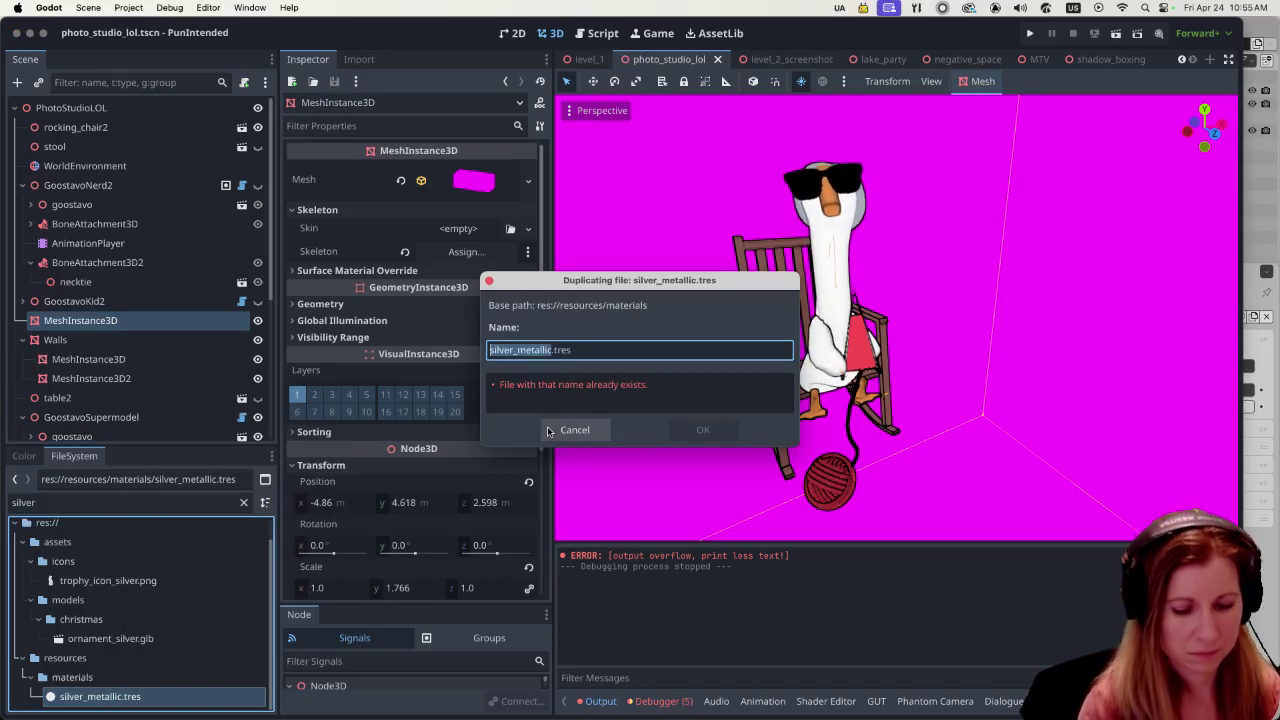
pyautogui.write('glasses_ch')
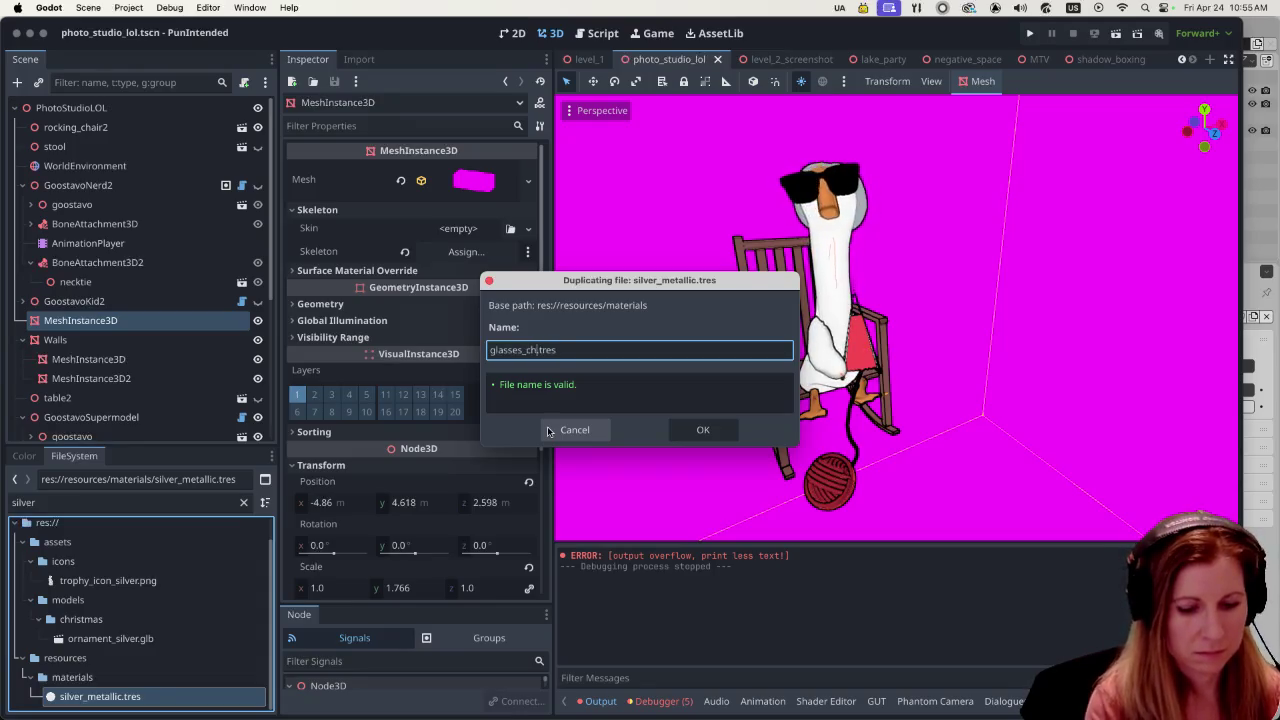
pyautogui.press('Return')
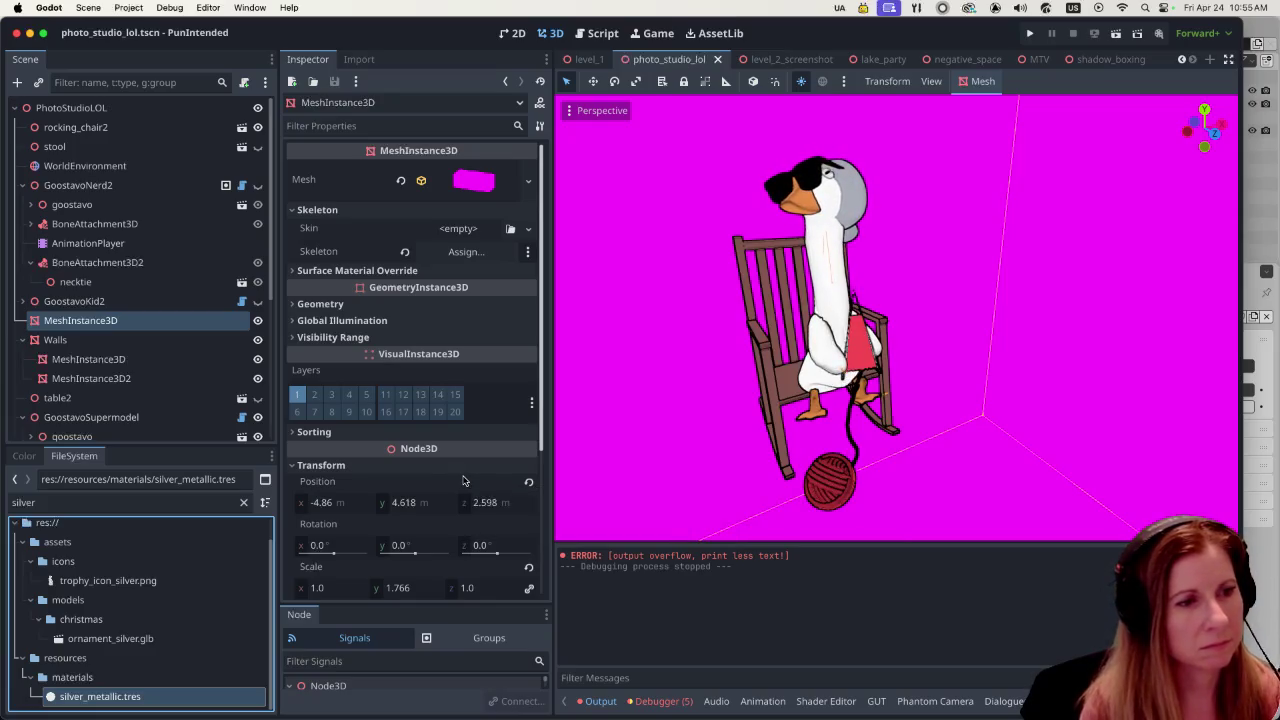
pyautogui.moveTo(317, 481)
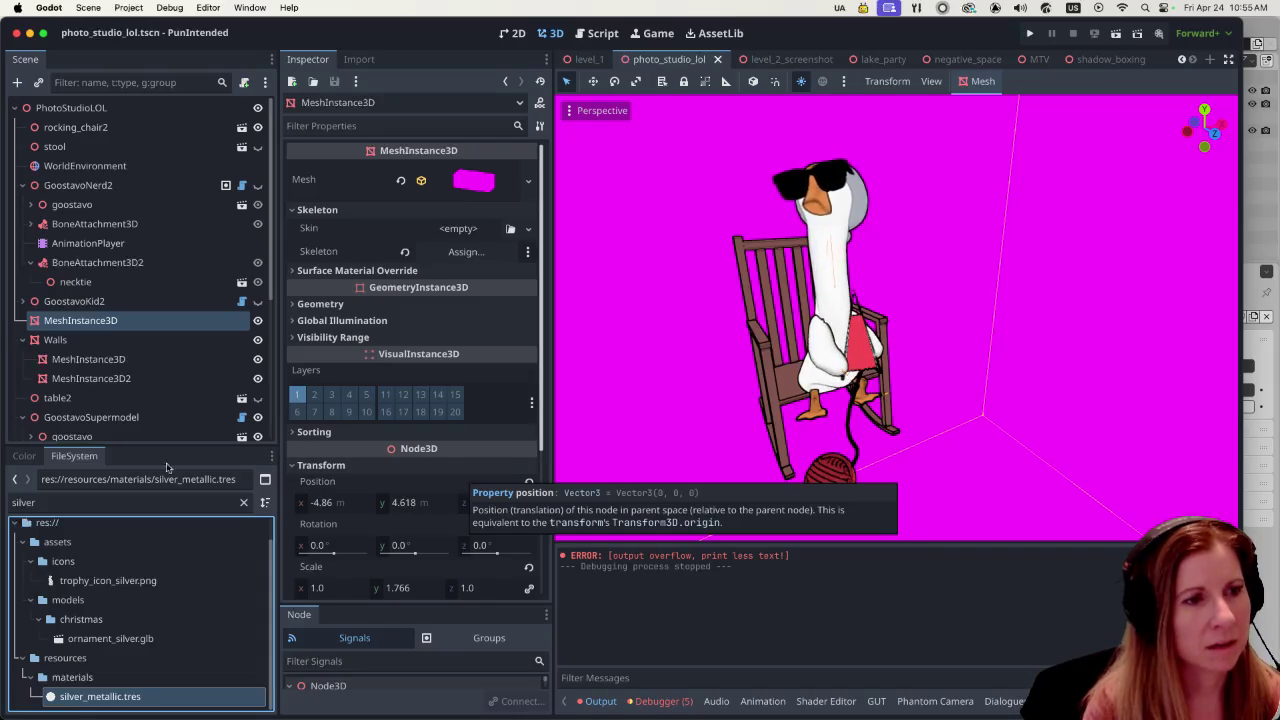
pyautogui.doubleClick(110, 502)
pyautogui.write('glasses')
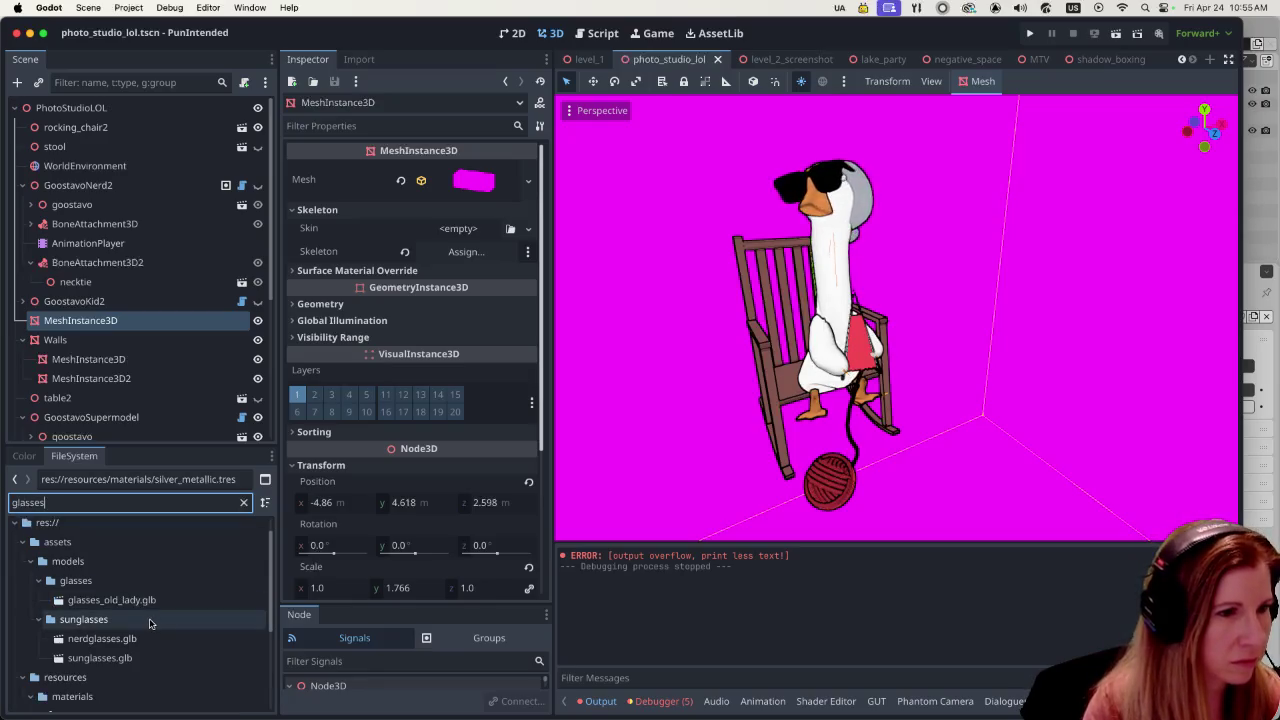
# - Clear the file filter and refresh the 3D asset browser, which shows knitting_needles.glb
pyautogui.scroll(-3, 168, 621)
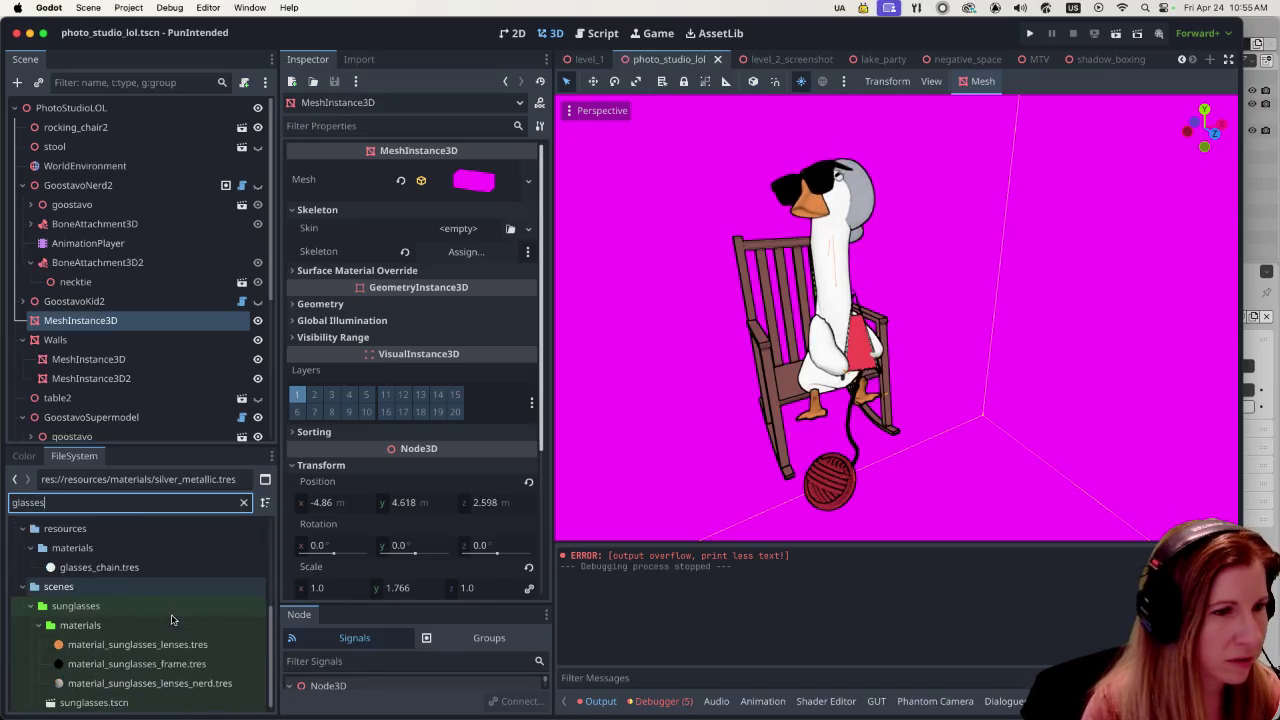
pyautogui.scroll(-2, 171, 620)
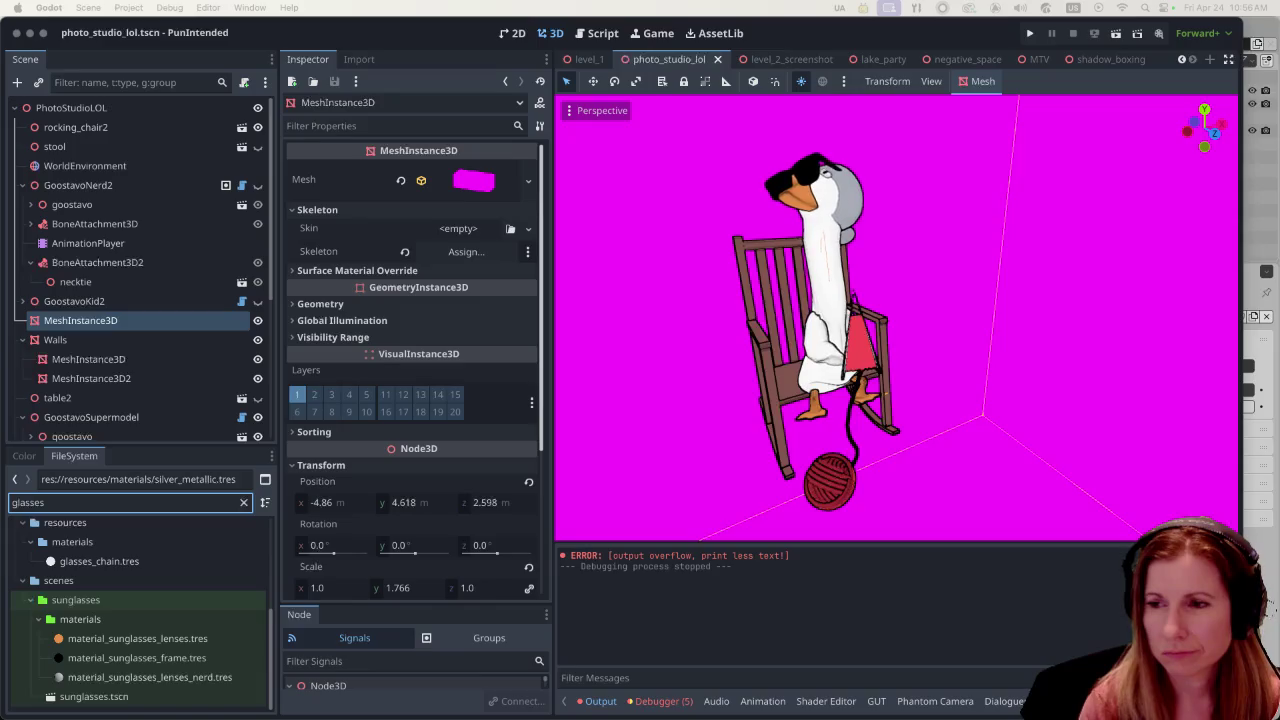
pyautogui.click(1054, 485)
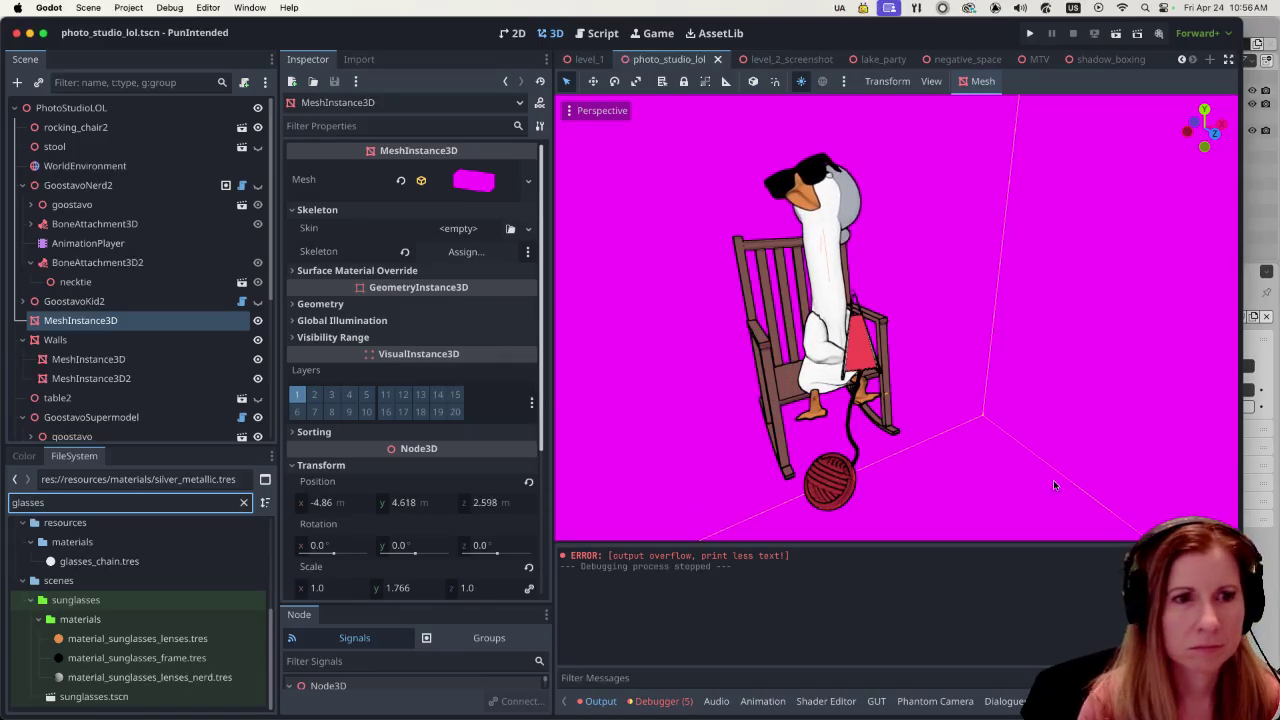
pyautogui.click(241, 502)
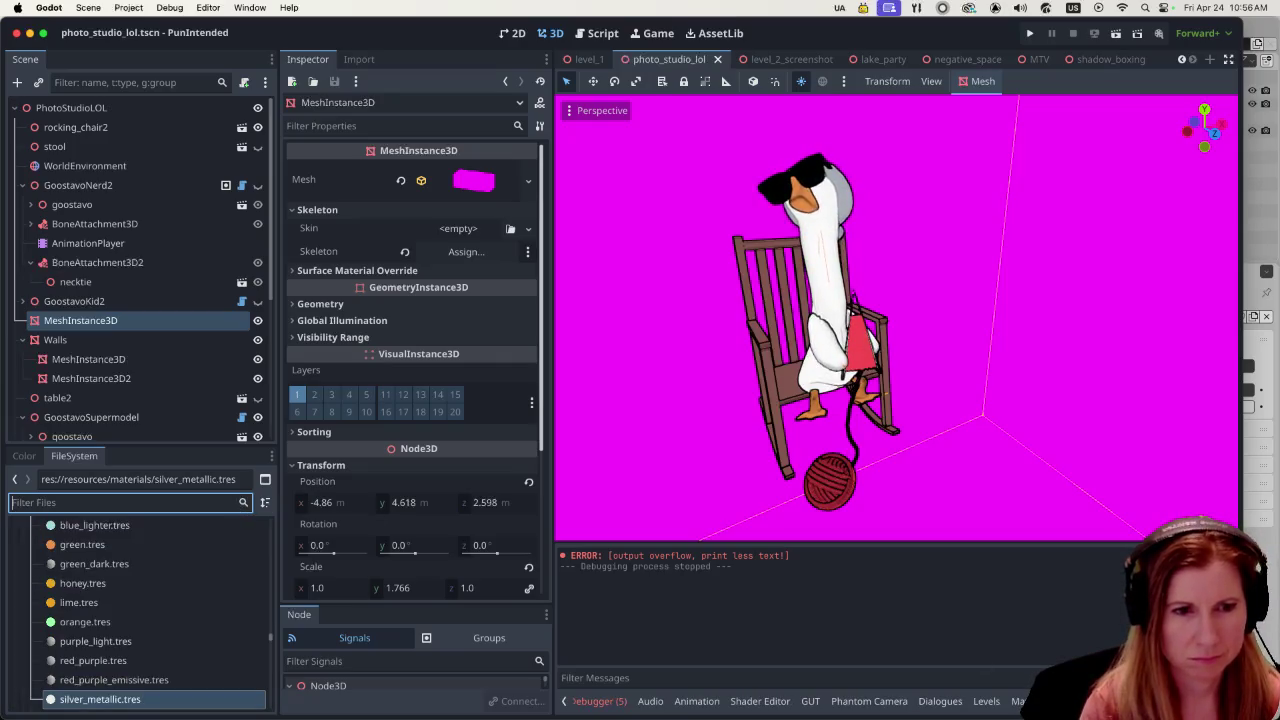
pyautogui.click(1040, 701)
pyautogui.click(600, 574)
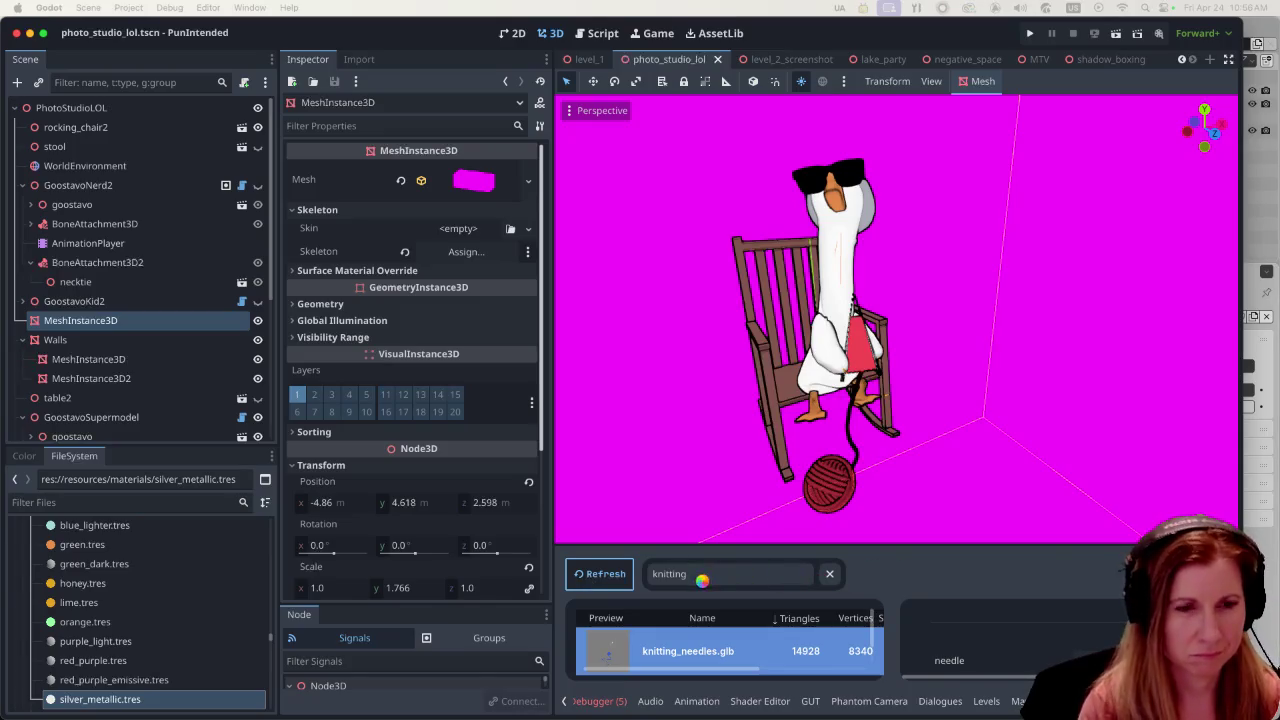
# - Search the asset browser for 'glasses' and set glasses_old_lady.glb's chain slot to glasses_chain
pyautogui.click(694, 573)
pyautogui.doubleClick(694, 573)
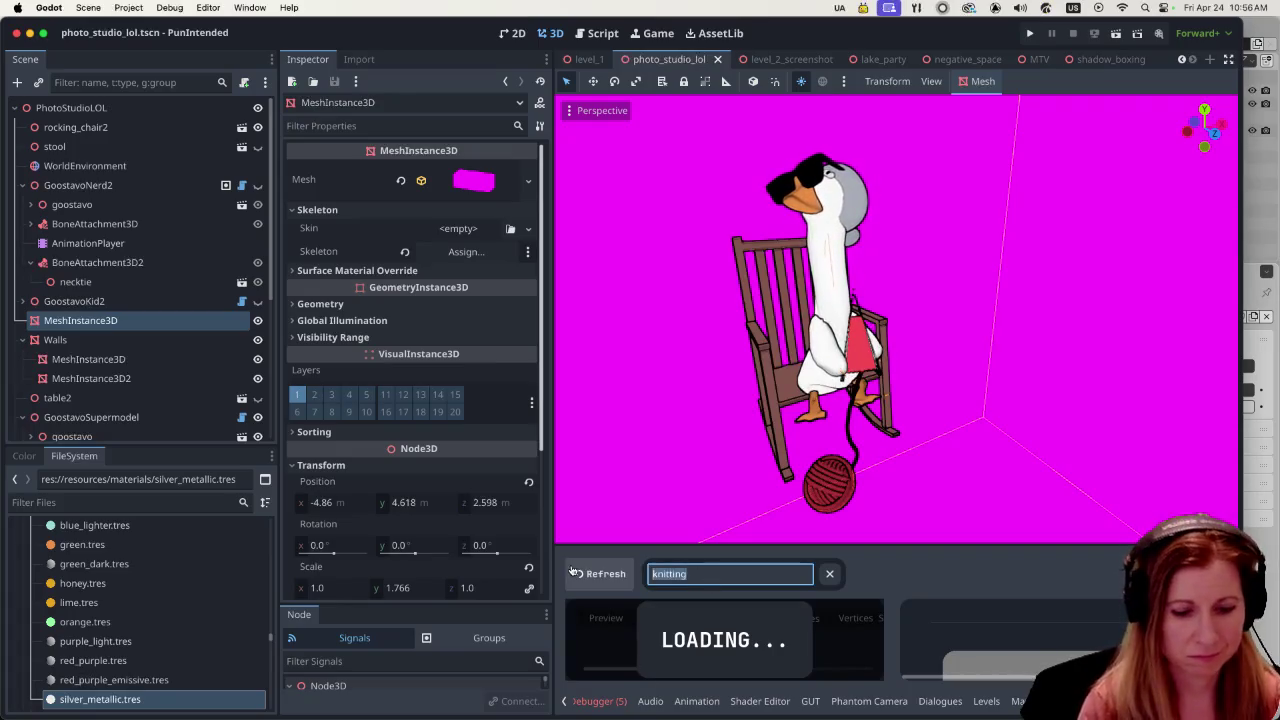
pyautogui.write('glasses')
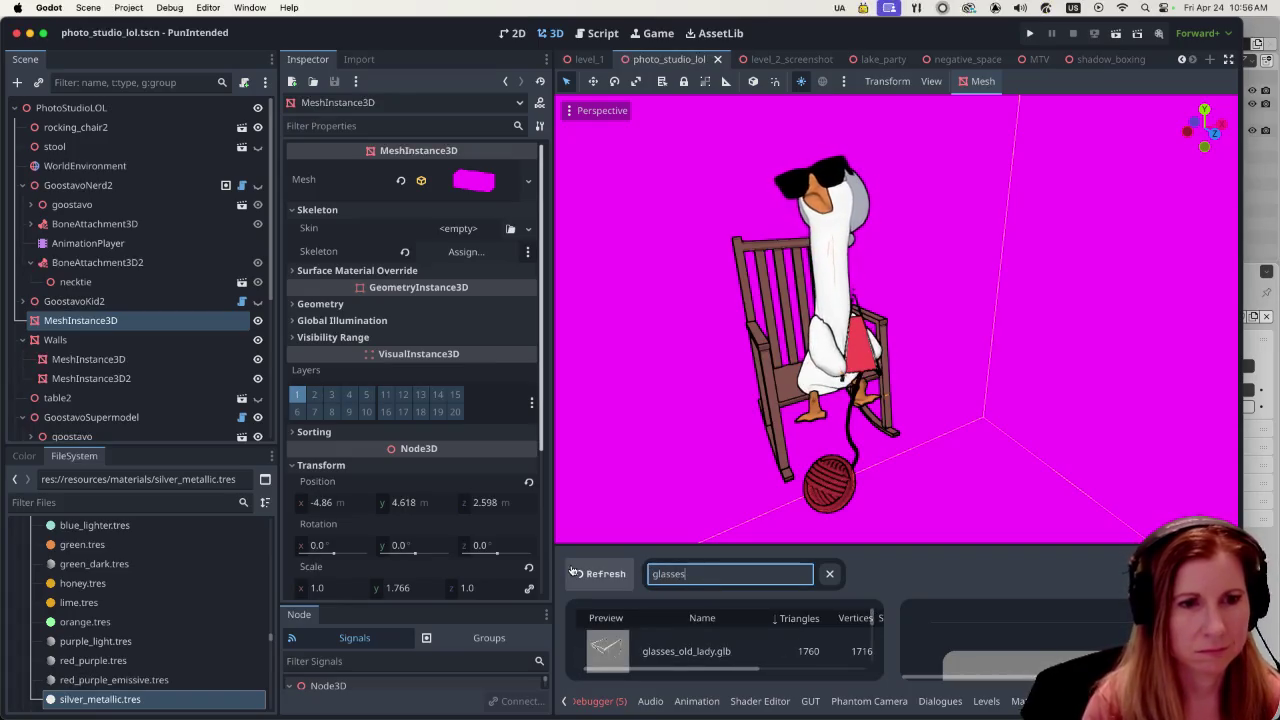
pyautogui.click(573, 573)
pyautogui.click(689, 651)
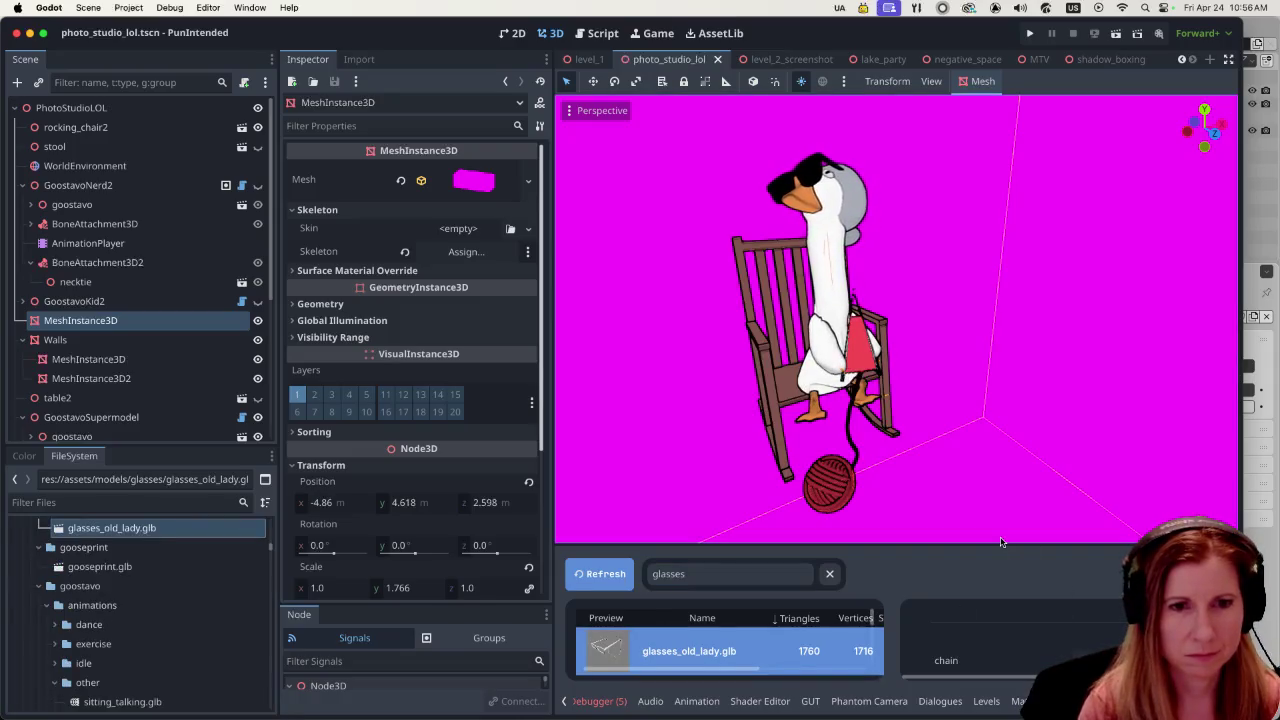
pyautogui.moveTo(1002, 550); pyautogui.dragTo(988, 484)
pyautogui.click(1100, 598)
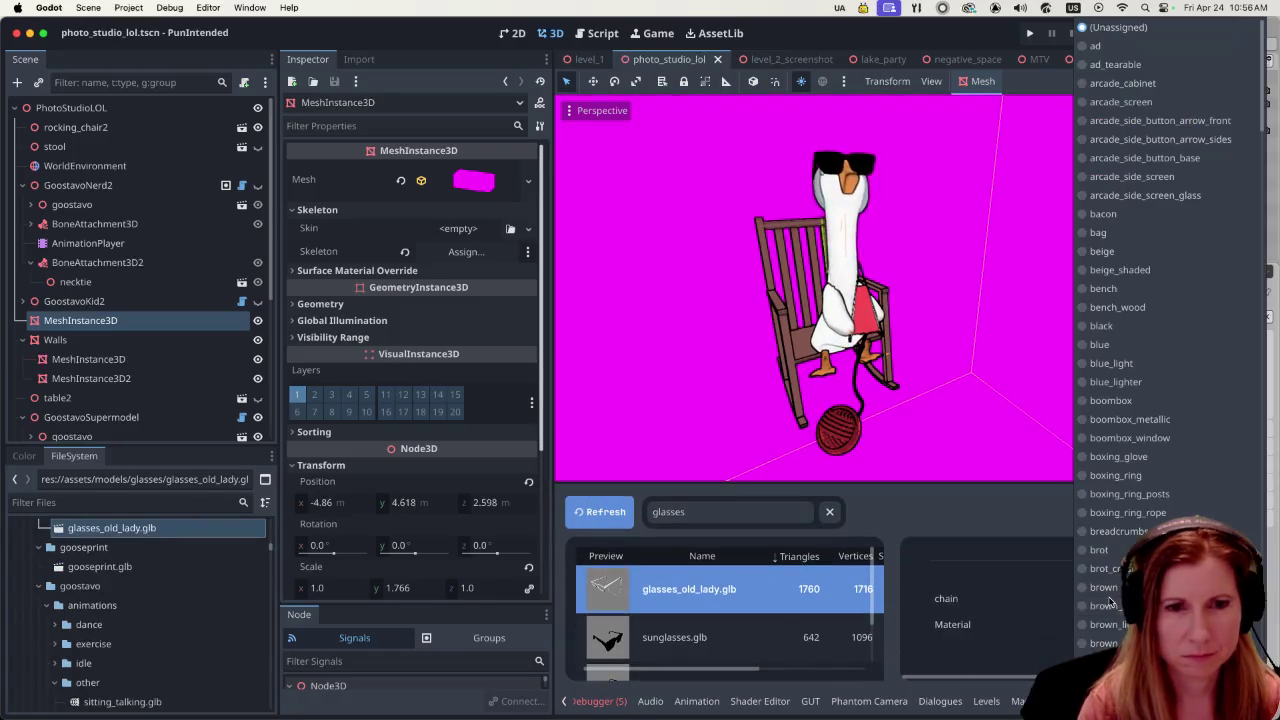
pyautogui.scroll(-3, 1108, 540)
pyautogui.scroll(-3, 1108, 530)
pyautogui.scroll(-3, 1108, 530)
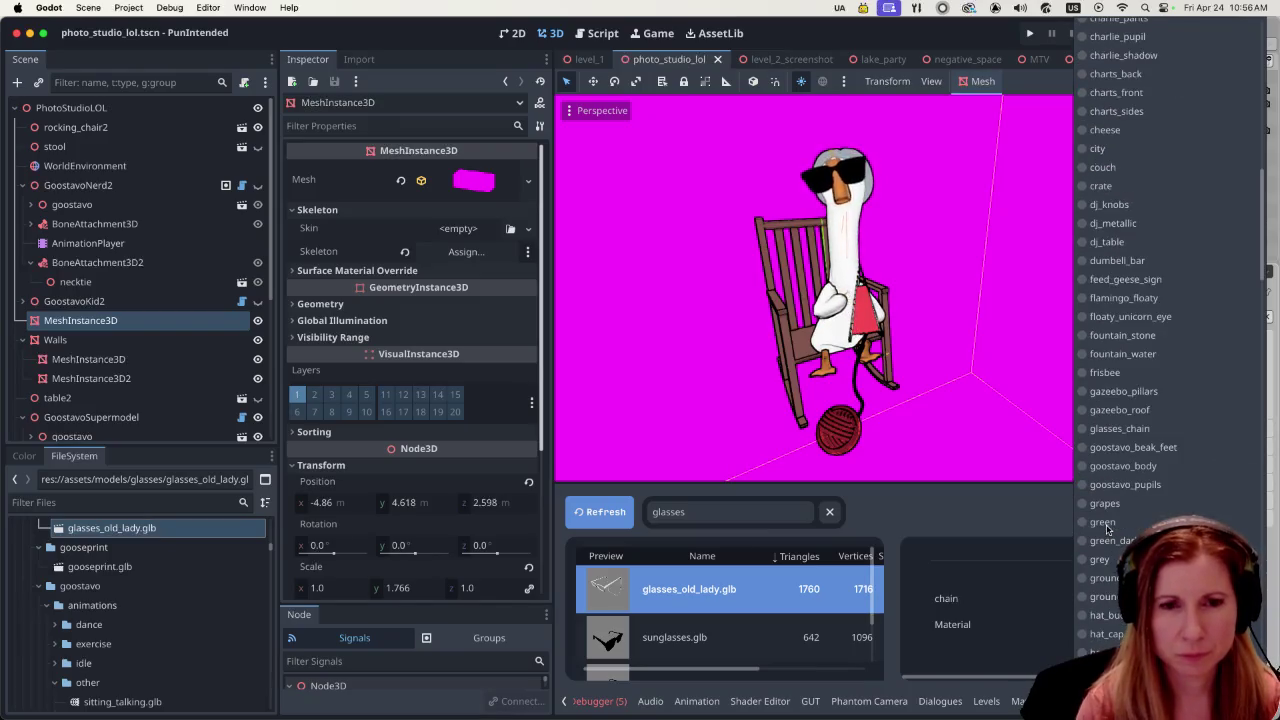
pyautogui.click(1127, 427)
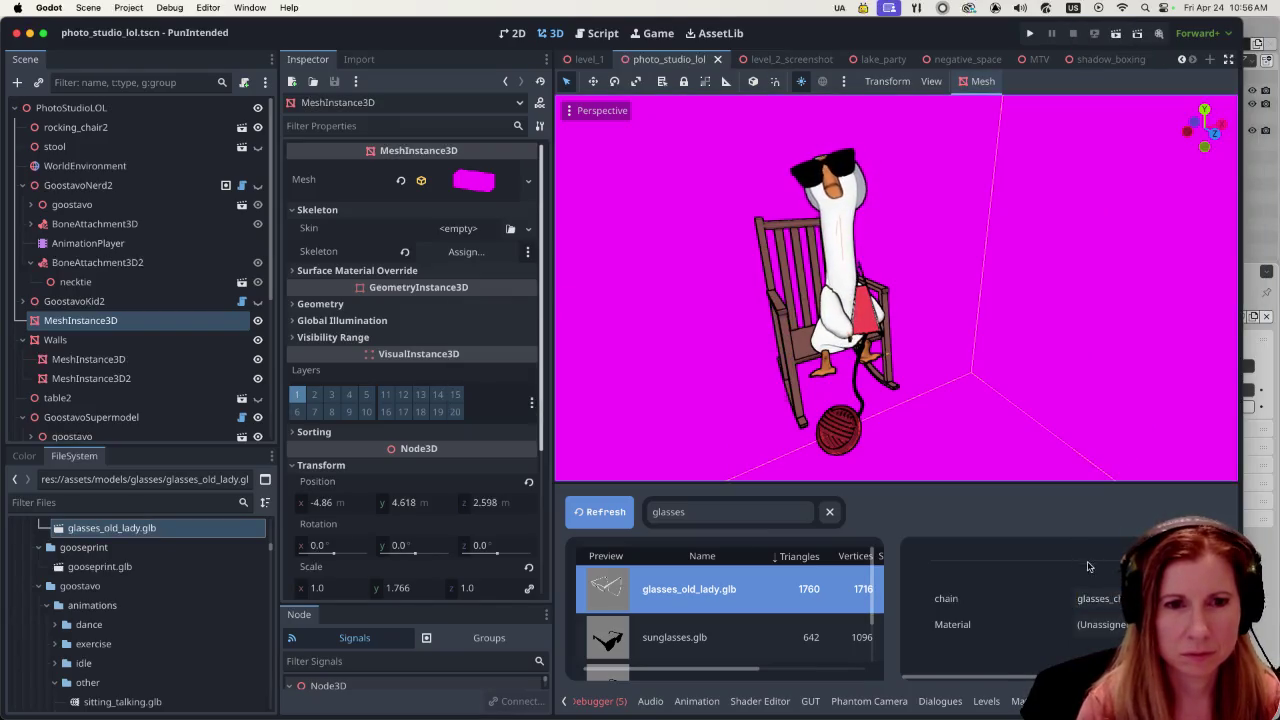
# - Set its Material slot to glasses_chain as well, then clear the asset search
pyautogui.click(1100, 624)
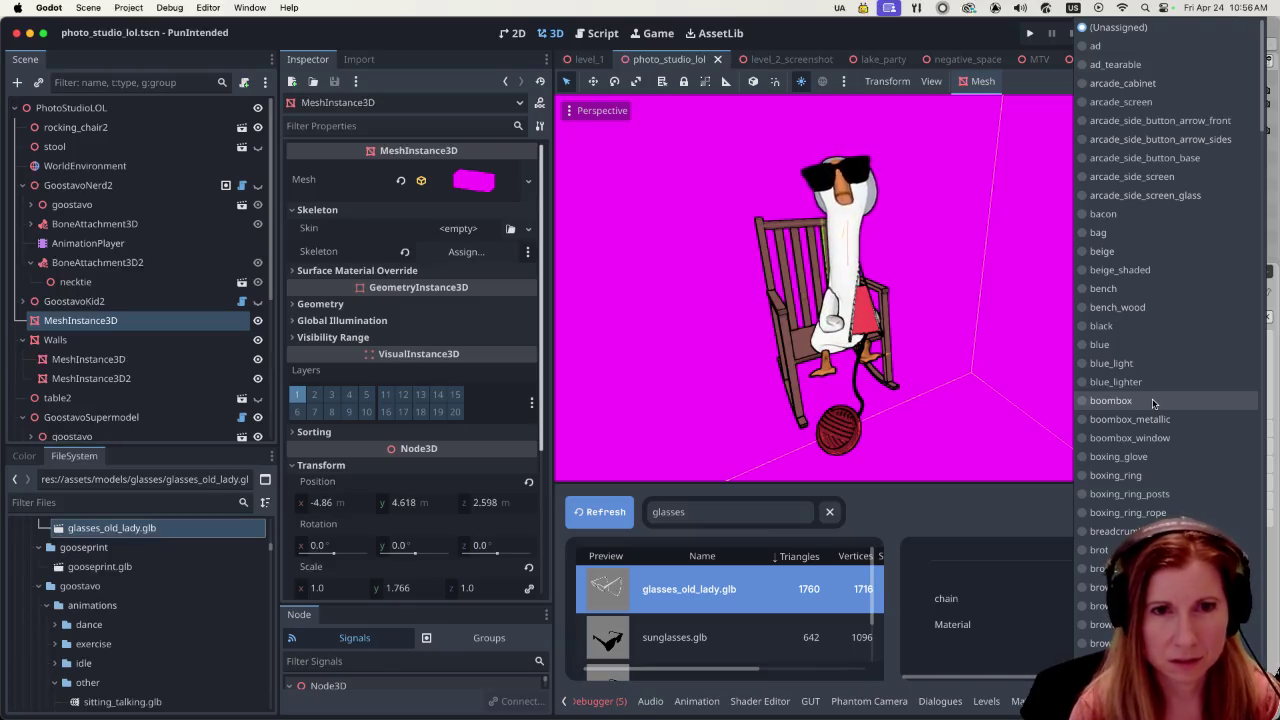
pyautogui.scroll(-5, 1153, 402)
pyautogui.scroll(-3, 1154, 402)
pyautogui.scroll(-2, 1155, 401)
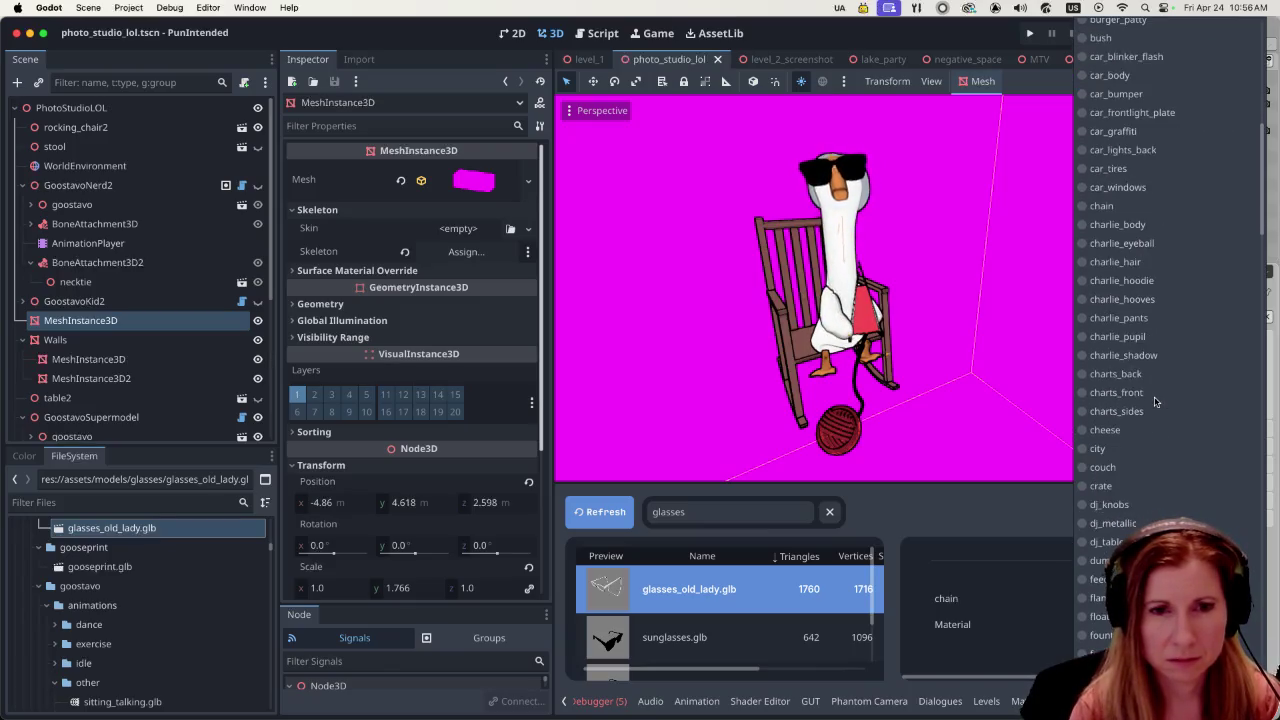
pyautogui.scroll(-10, 1155, 401)
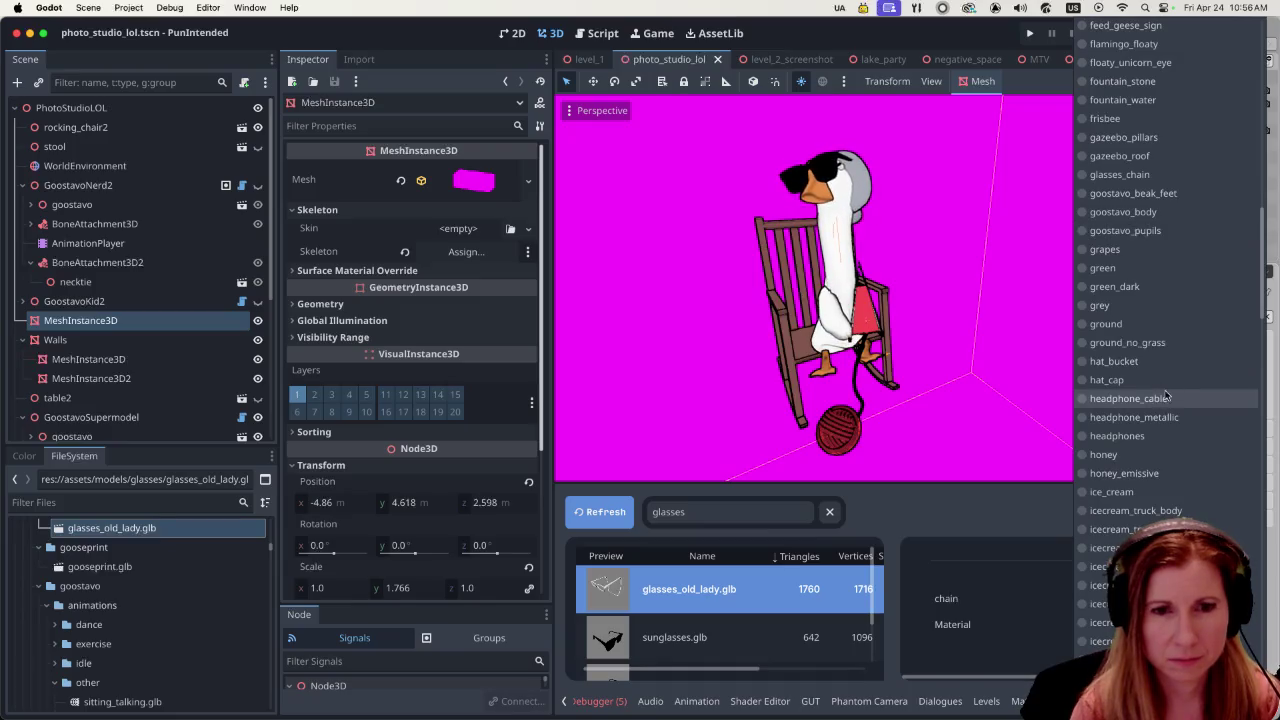
pyautogui.scroll(-8, 1165, 398)
pyautogui.scroll(-2, 1165, 400)
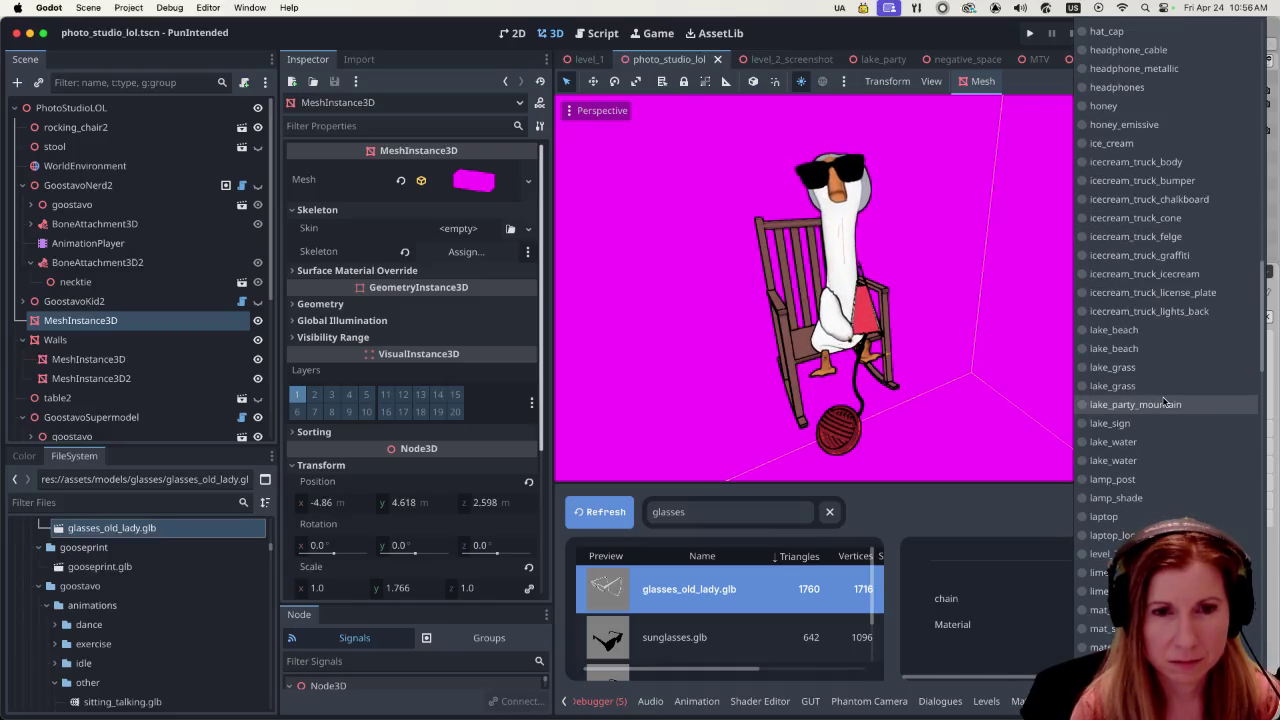
pyautogui.scroll(1, 1166, 401)
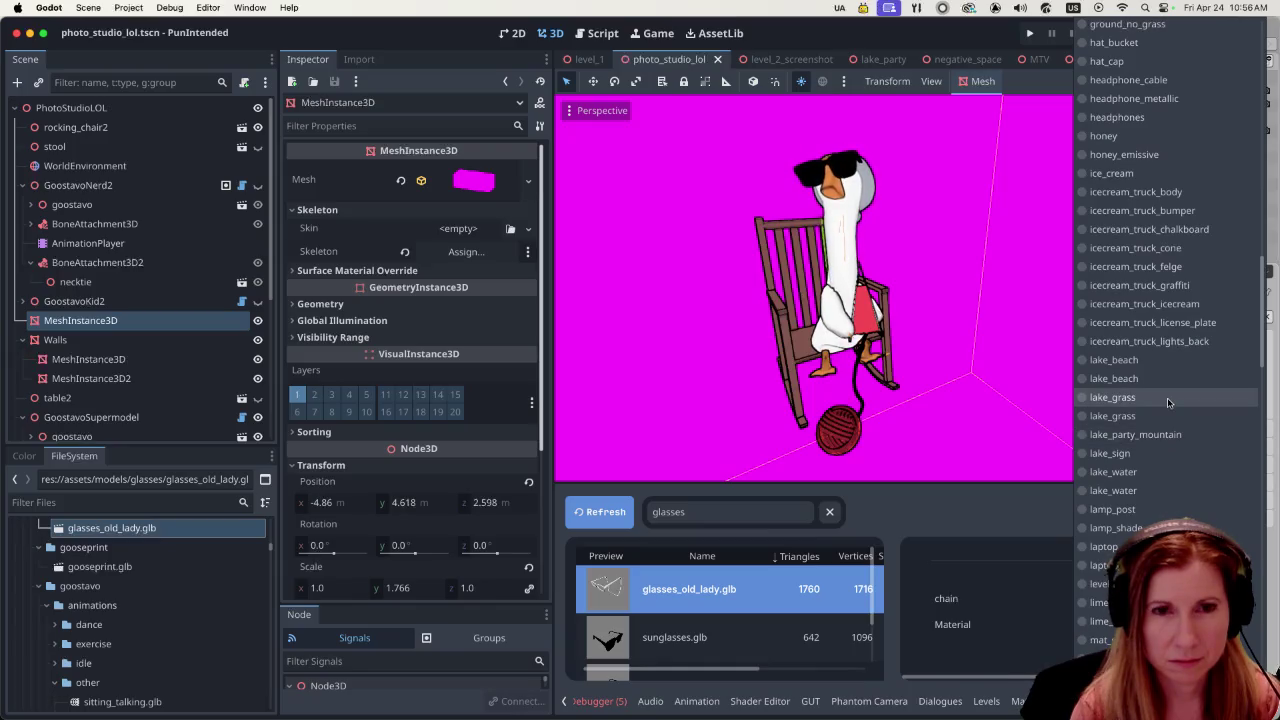
pyautogui.scroll(10, 1167, 398)
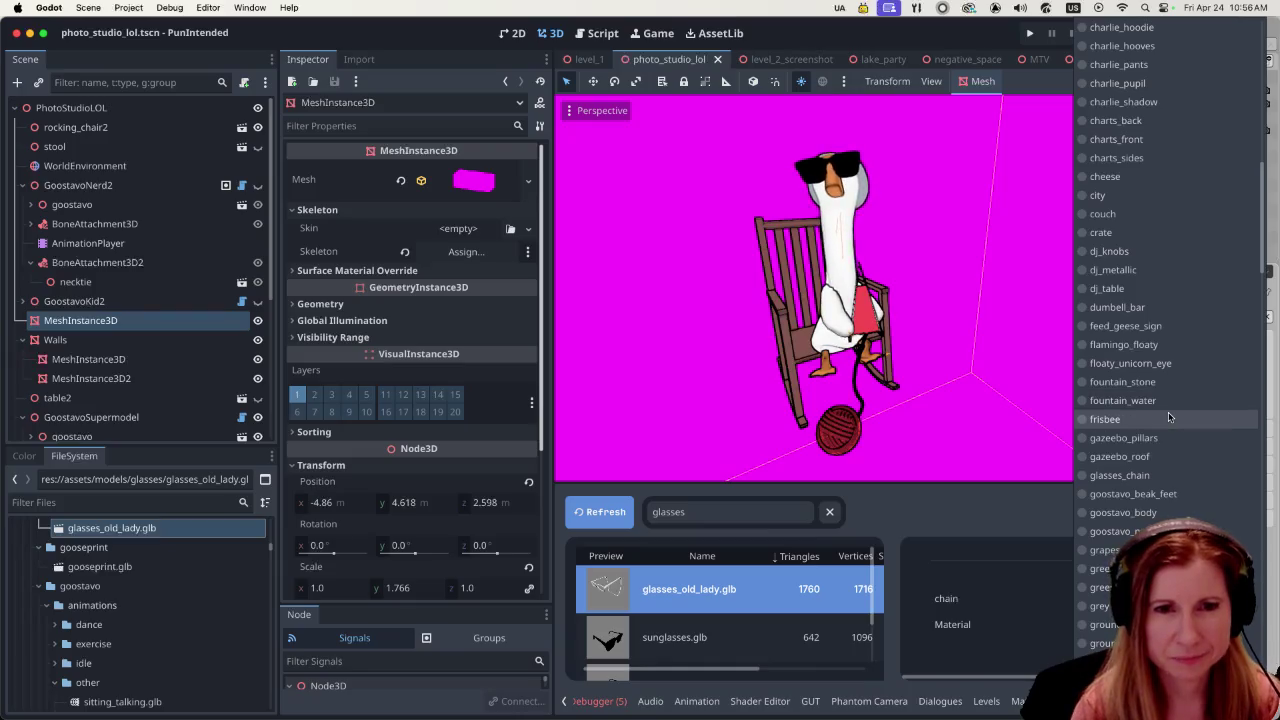
pyautogui.click(1160, 475)
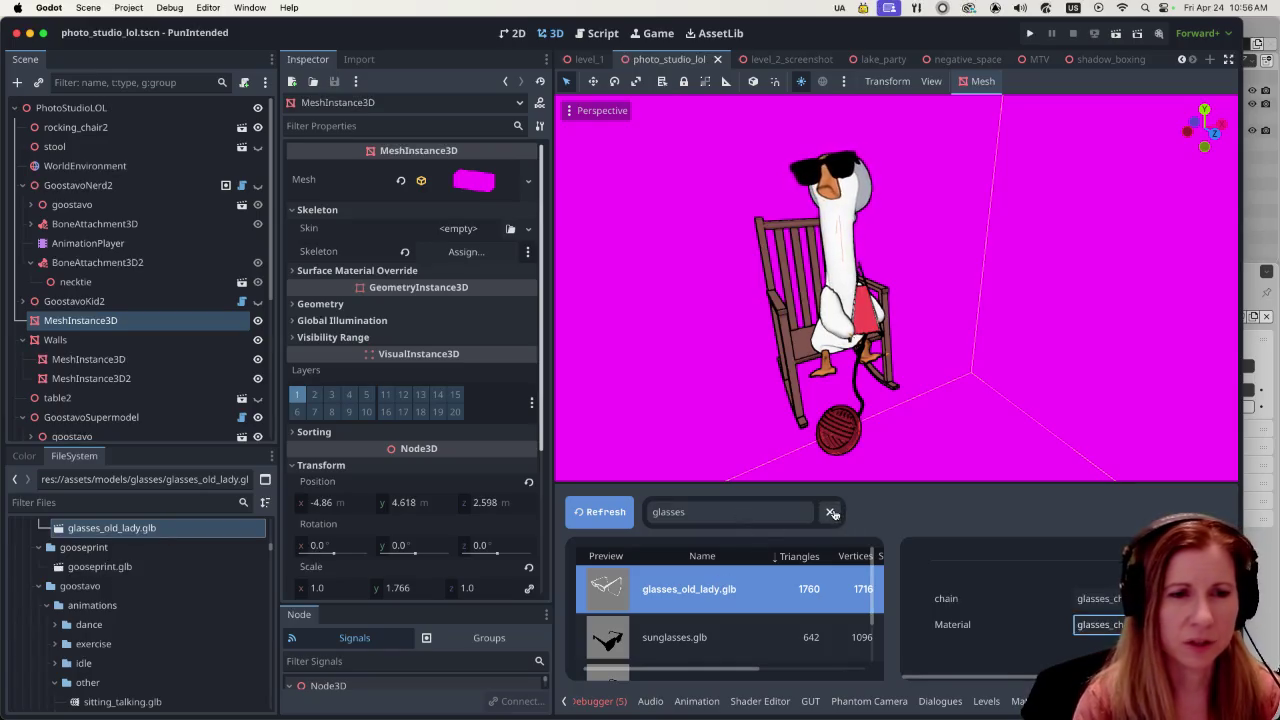
pyautogui.click(829, 511)
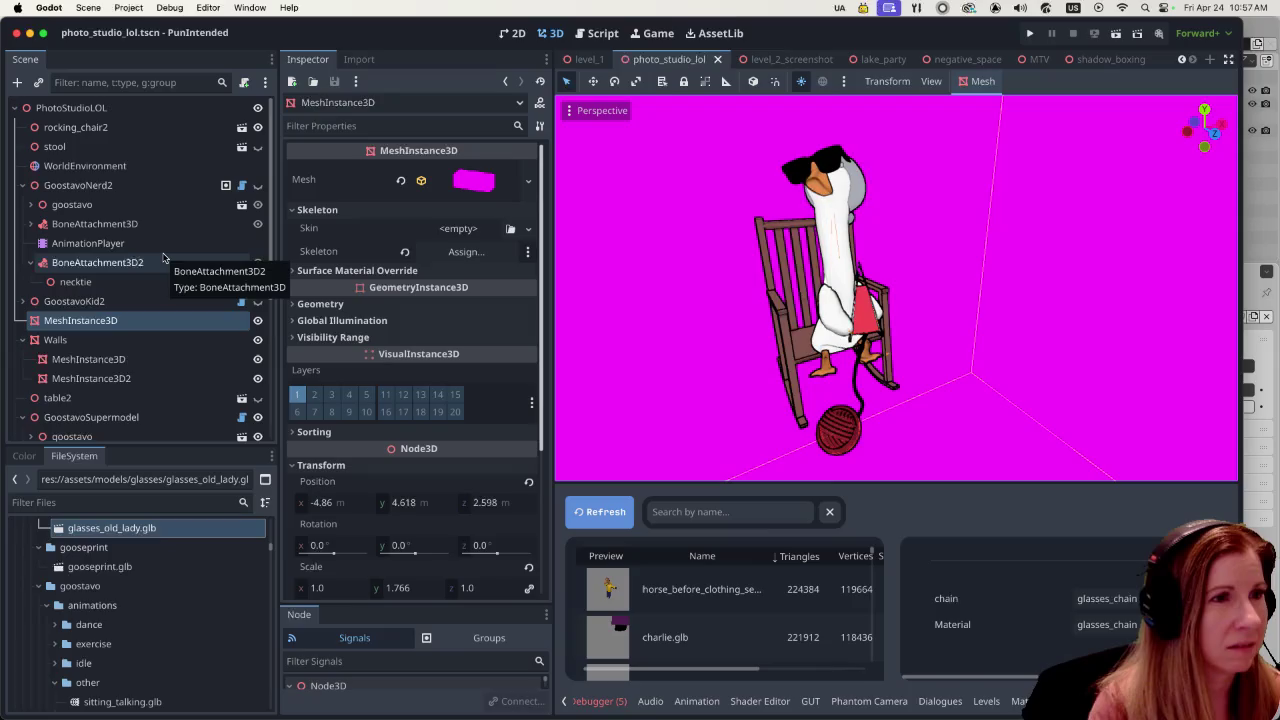
# - Expand GoostavoNerd2's BoneAttachment3D and select the nerdglasses node to view its transform
pyautogui.click(30, 204)
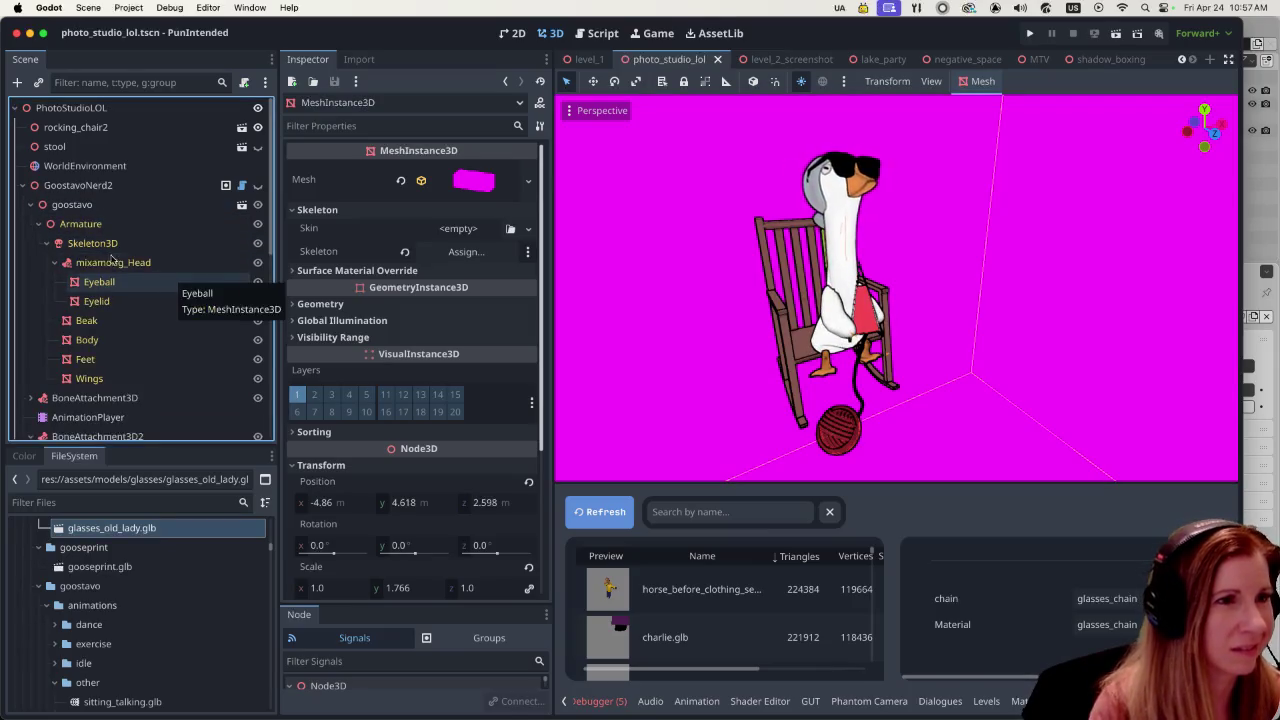
pyautogui.click(31, 206)
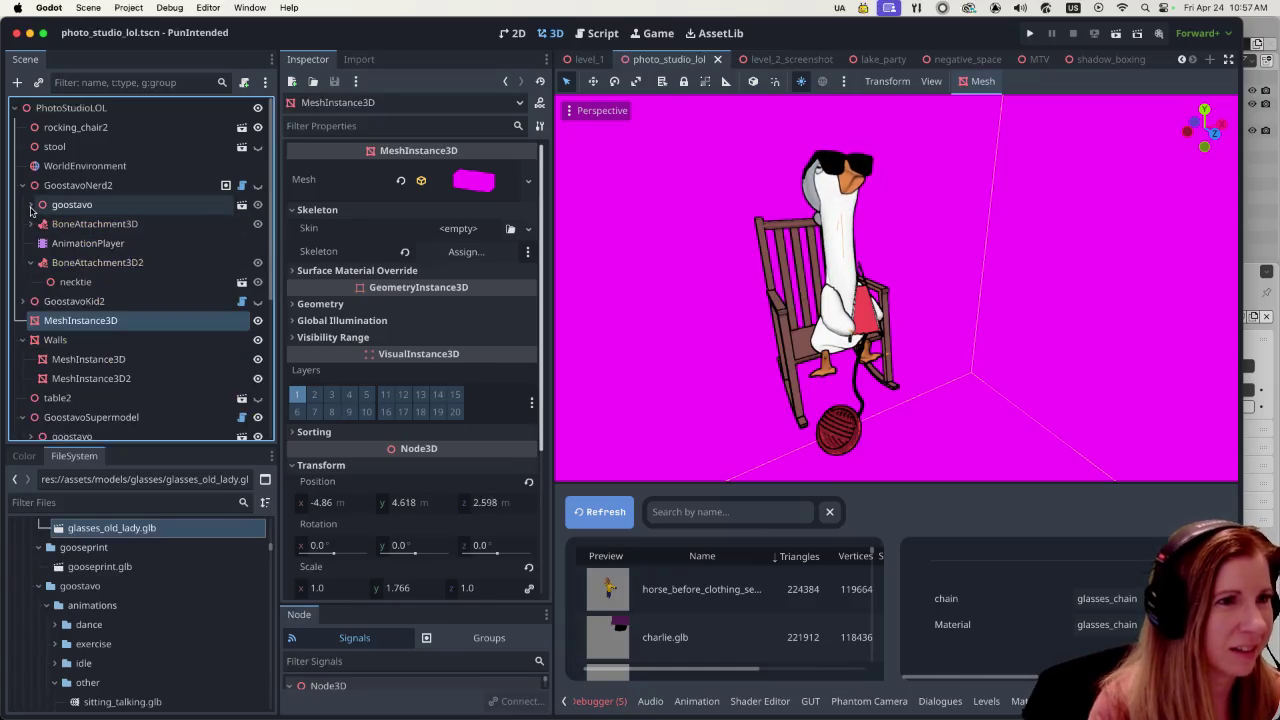
pyautogui.click(31, 224)
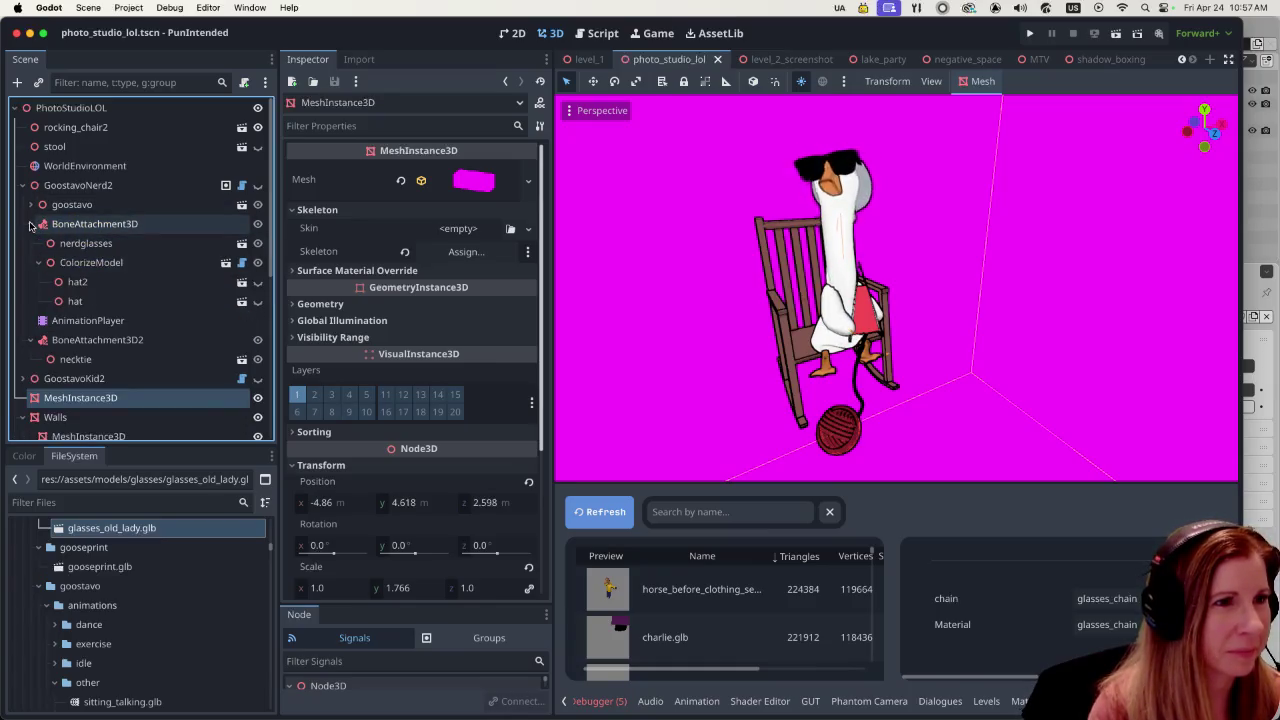
pyautogui.click(162, 250)
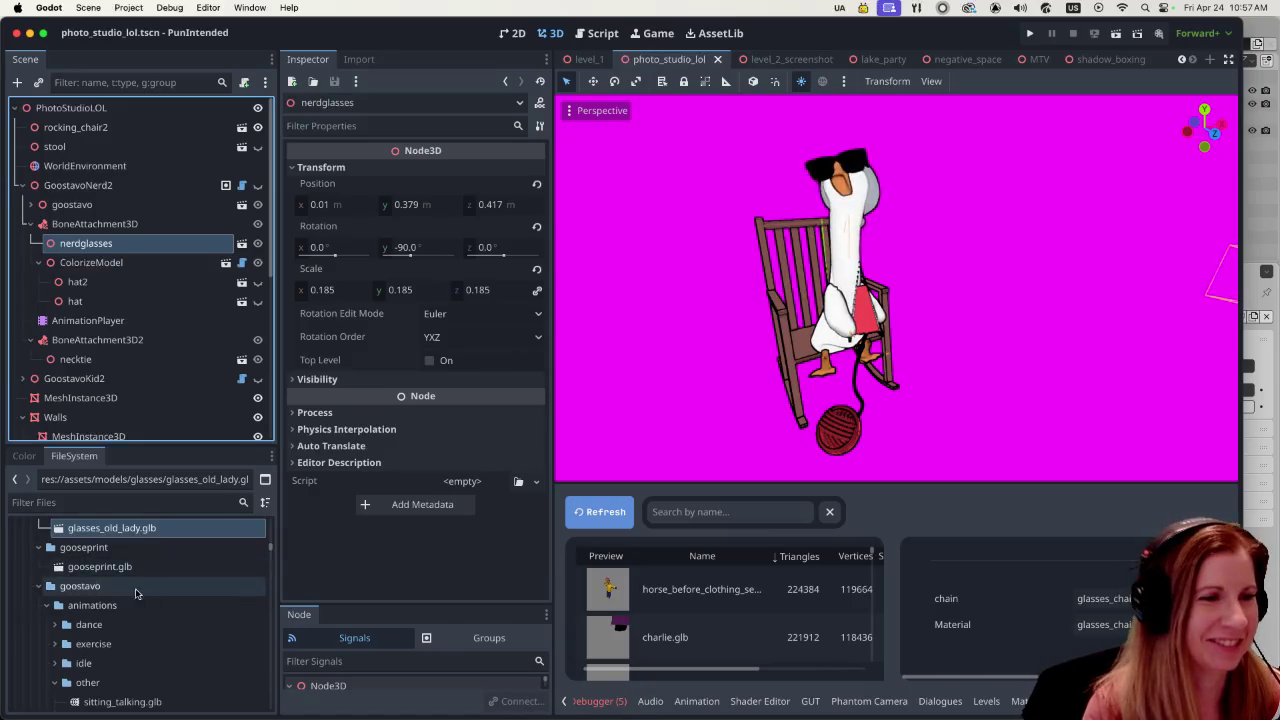
pyautogui.moveTo(193, 530)
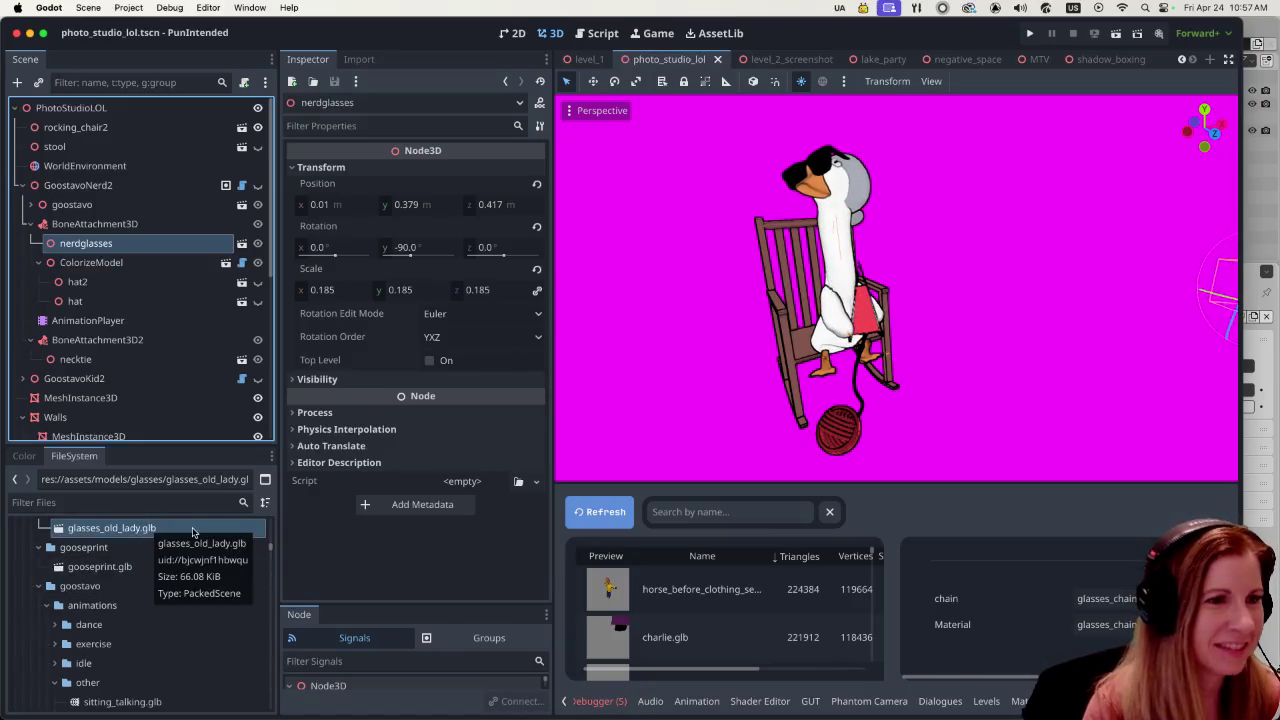
# - Drop glasses_old_lady.glb under GoostavoNerd2's BoneAttachment3D and frame it in the viewport
pyautogui.moveTo(185, 528); pyautogui.dragTo(82, 222)
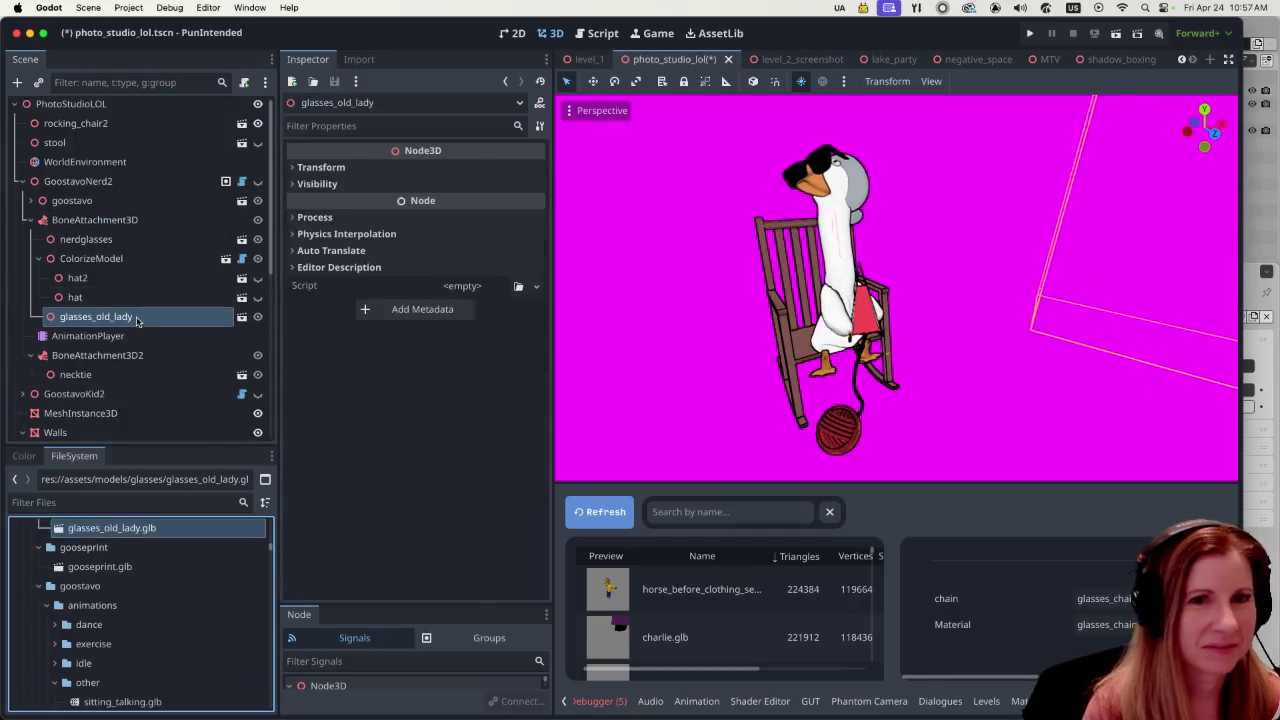
pyautogui.press('f')
pyautogui.moveTo(690, 324); pyautogui.dragTo(1030, 344, button='middle')
pyautogui.moveTo(940, 290); pyautogui.dragTo(944, 313)
pyautogui.scroll(3, 944, 313)
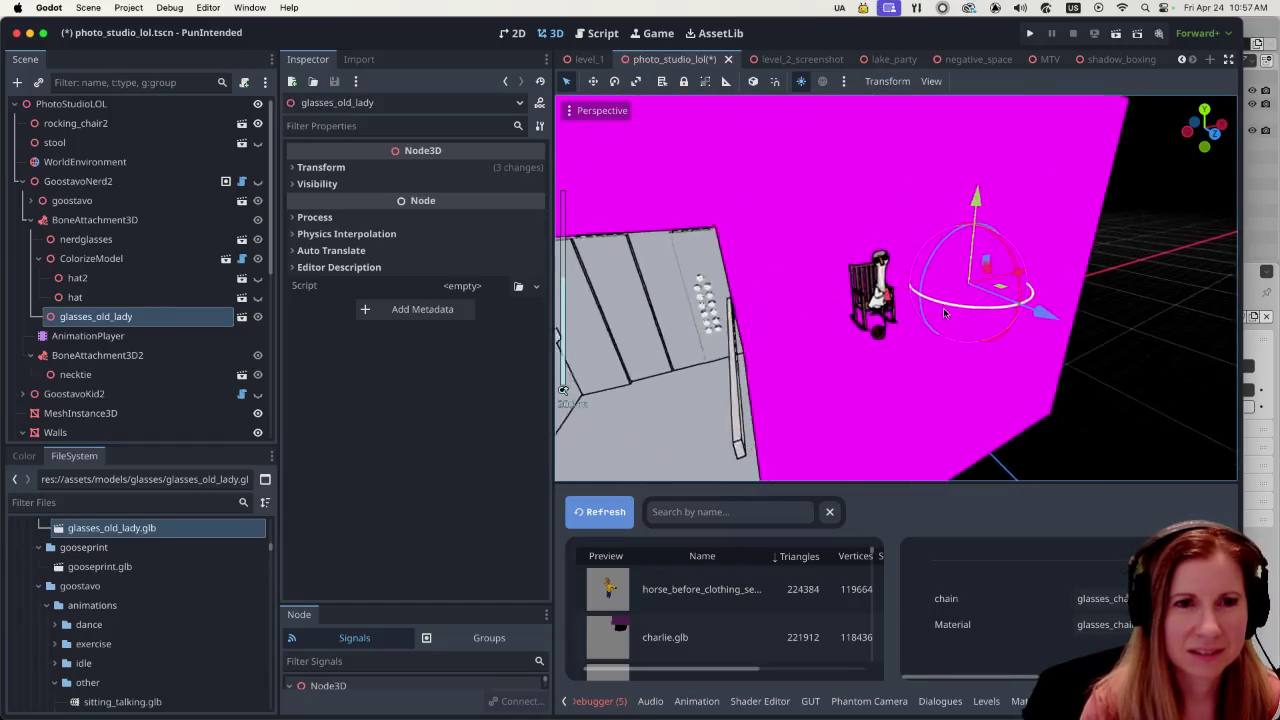
pyautogui.moveTo(944, 313); pyautogui.dragTo(1103, 318, button='middle')
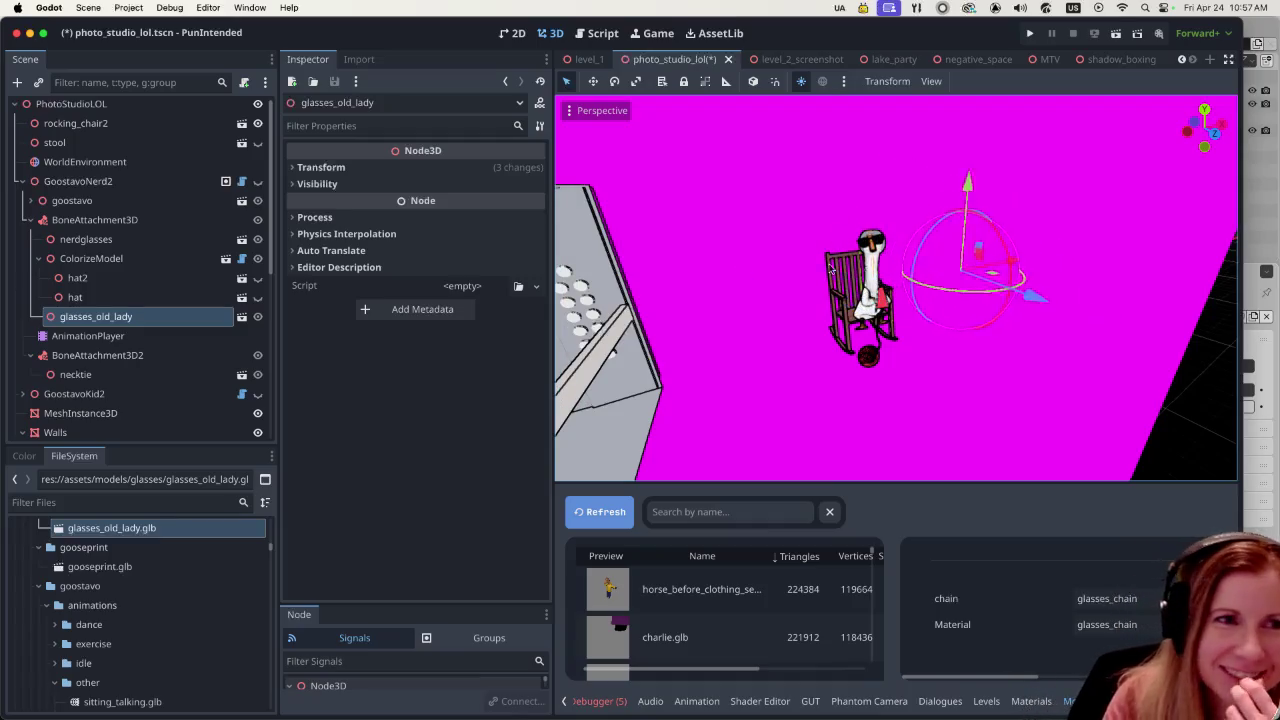
# - Select the glasses_old_lady node and undo its addition to GoostavoNerd2
pyautogui.click(106, 200)
pyautogui.click(103, 185)
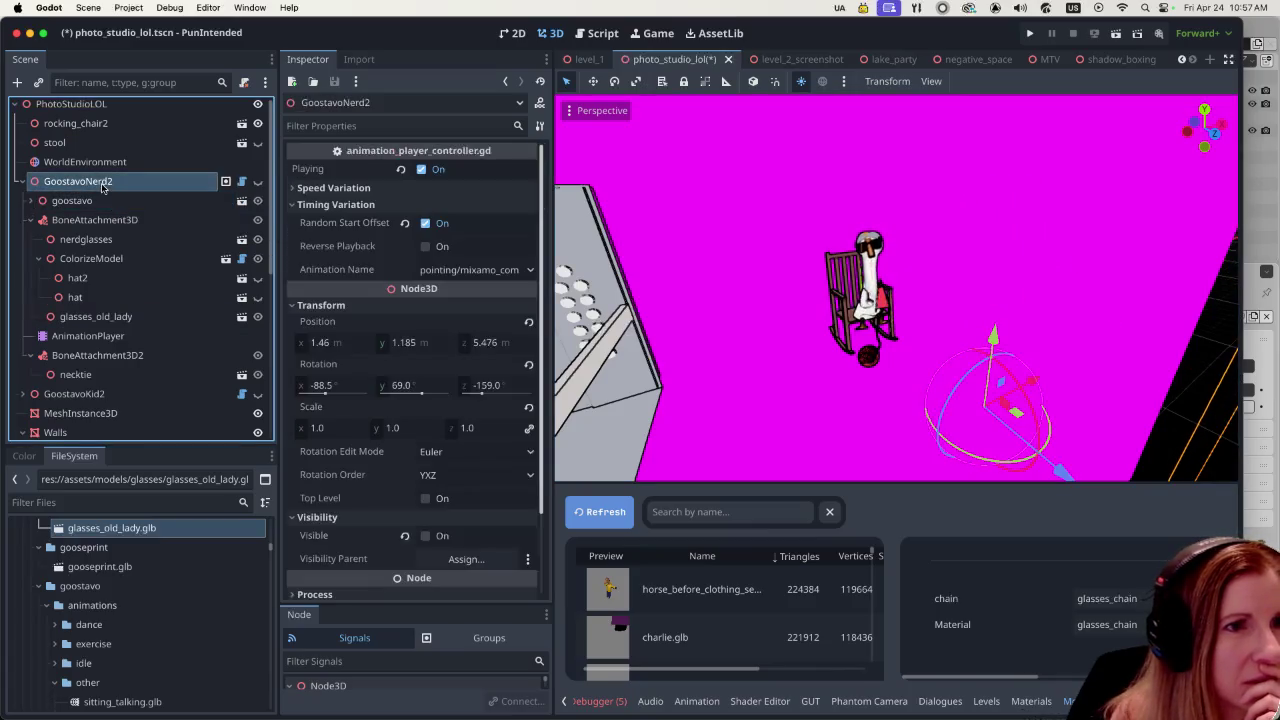
pyautogui.click(124, 316)
pyautogui.hotkey('ctrl', 'z')
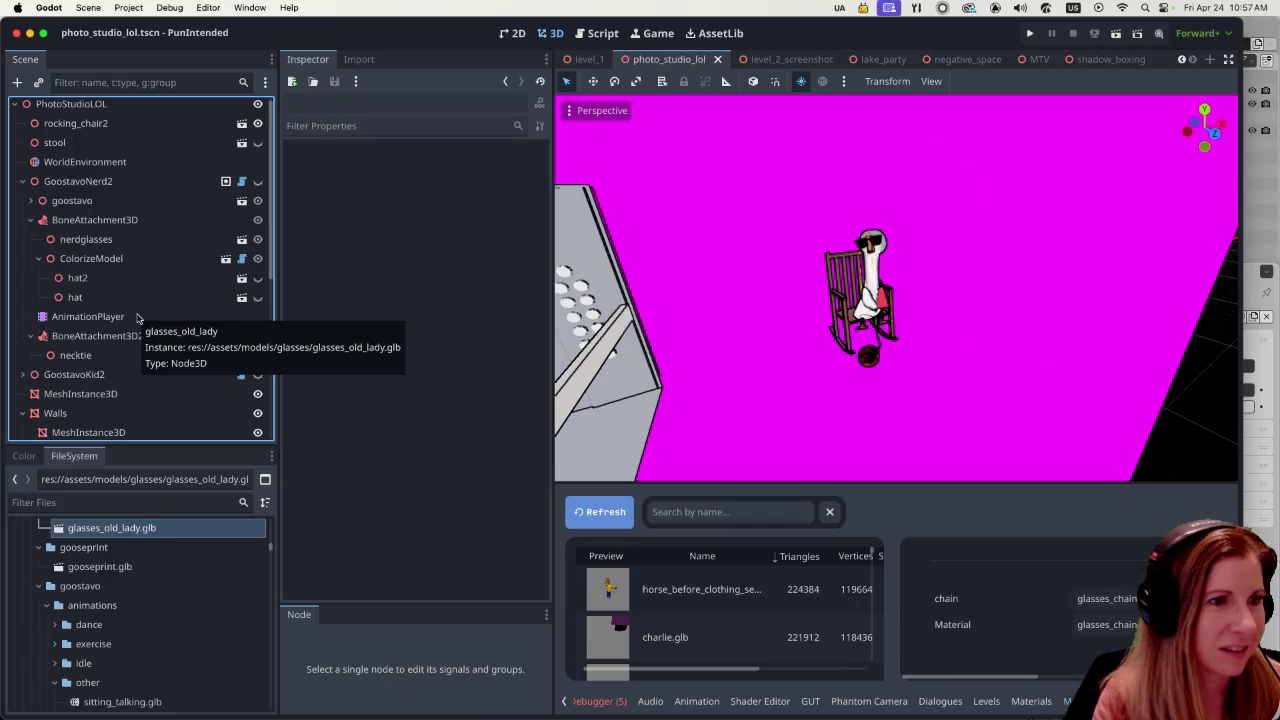
# - Select GoostavoSupermodel and expand its Accessories node to show Glasses, Left_Wing and Hats
pyautogui.scroll(-1, 138, 317)
pyautogui.scroll(-4, 138, 317)
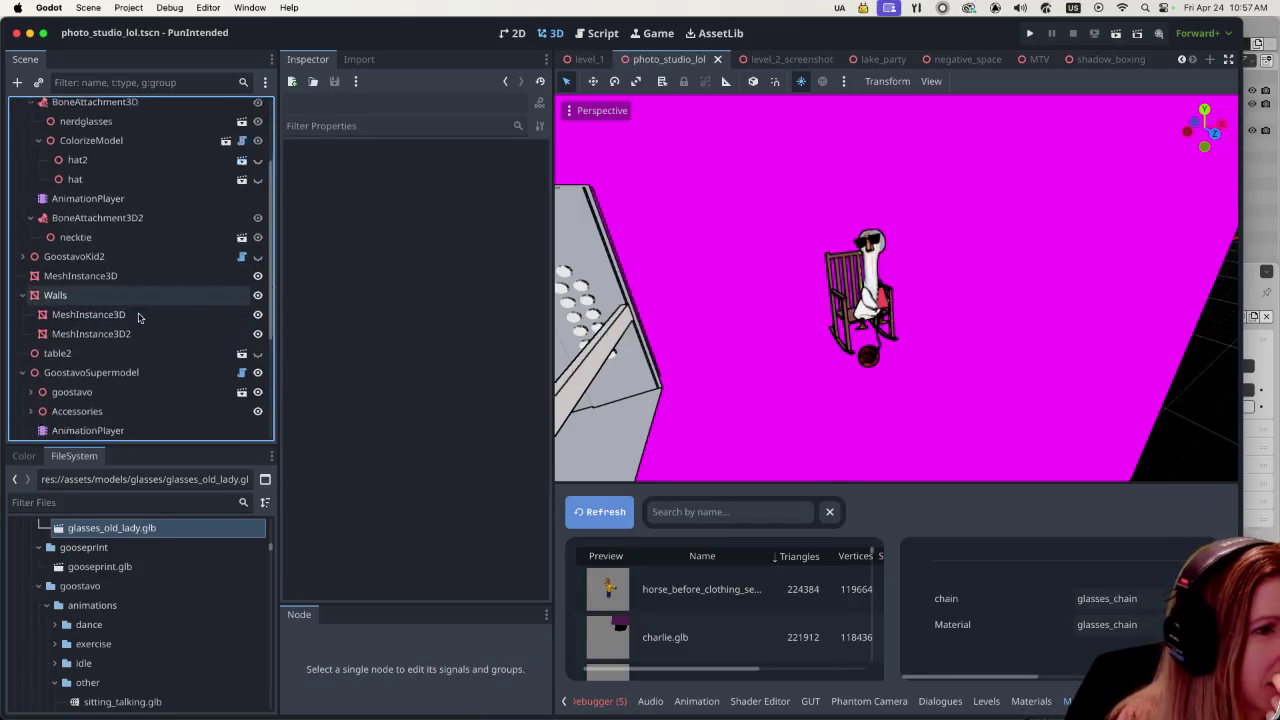
pyautogui.scroll(-3, 138, 317)
pyautogui.scroll(-1, 135, 320)
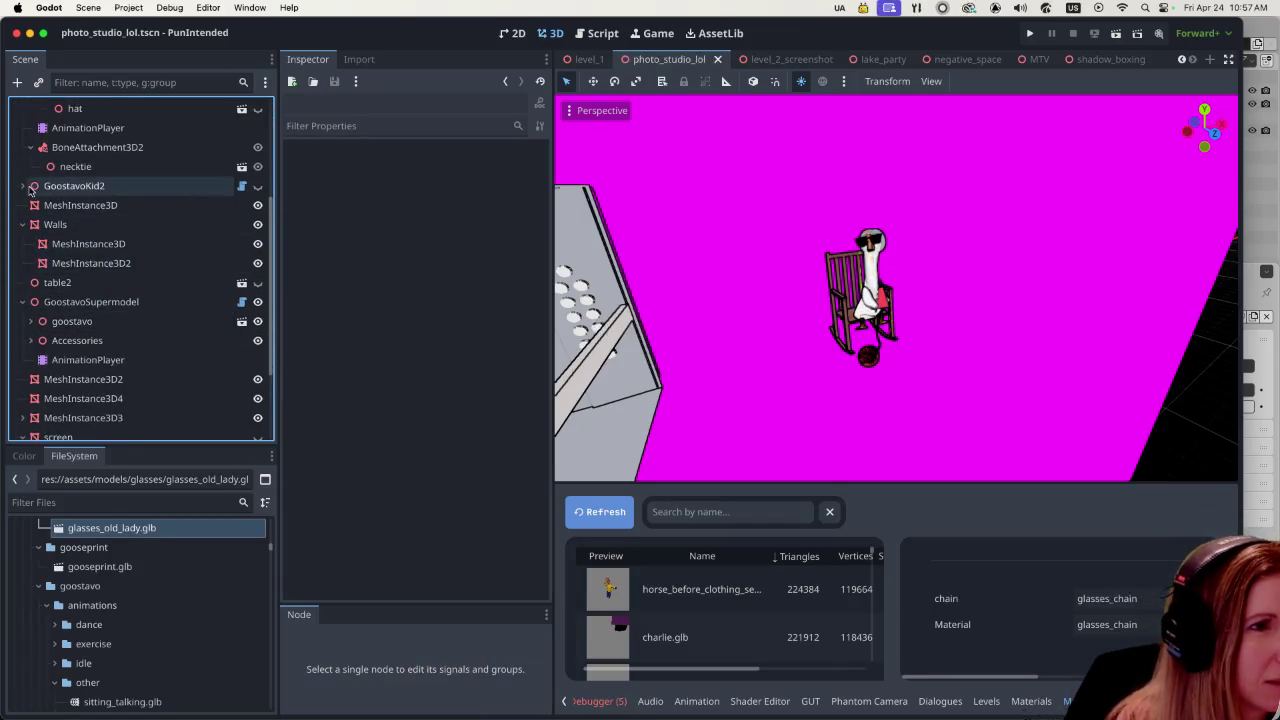
pyautogui.click(82, 302)
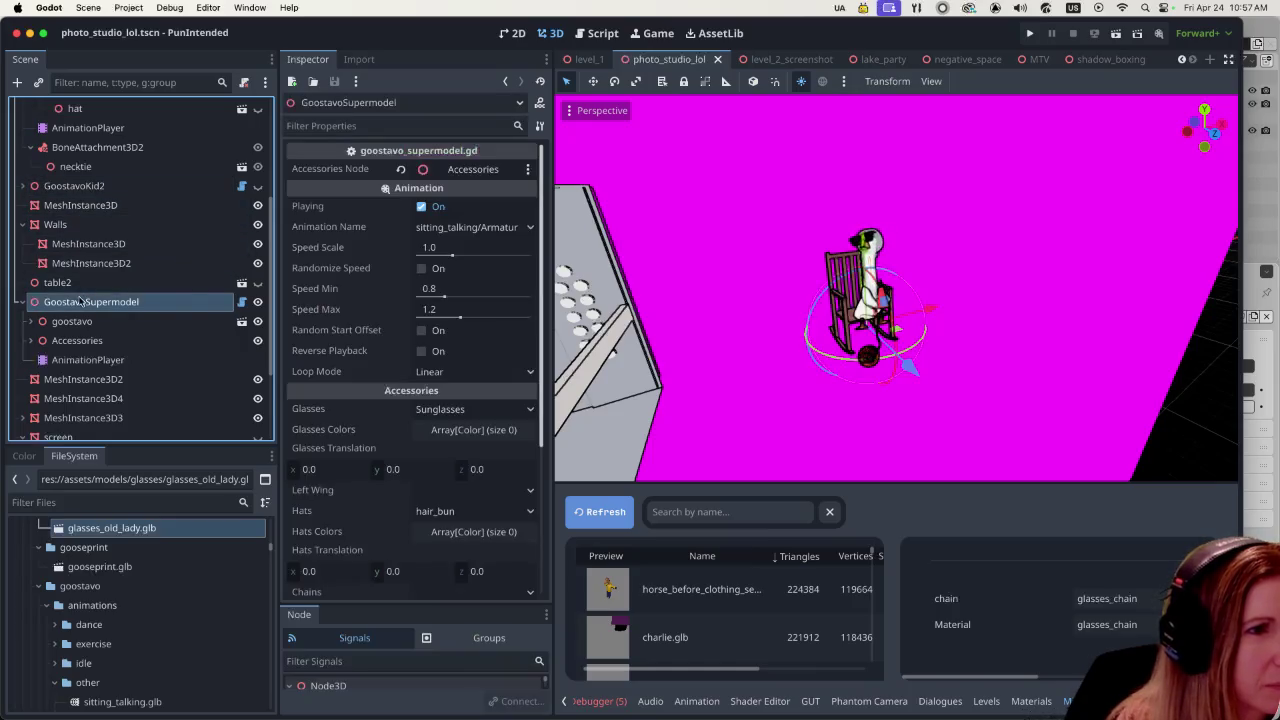
pyautogui.scroll(-3, 171, 311)
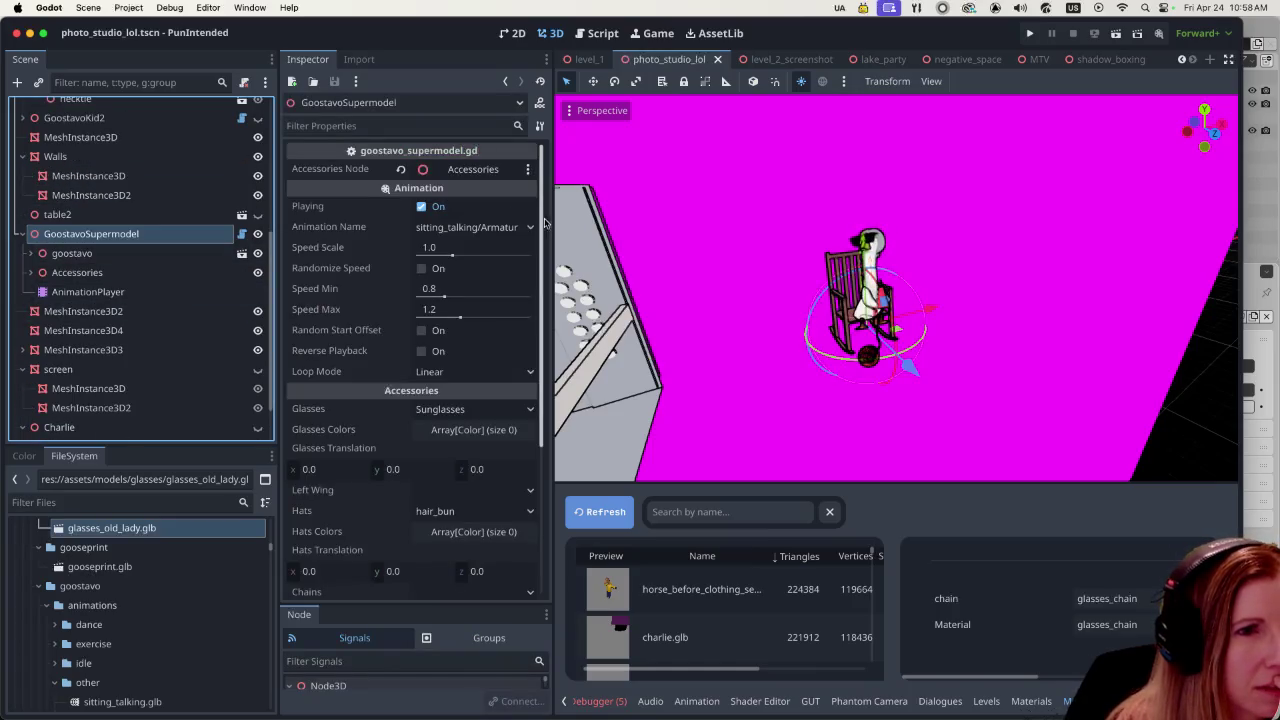
pyautogui.click(31, 255)
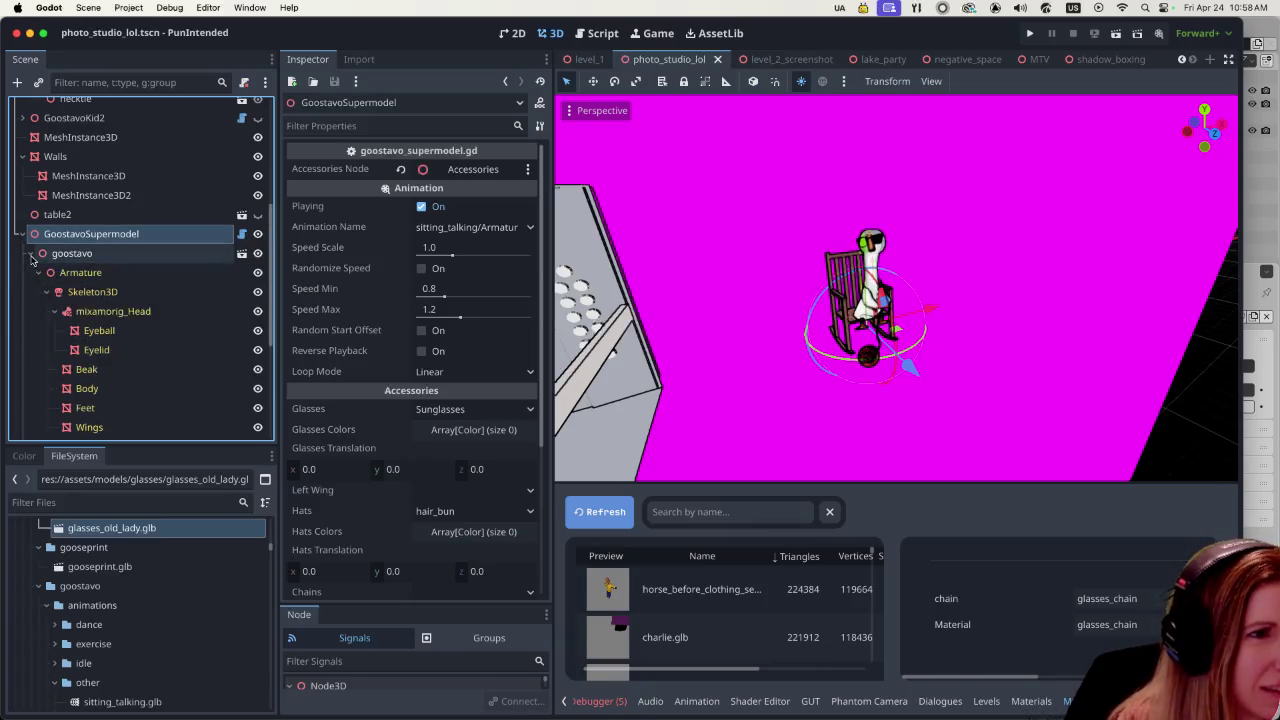
pyautogui.scroll(-3, 31, 262)
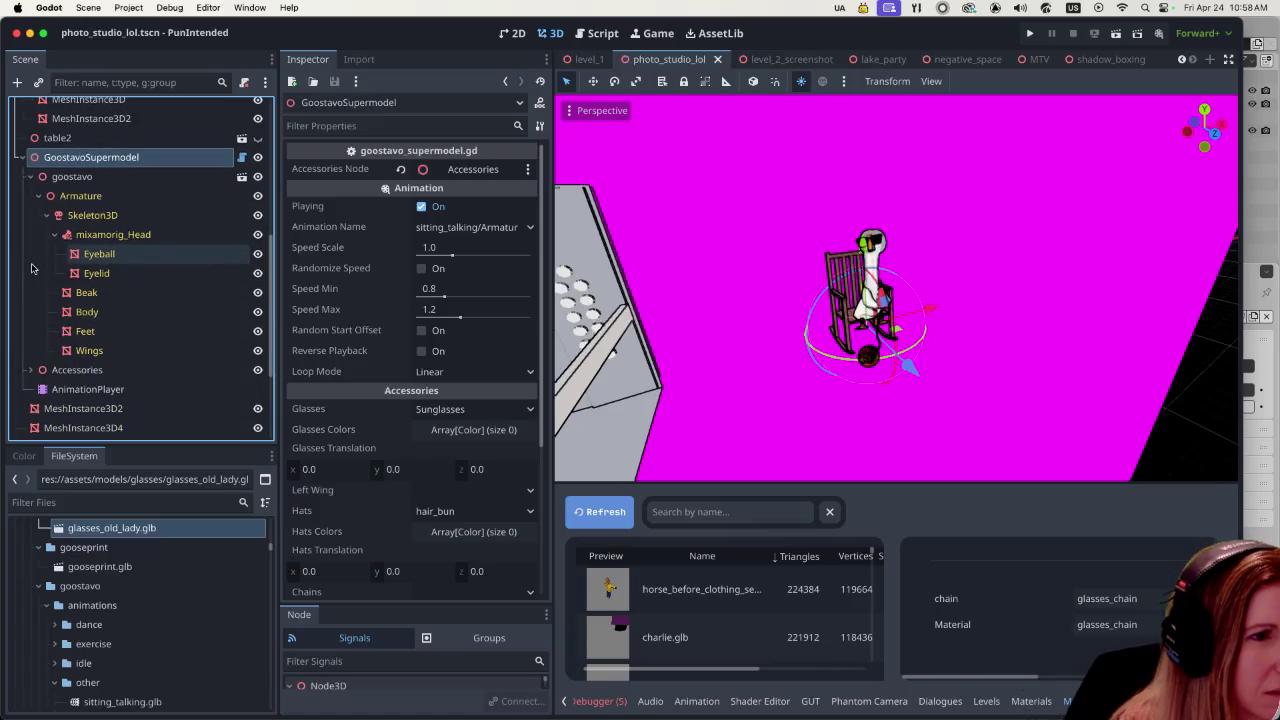
pyautogui.click(31, 370)
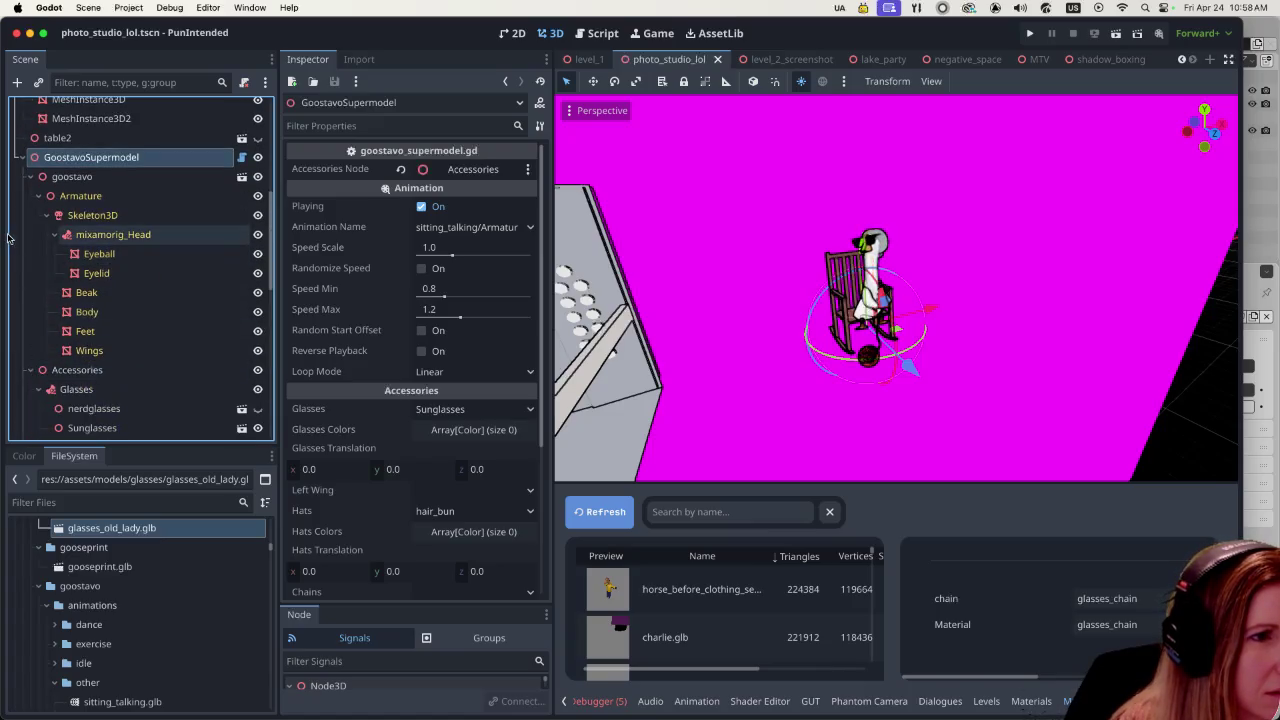
pyautogui.click(29, 177)
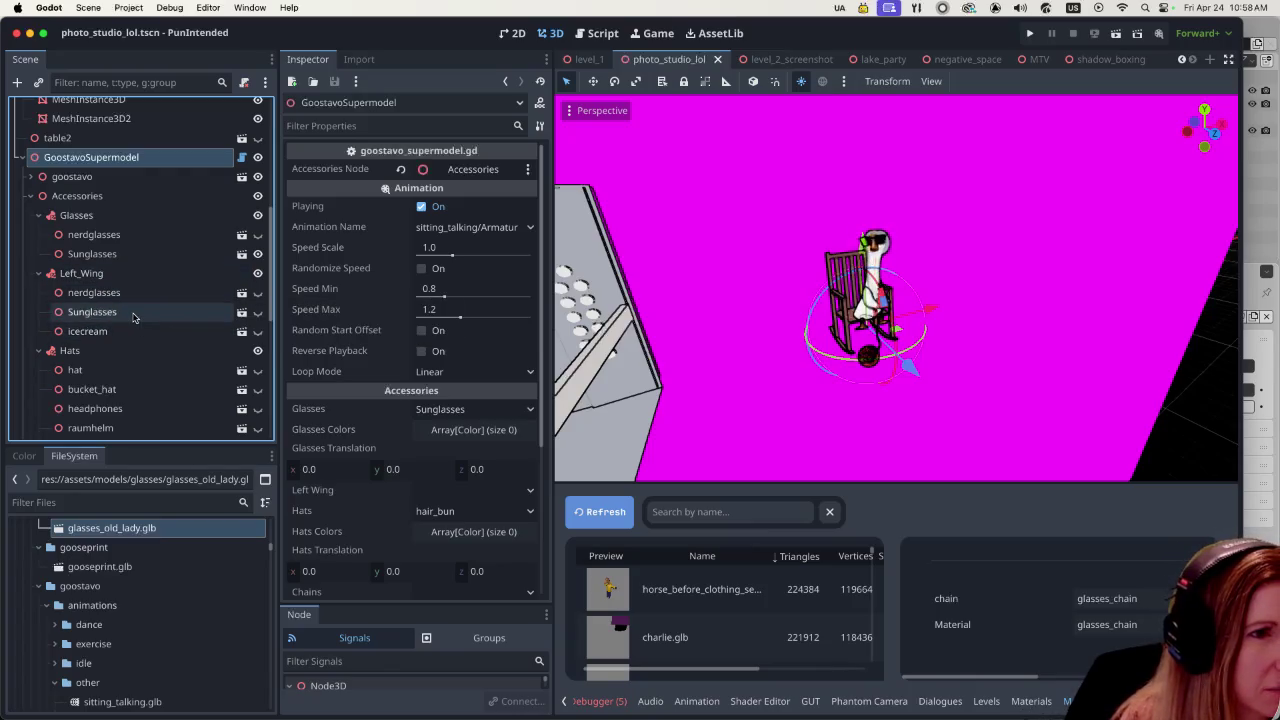
pyautogui.scroll(-1, 133, 317)
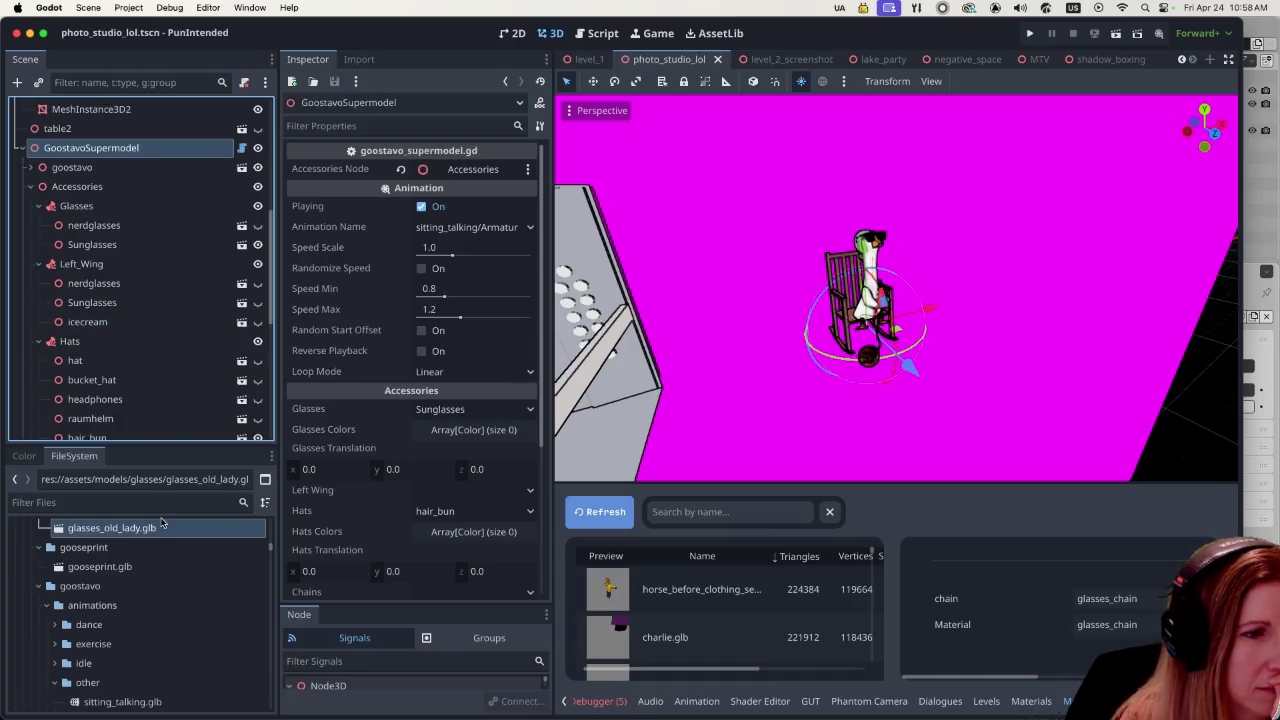
pyautogui.moveTo(111, 528)
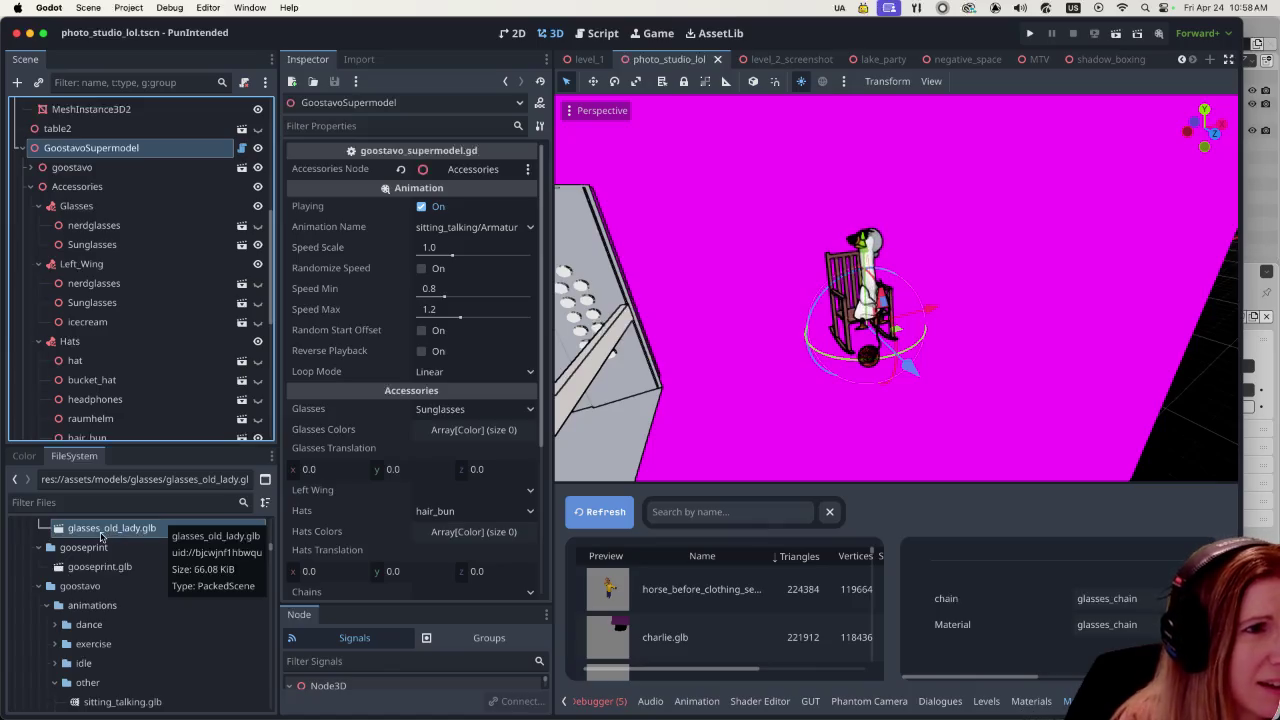
# - Add glasses_old_lady.glb under GoostavoSupermodel's Glasses group and hide the Sunglasses
pyautogui.moveTo(100, 537); pyautogui.dragTo(76, 195)
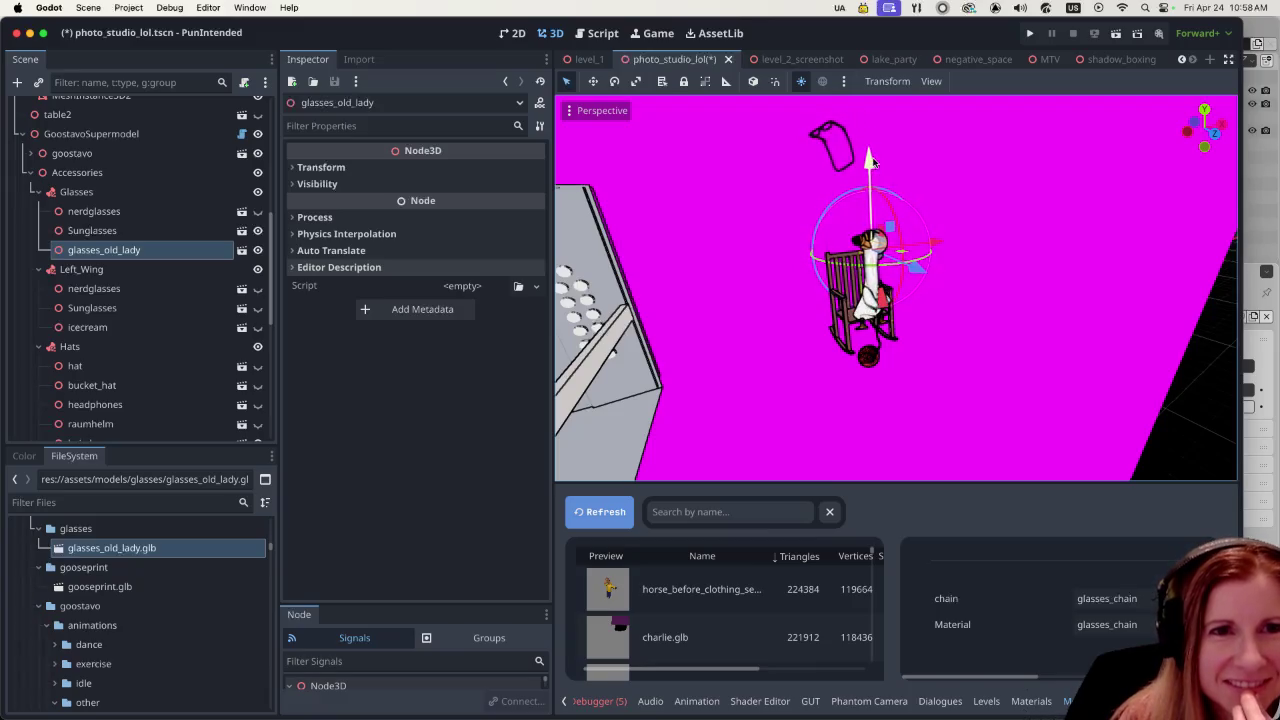
pyautogui.moveTo(877, 168); pyautogui.dragTo(869, 256)
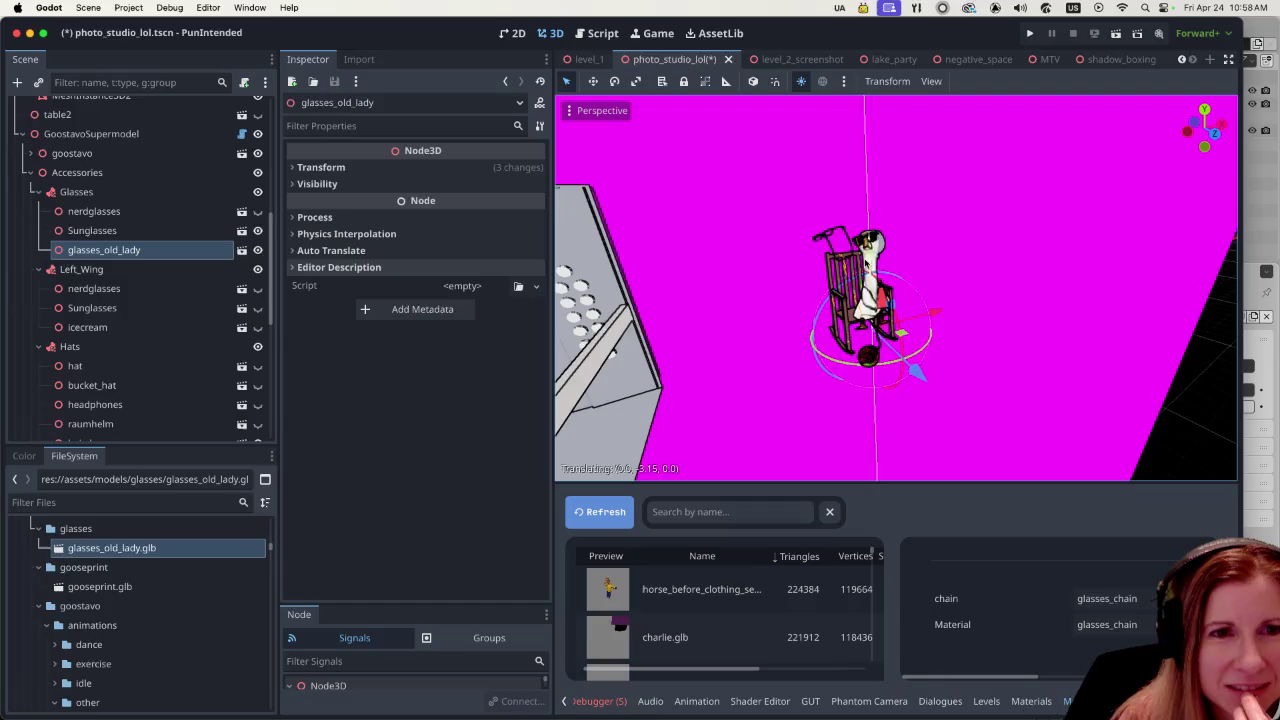
pyautogui.moveTo(930, 309); pyautogui.dragTo(958, 313)
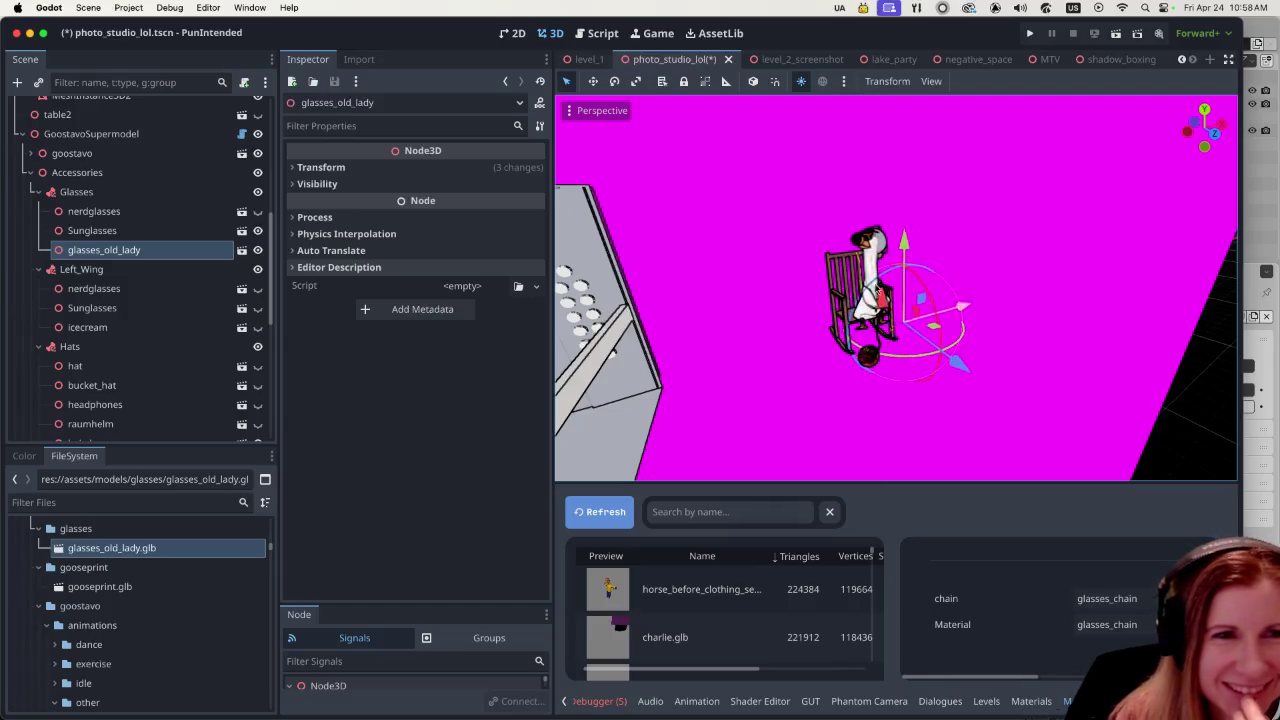
pyautogui.click(258, 231)
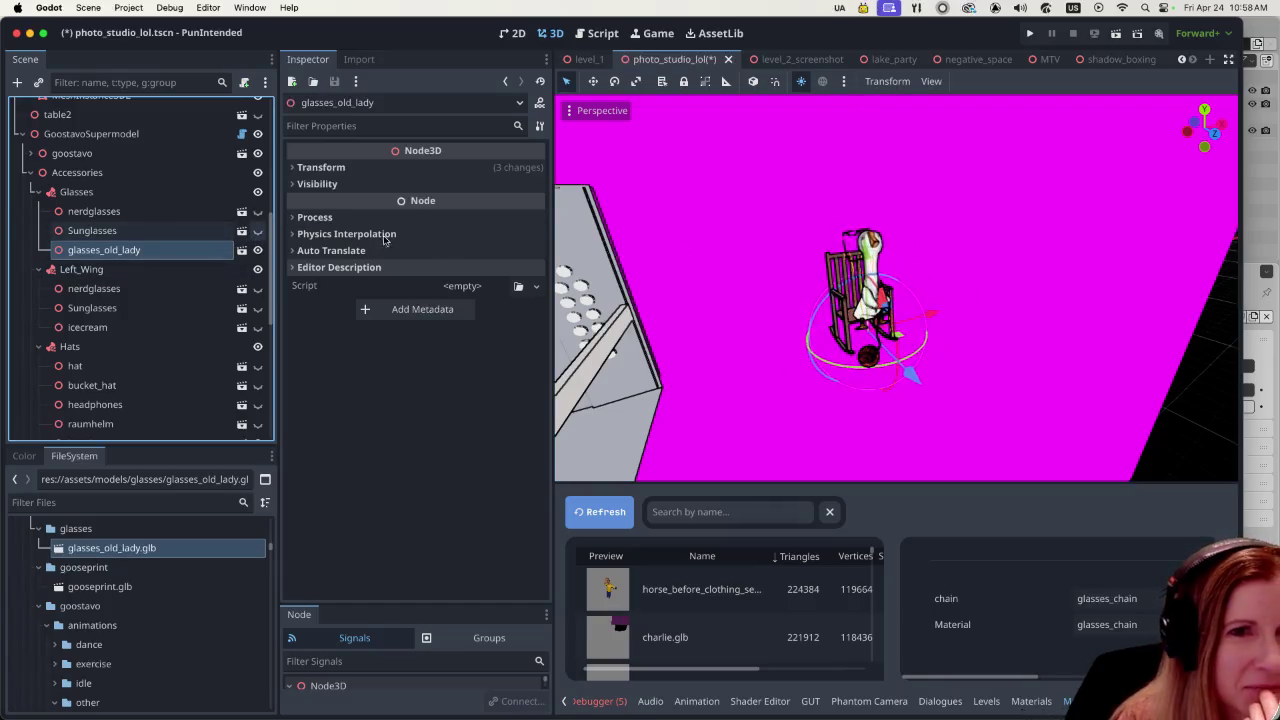
# - Lower the old-lady glasses and move them forward along Z onto the goose's face
pyautogui.scroll(3, 942, 300)
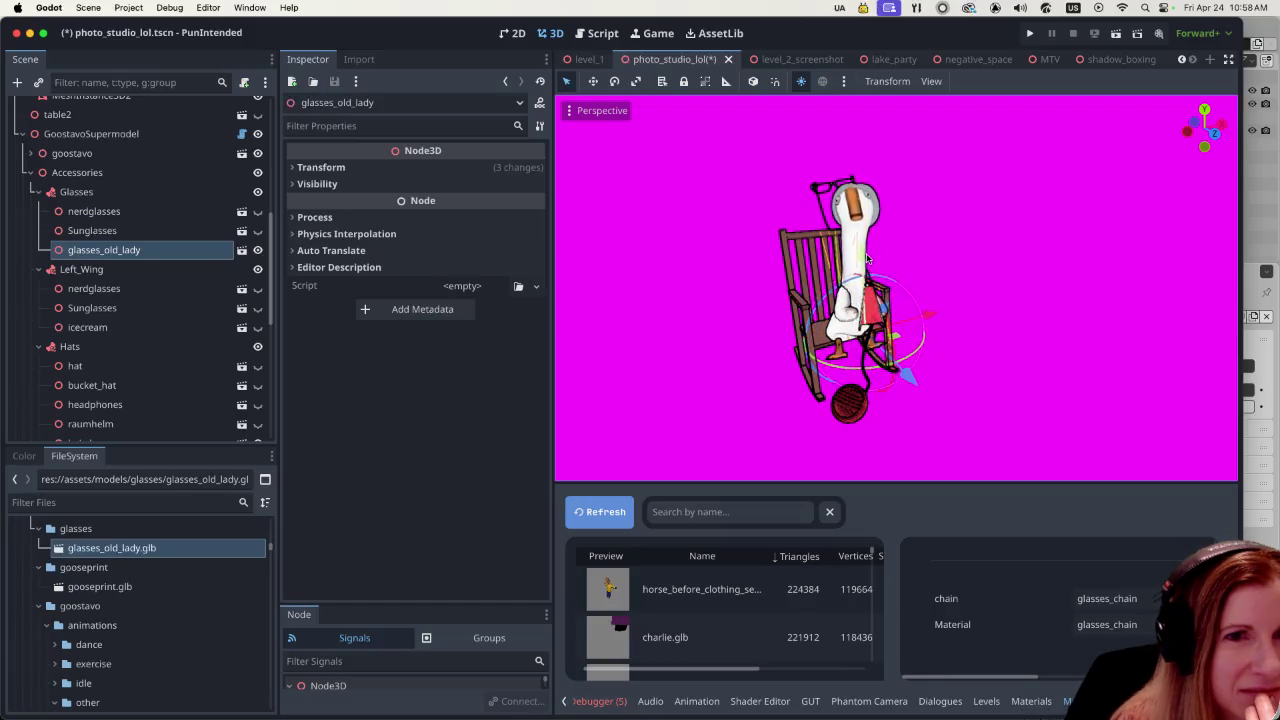
pyautogui.moveTo(871, 258); pyautogui.dragTo(872, 270)
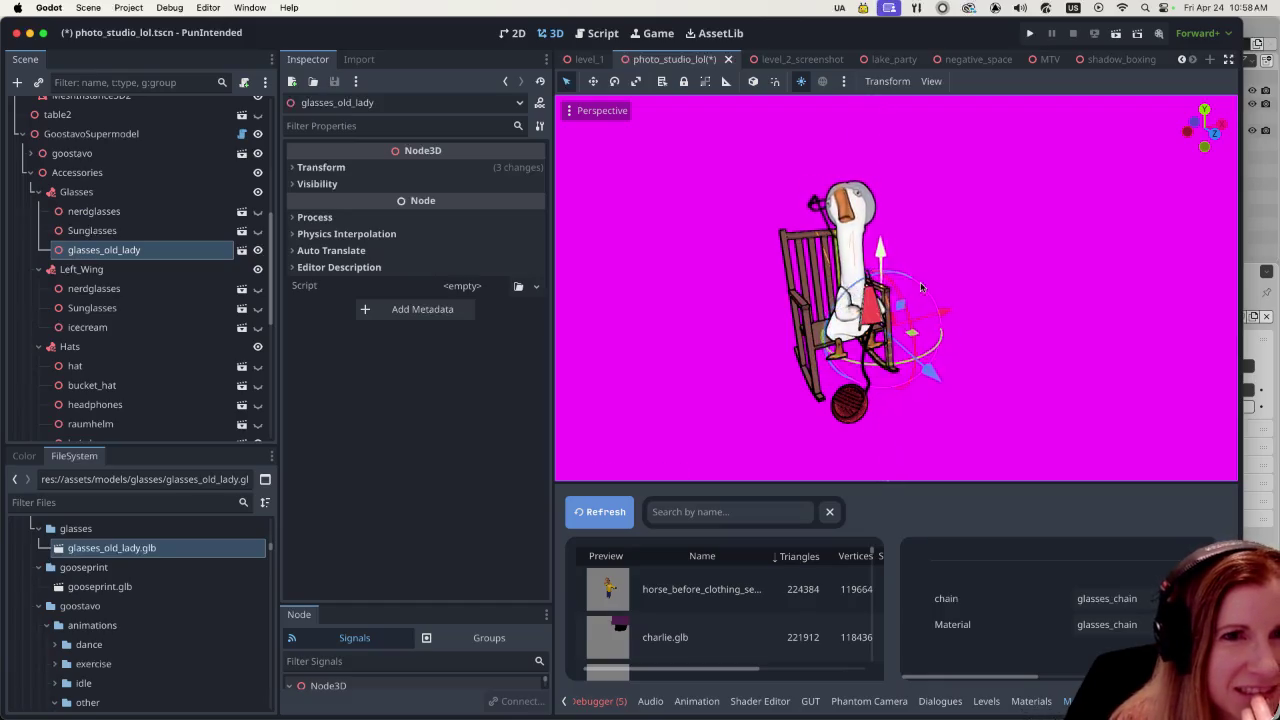
pyautogui.moveTo(872, 270); pyautogui.dragTo(866, 312, button='middle')
pyautogui.moveTo(865, 312); pyautogui.dragTo(708, 307)
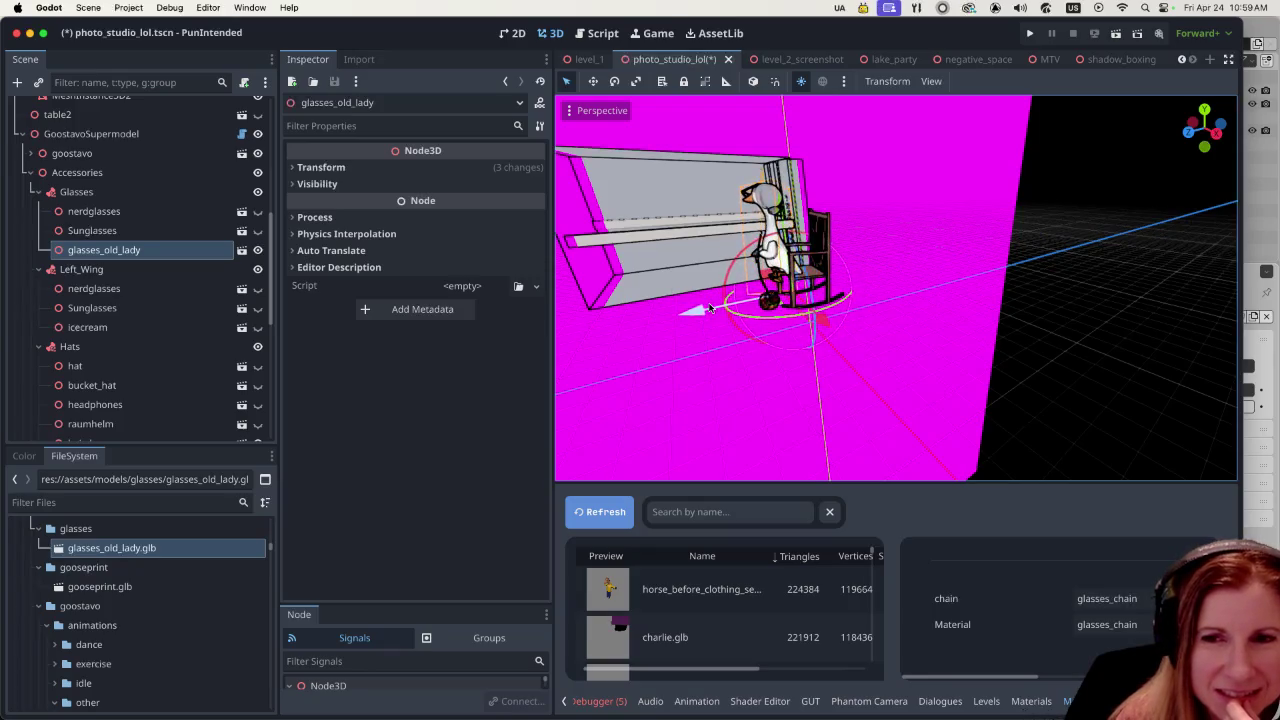
pyautogui.moveTo(708, 308); pyautogui.dragTo(953, 320, button='middle')
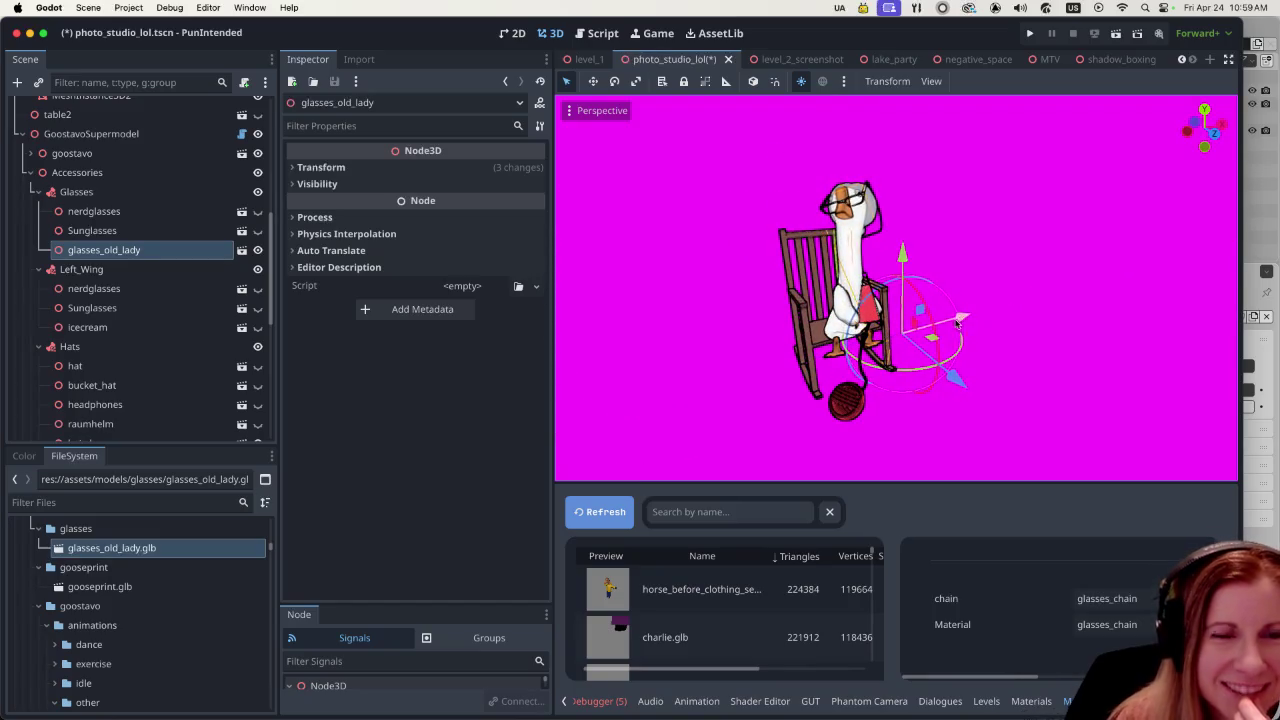
pyautogui.scroll(5, 740, 302)
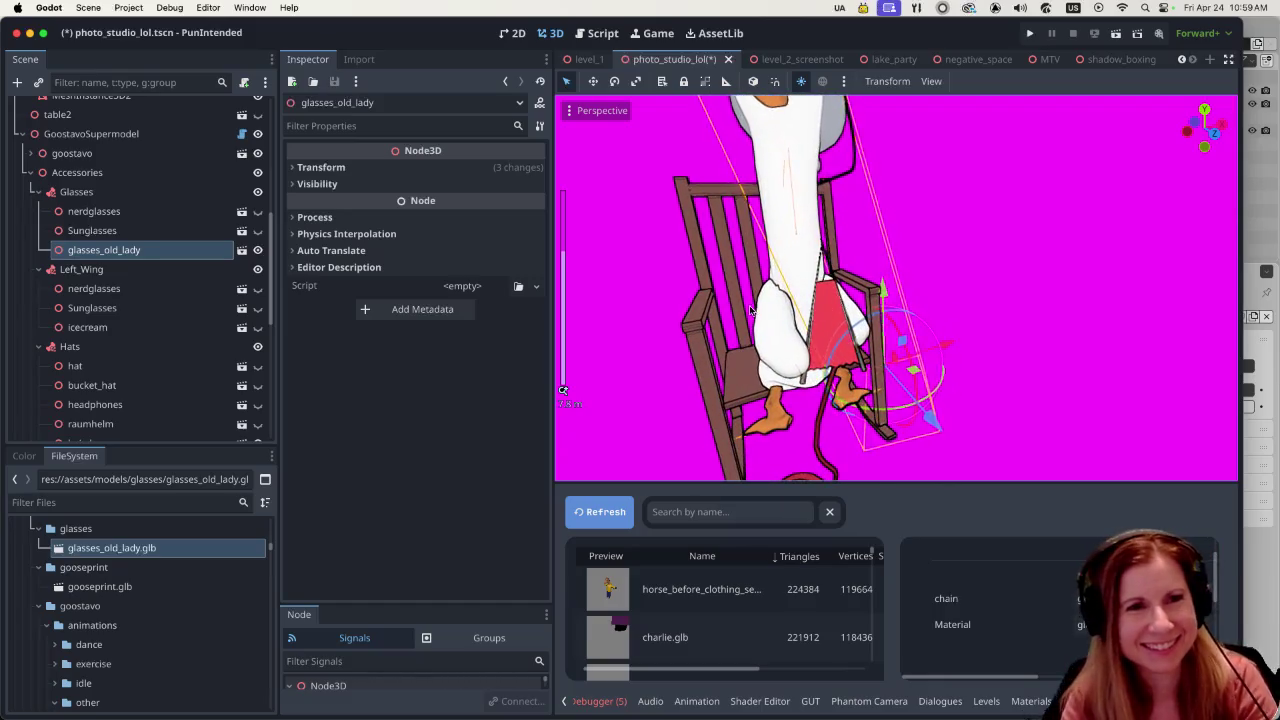
pyautogui.scroll(-3, 738, 304)
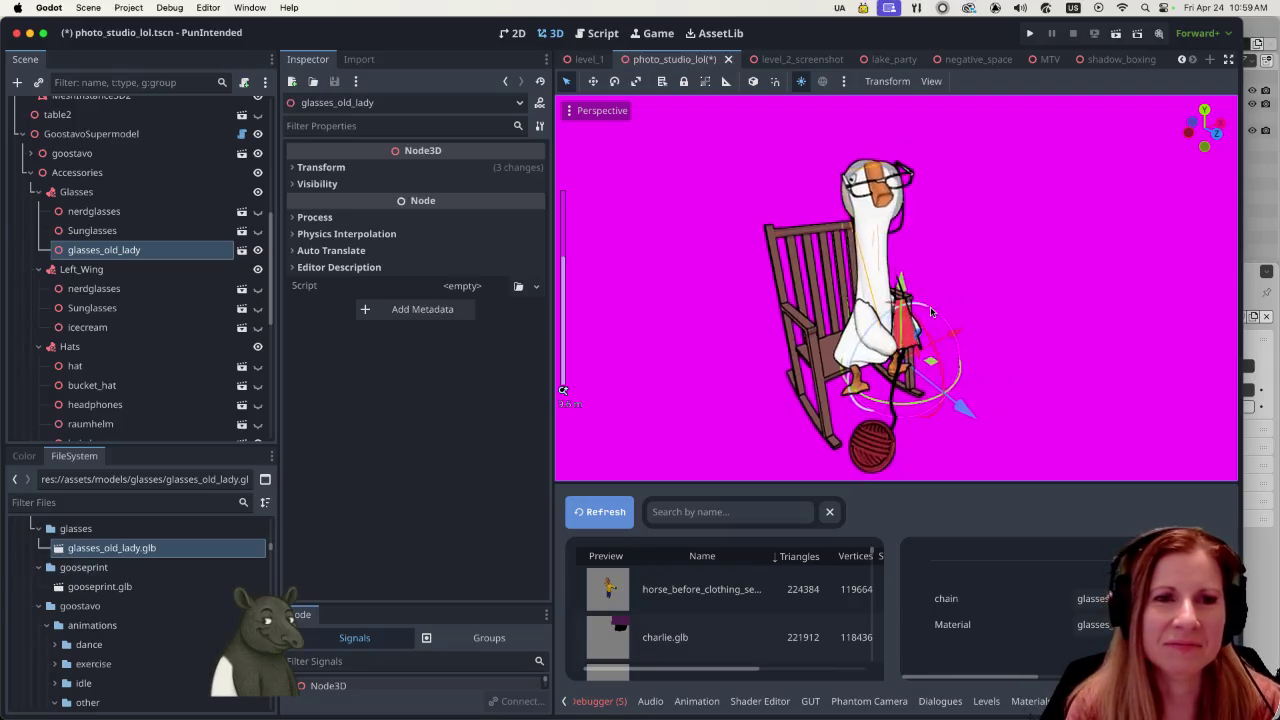
pyautogui.scroll(-2, 1008, 320)
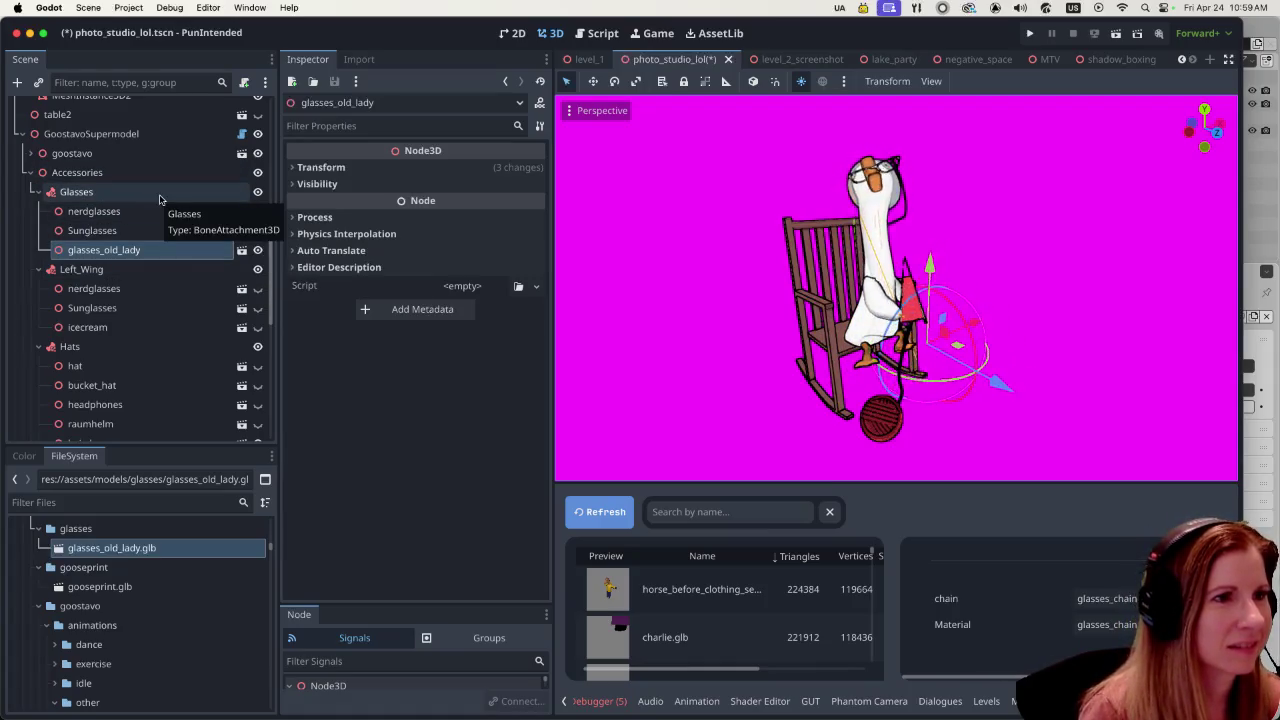
# - Set GoostavoSupermodel's animation to sitting_talking after briefly trying leaning
pyautogui.click(90, 133)
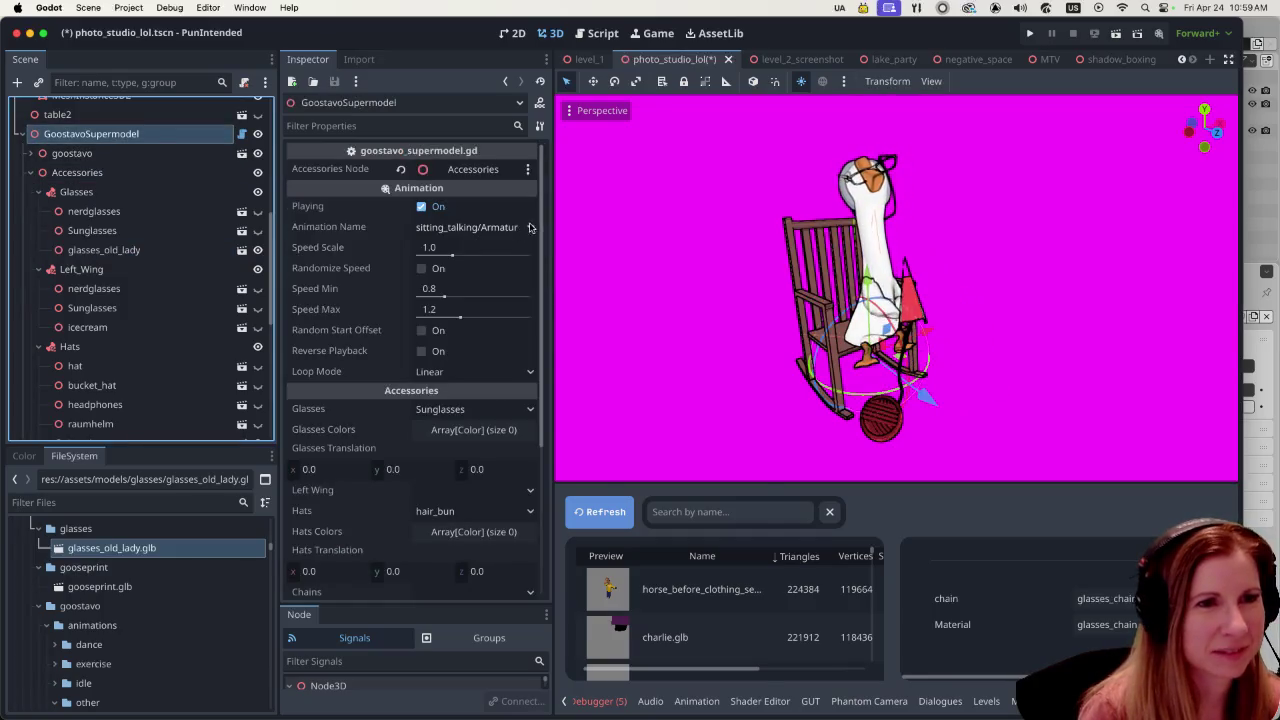
pyautogui.click(531, 228)
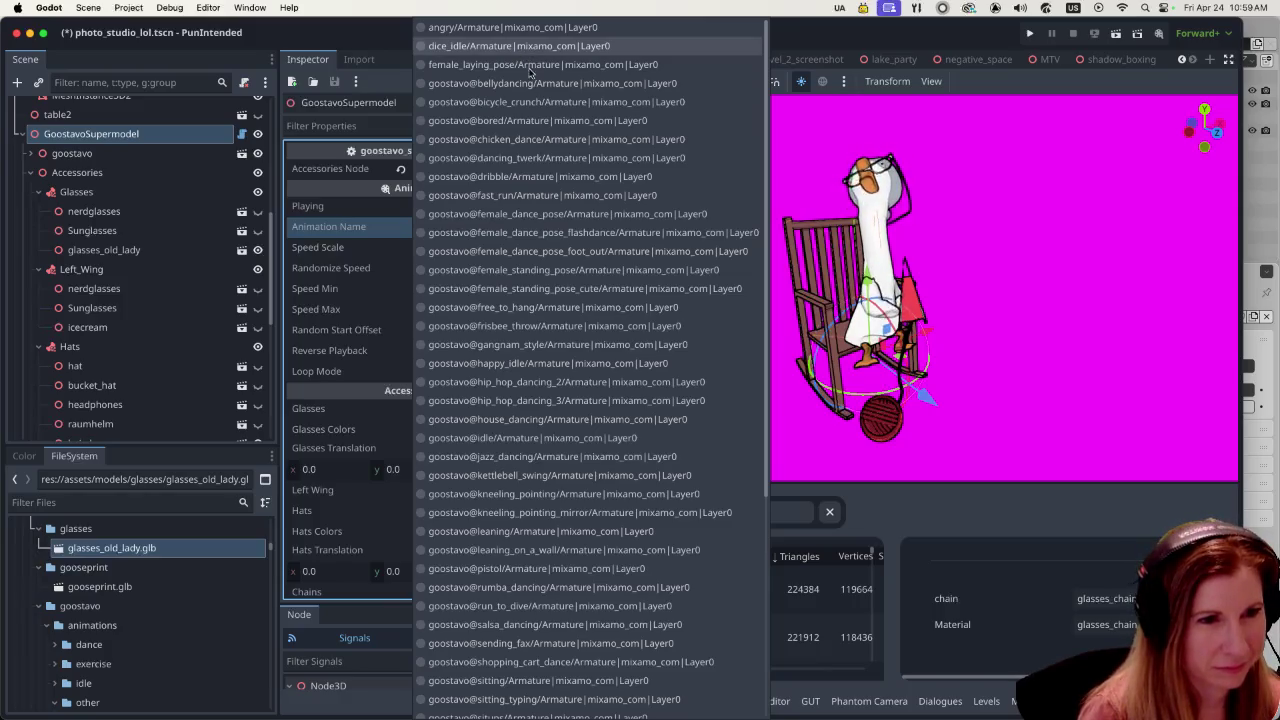
pyautogui.click(545, 531)
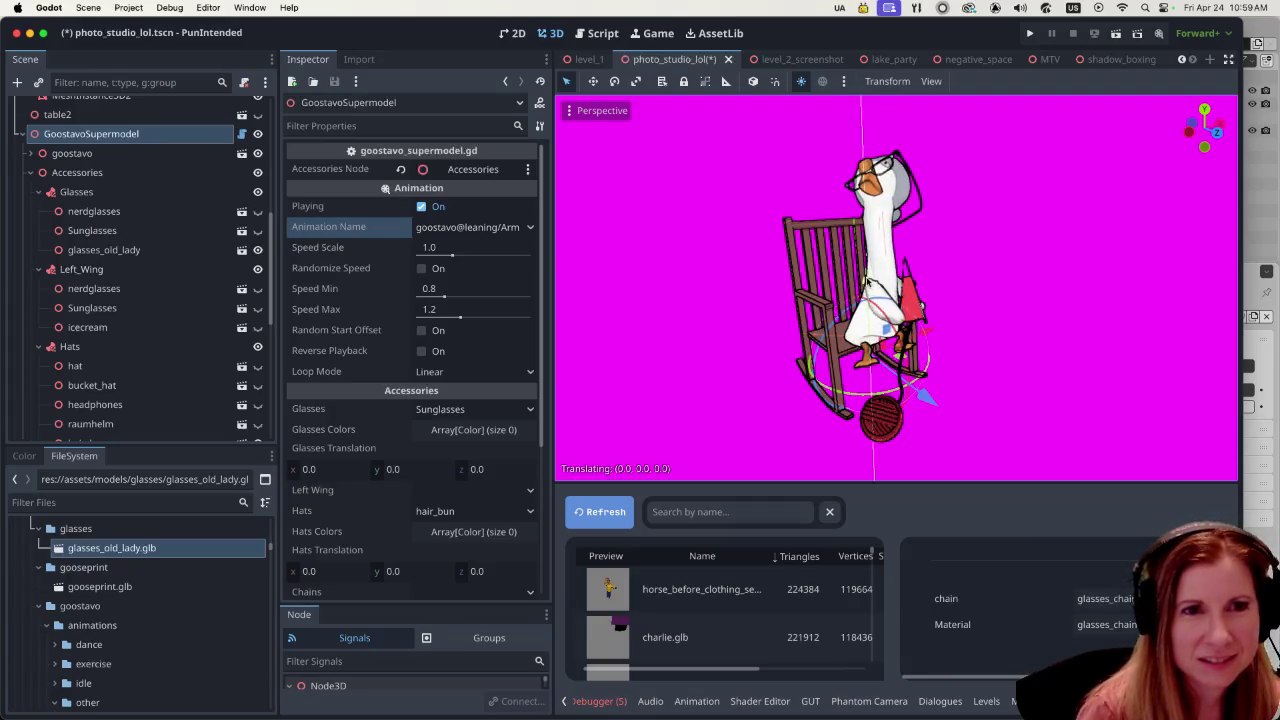
pyautogui.click(530, 228)
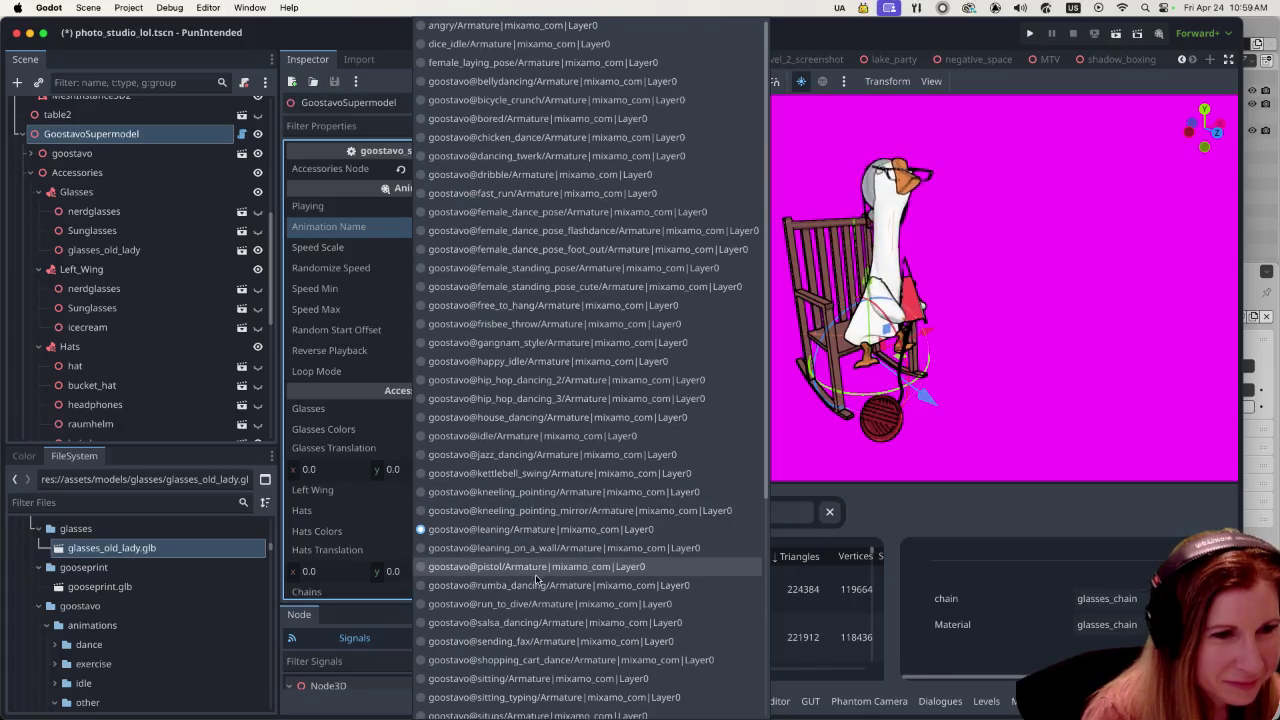
pyautogui.scroll(-1, 537, 572)
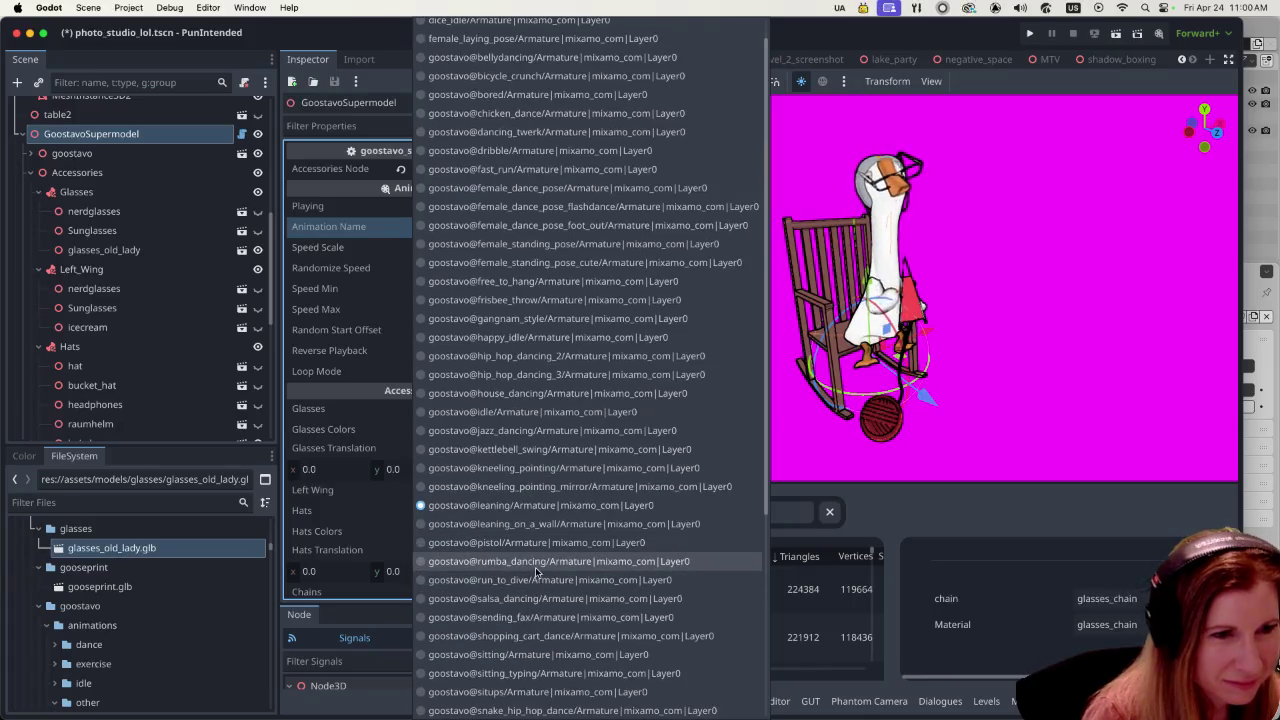
pyautogui.scroll(1, 537, 572)
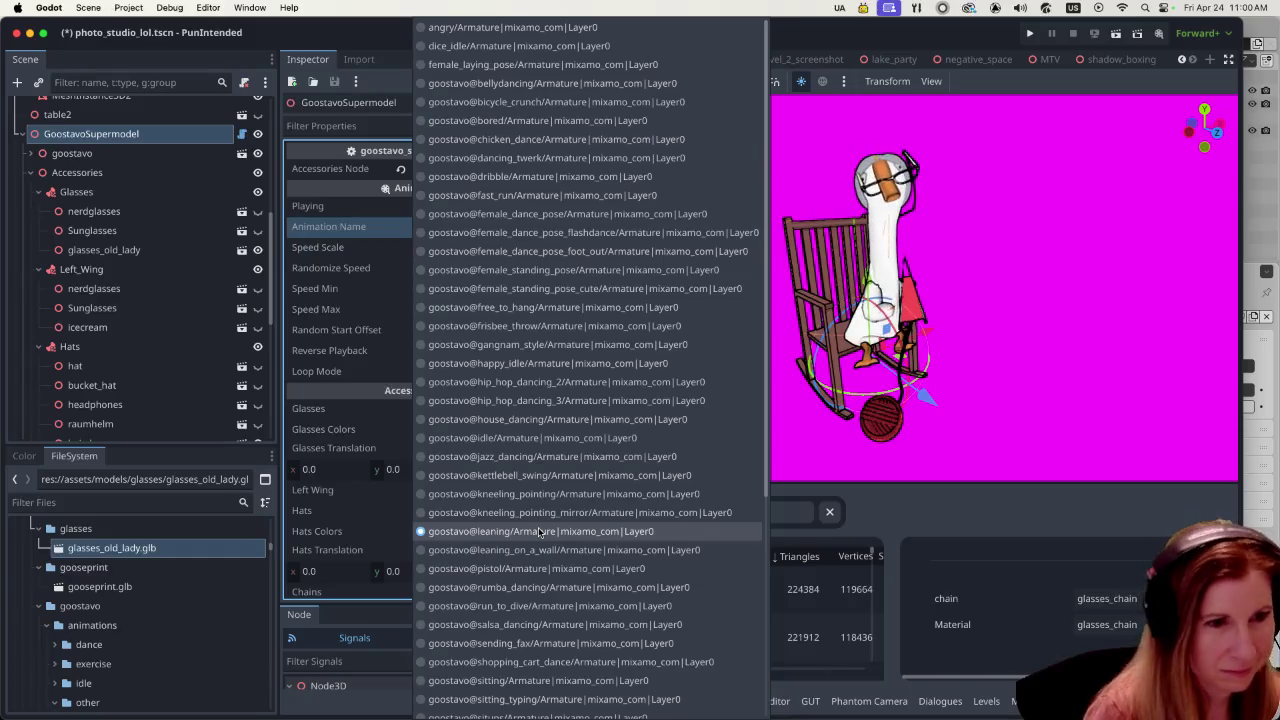
pyautogui.scroll(-1, 538, 531)
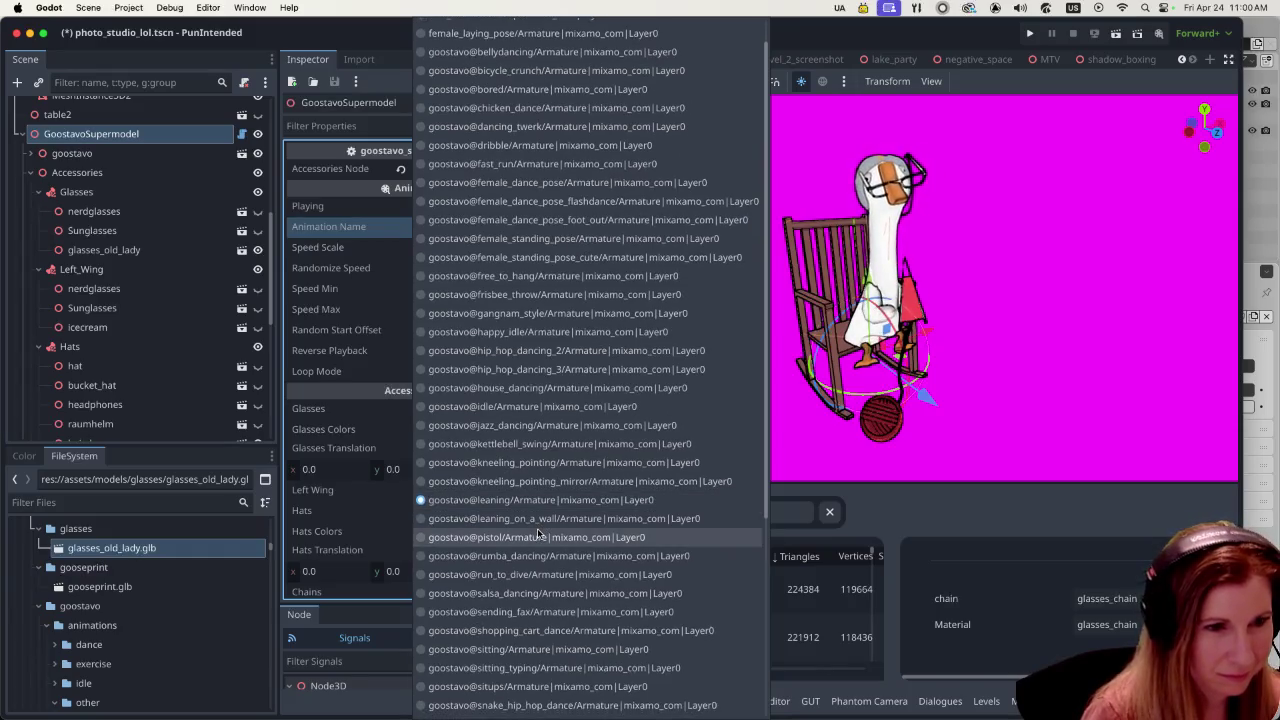
pyautogui.scroll(-10, 537, 532)
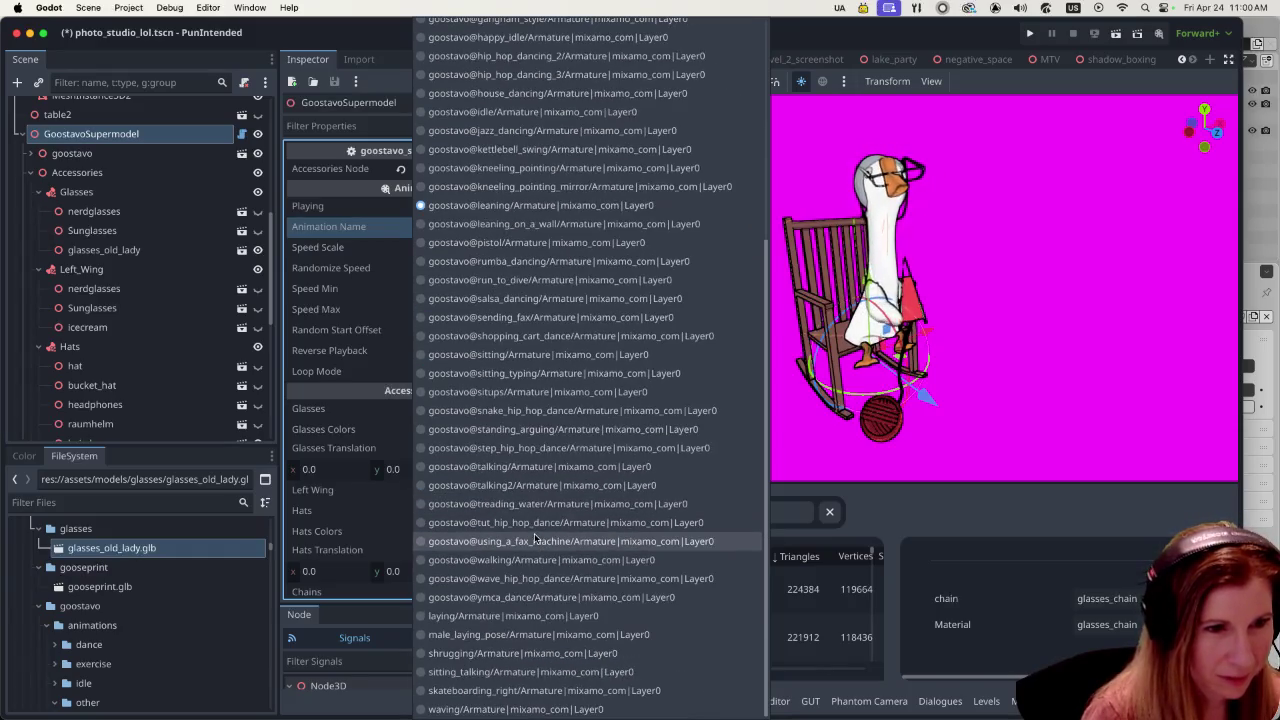
pyautogui.click(535, 671)
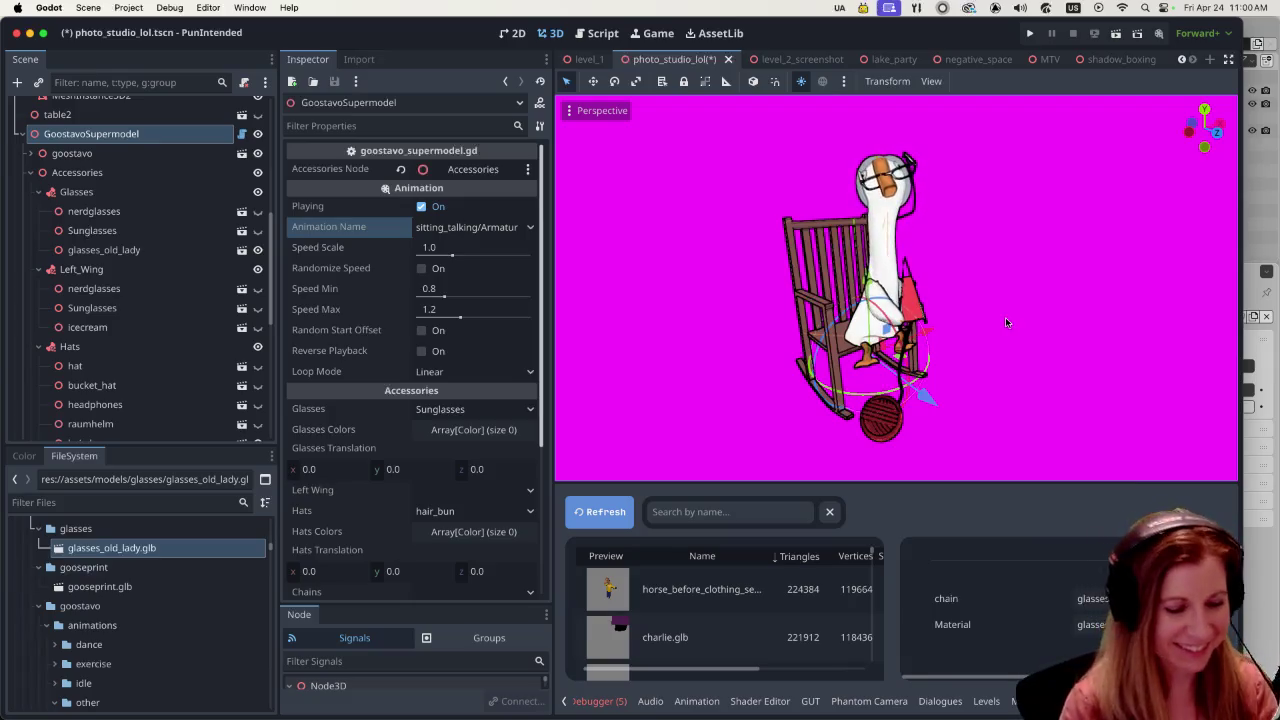
# - Raise the goose slightly in the rocking chair and select the old-lady glasses
pyautogui.scroll(3, 1004, 322)
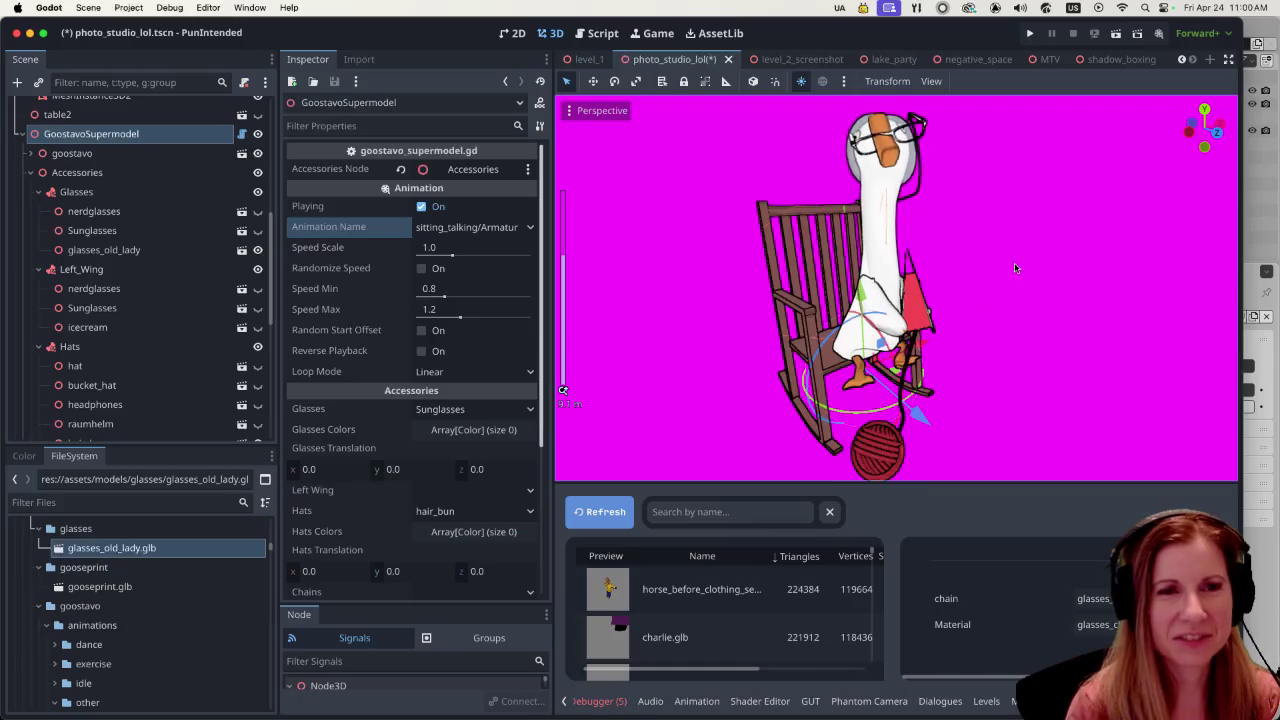
pyautogui.keyDown('shift'); pyautogui.moveTo(1015, 268); pyautogui.dragTo(869, 401, button='middle'); pyautogui.keyUp('shift')
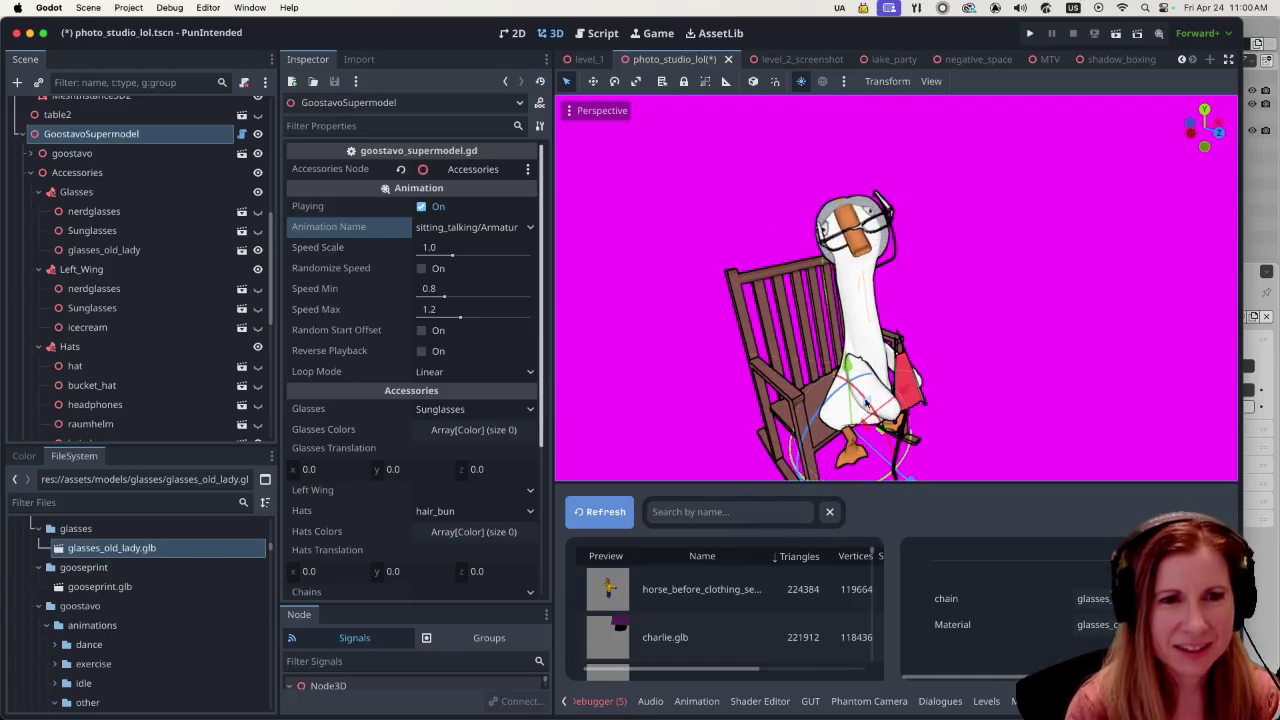
pyautogui.keyDown('shift'); pyautogui.moveTo(1017, 387); pyautogui.dragTo(1008, 387, button='middle'); pyautogui.keyUp('shift')
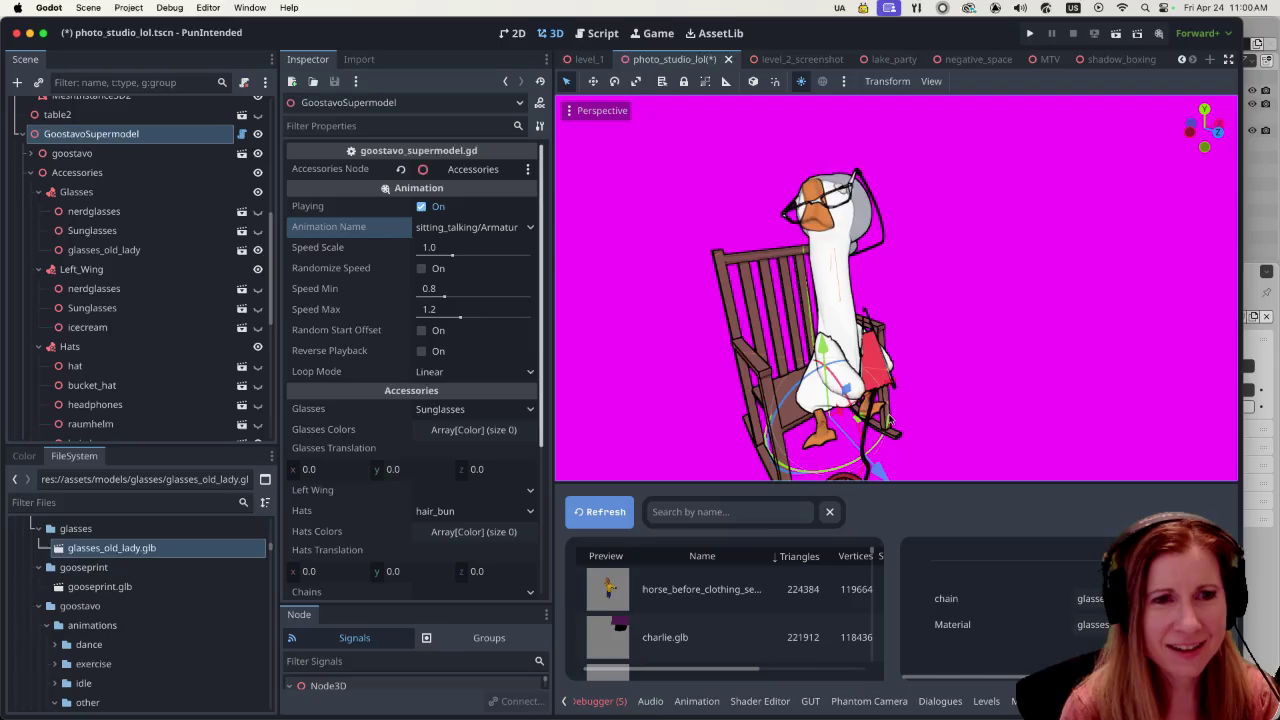
pyautogui.moveTo(822, 352); pyautogui.dragTo(822, 345)
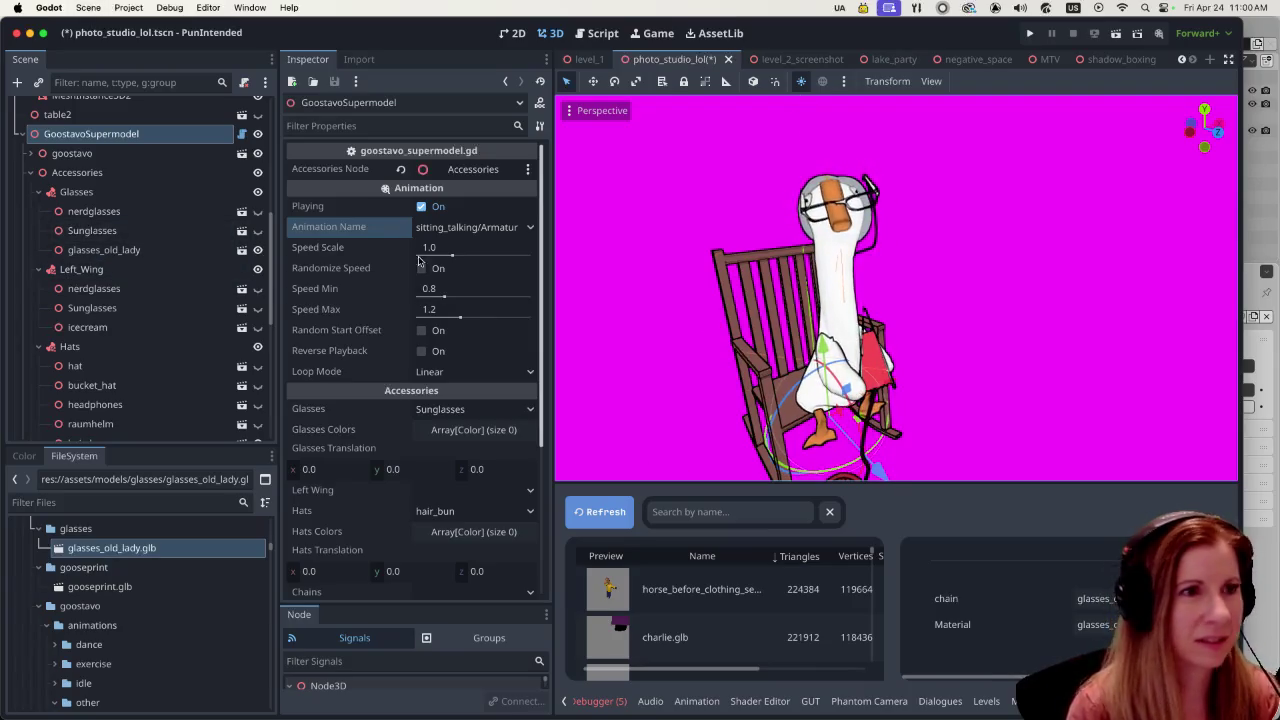
pyautogui.click(104, 249)
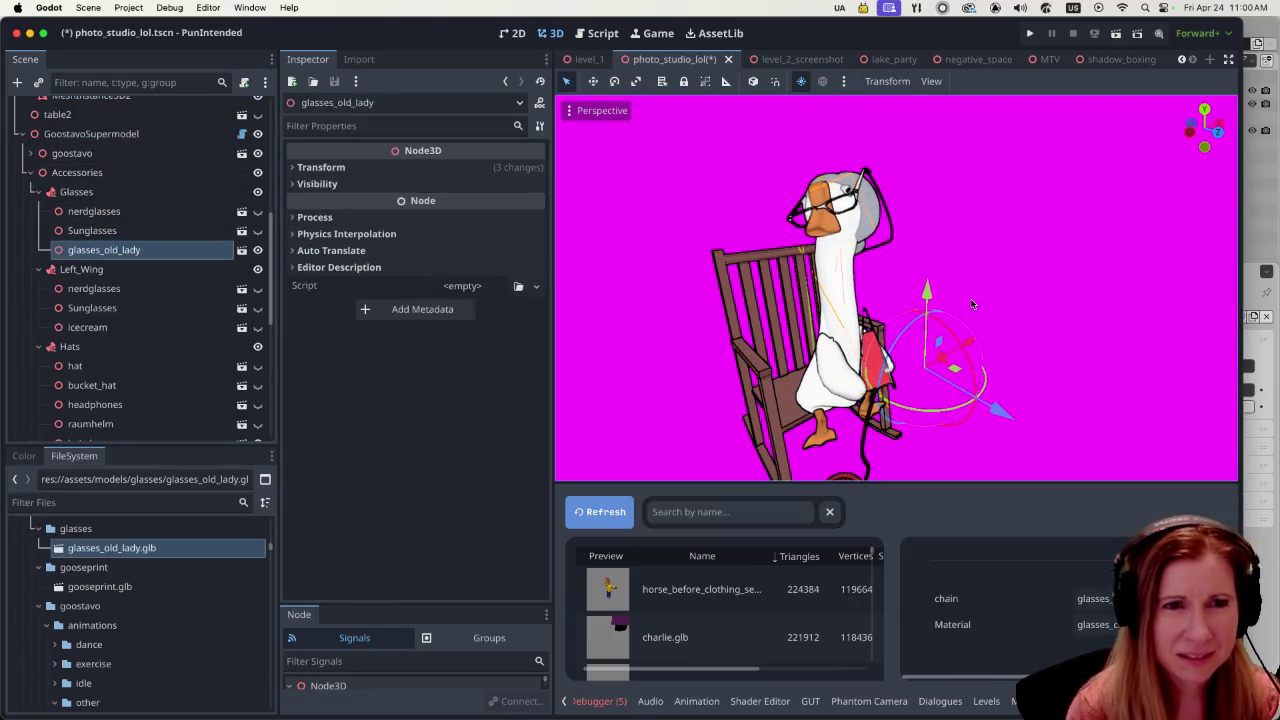
# - Shift the glasses_old_lady node slightly along the Y axis on the goose's head
pyautogui.moveTo(928, 295); pyautogui.dragTo(928, 287)
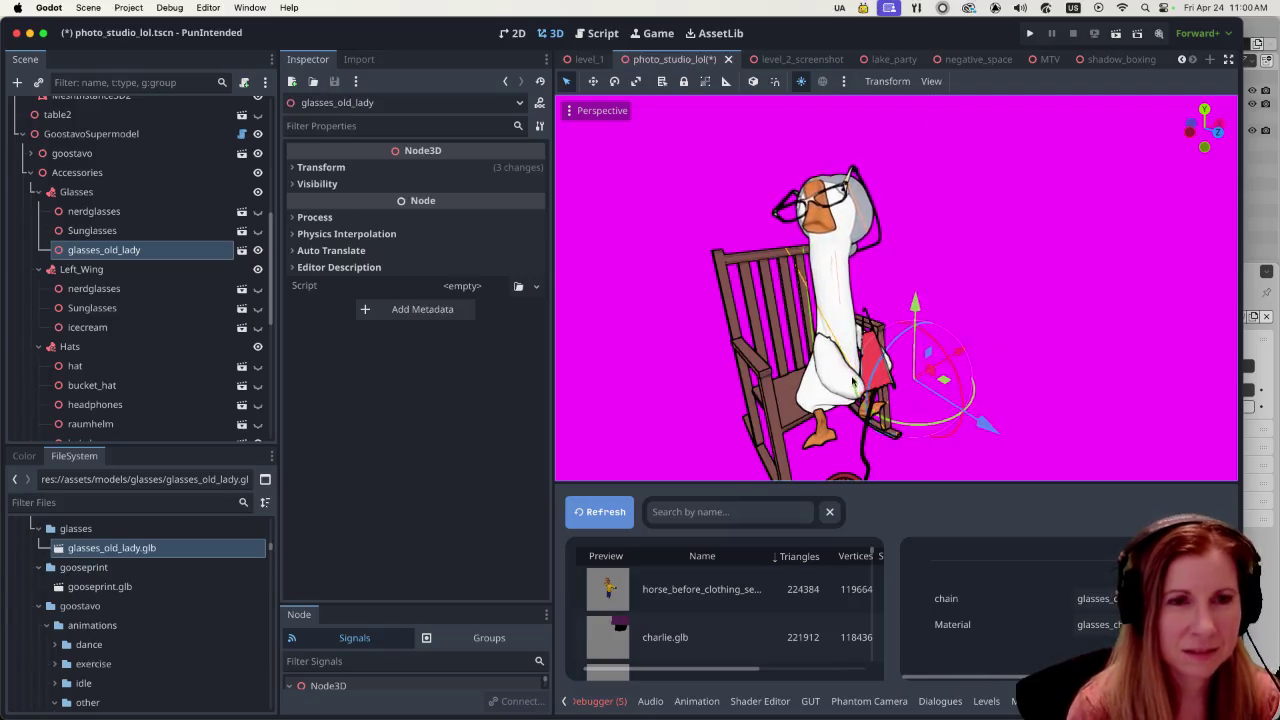
pyautogui.scroll(-2, 1000, 330)
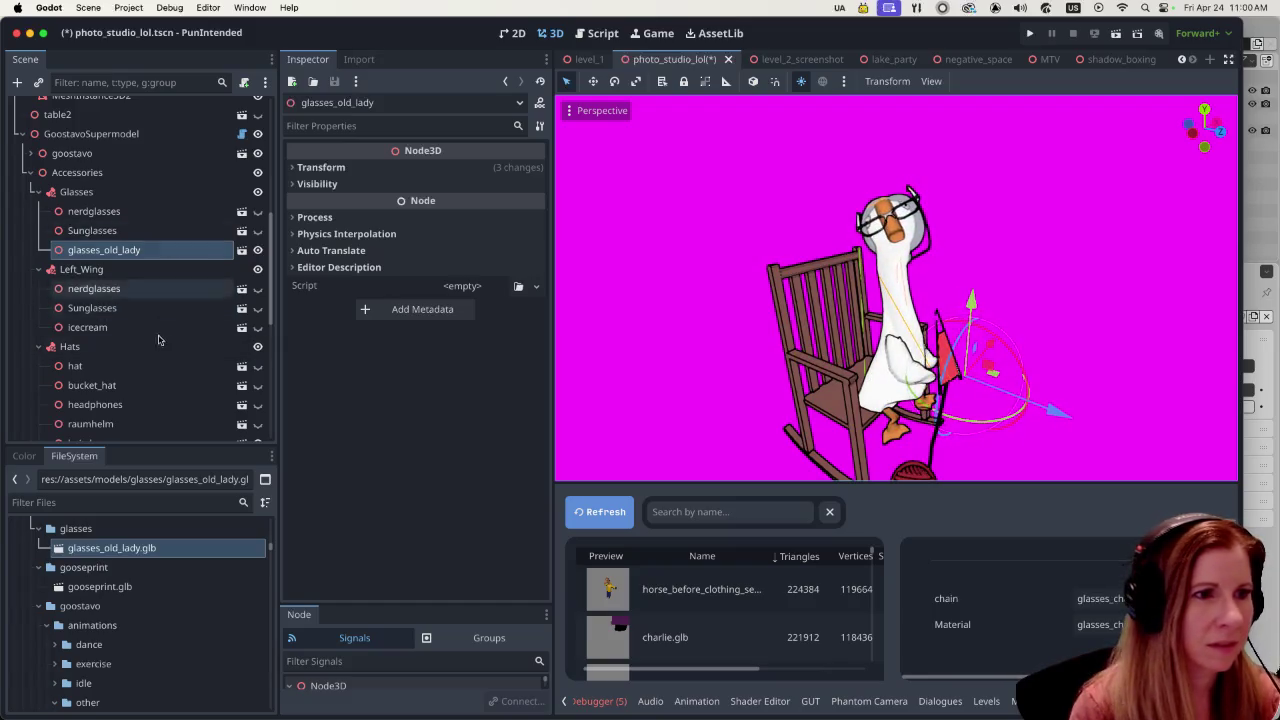
pyautogui.scroll(-5, 143, 347)
# - Open the AnimationPlayer's sitting_talking timeline, then reselect the glasses_old_lady node
pyautogui.click(140, 293)
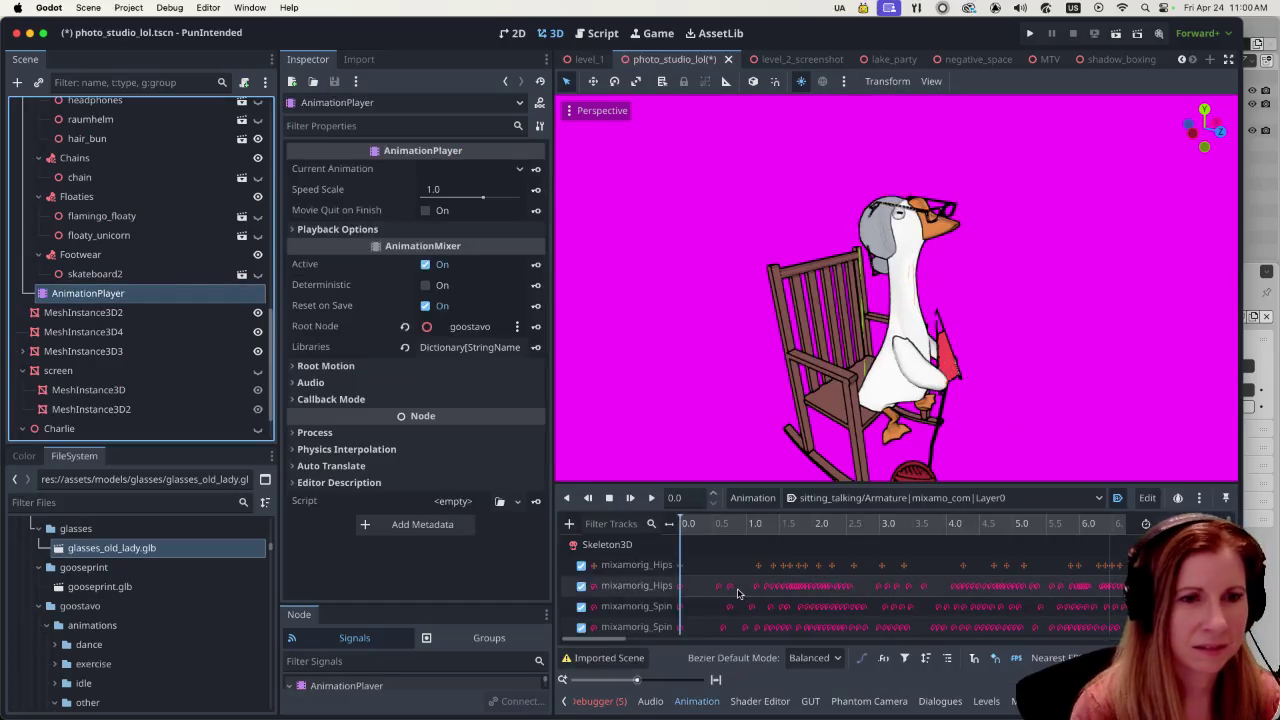
pyautogui.scroll(5, 143, 350)
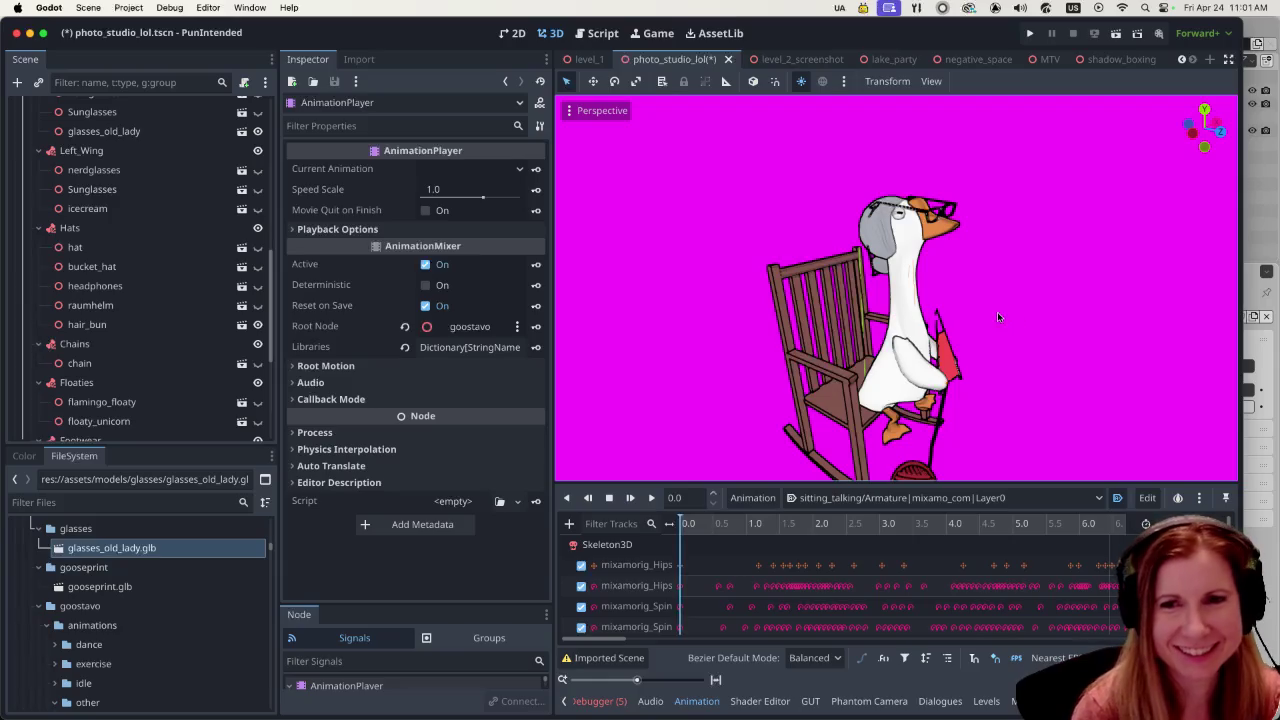
pyautogui.click(1065, 330)
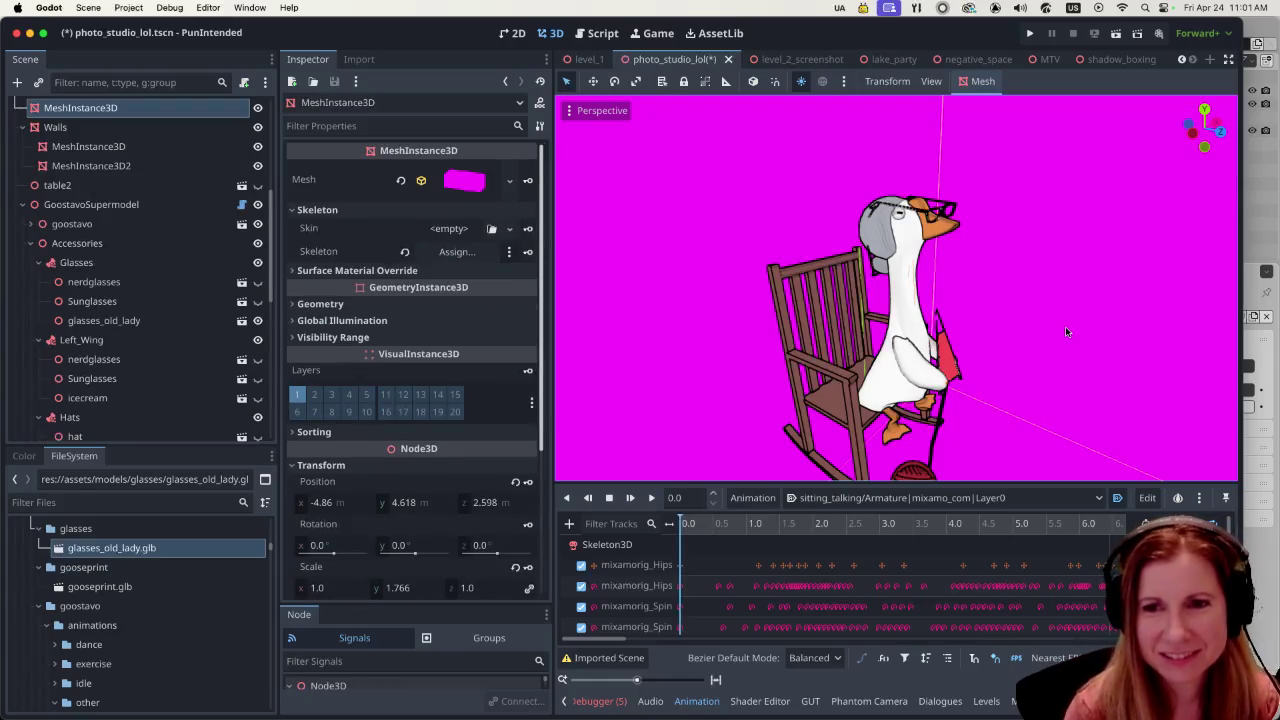
pyautogui.moveTo(1065, 332); pyautogui.dragTo(1001, 288, button='middle')
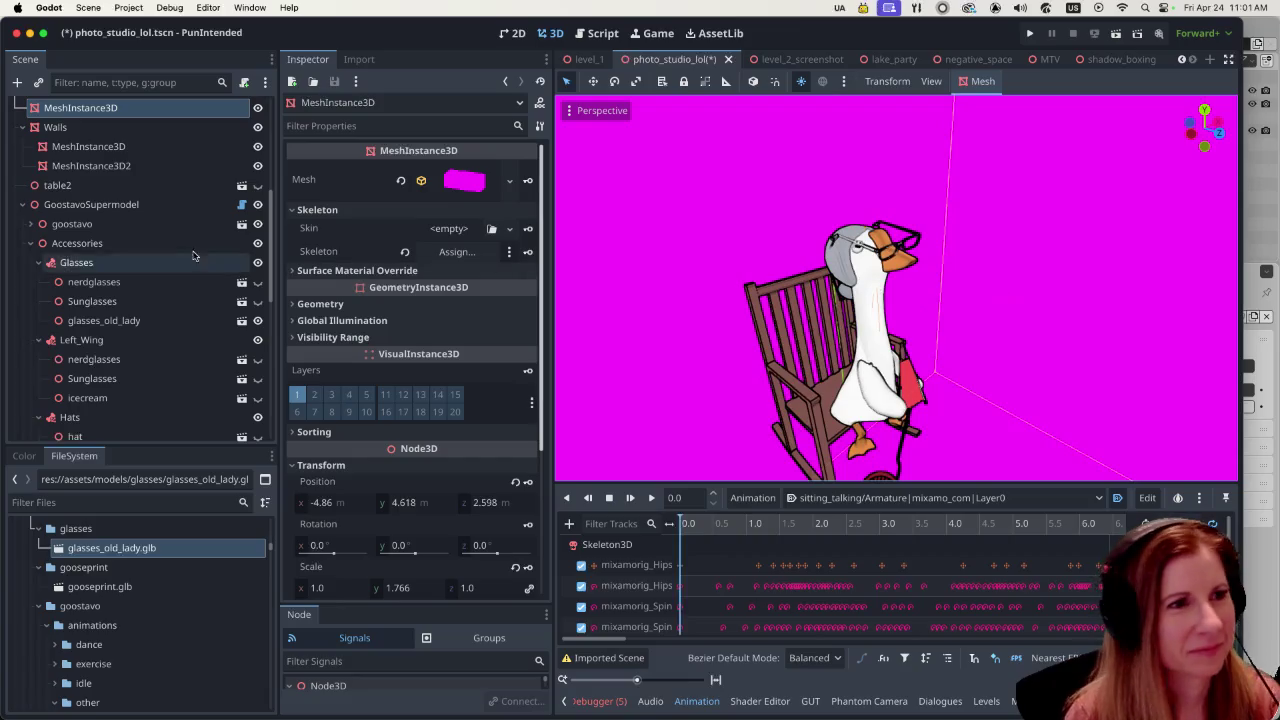
pyautogui.click(104, 320)
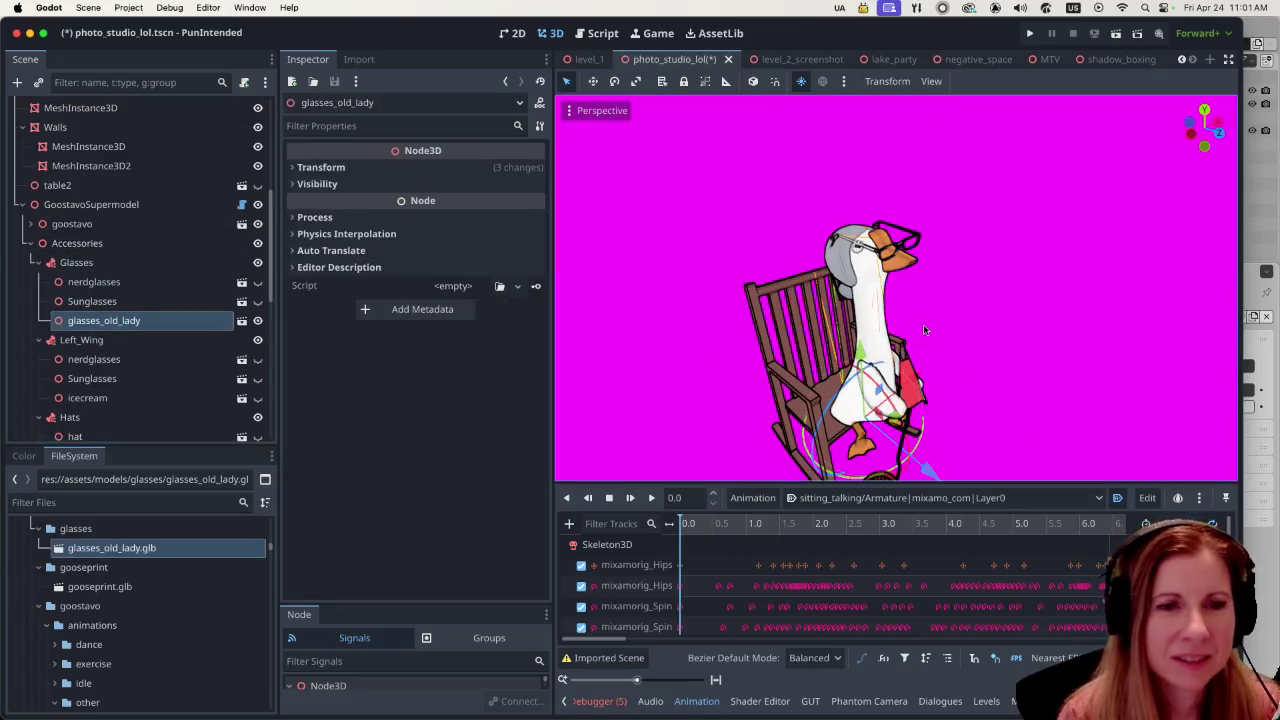
# - Adjust the height of glasses_old_lady on the goose's head along the Y axis
pyautogui.moveTo(888, 338); pyautogui.dragTo(860, 360)
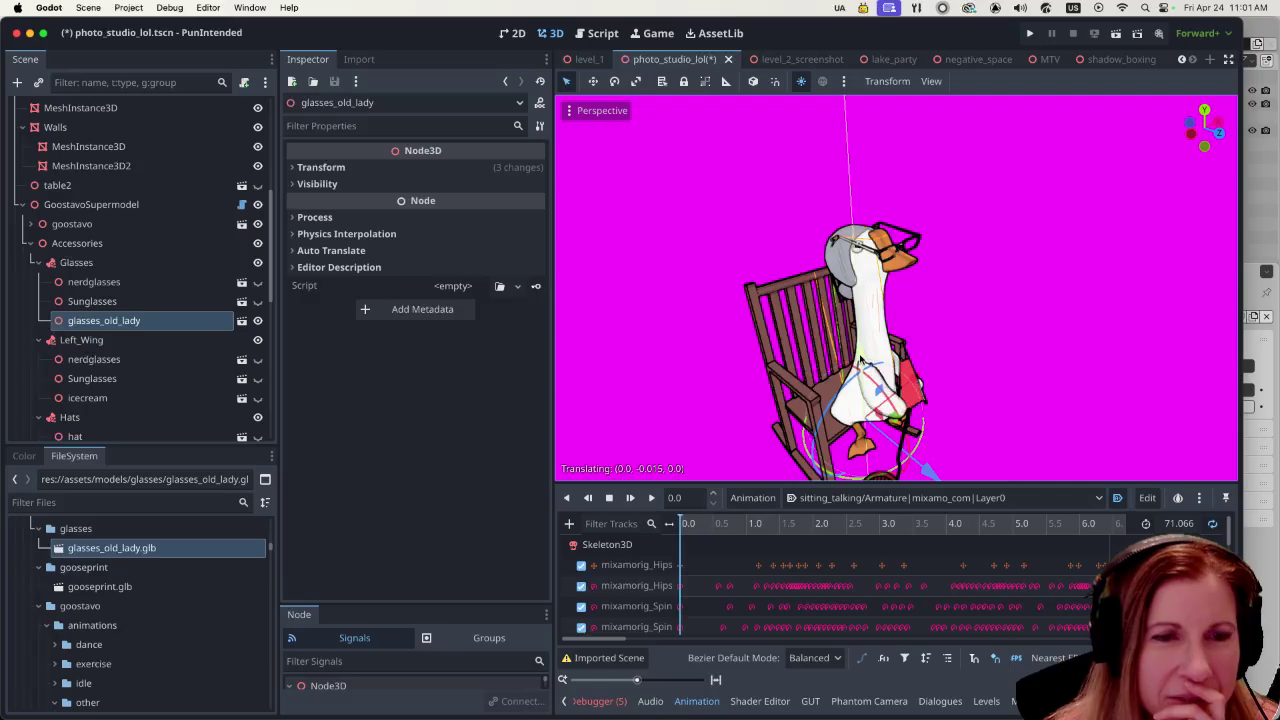
pyautogui.scroll(5, 897, 382)
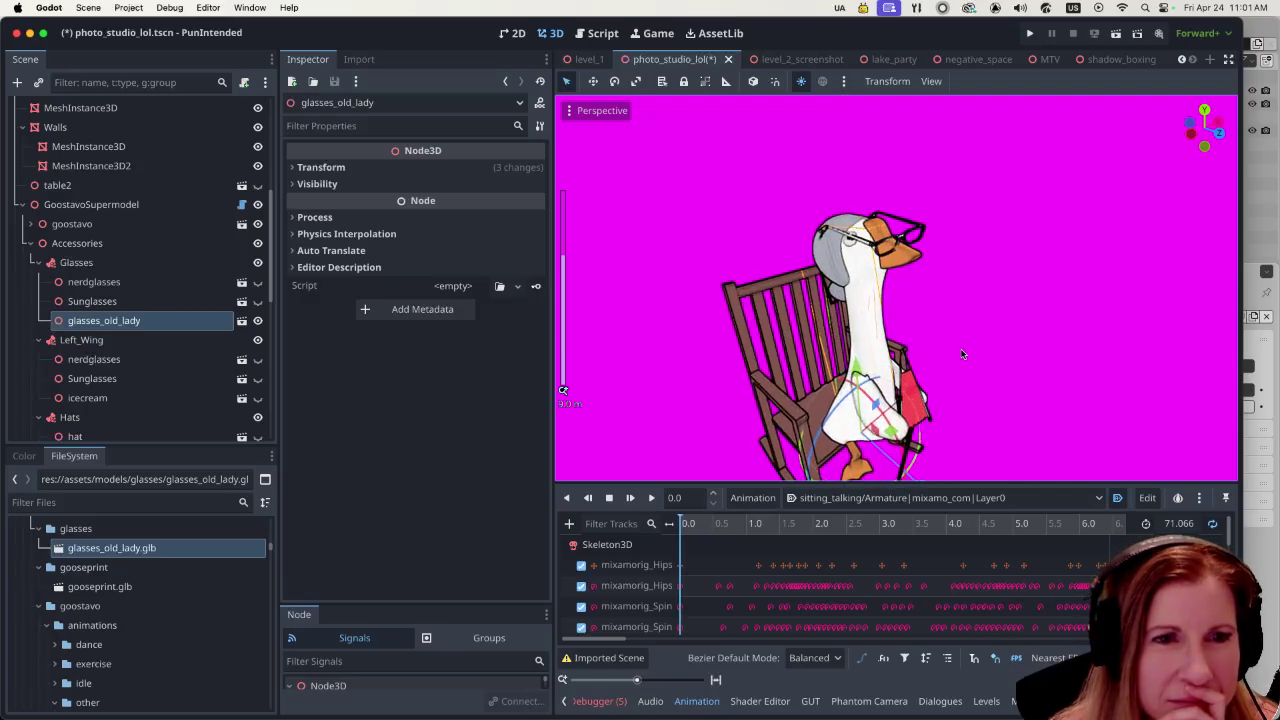
pyautogui.scroll(1, 961, 346)
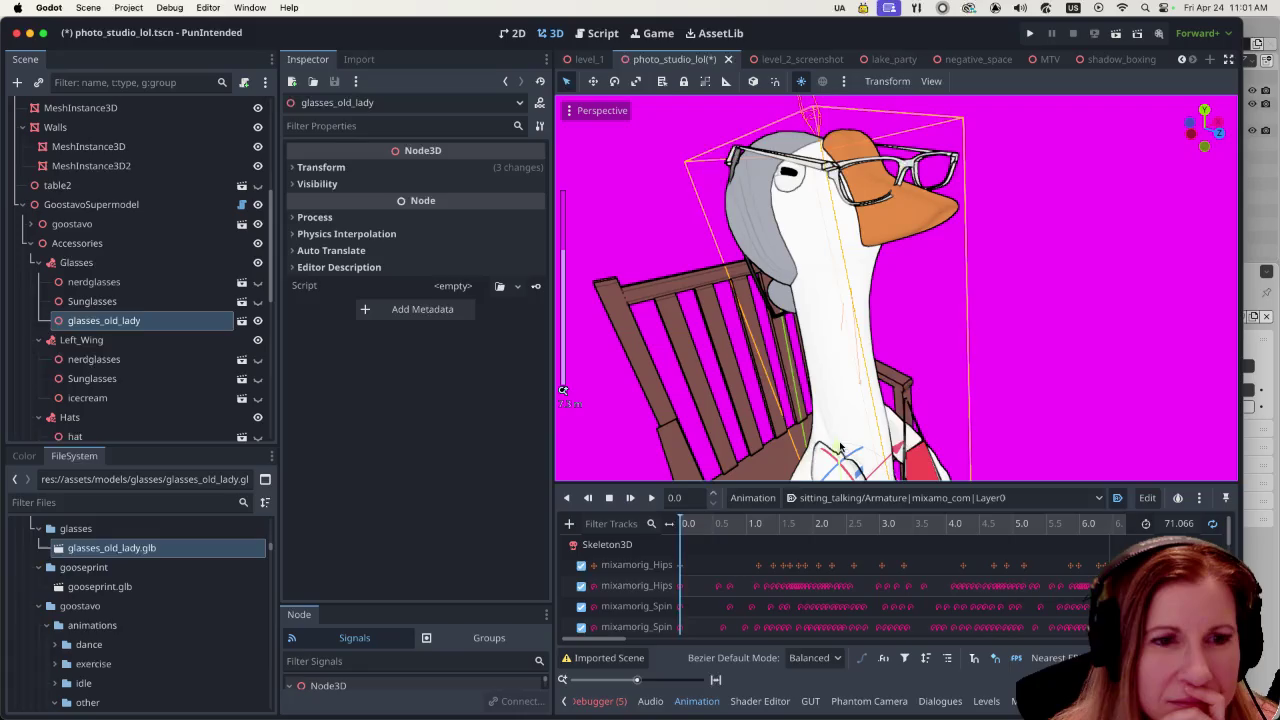
pyautogui.moveTo(838, 450); pyautogui.dragTo(838, 447)
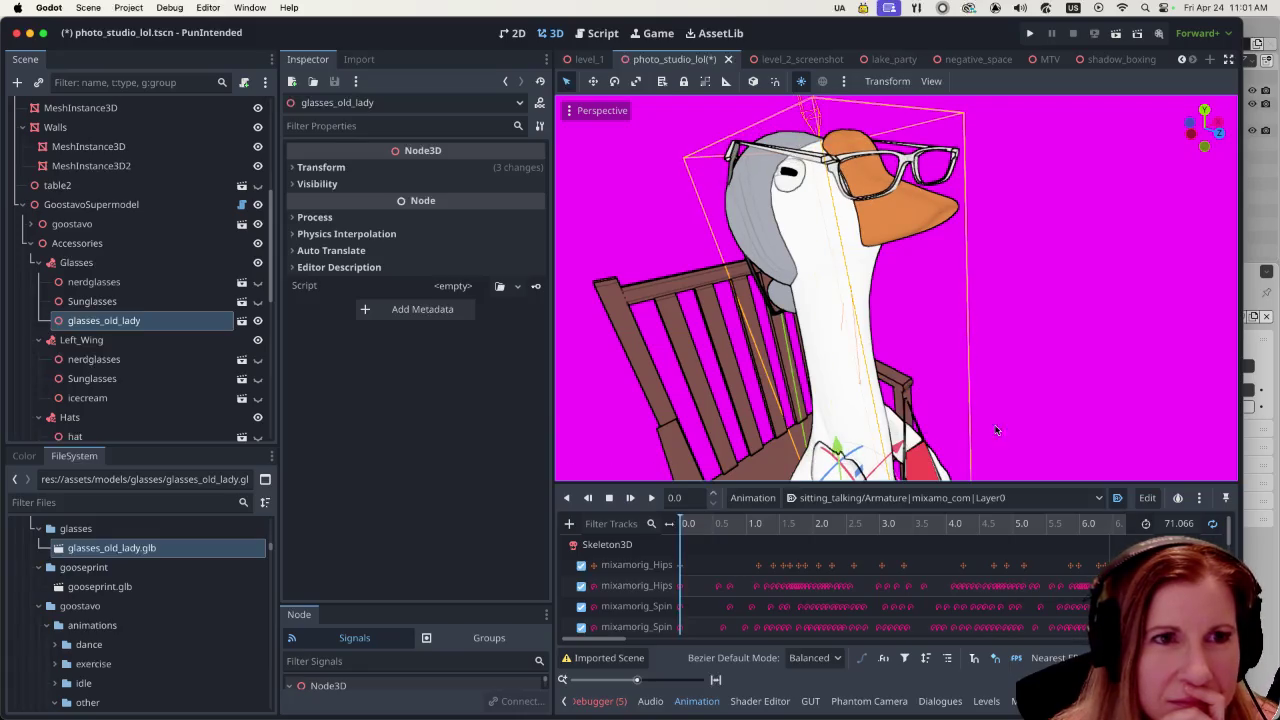
pyautogui.scroll(-5, 1016, 426)
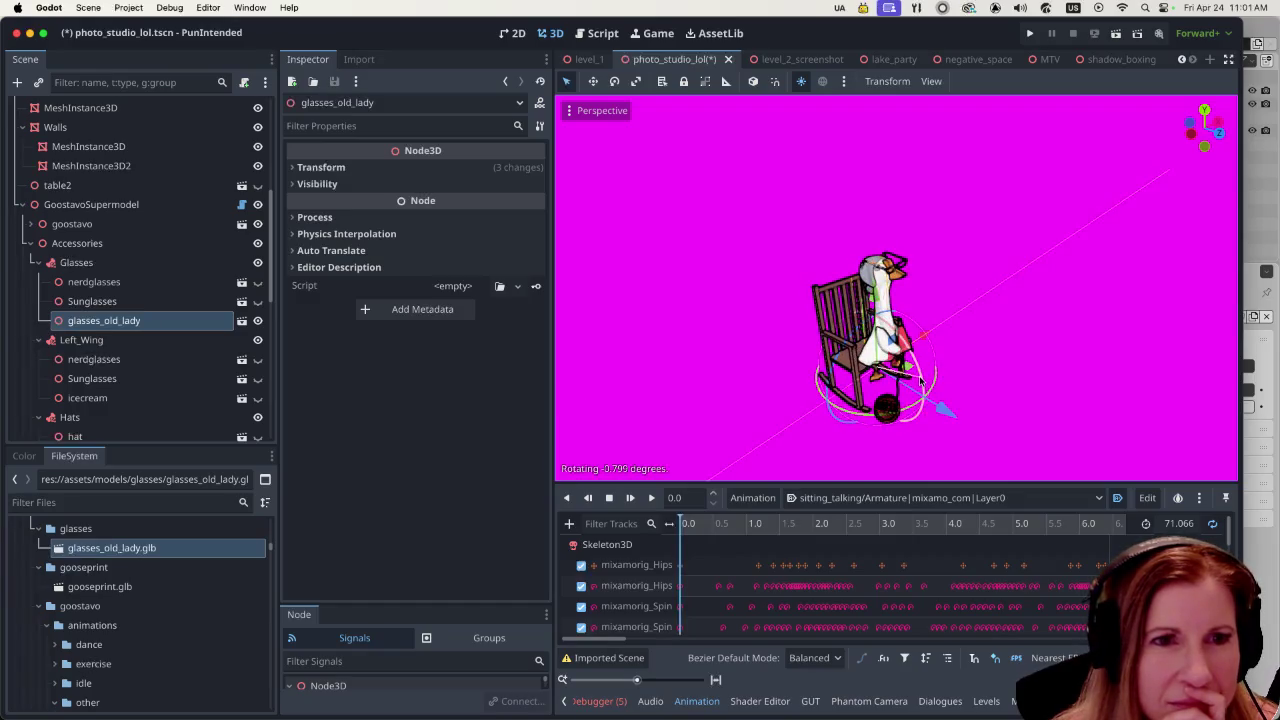
pyautogui.scroll(1, 956, 354)
pyautogui.scroll(1, 957, 353)
pyautogui.scroll(2, 958, 352)
pyautogui.scroll(2, 958, 352)
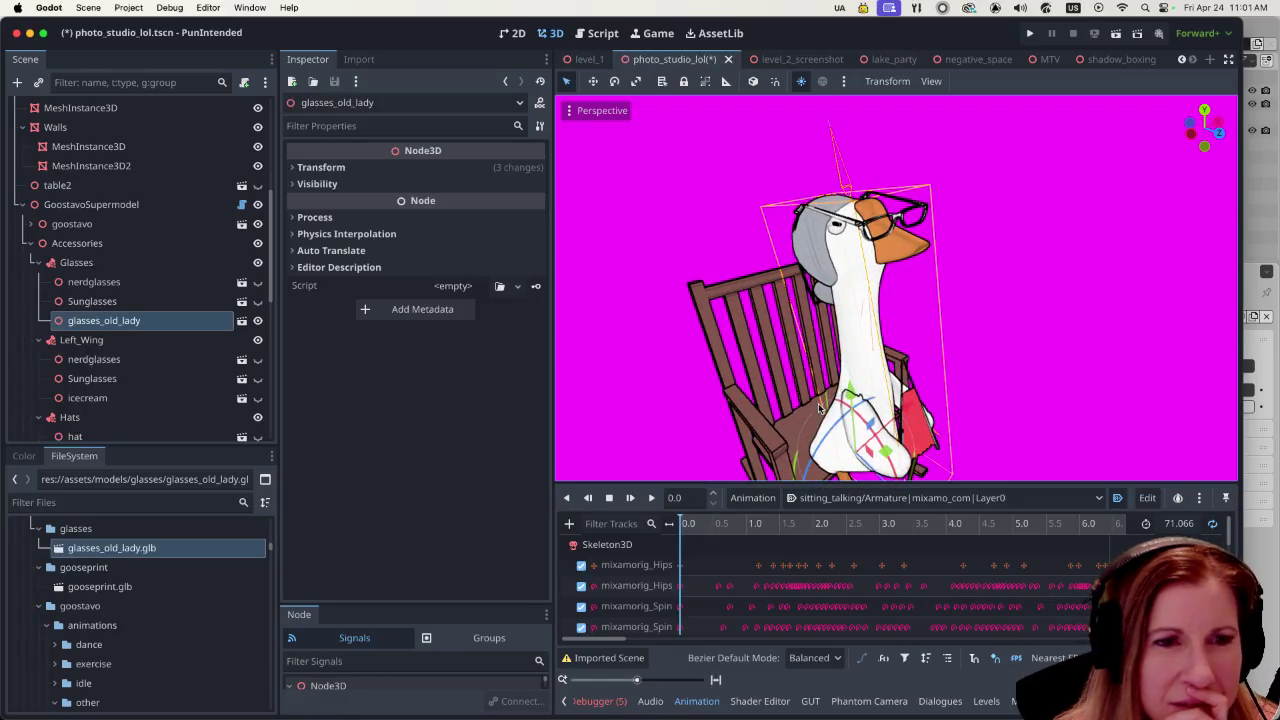
# - Tilt the glasses a few degrees and lower them onto the goose's face
pyautogui.moveTo(842, 415); pyautogui.dragTo(1123, 406, button='middle')
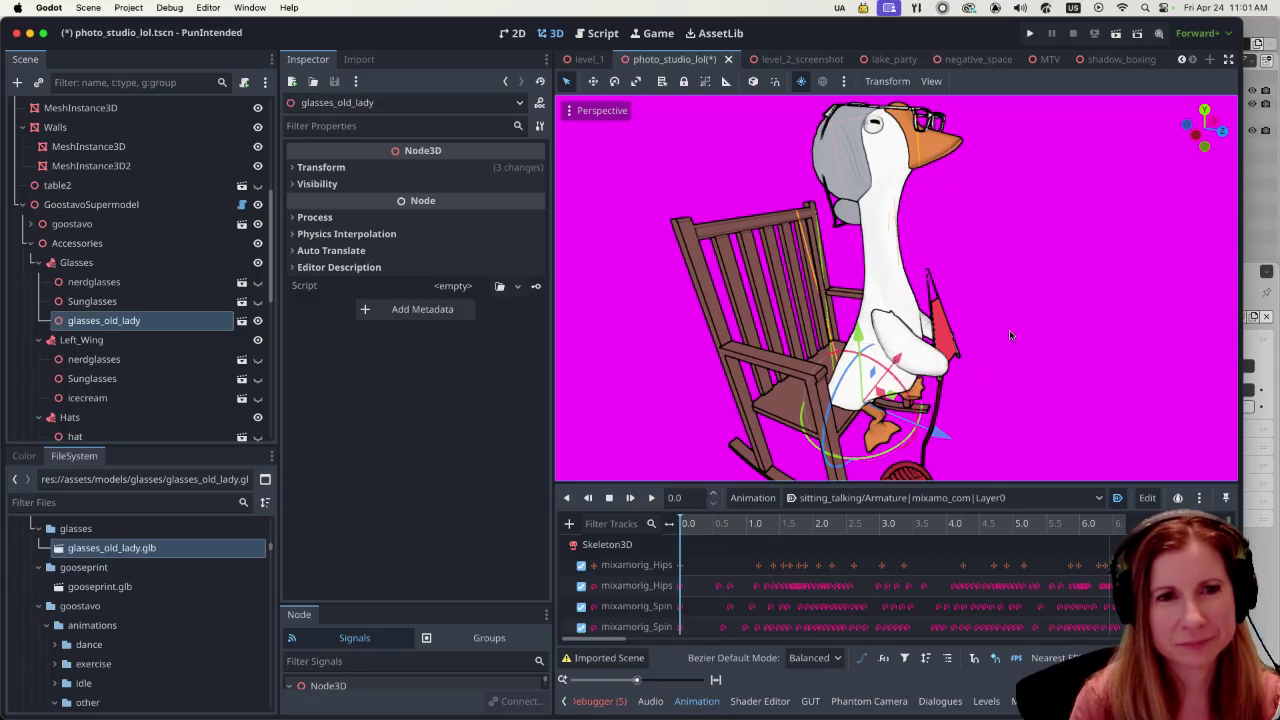
pyautogui.moveTo(916, 416); pyautogui.dragTo(970, 443)
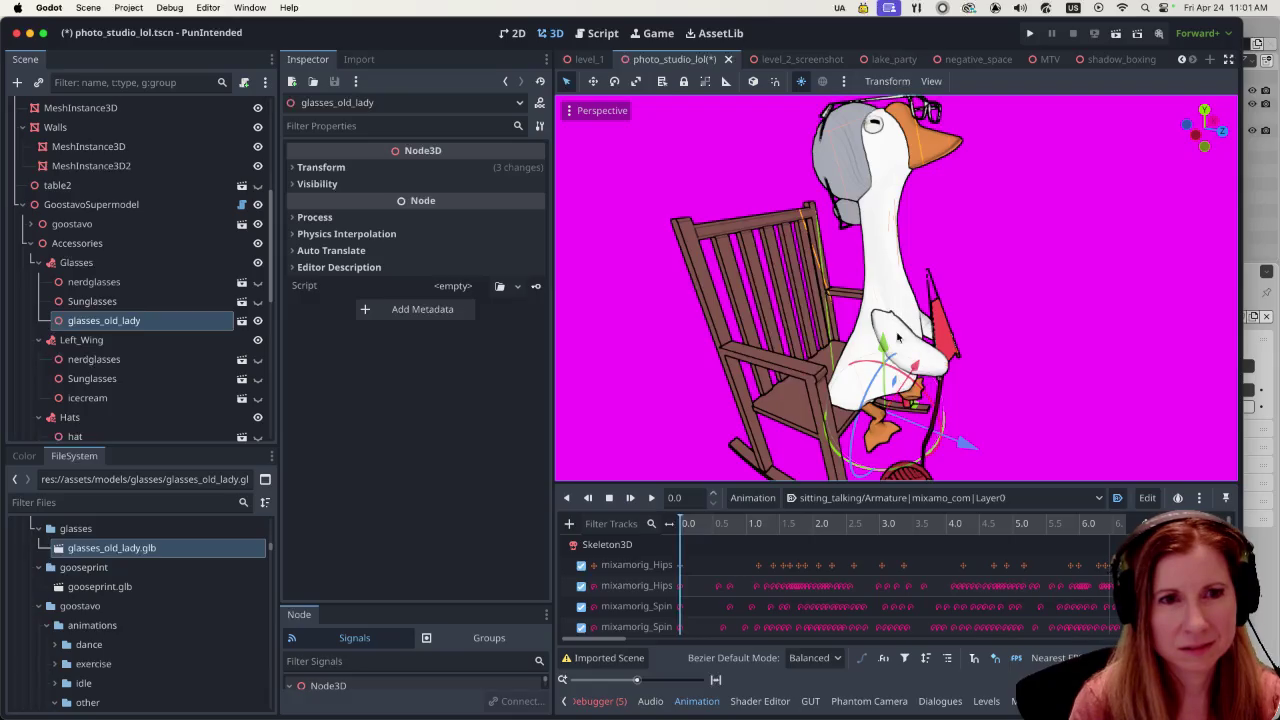
pyautogui.moveTo(885, 352); pyautogui.dragTo(884, 355)
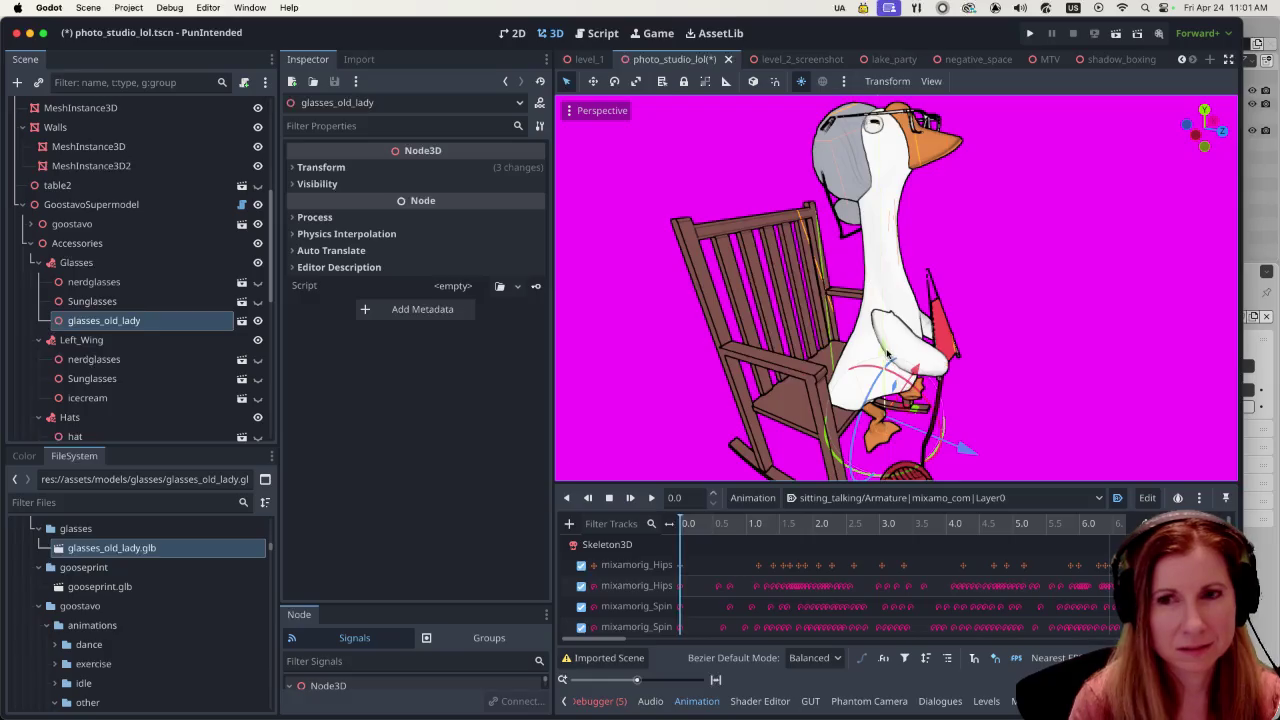
pyautogui.moveTo(962, 298)
pyautogui.mouseDown(button='middle')
pyautogui.moveTo(999, 269)
pyautogui.moveTo(952, 280)
pyautogui.mouseUp(button='middle')
pyautogui.scroll(1, 952, 280)
pyautogui.scroll(2, 858, 313)
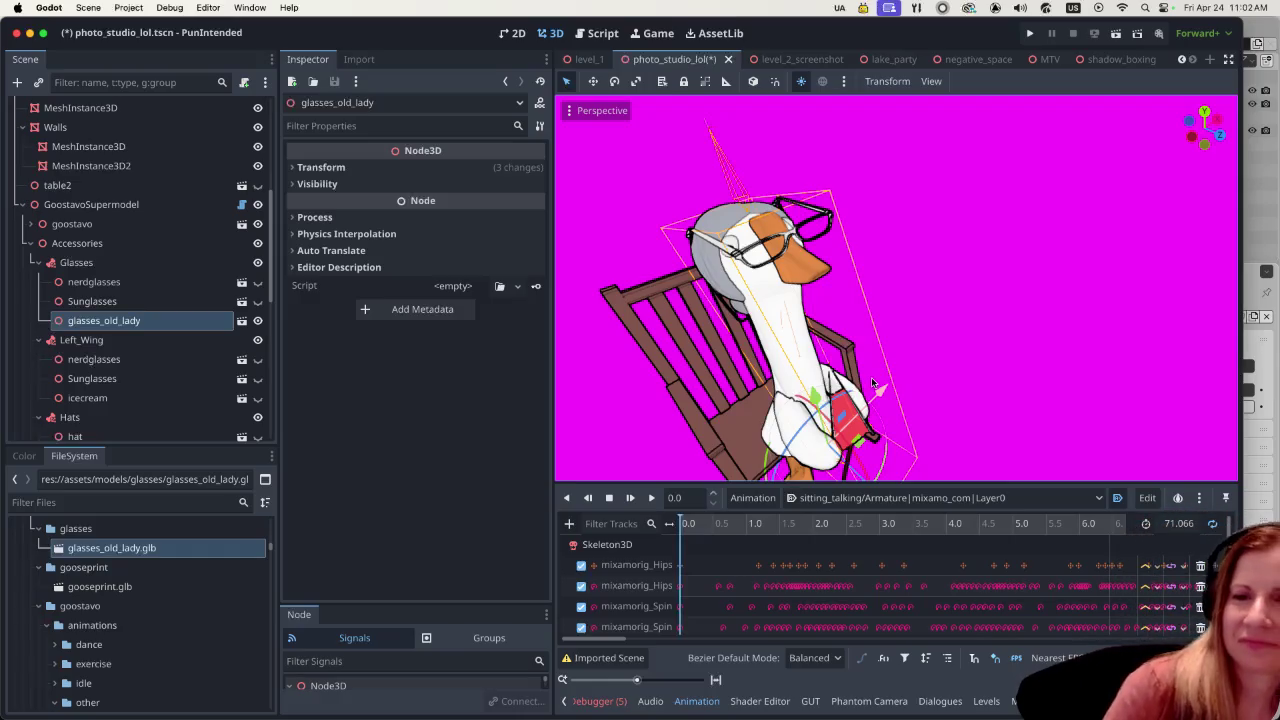
pyautogui.moveTo(1049, 351)
pyautogui.mouseDown(button='middle')
pyautogui.moveTo(869, 300)
pyautogui.moveTo(920, 280)
pyautogui.moveTo(947, 354)
pyautogui.moveTo(915, 379)
pyautogui.mouseUp(button='middle')
# - Nudge glasses_old_lady sideways along the X axis to centre them on the goose's face
pyautogui.scroll(-2, 807, 308)
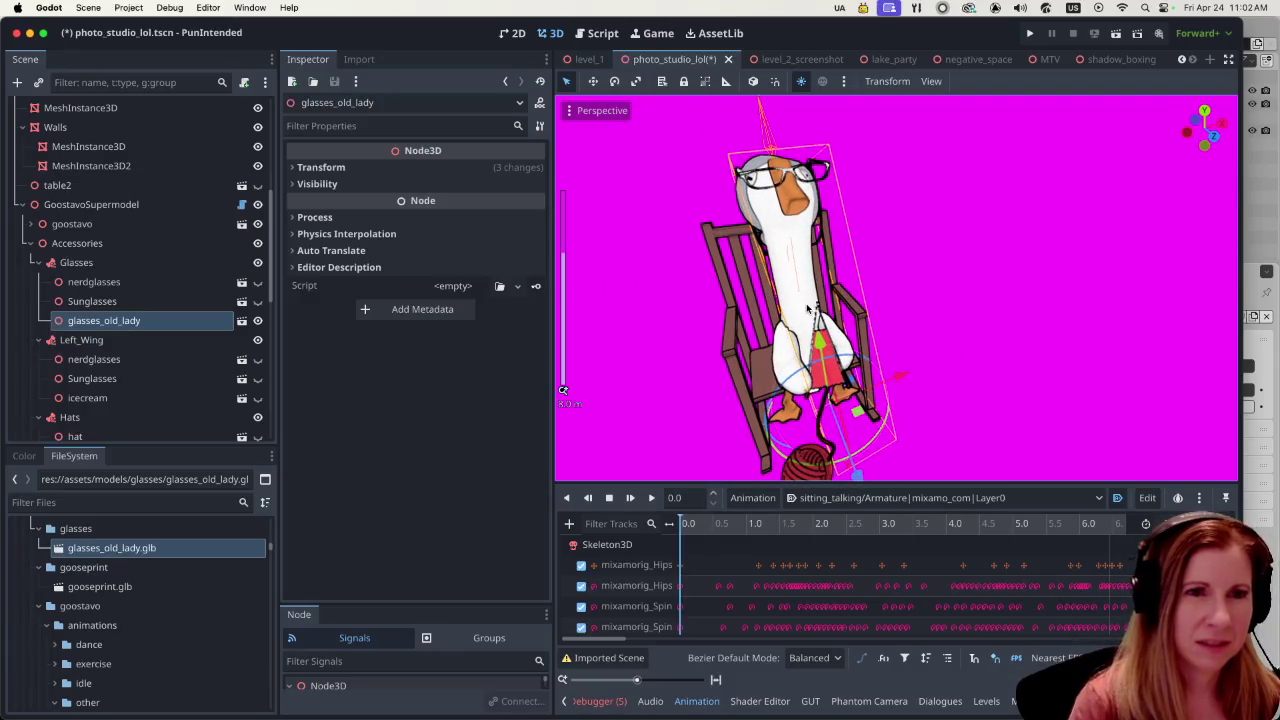
pyautogui.moveTo(915, 285)
pyautogui.mouseDown(button='middle')
pyautogui.moveTo(1107, 310)
pyautogui.moveTo(843, 329)
pyautogui.moveTo(952, 348)
pyautogui.moveTo(1055, 273)
pyautogui.moveTo(1170, 284)
pyautogui.moveTo(1087, 270)
pyautogui.moveTo(1020, 288)
pyautogui.moveTo(1001, 308)
pyautogui.mouseUp(button='middle')
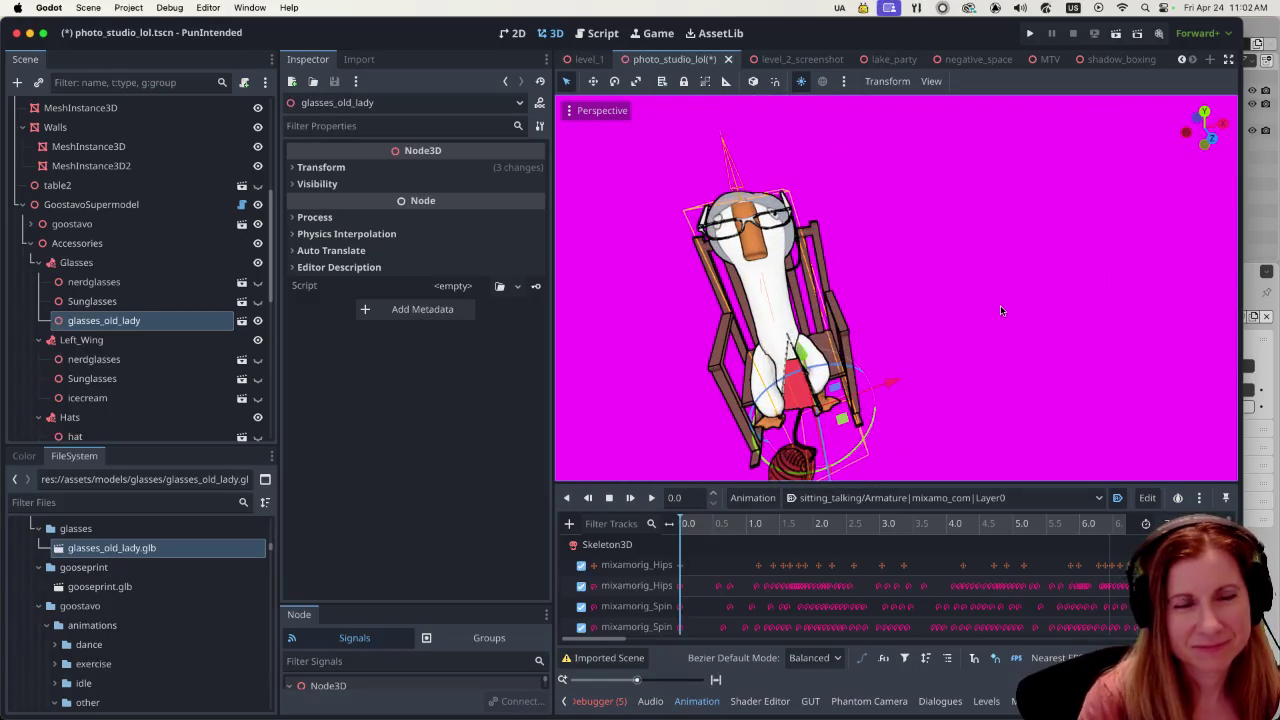
pyautogui.scroll(5, 805, 243)
pyautogui.moveTo(805, 243); pyautogui.dragTo(839, 297, button='middle')
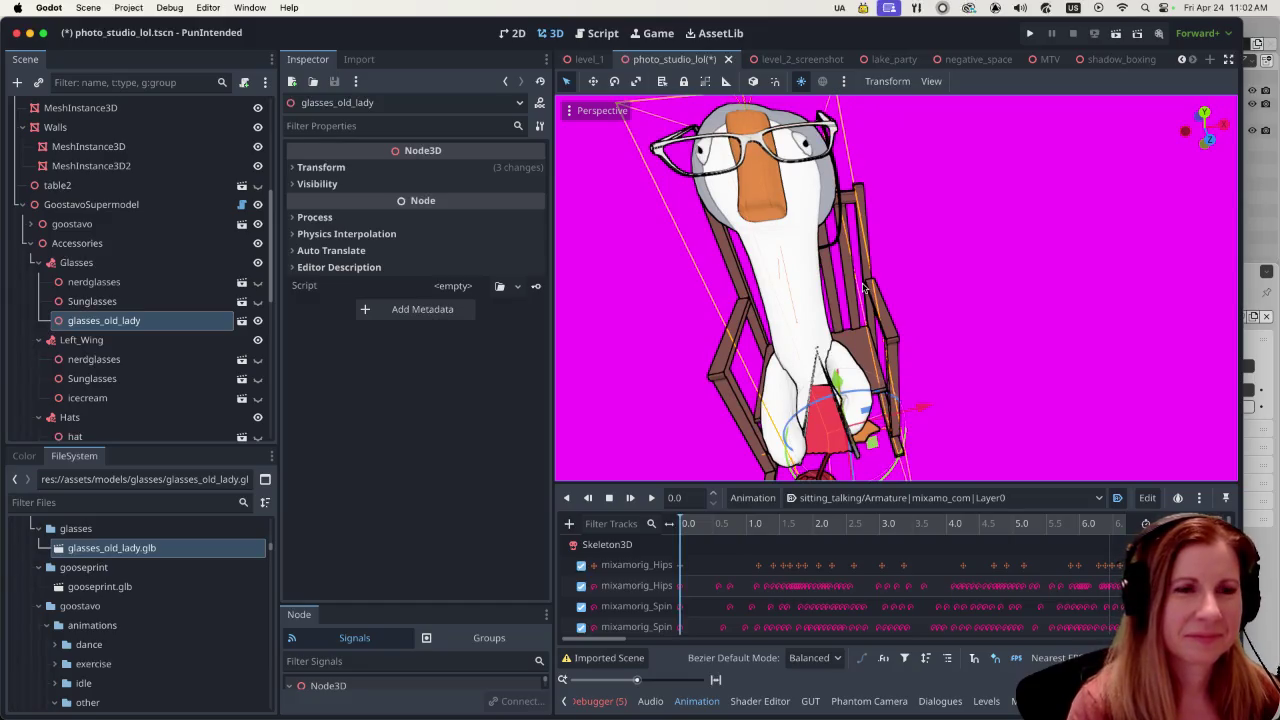
pyautogui.scroll(-2, 864, 288)
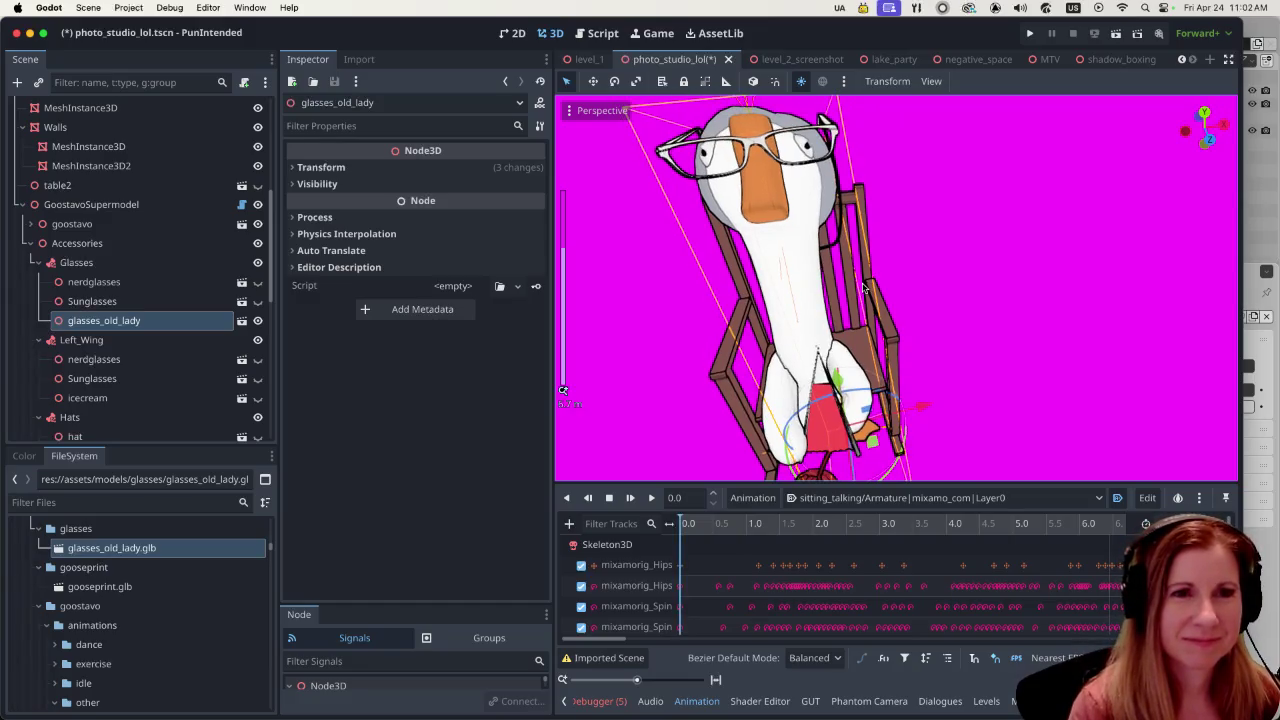
pyautogui.scroll(-1, 831, 290)
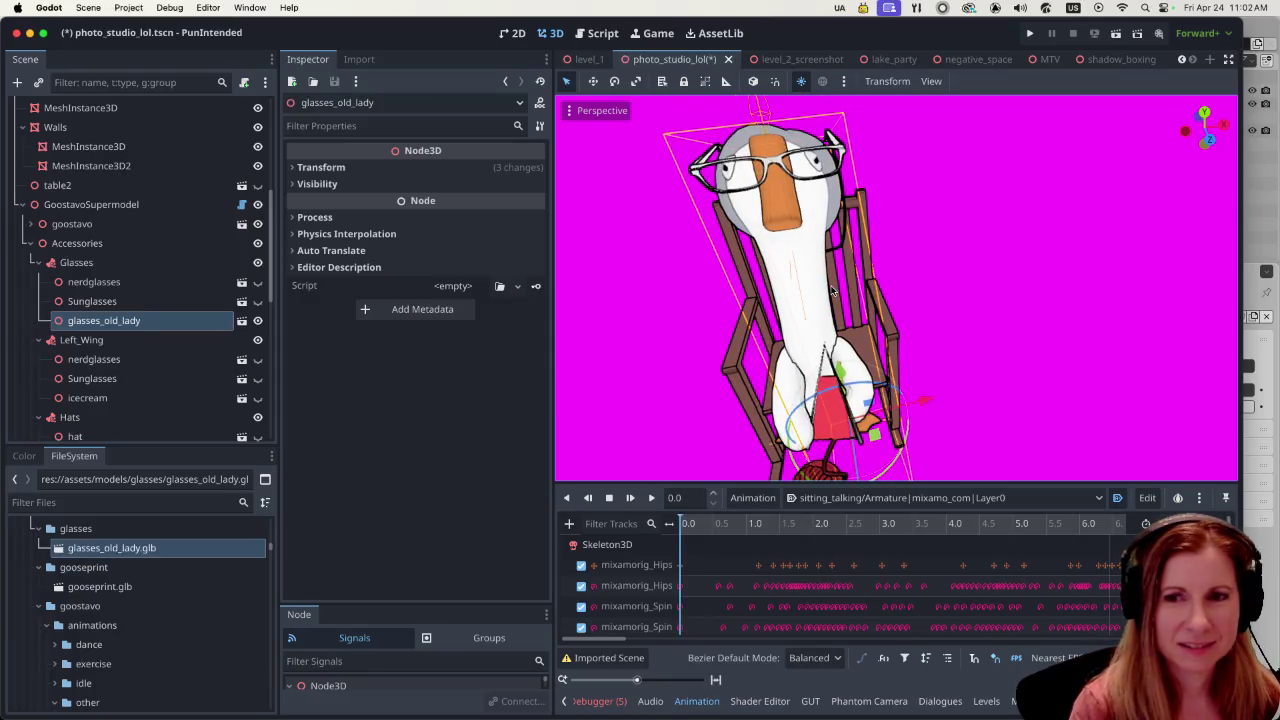
pyautogui.moveTo(842, 304)
pyautogui.mouseDown(button='middle')
pyautogui.moveTo(1074, 340)
pyautogui.moveTo(997, 385)
pyautogui.mouseUp(button='middle')
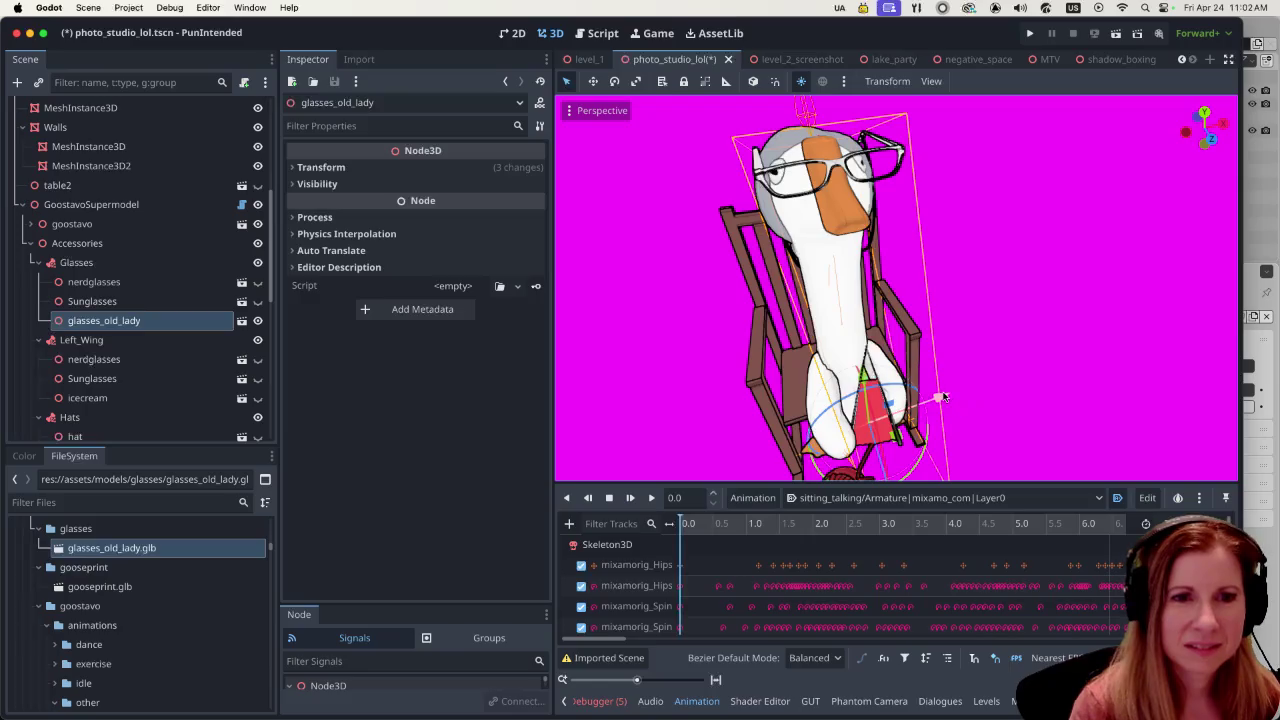
pyautogui.moveTo(944, 396); pyautogui.dragTo(942, 391)
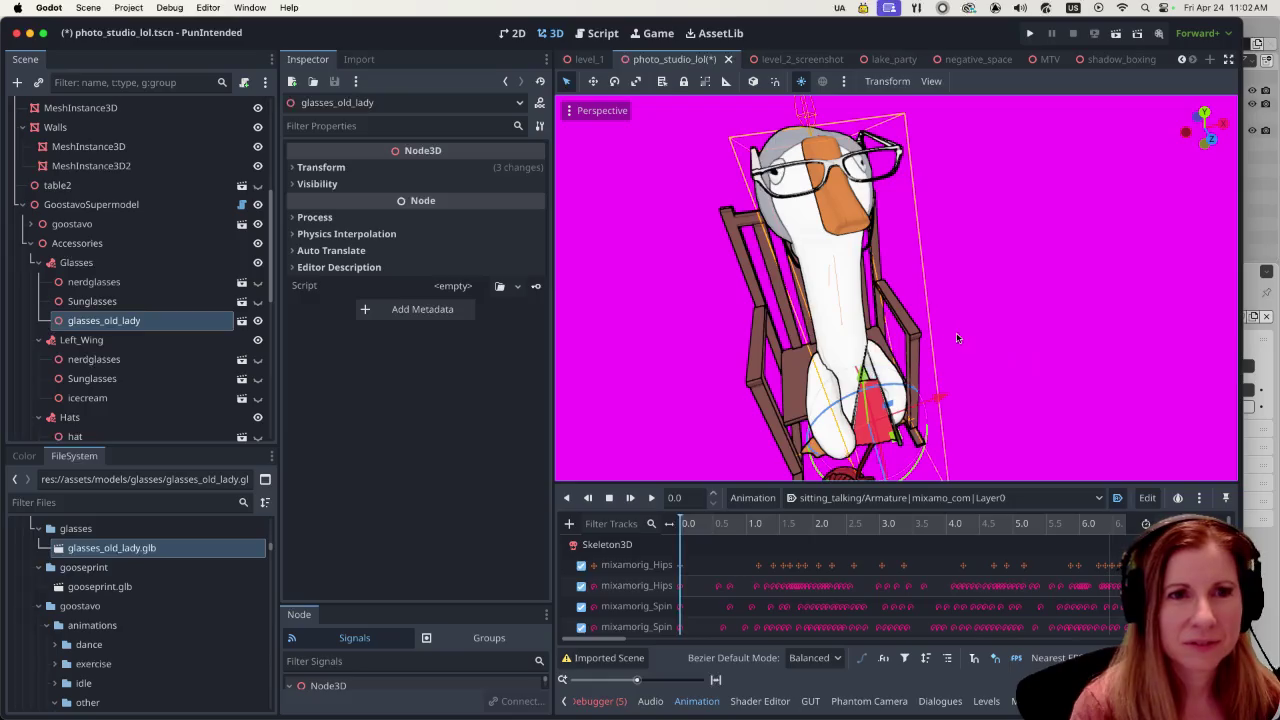
pyautogui.moveTo(952, 337)
pyautogui.mouseDown(button='middle')
pyautogui.moveTo(1003, 362)
pyautogui.moveTo(1020, 349)
pyautogui.mouseUp(button='middle')
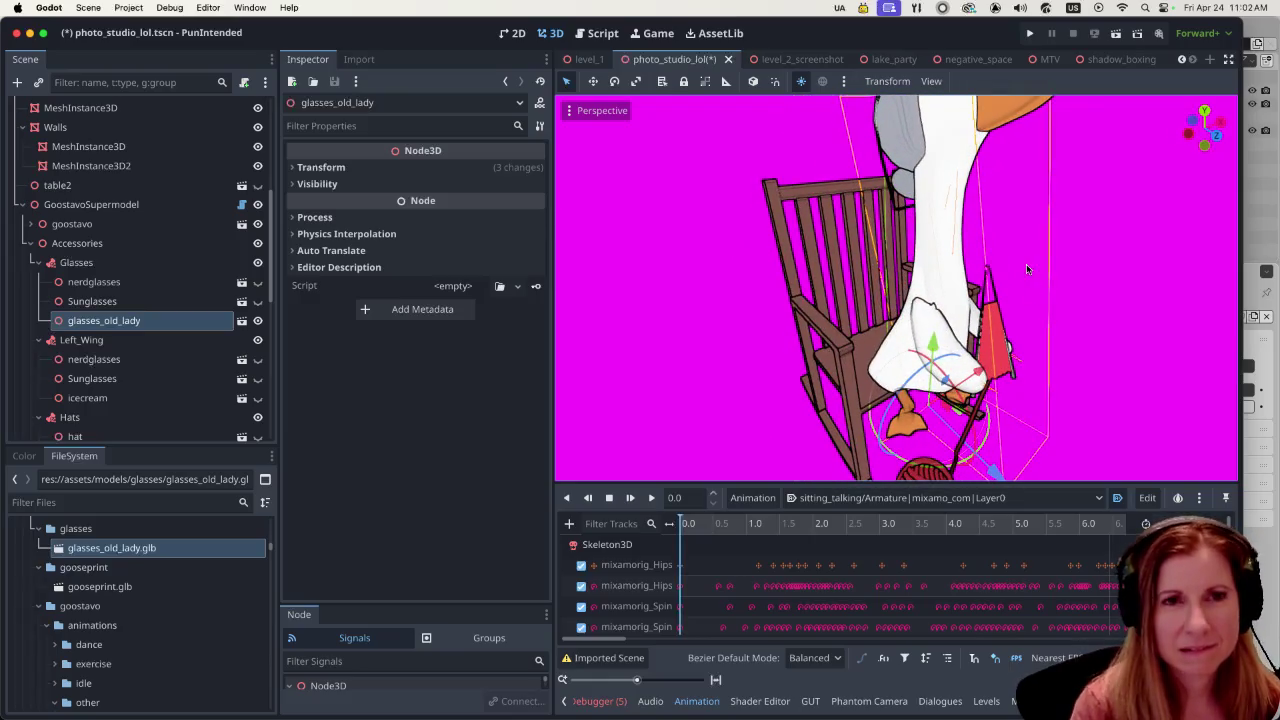
# - Lower the old-lady glasses slightly and tilt them a few degrees on the grandma goose's head
pyautogui.moveTo(1026, 264)
pyautogui.mouseDown(button='middle')
pyautogui.moveTo(1062, 248)
pyautogui.moveTo(1036, 265)
pyautogui.mouseUp(button='middle')
pyautogui.scroll(-3, 1018, 263)
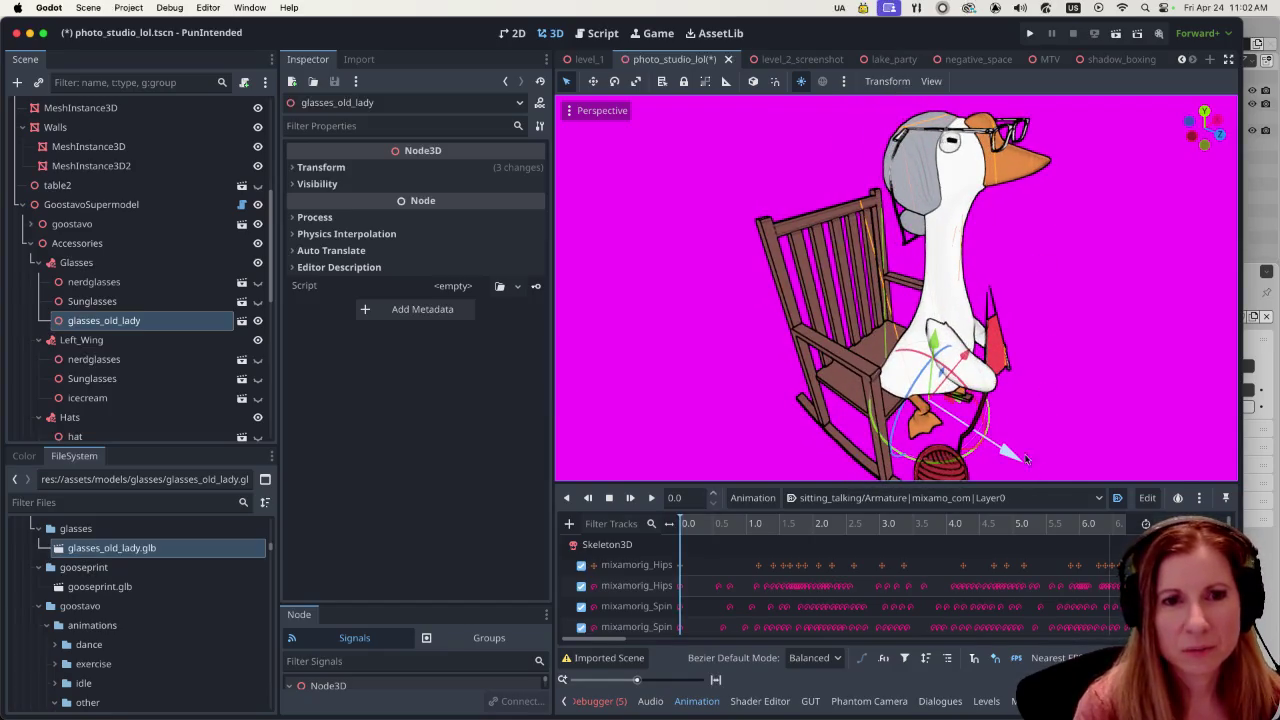
pyautogui.moveTo(938, 340); pyautogui.dragTo(936, 343)
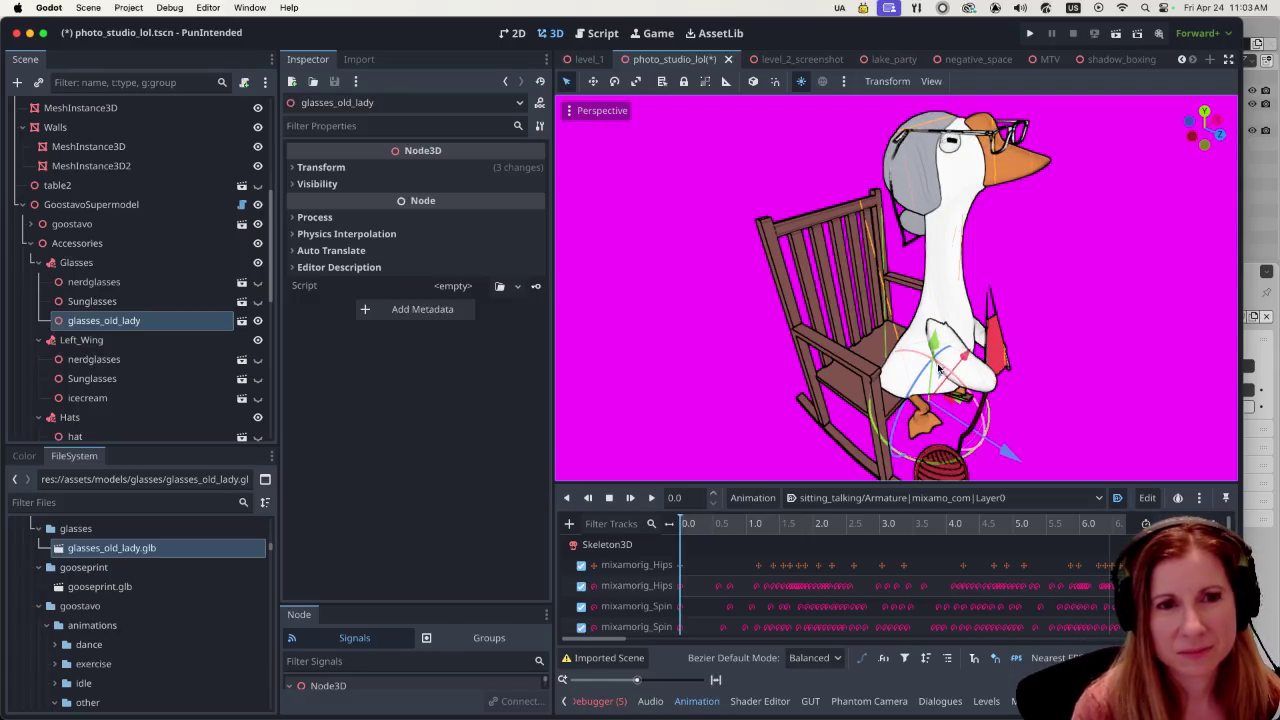
pyautogui.moveTo(906, 352); pyautogui.dragTo(908, 352)
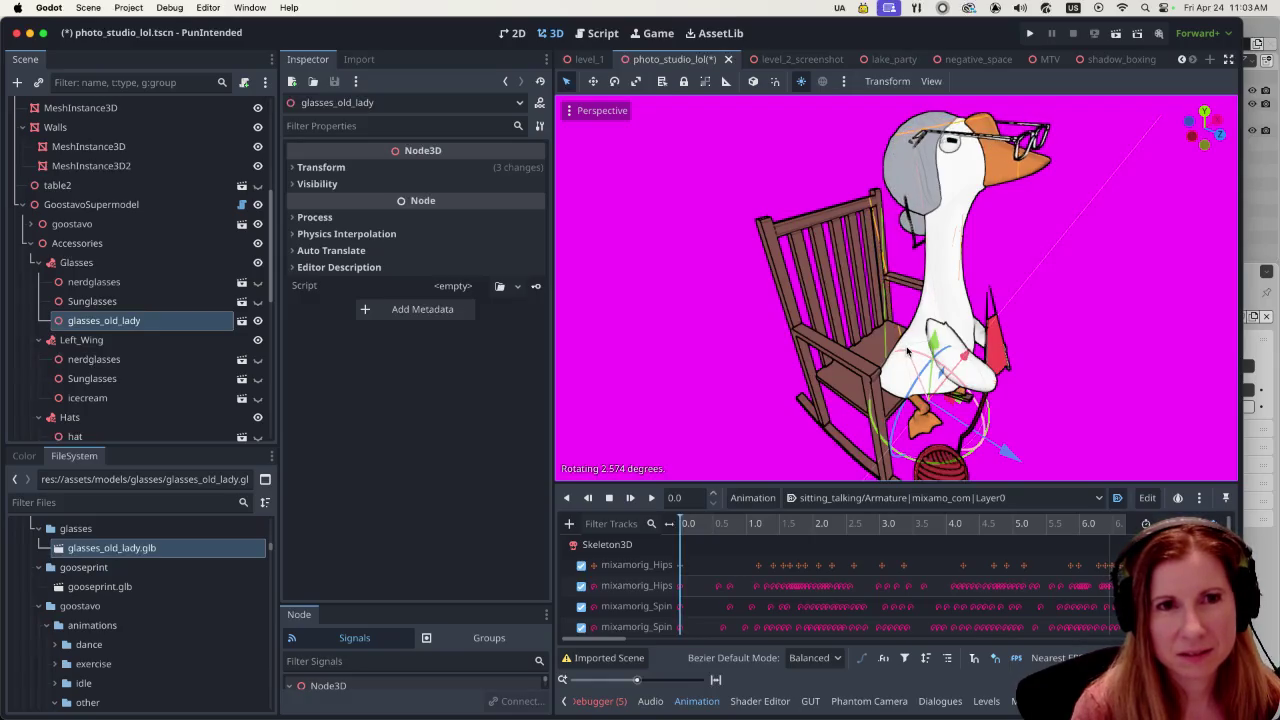
pyautogui.moveTo(1050, 358)
pyautogui.mouseDown(button='middle')
pyautogui.moveTo(1148, 349)
pyautogui.moveTo(1134, 350)
pyautogui.mouseUp(button='middle')
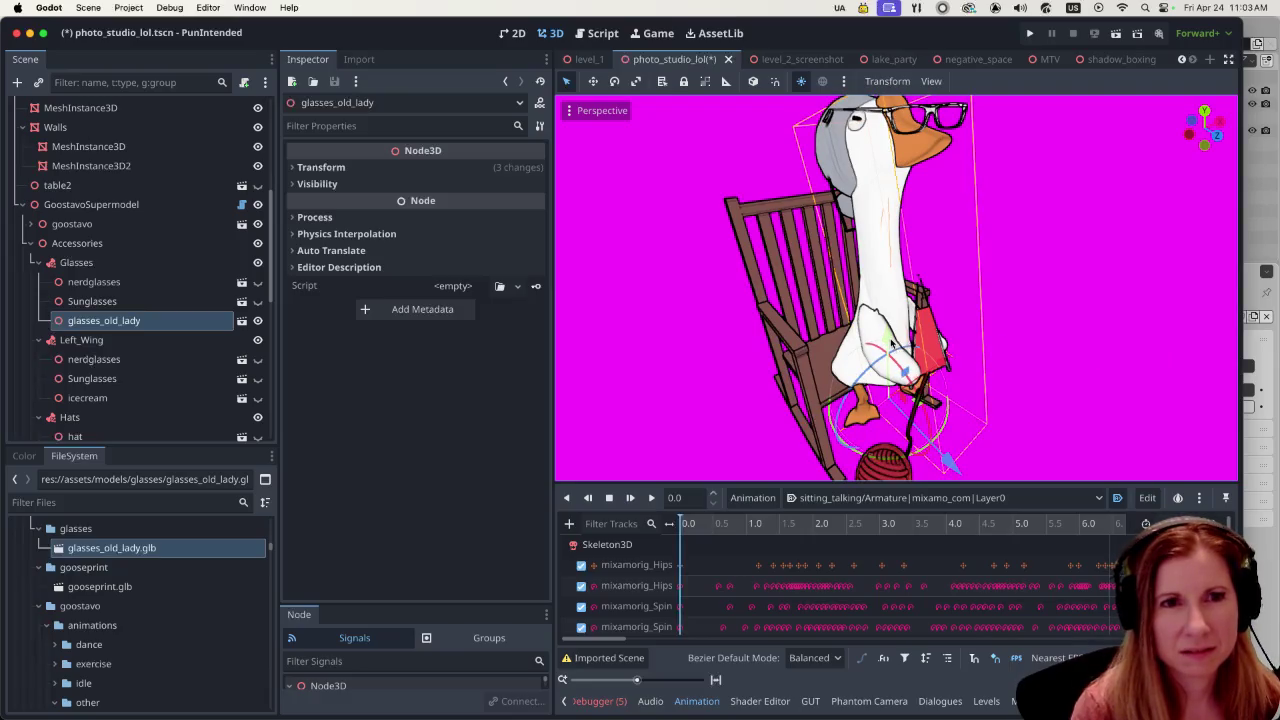
pyautogui.moveTo(889, 344); pyautogui.dragTo(888, 345)
# - Check the glasses' fit from above and the side, save photo_studio_lol.tscn, and run the game
pyautogui.moveTo(1088, 374)
pyautogui.mouseDown(button='middle')
pyautogui.moveTo(1015, 367)
pyautogui.moveTo(1028, 390)
pyautogui.mouseUp(button='middle')
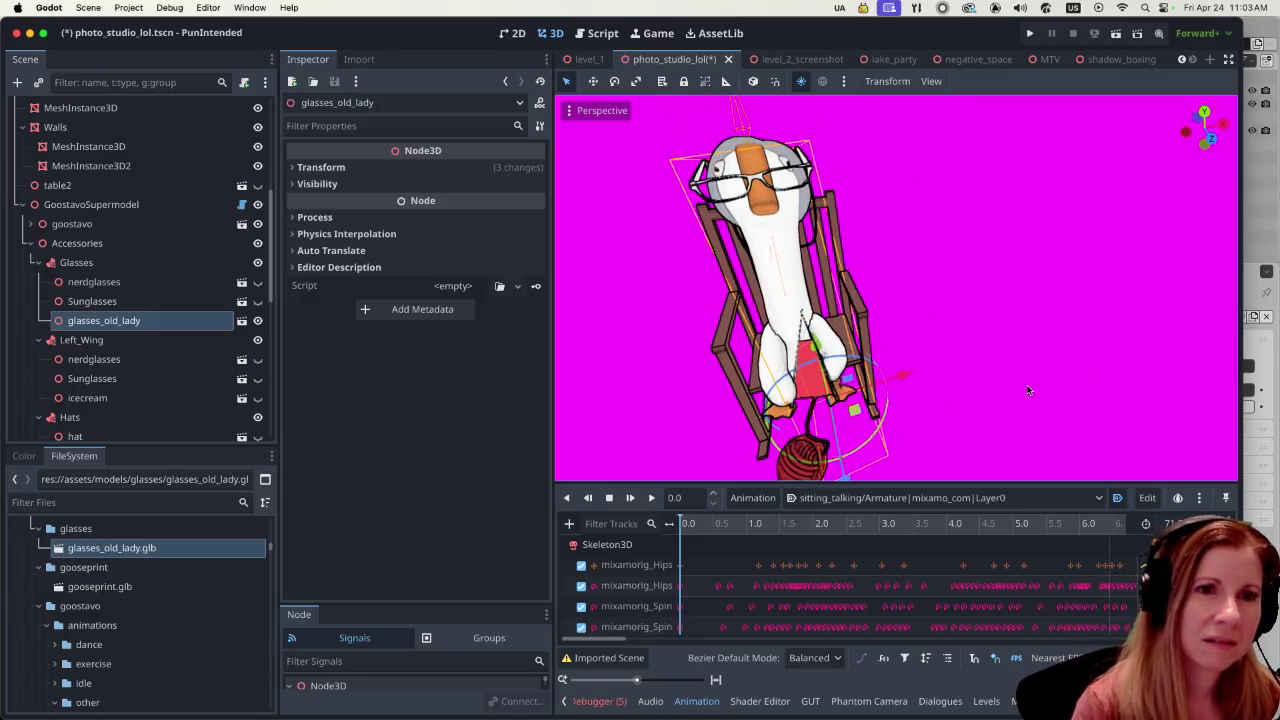
pyautogui.moveTo(997, 317)
pyautogui.mouseDown(button='middle')
pyautogui.moveTo(1024, 289)
pyautogui.moveTo(1042, 300)
pyautogui.moveTo(1202, 292)
pyautogui.moveTo(1022, 284)
pyautogui.moveTo(1000, 298)
pyautogui.moveTo(1041, 235)
pyautogui.moveTo(1047, 261)
pyautogui.mouseUp(button='middle')
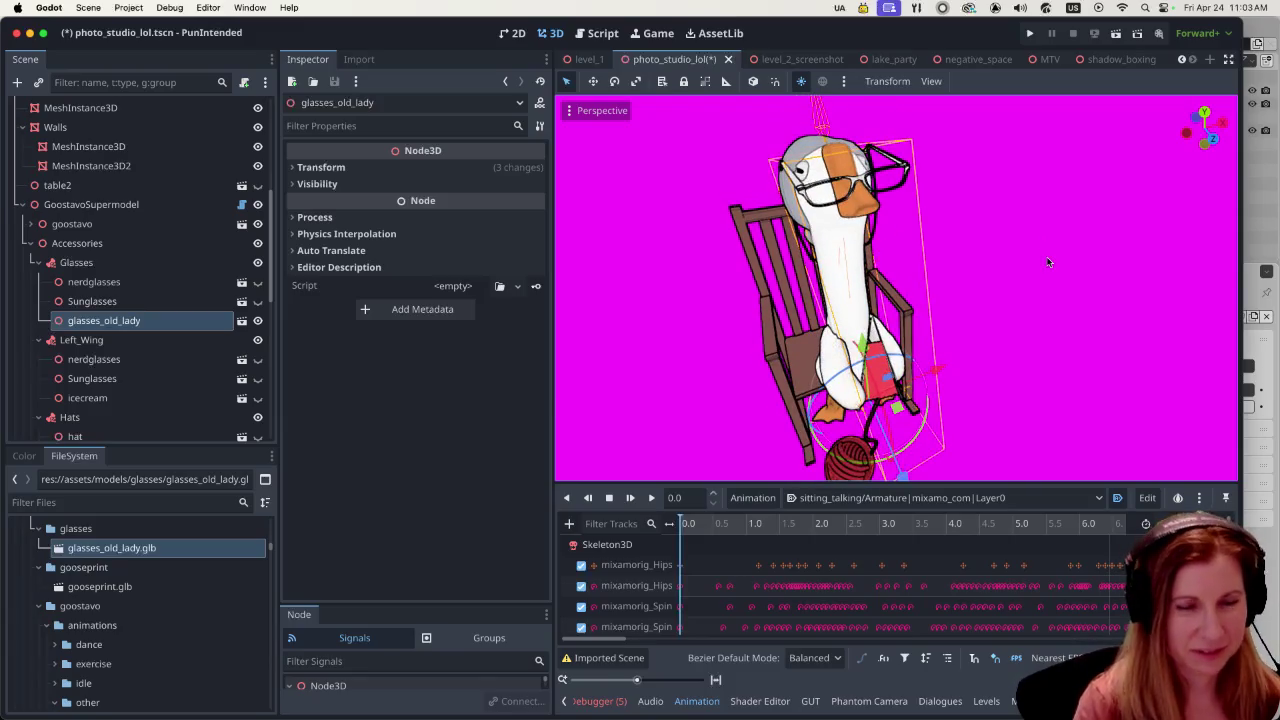
pyautogui.hotkey('ctrl', 's')
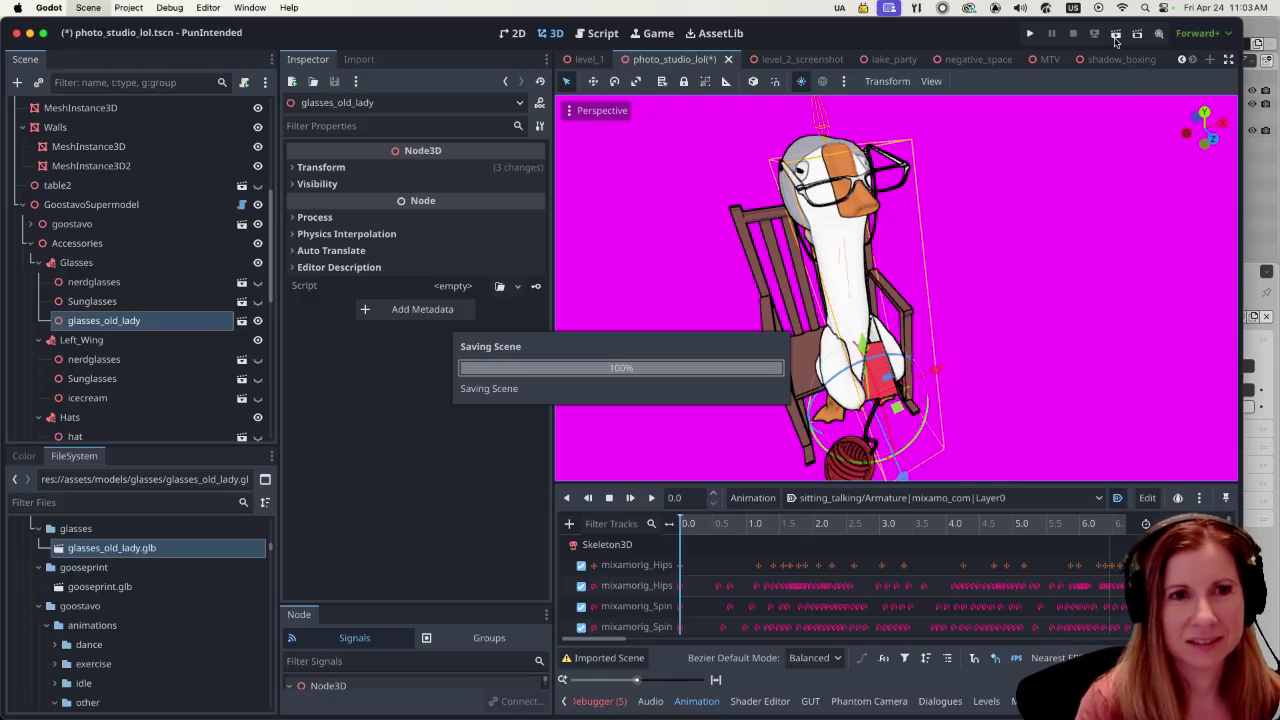
pyautogui.click(1115, 40)
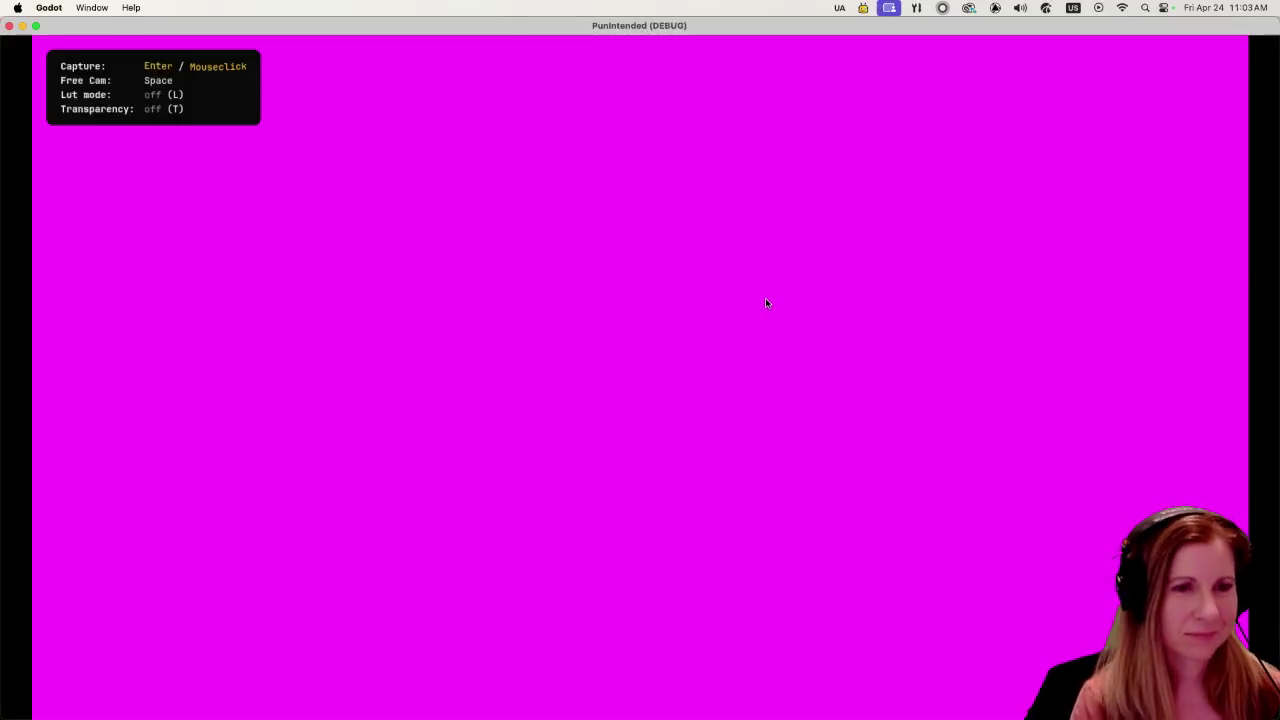
# - Capture the mouse in the running game and take an F12 screenshot of the rocking-chair goose
pyautogui.click(748, 307)
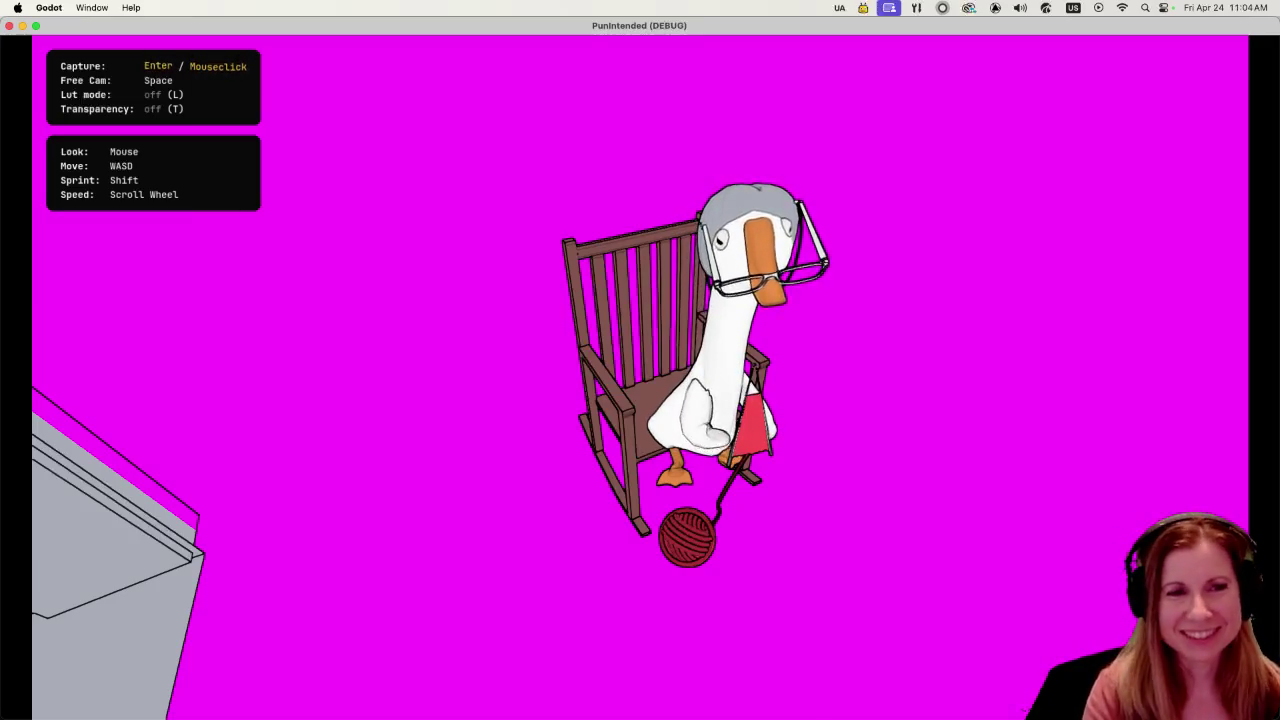
pyautogui.press('F12')
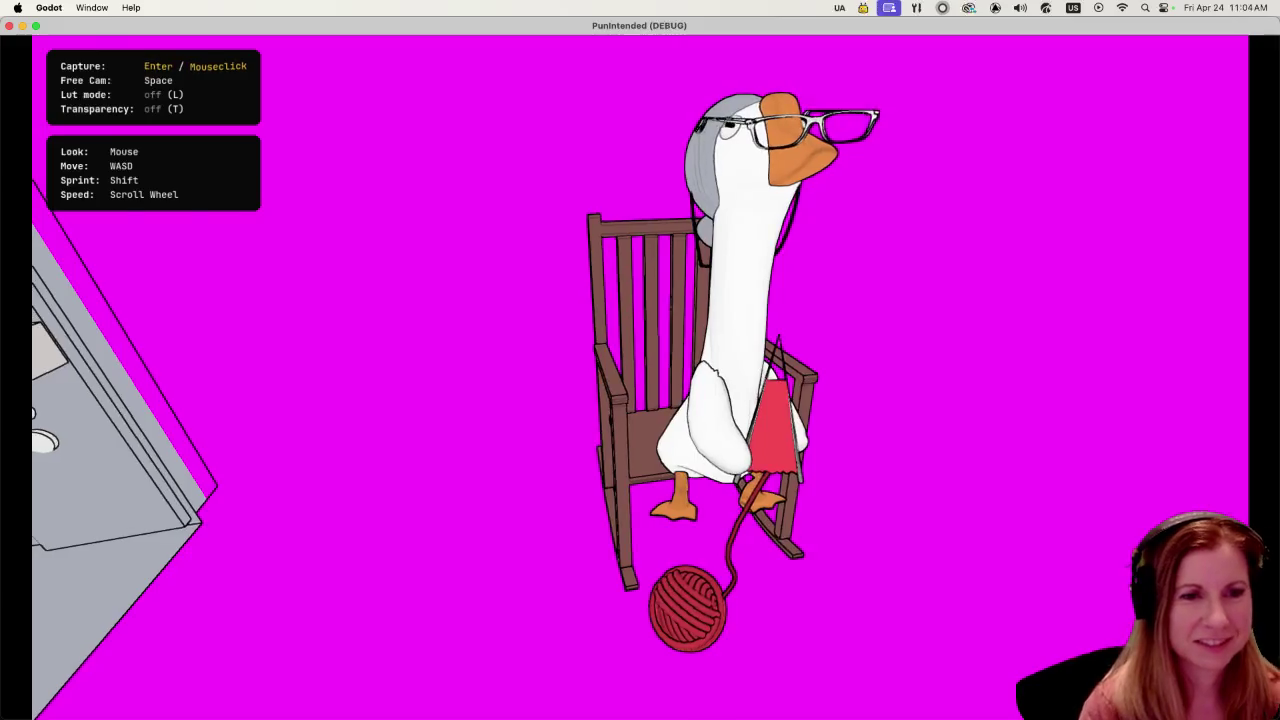
# - Fly the free camera around the goose, release free-look, then recapture the mouse
pyautogui.press('a')
pyautogui.press('d')
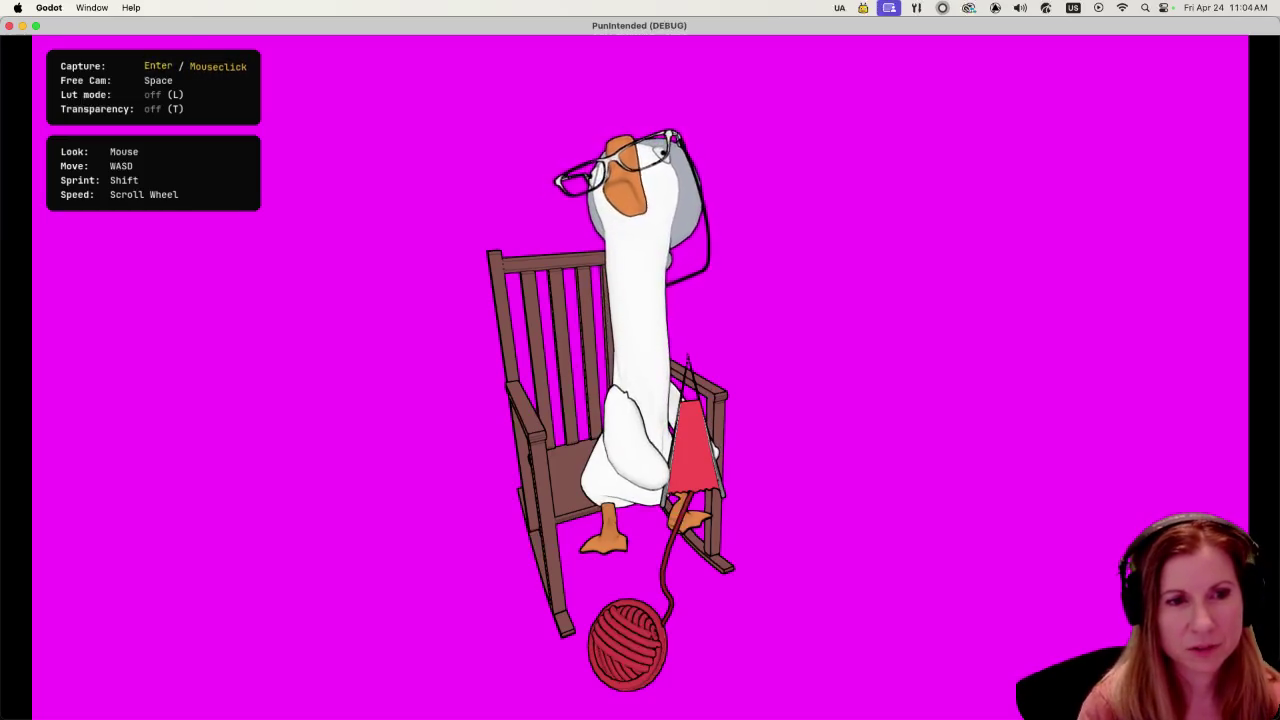
pyautogui.press('a')
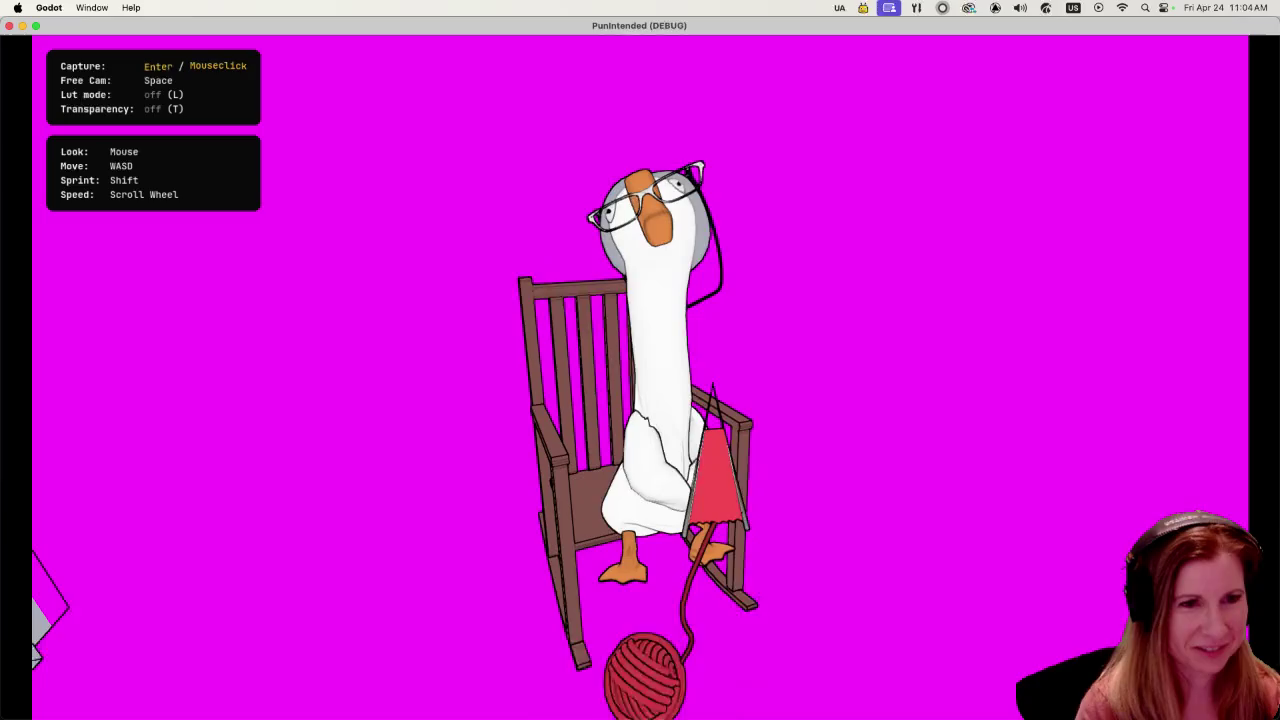
pyautogui.press('space')
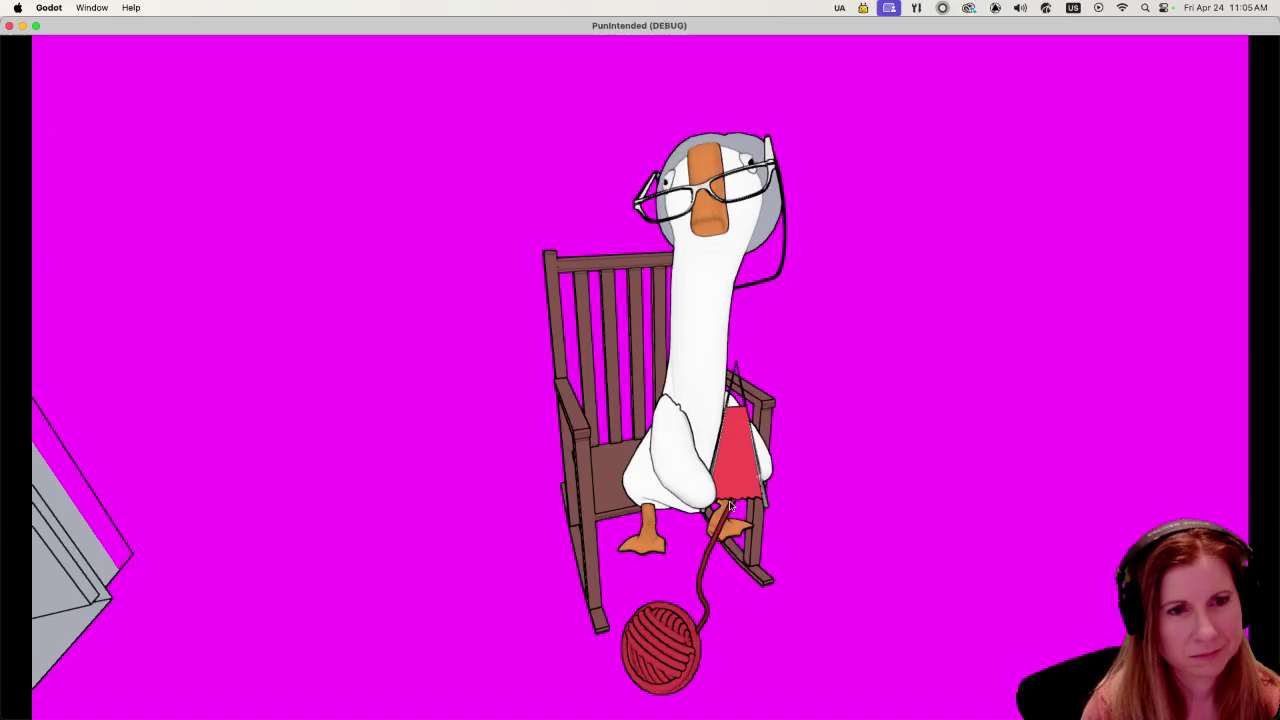
pyautogui.click(828, 514)
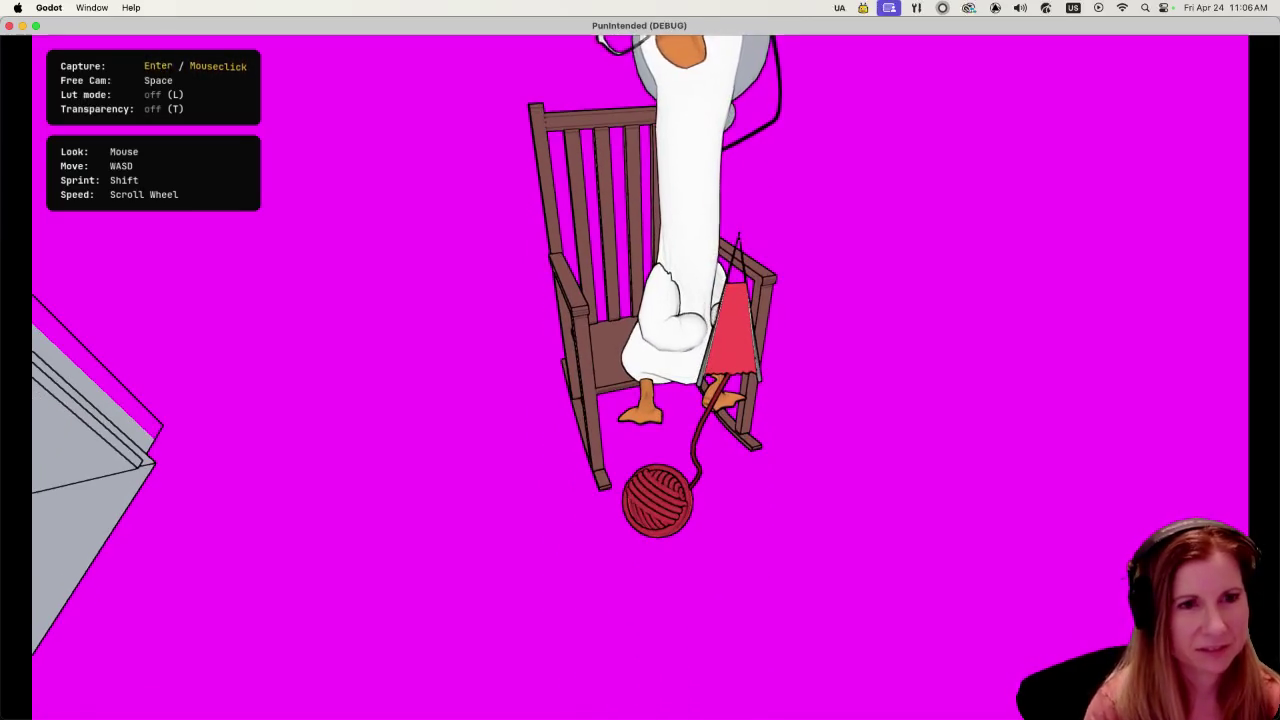
# - Frame the goose close up and wide, take a screenshot, then end free-look and close the game
pyautogui.press('w')
pyautogui.press('w')
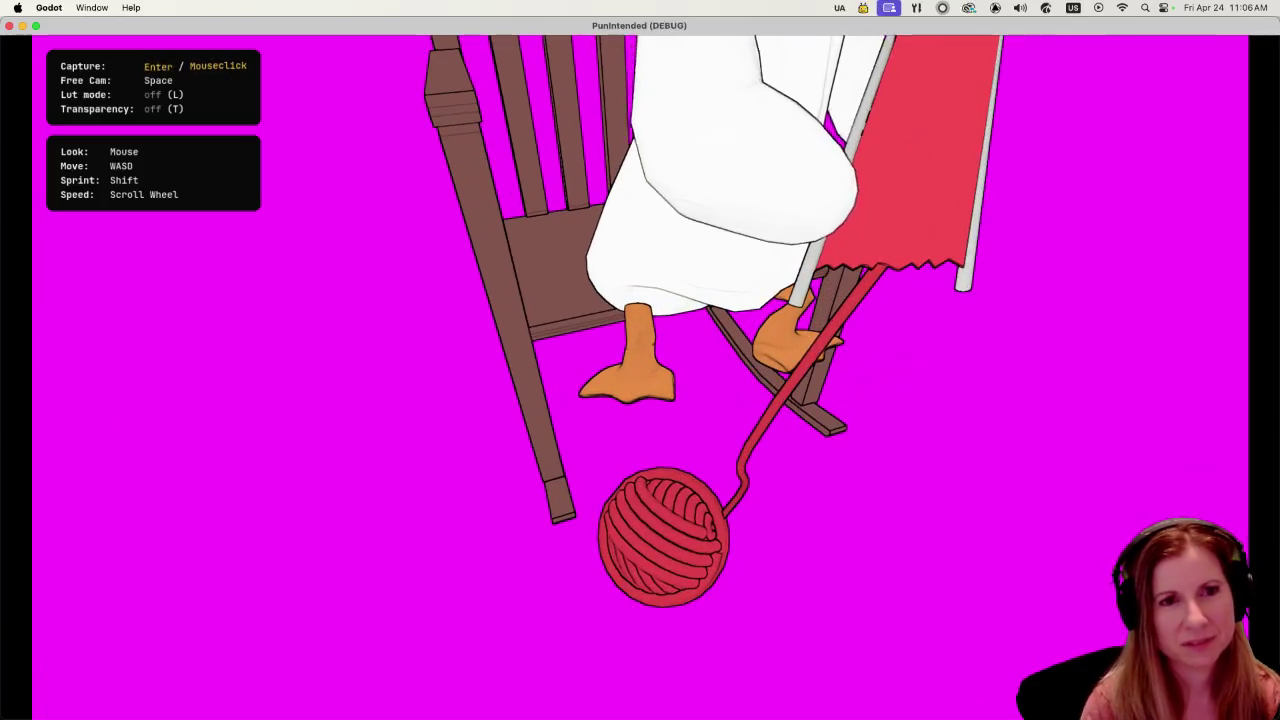
pyautogui.press('s')
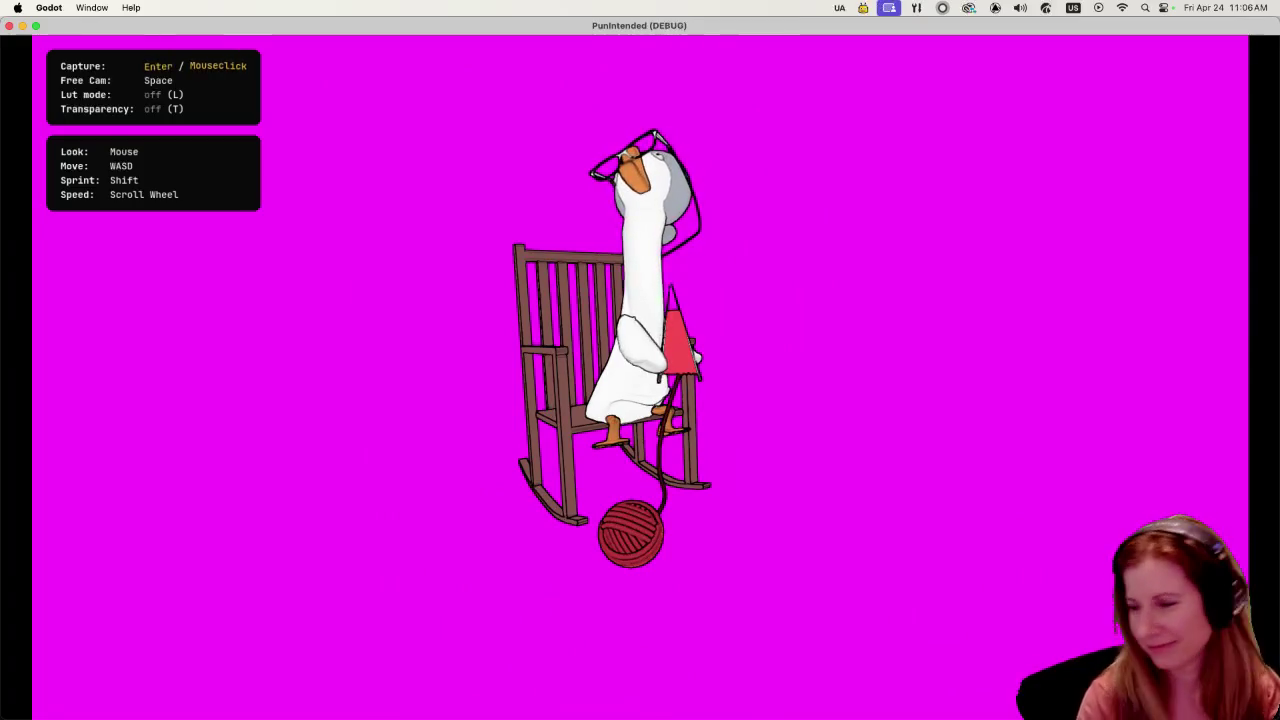
pyautogui.press('w')
pyautogui.press('s')
pyautogui.press('w')
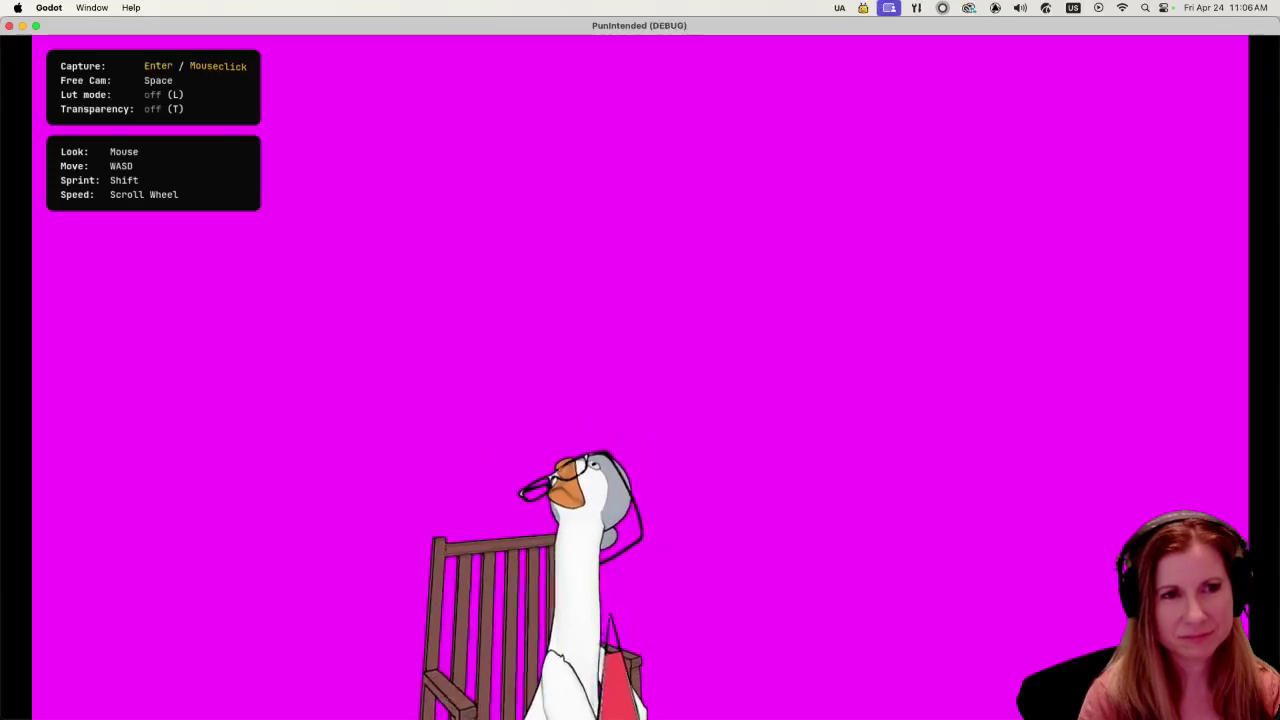
pyautogui.press('s')
pyautogui.press('Return')
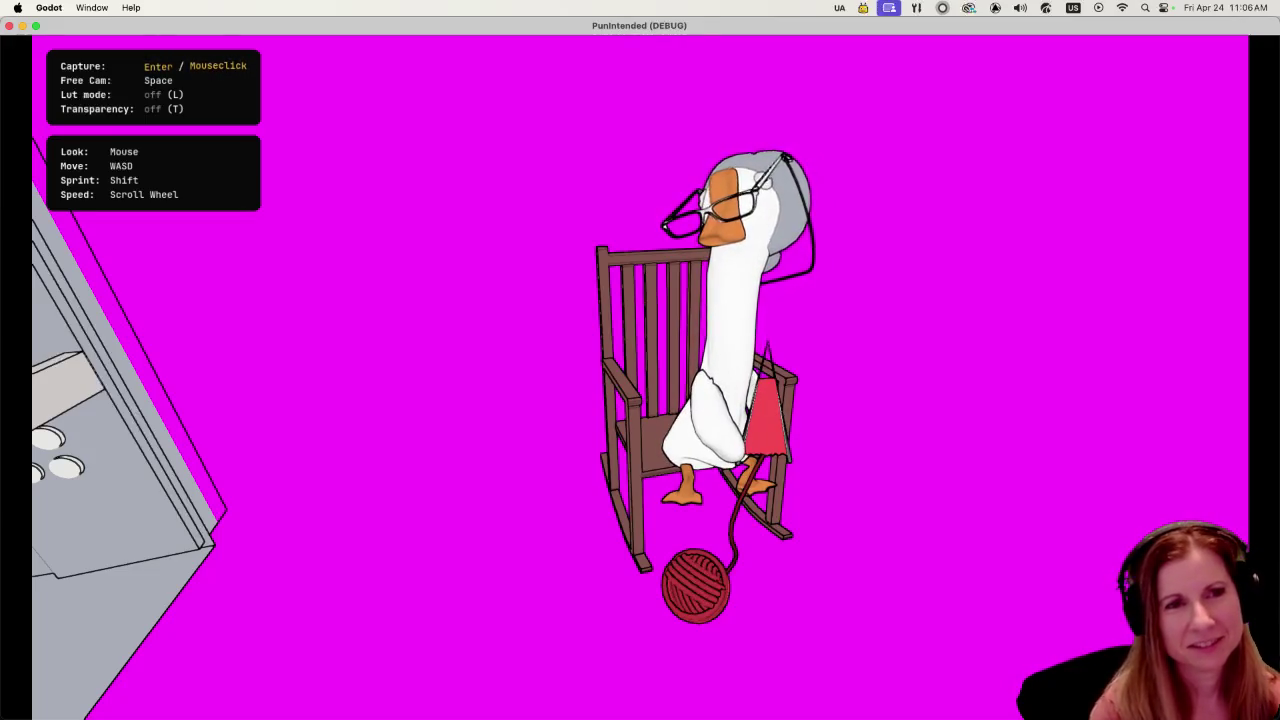
pyautogui.press('Escape')
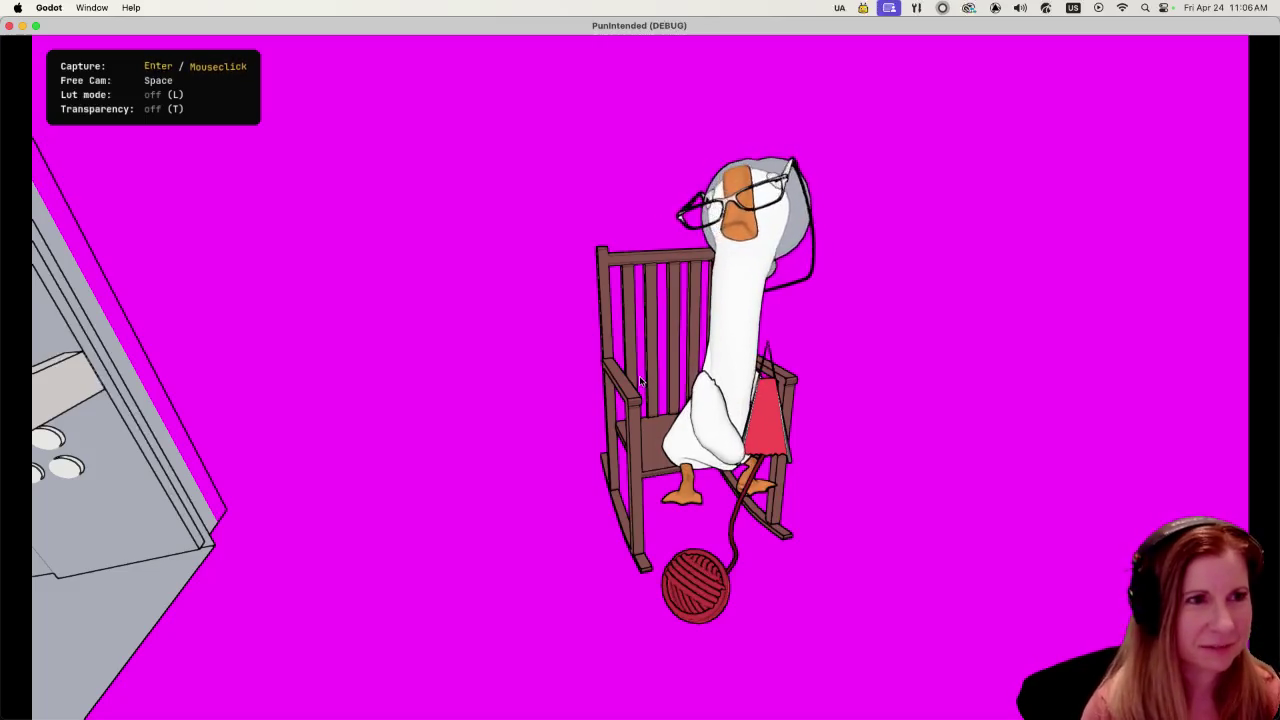
pyautogui.click(9, 25)
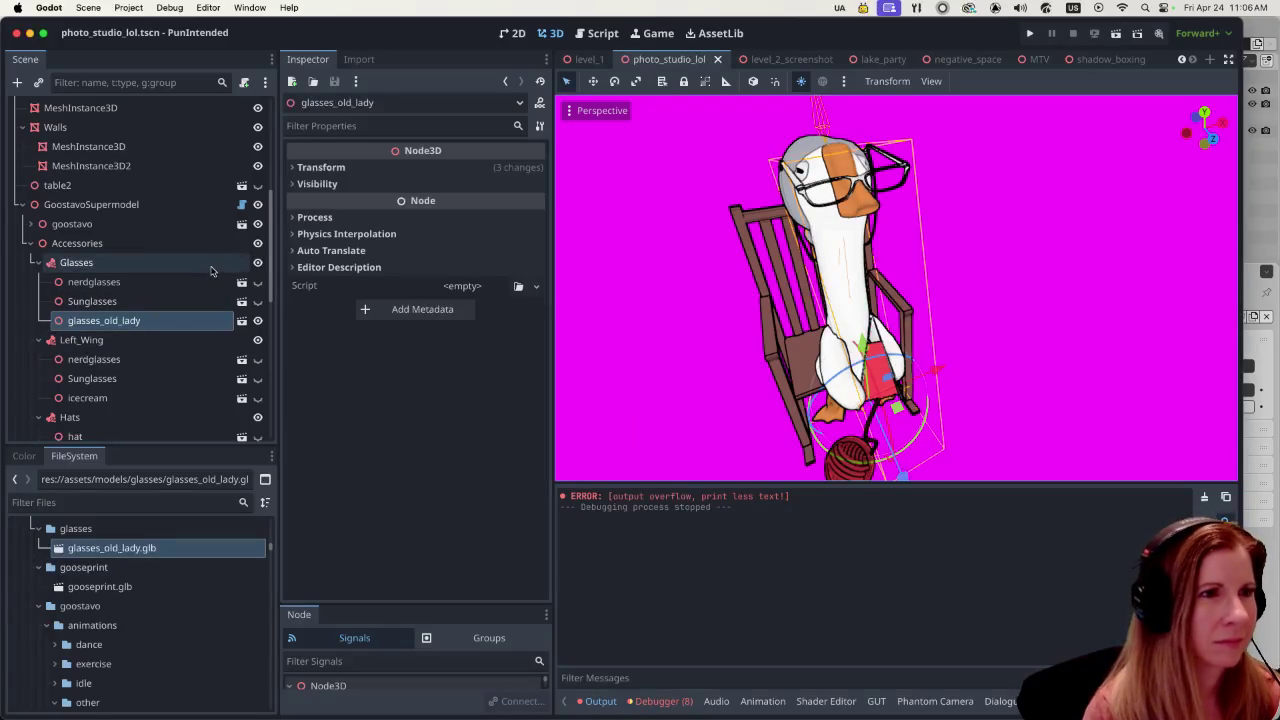
# - Set the GoostavoSupermodel node's animation to dice_idle
pyautogui.click(155, 206)
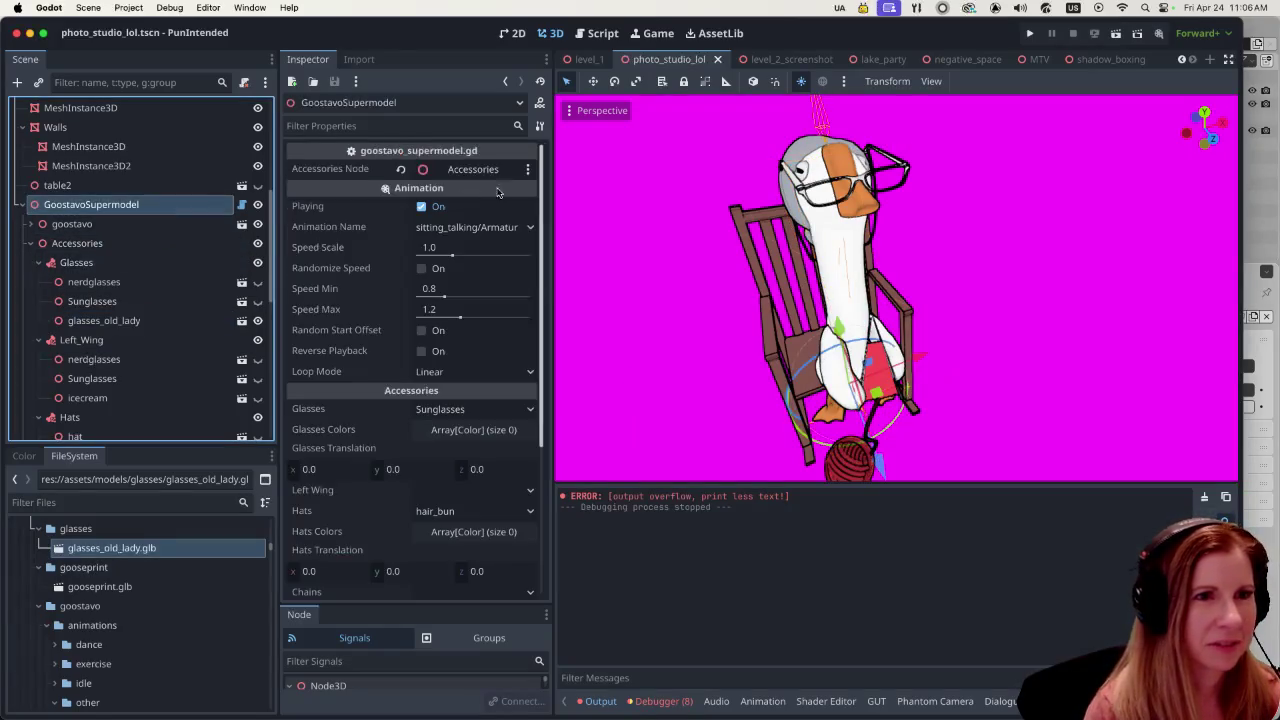
pyautogui.click(533, 227)
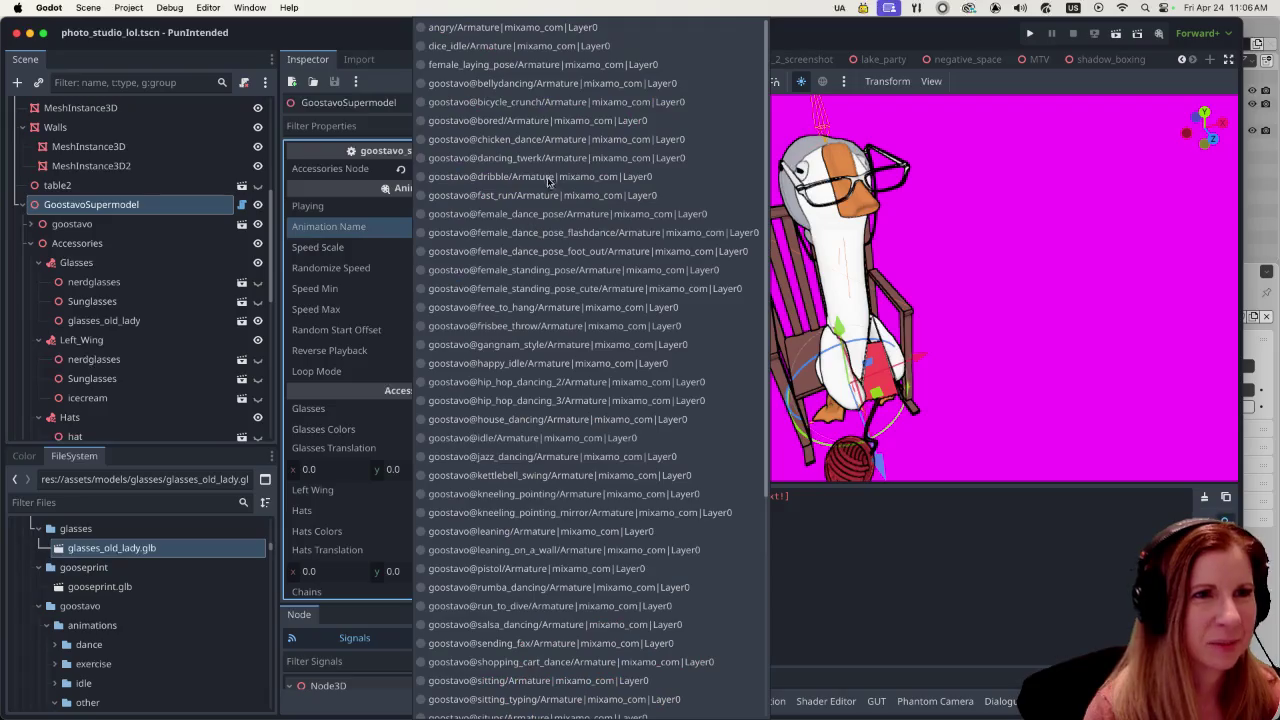
pyautogui.click(527, 46)
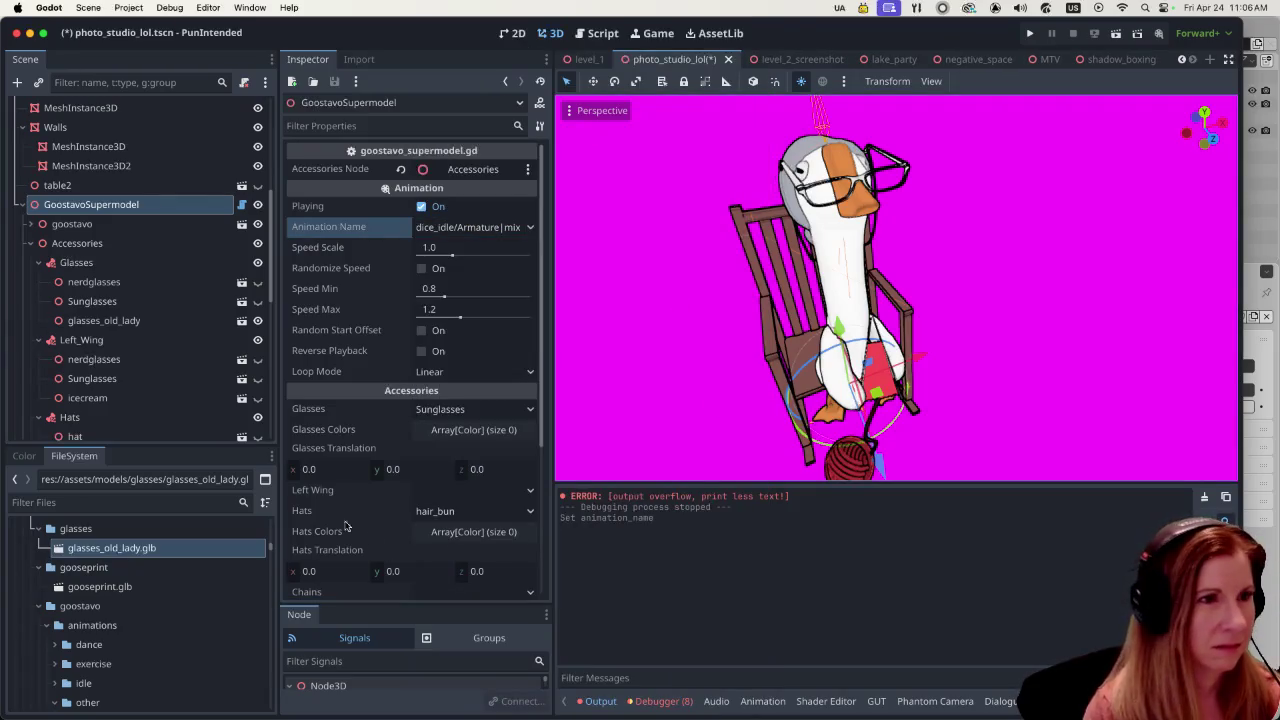
pyautogui.scroll(-3, 114, 337)
pyautogui.scroll(-2, 126, 337)
pyautogui.scroll(-2, 108, 295)
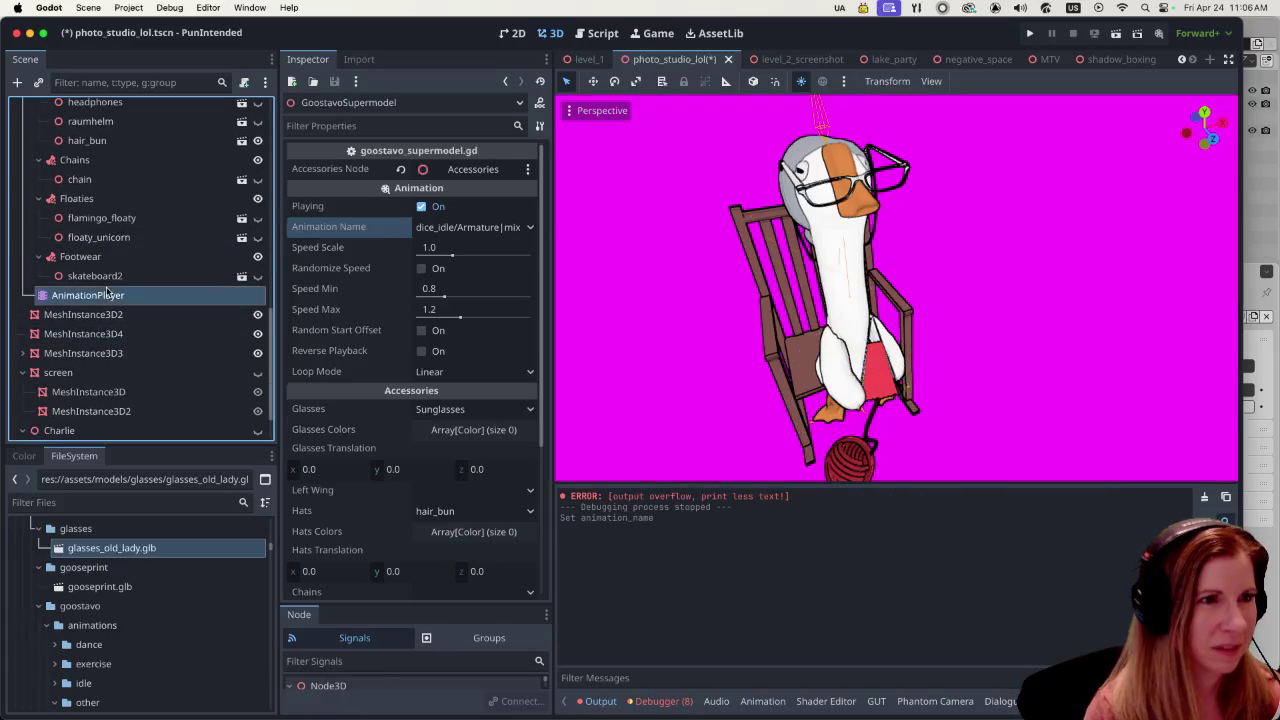
# - Load dice_idle in the AnimationPlayer and play it in the editor
pyautogui.click(108, 294)
pyautogui.click(824, 503)
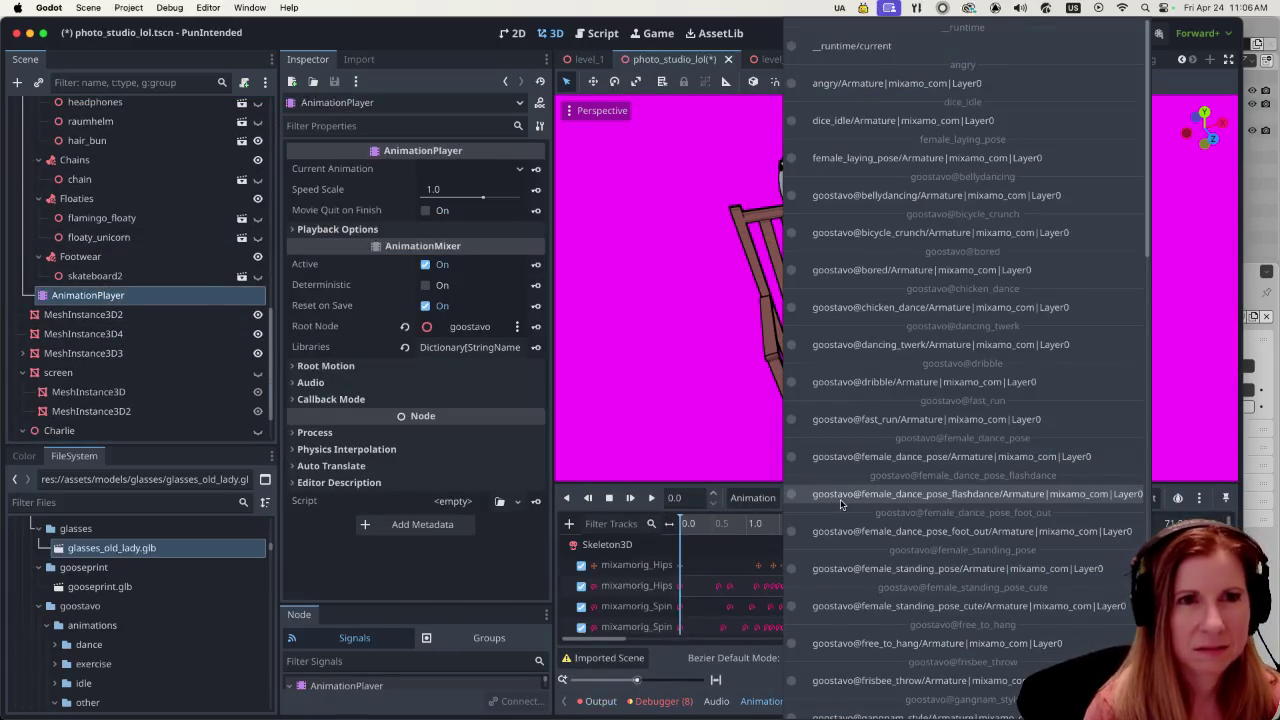
pyautogui.scroll(-5, 910, 320)
pyautogui.scroll(-5, 925, 395)
pyautogui.scroll(-5, 925, 408)
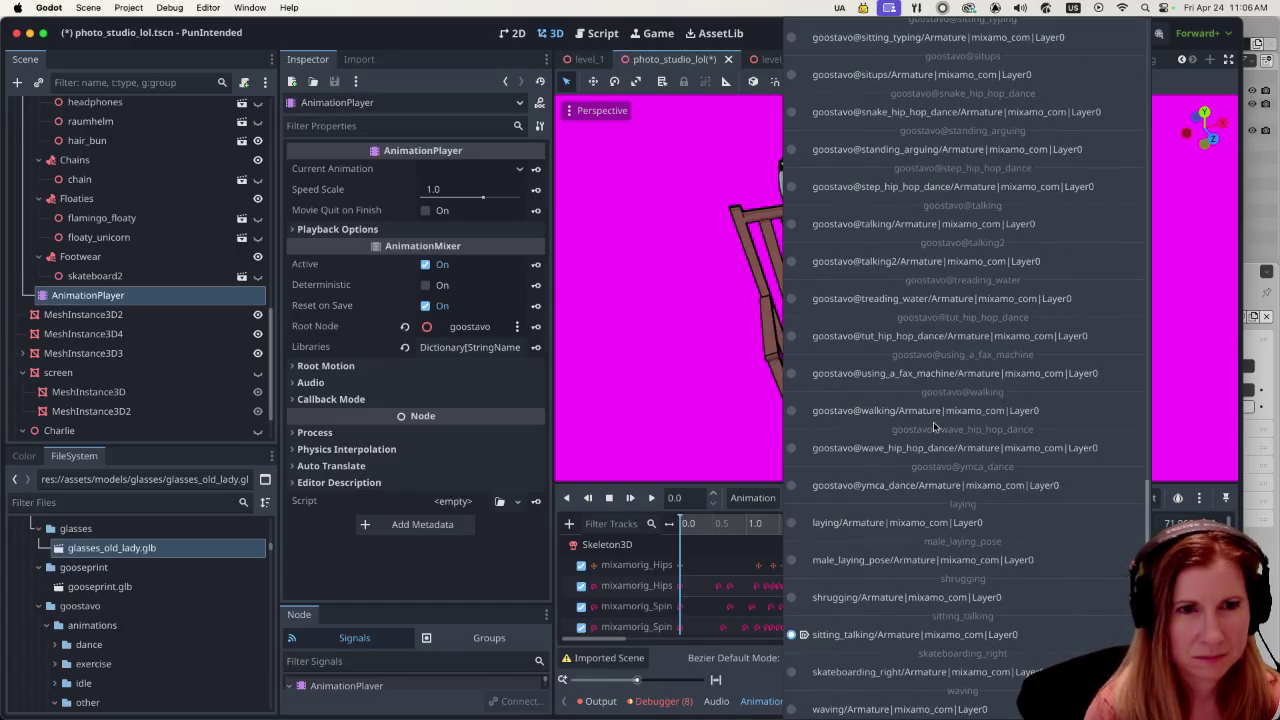
pyautogui.scroll(10, 935, 428)
pyautogui.scroll(5, 936, 428)
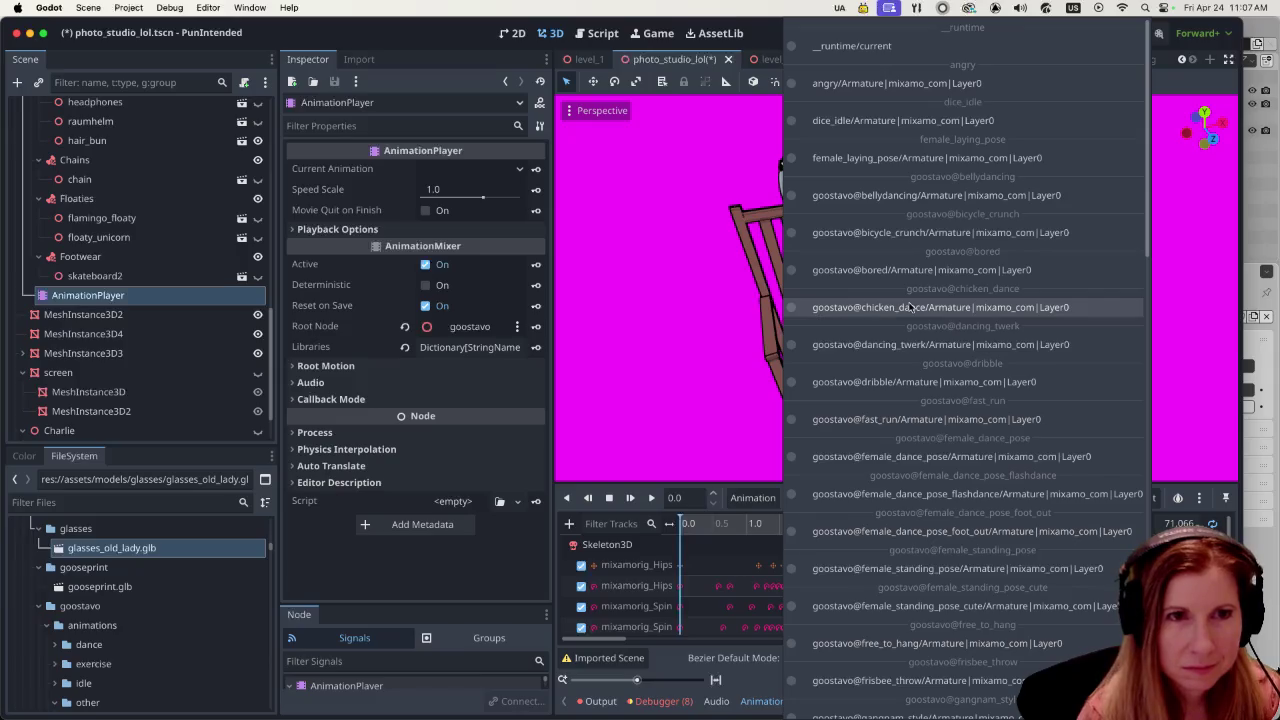
pyautogui.click(860, 120)
pyautogui.click(651, 497)
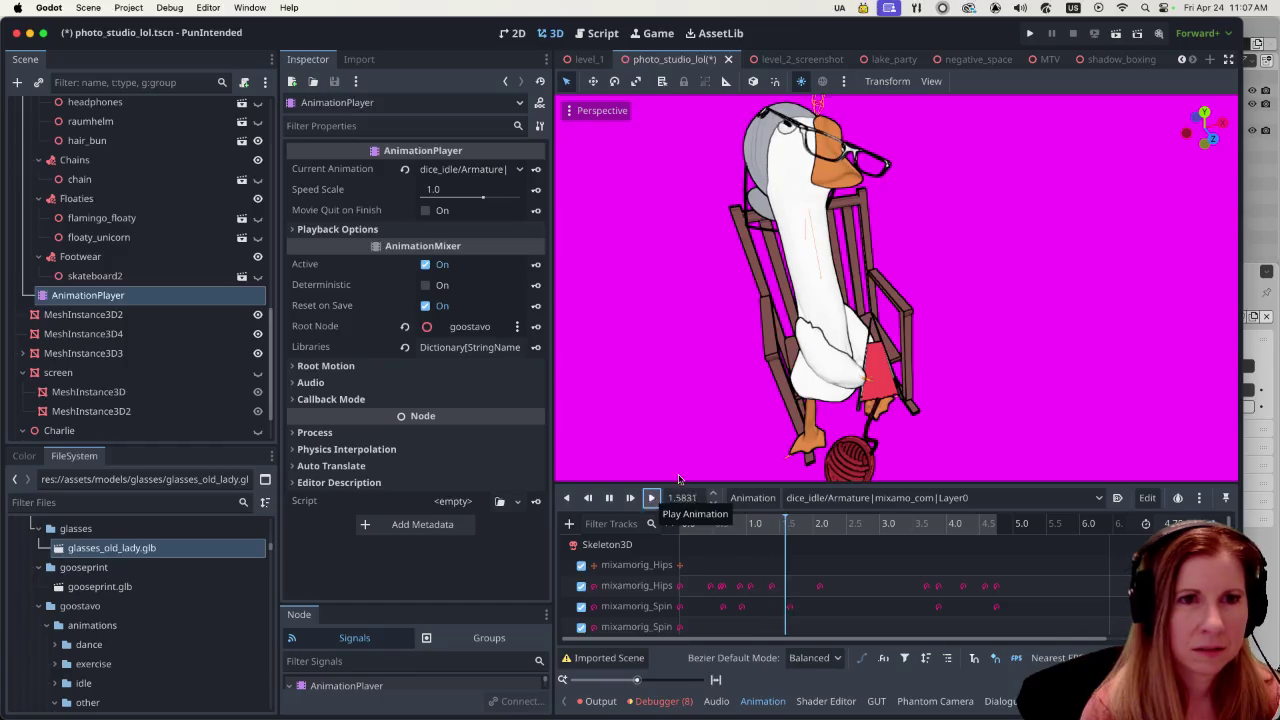
# - Watch the dice_idle preview from several angles and stop it at 0.6664 s
pyautogui.moveTo(934, 384)
pyautogui.mouseDown(button='middle')
pyautogui.moveTo(852, 397)
pyautogui.moveTo(974, 380)
pyautogui.mouseUp(button='middle')
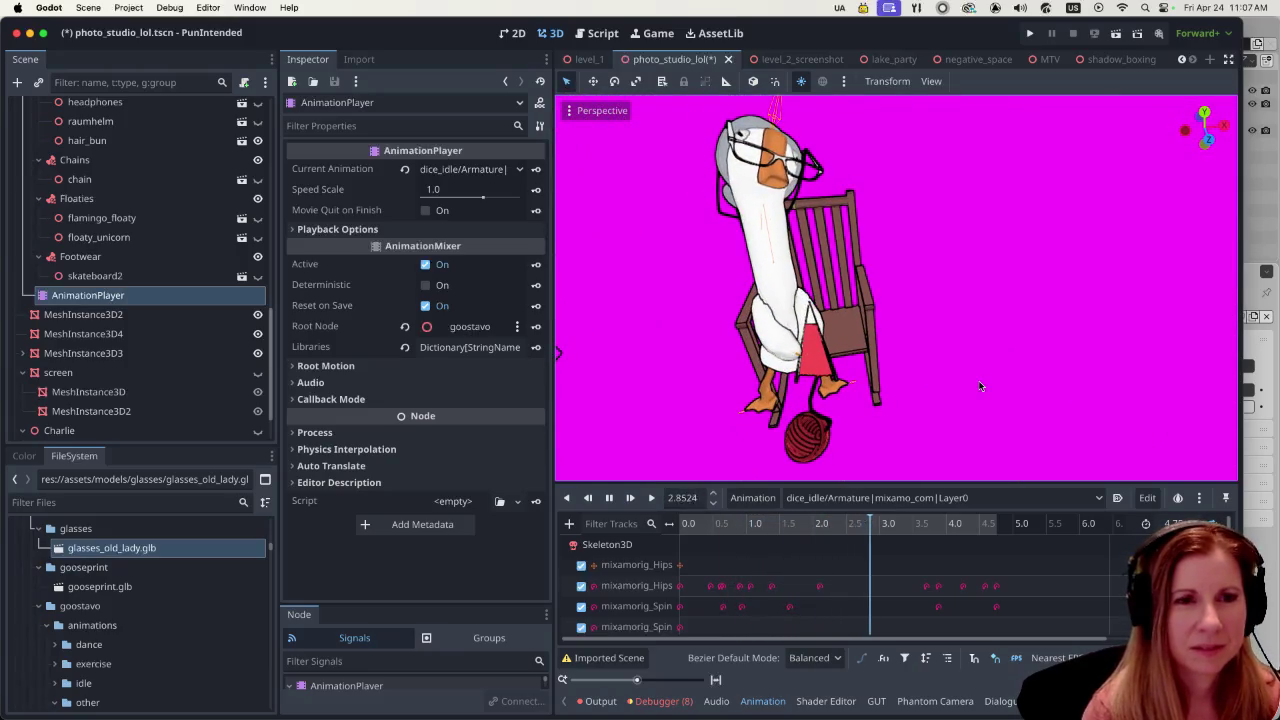
pyautogui.moveTo(930, 378)
pyautogui.mouseDown(button='middle')
pyautogui.moveTo(995, 378)
pyautogui.moveTo(940, 381)
pyautogui.mouseUp(button='middle')
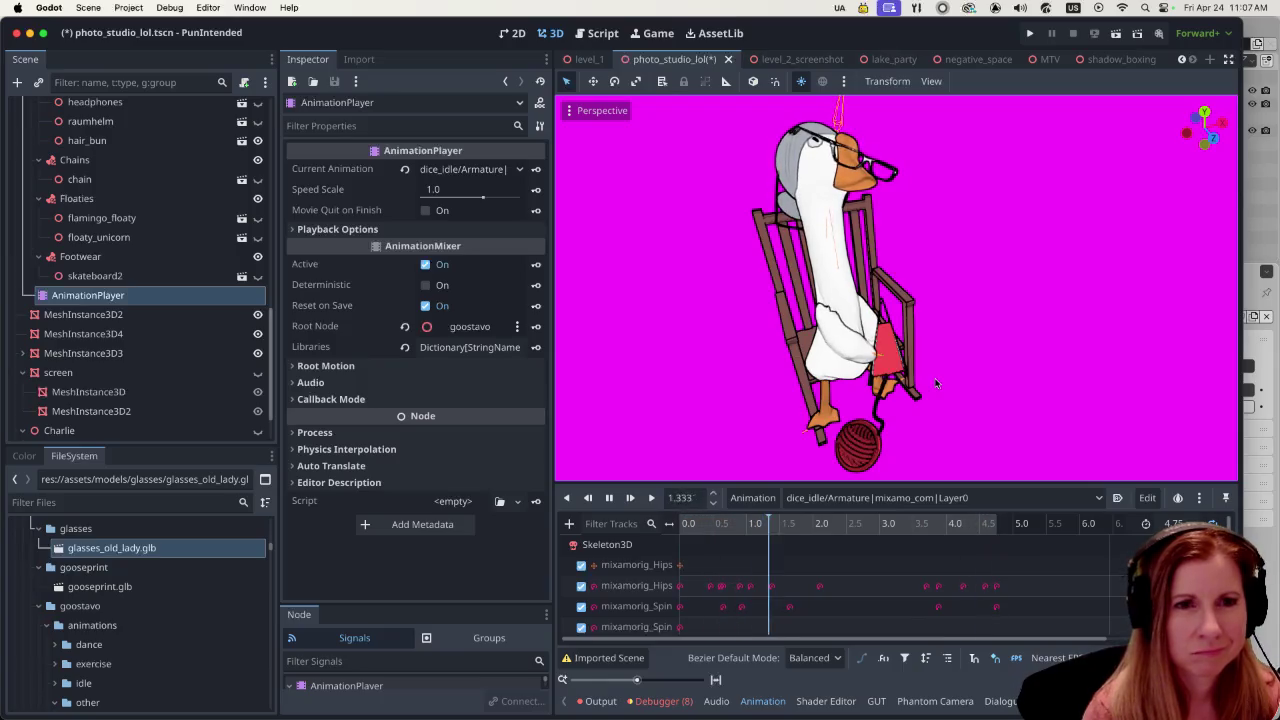
pyautogui.moveTo(936, 383); pyautogui.dragTo(909, 374, button='middle')
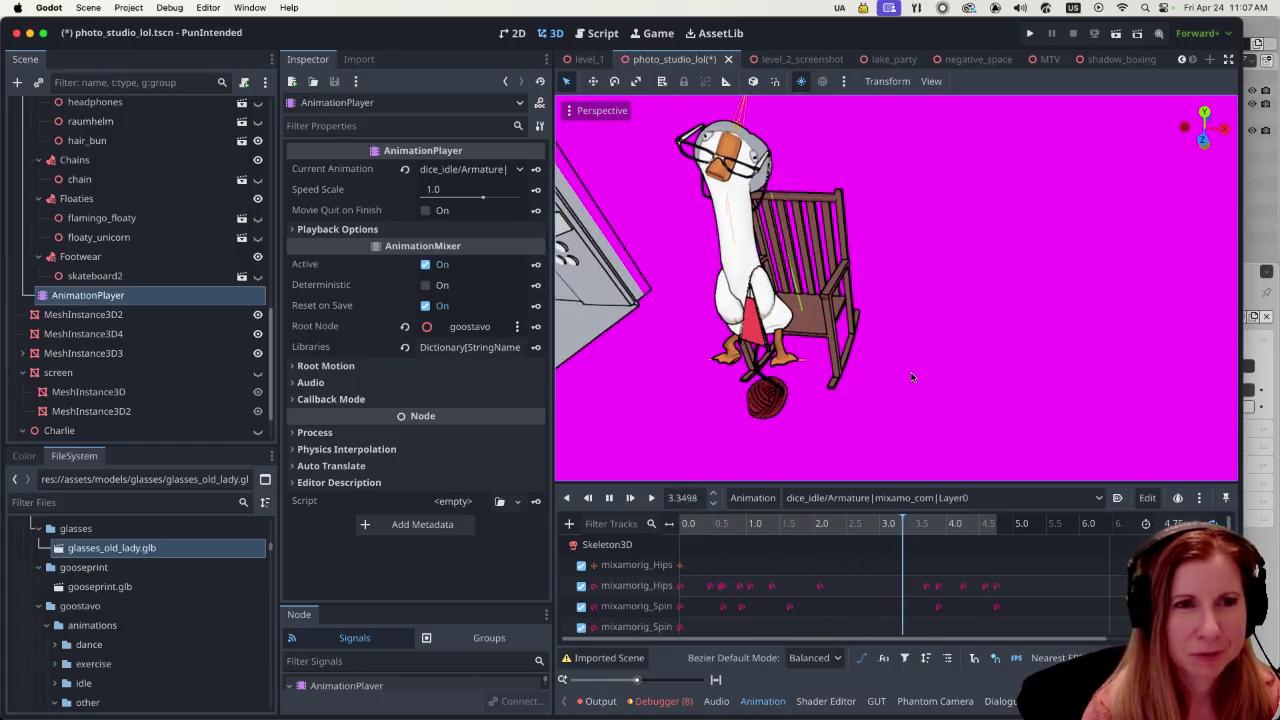
pyautogui.click(612, 498)
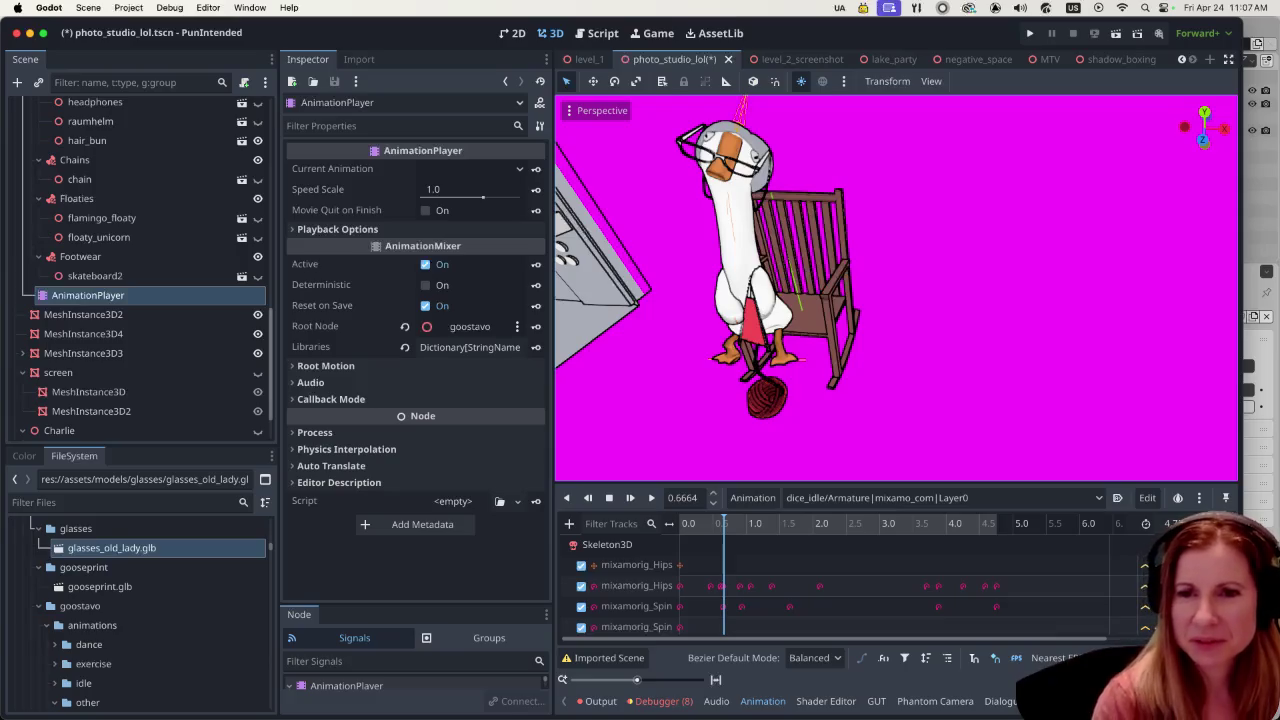
pyautogui.click(930, 343)
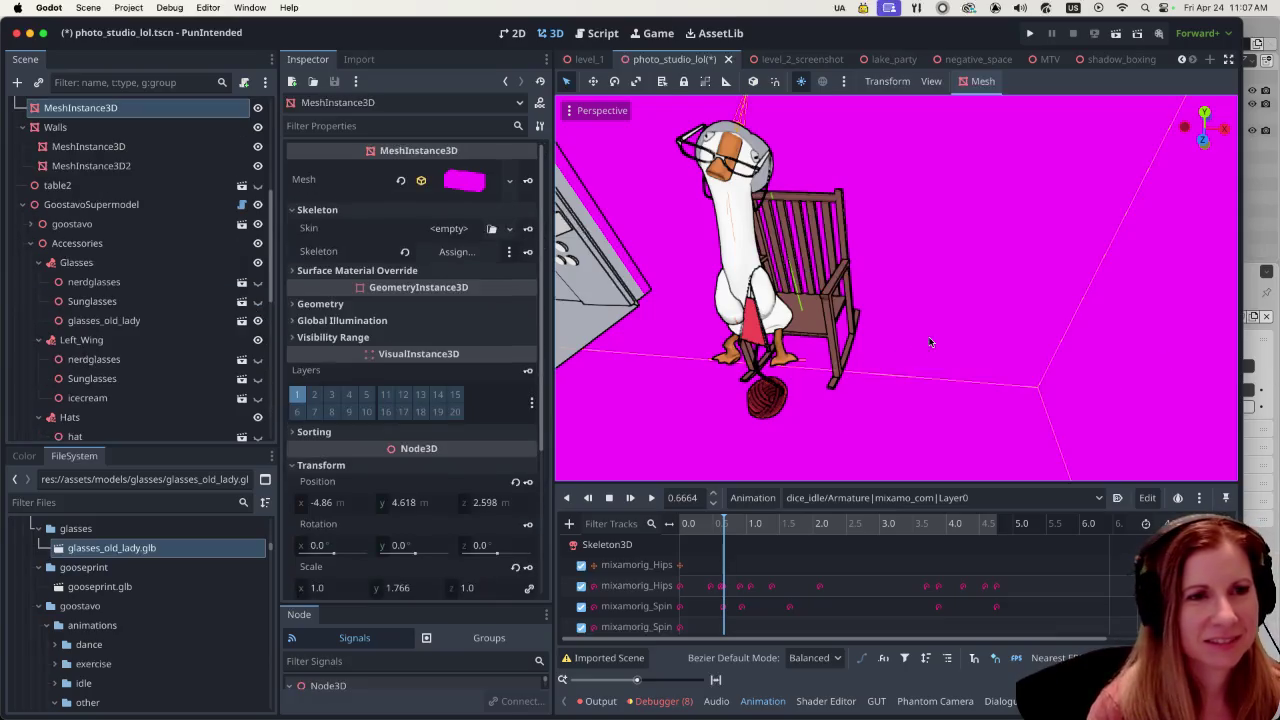
# - Duplicate GoostavoSupermodel with Ctrl+D and move GoostavoSupermodel2 to the right along X
pyautogui.moveTo(965, 324); pyautogui.dragTo(882, 357, button='middle')
pyautogui.scroll(-5, 942, 335)
pyautogui.scroll(5, 900, 369)
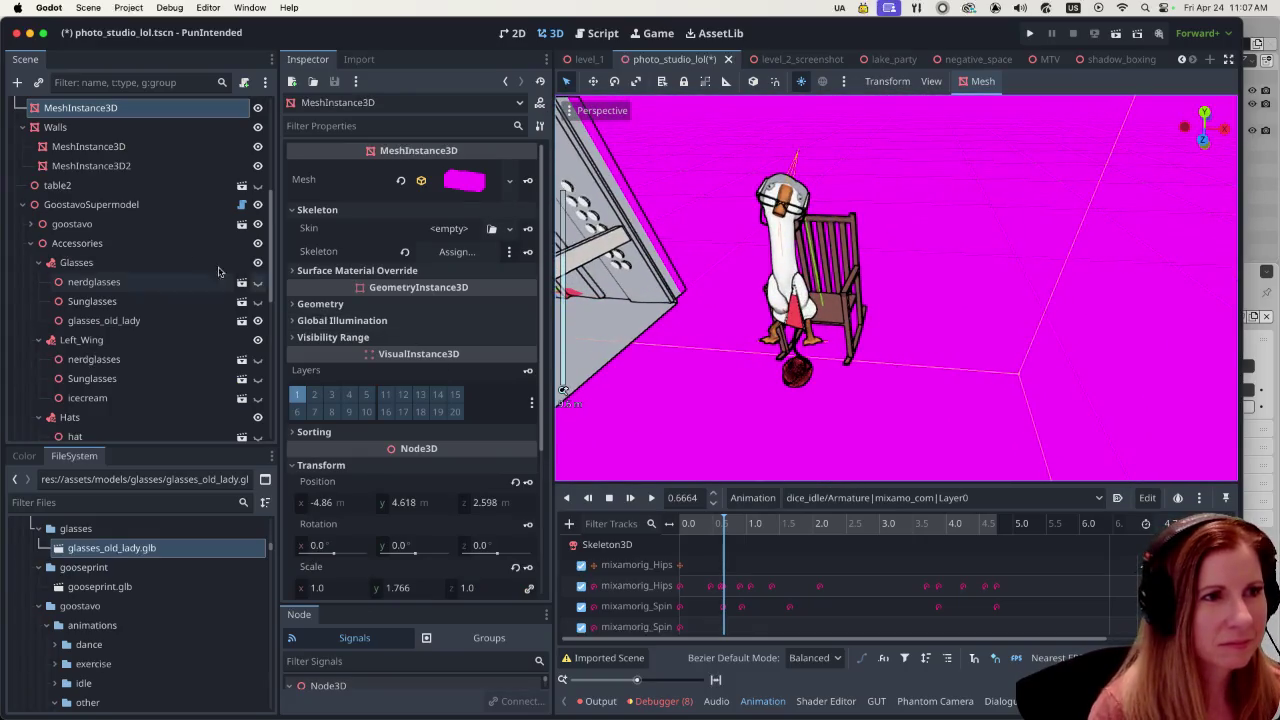
pyautogui.click(110, 201)
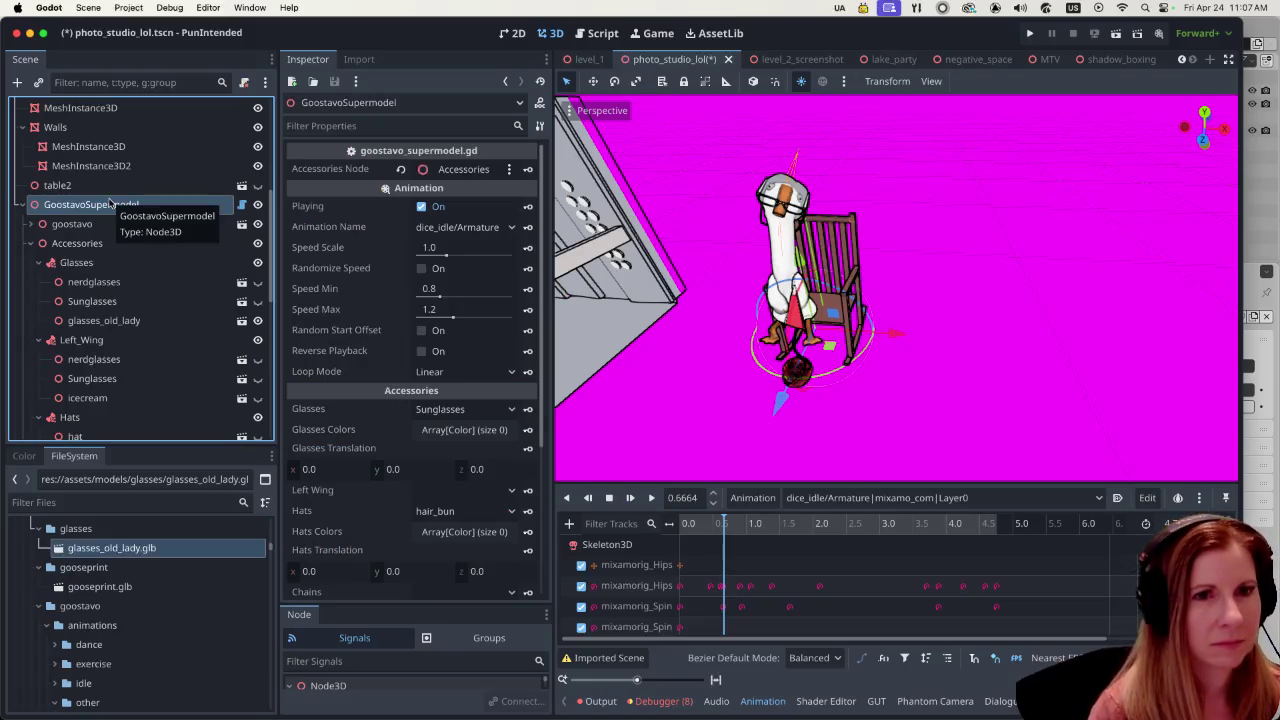
pyautogui.hotkey('ctrl', 'd')
pyautogui.moveTo(893, 332); pyautogui.dragTo(1015, 341)
pyautogui.scroll(-5, 190, 347)
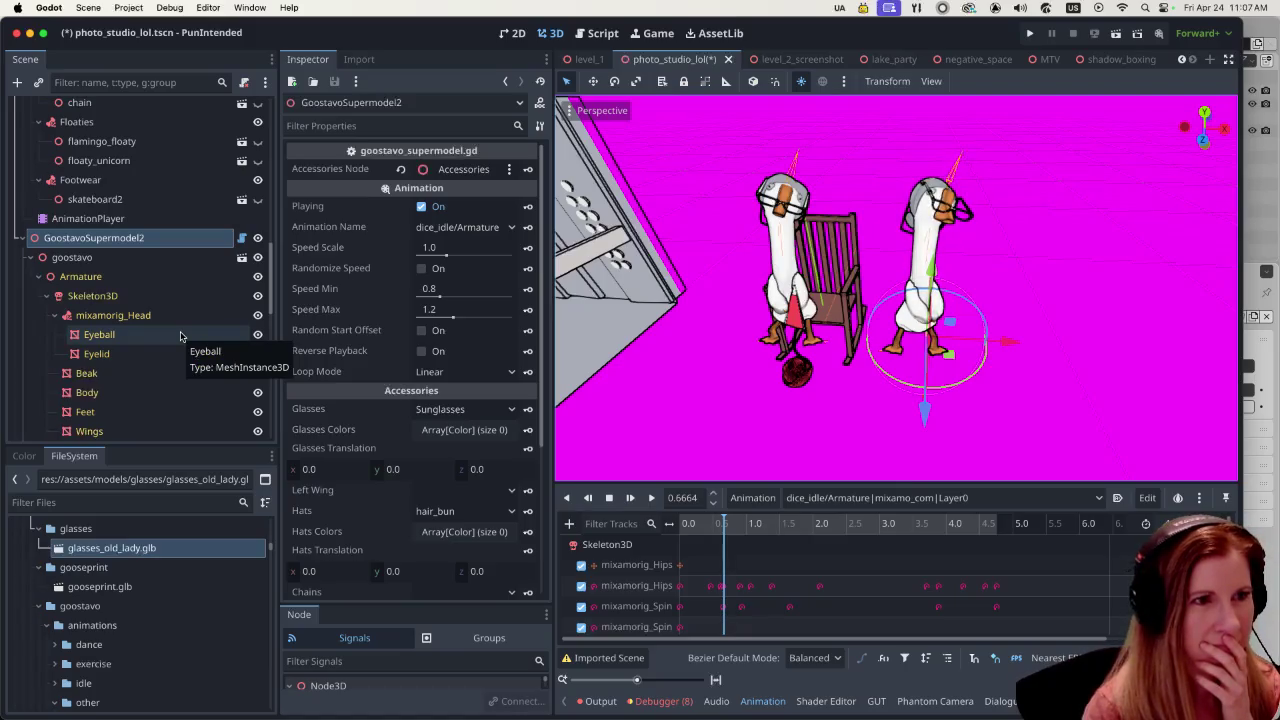
pyautogui.scroll(-5, 175, 336)
# - Turn on the Sunglasses under GoostavoSupermodel2's Accessories > Glasses
pyautogui.click(258, 330)
pyautogui.click(258, 310)
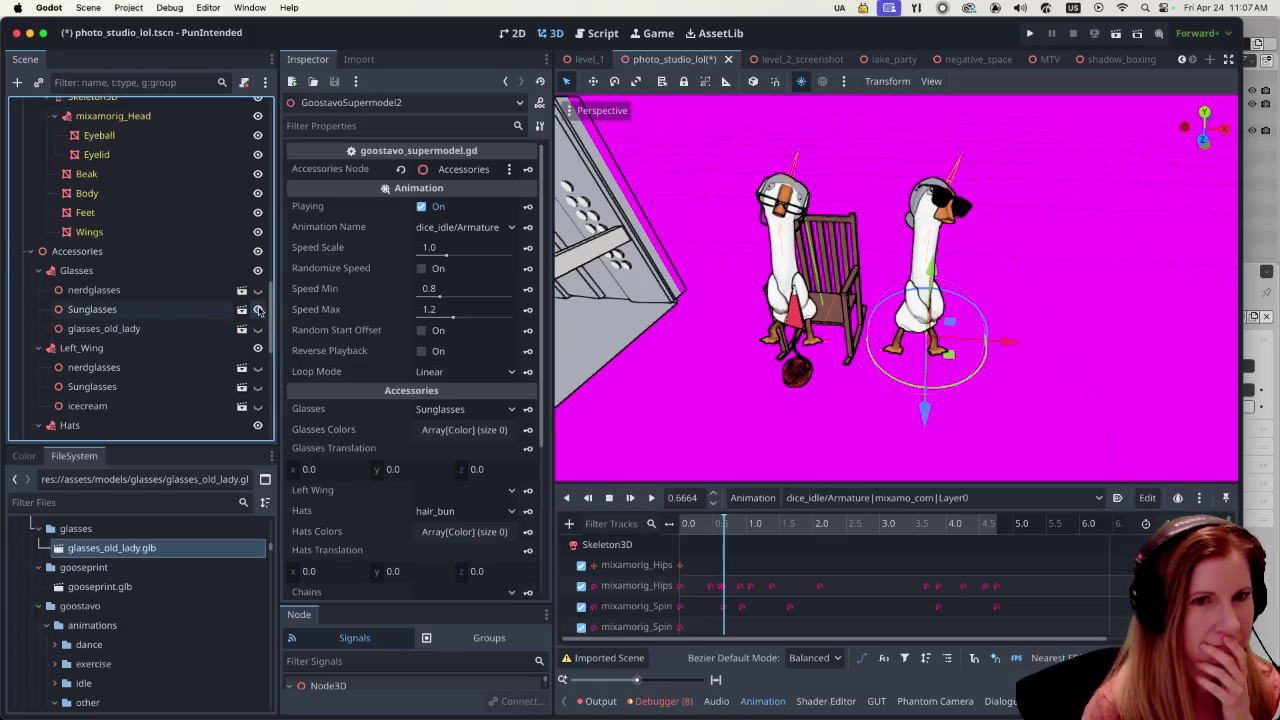
pyautogui.scroll(-3, 245, 314)
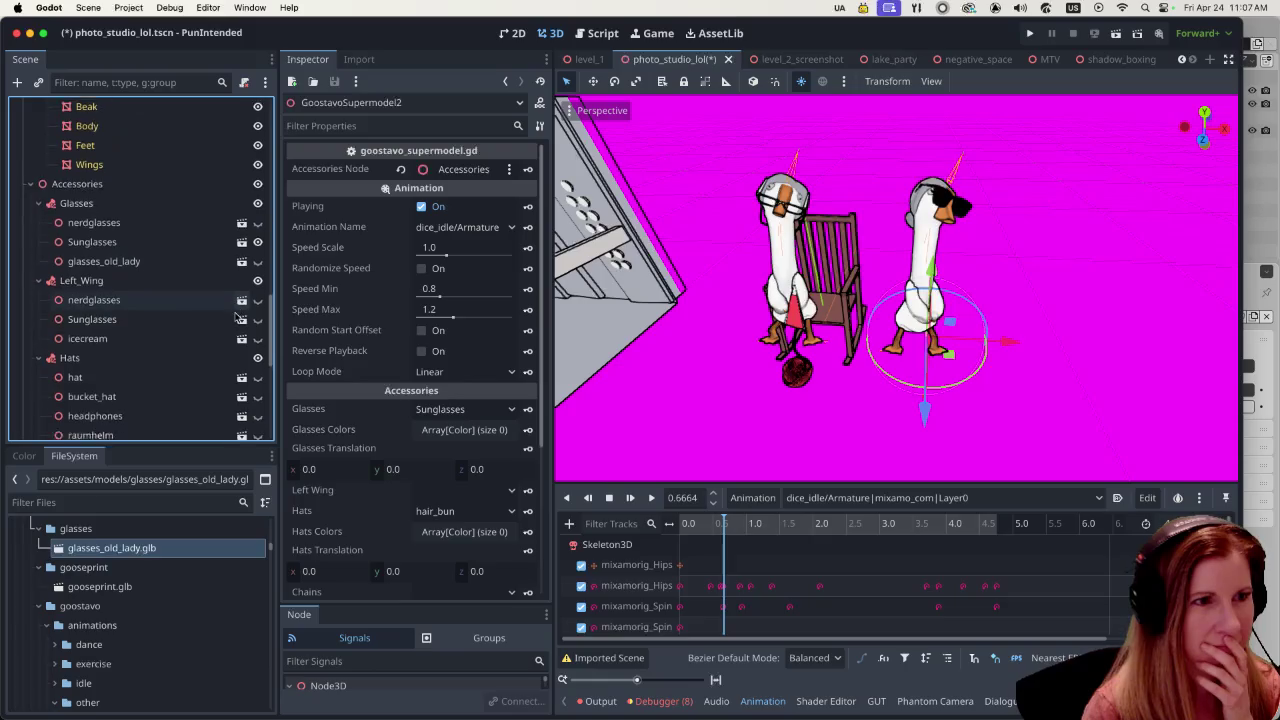
pyautogui.scroll(-1, 236, 320)
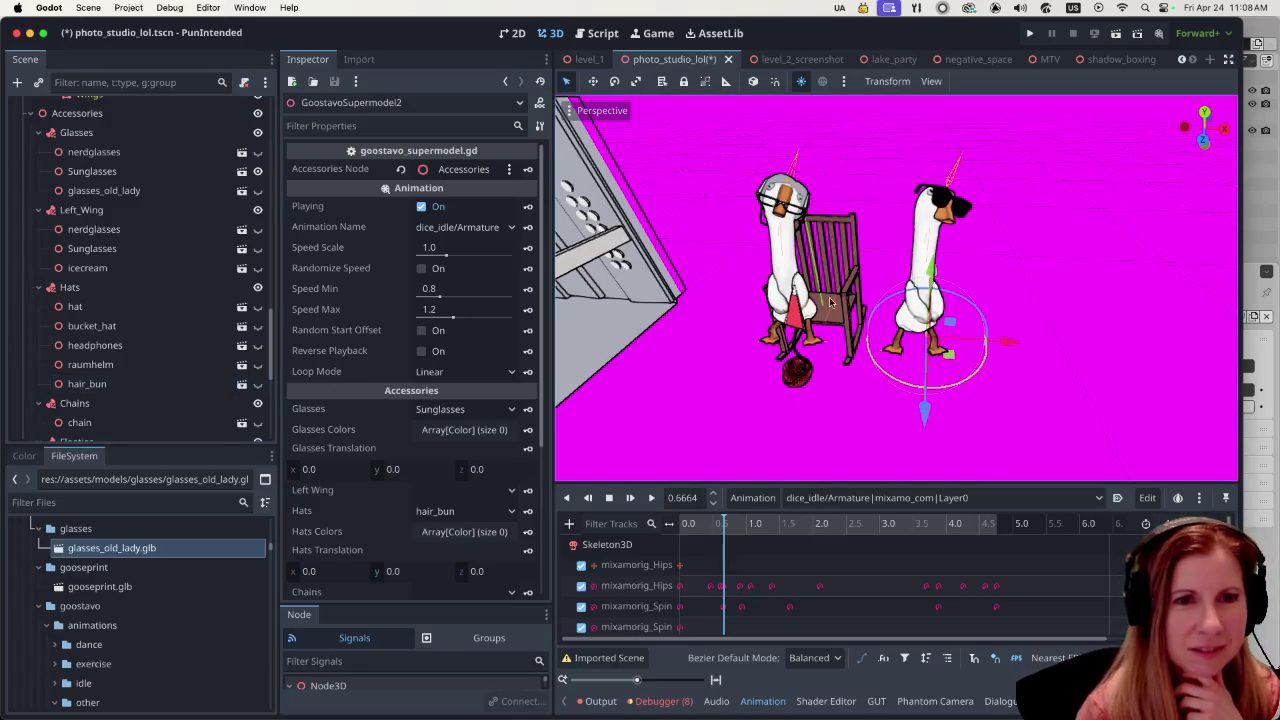
pyautogui.scroll(3, 192, 323)
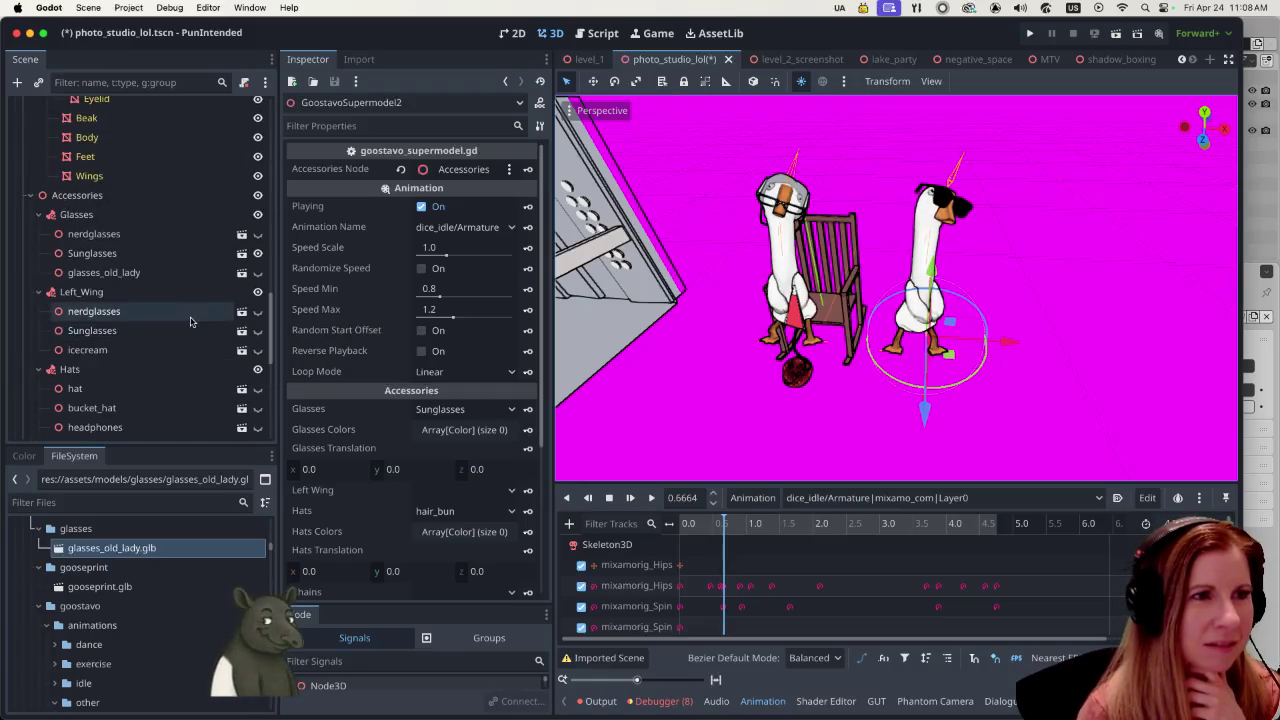
pyautogui.scroll(-2, 192, 323)
pyautogui.scroll(-2, 191, 316)
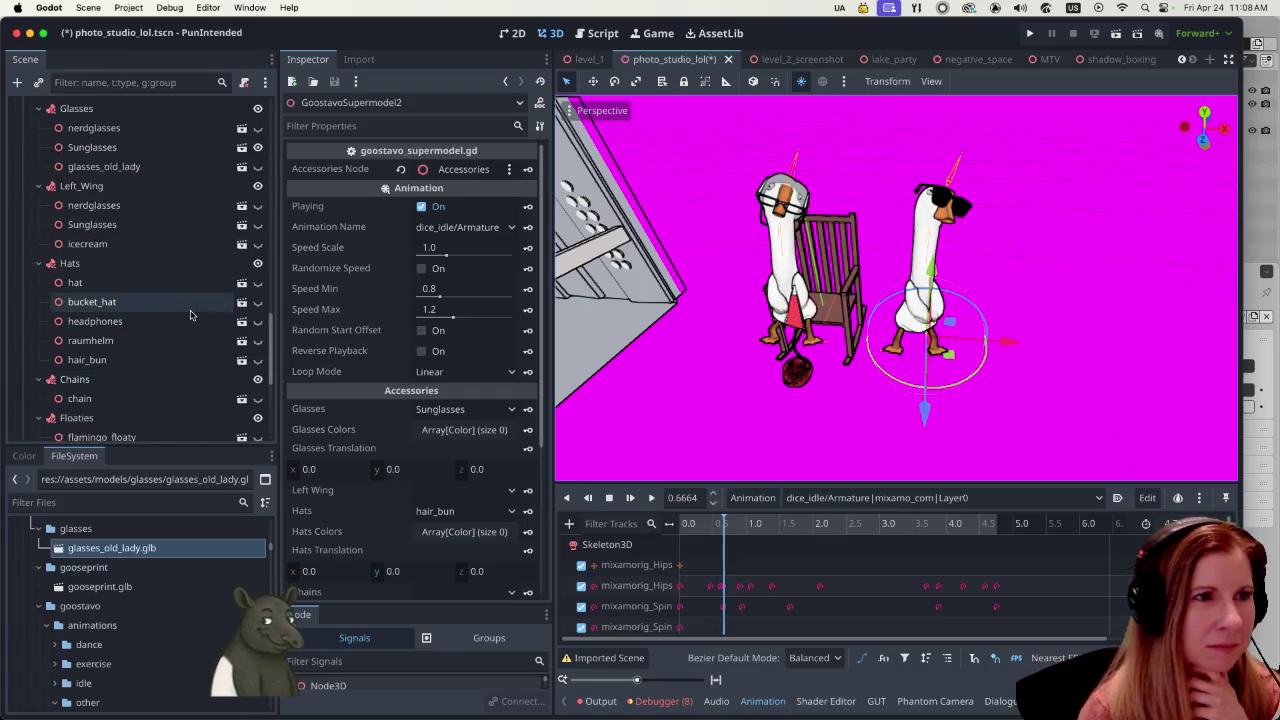
pyautogui.scroll(3, 168, 278)
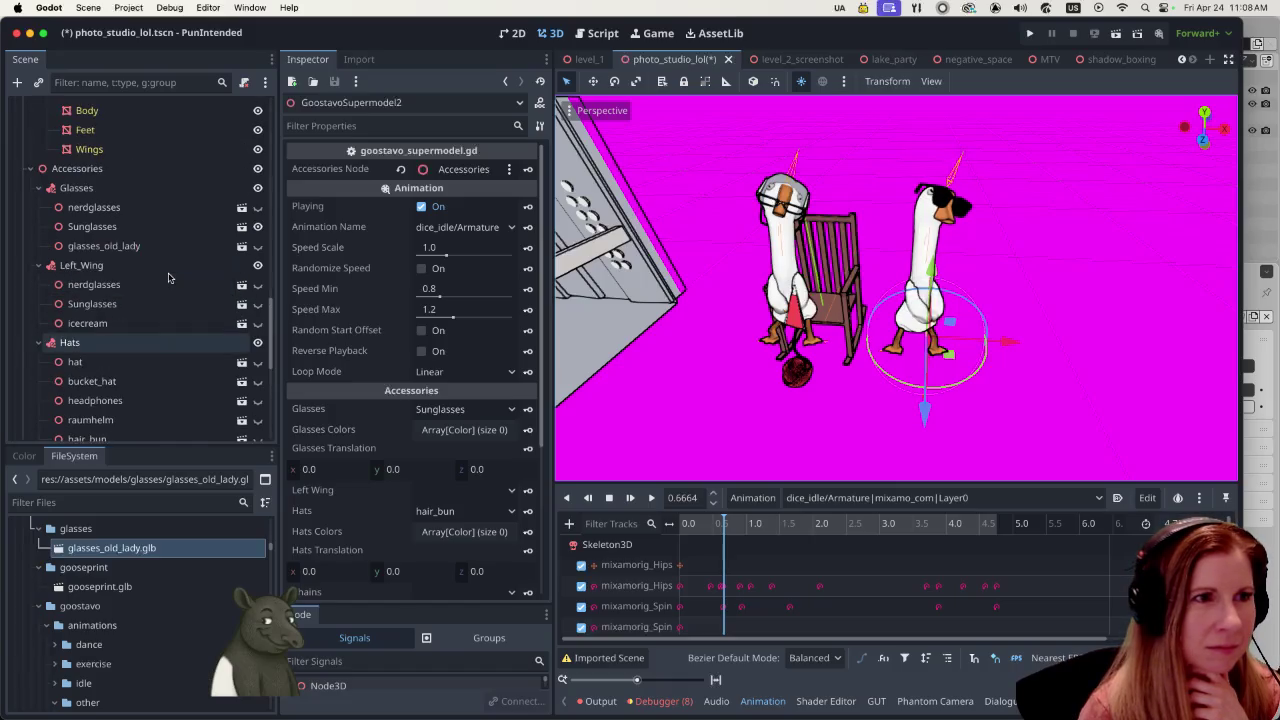
pyautogui.scroll(2, 168, 278)
pyautogui.scroll(2, 168, 278)
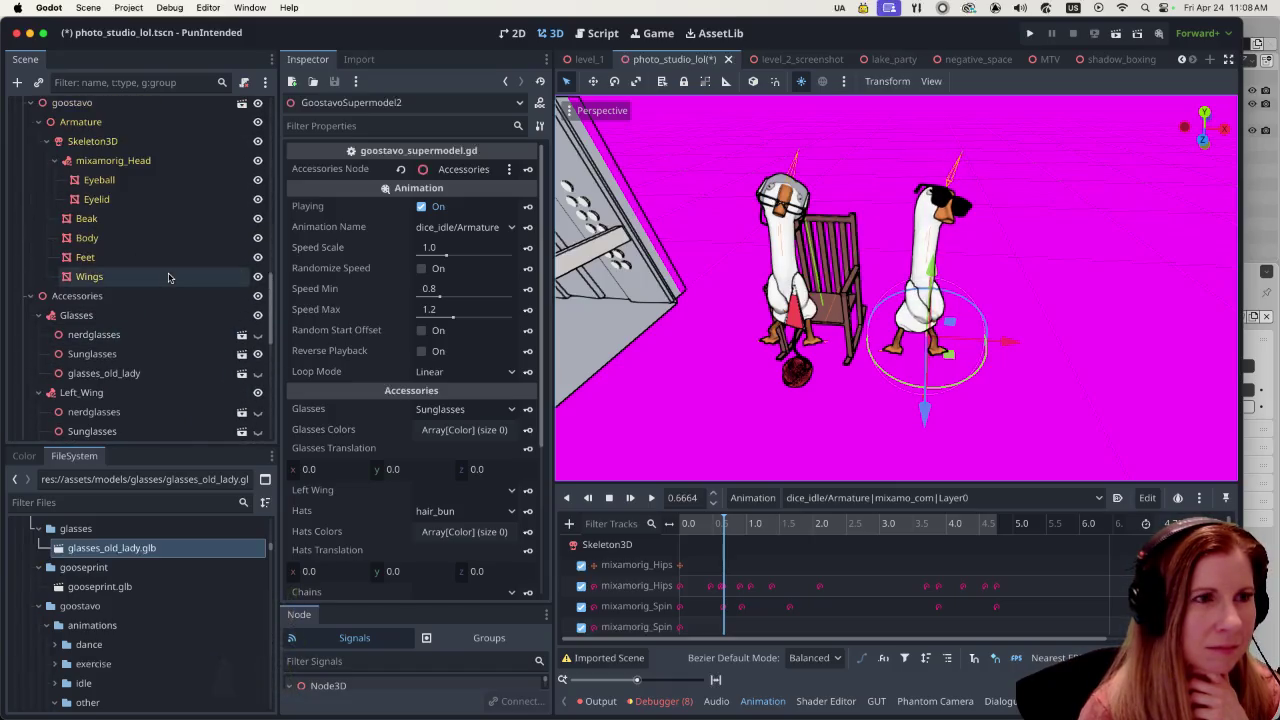
# - Collapse the duplicate's Armature branch and select its goostavo model node
pyautogui.scroll(-8, 170, 282)
pyautogui.scroll(-4, 170, 282)
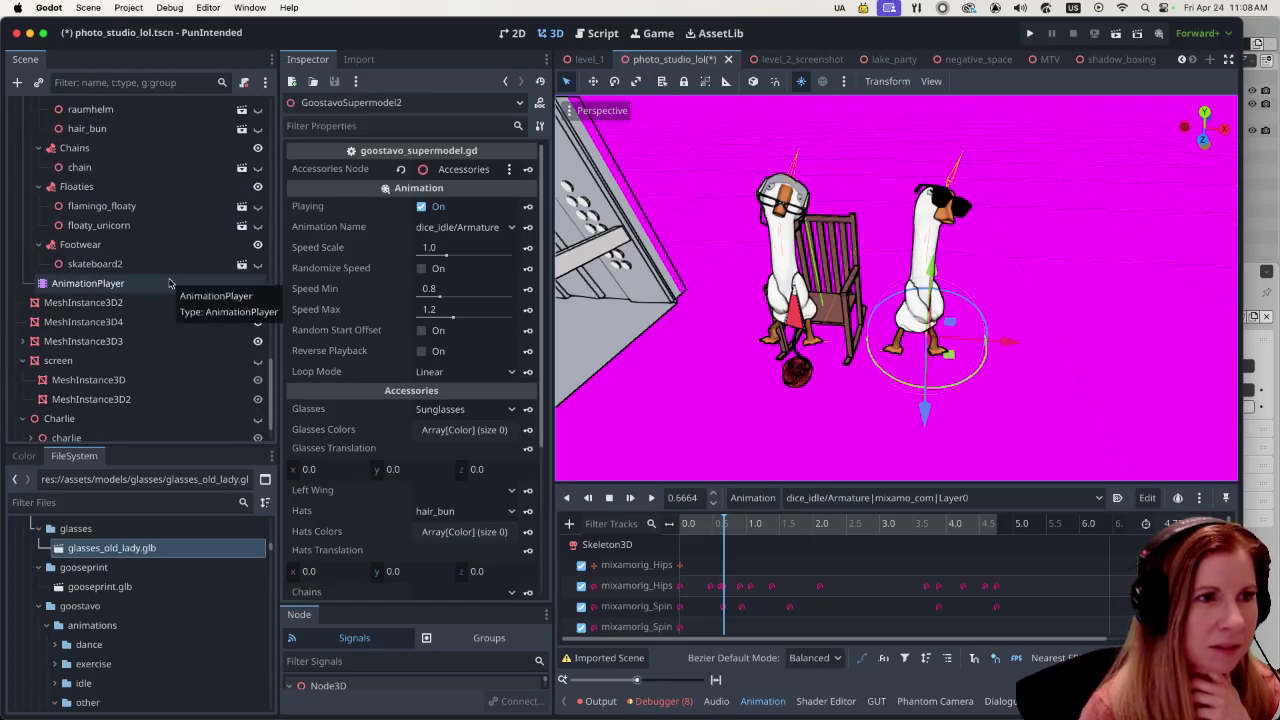
pyautogui.scroll(-1, 169, 283)
pyautogui.scroll(4, 169, 283)
pyautogui.scroll(4, 170, 283)
pyautogui.scroll(3, 172, 284)
pyautogui.scroll(2, 176, 285)
pyautogui.scroll(3, 176, 285)
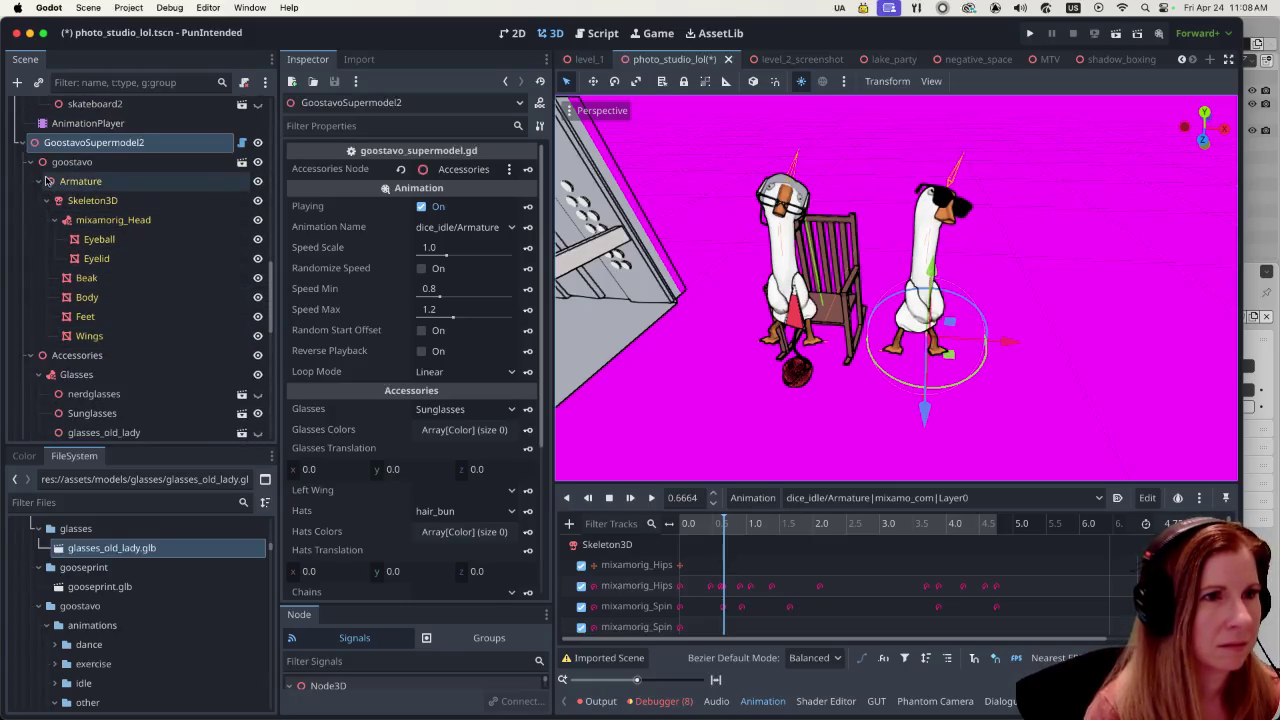
pyautogui.click(38, 181)
pyautogui.click(72, 161)
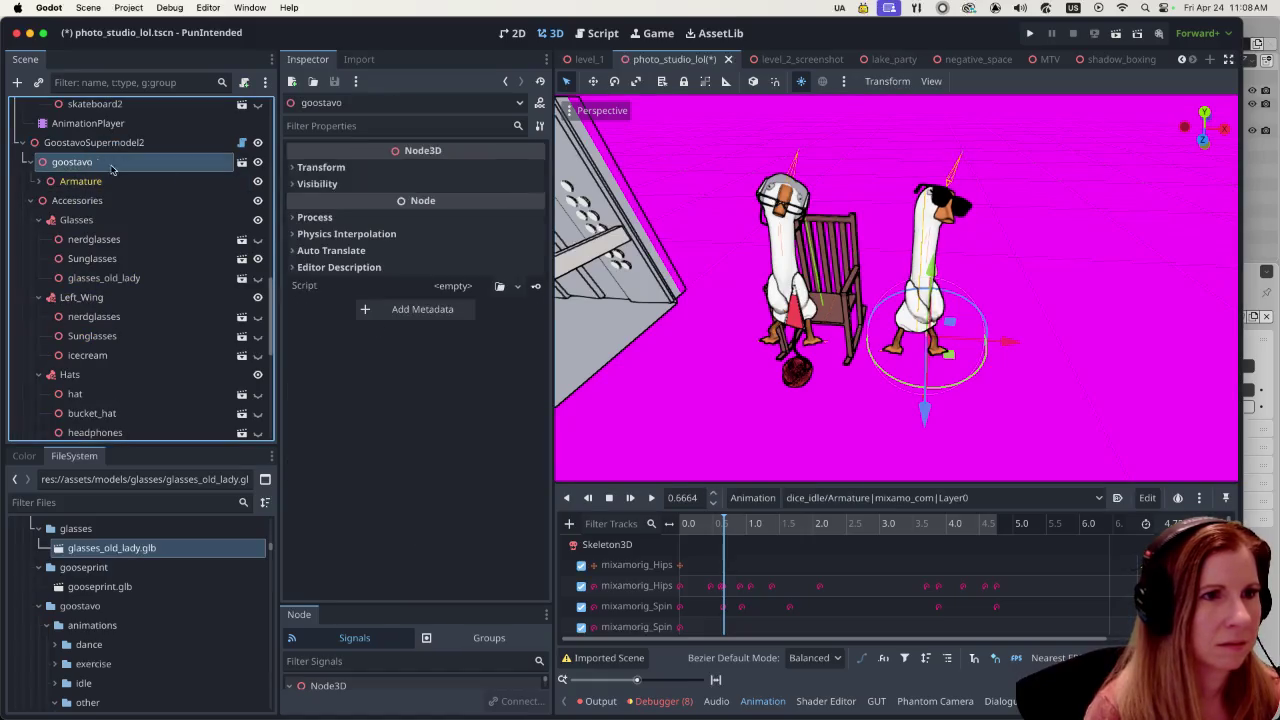
# - Set the duplicate goose's Transform scale to 0.5
pyautogui.click(296, 168)
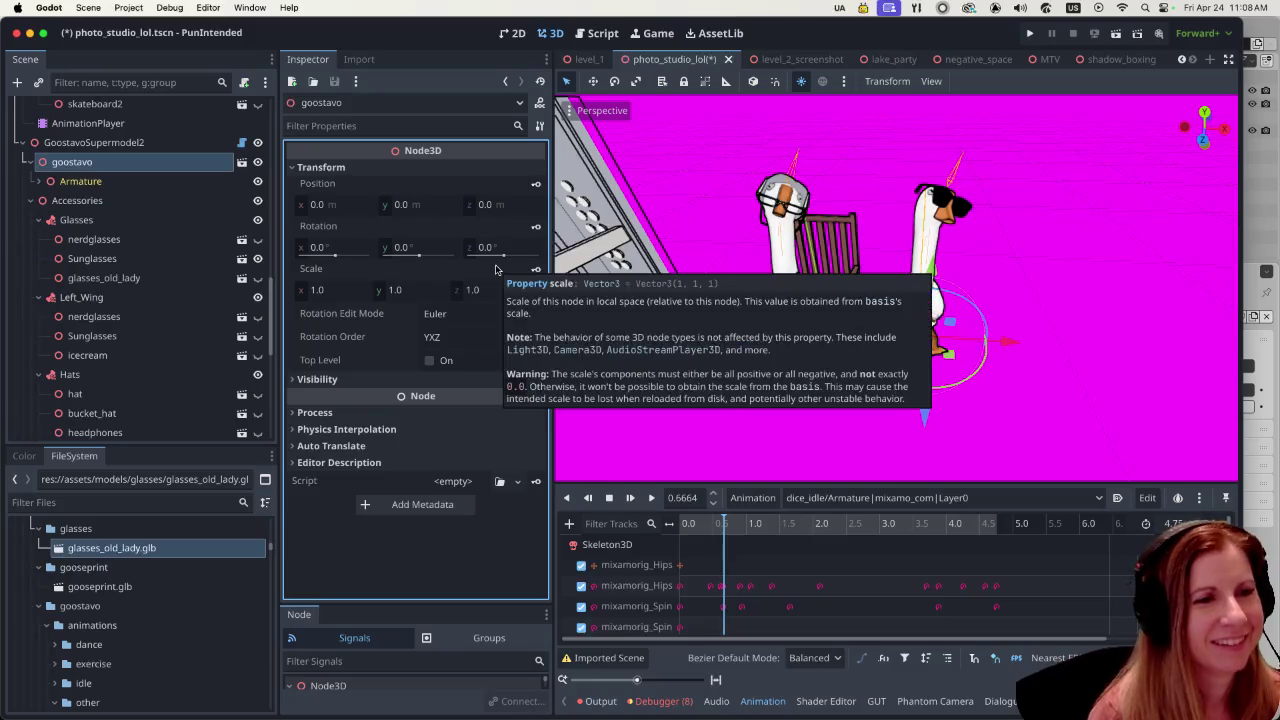
pyautogui.click(330, 289)
pyautogui.write('0.5')
pyautogui.press('Return')
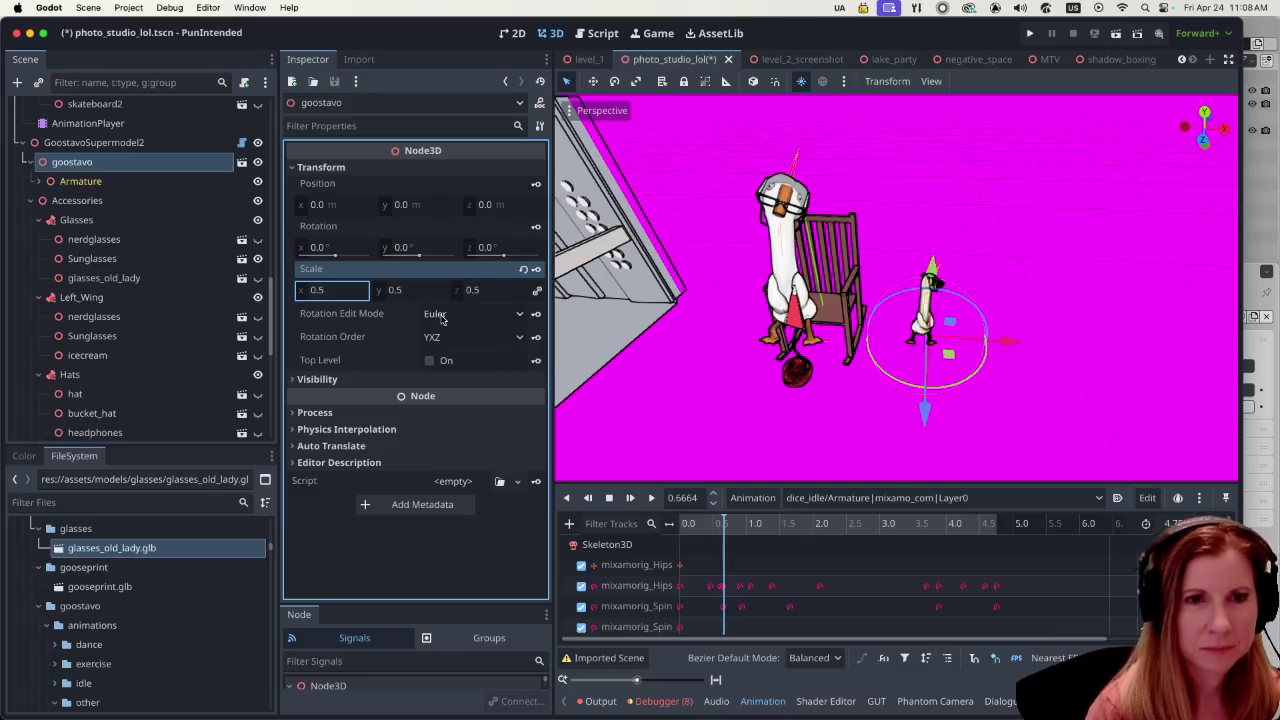
# - Move the half-size goose onto the floor beside the rocking chair
pyautogui.moveTo(926, 408)
pyautogui.mouseDown()
pyautogui.moveTo(953, 400)
pyautogui.moveTo(778, 388)
pyautogui.moveTo(950, 398)
pyautogui.mouseUp()
pyautogui.moveTo(845, 472); pyautogui.dragTo(885, 430)
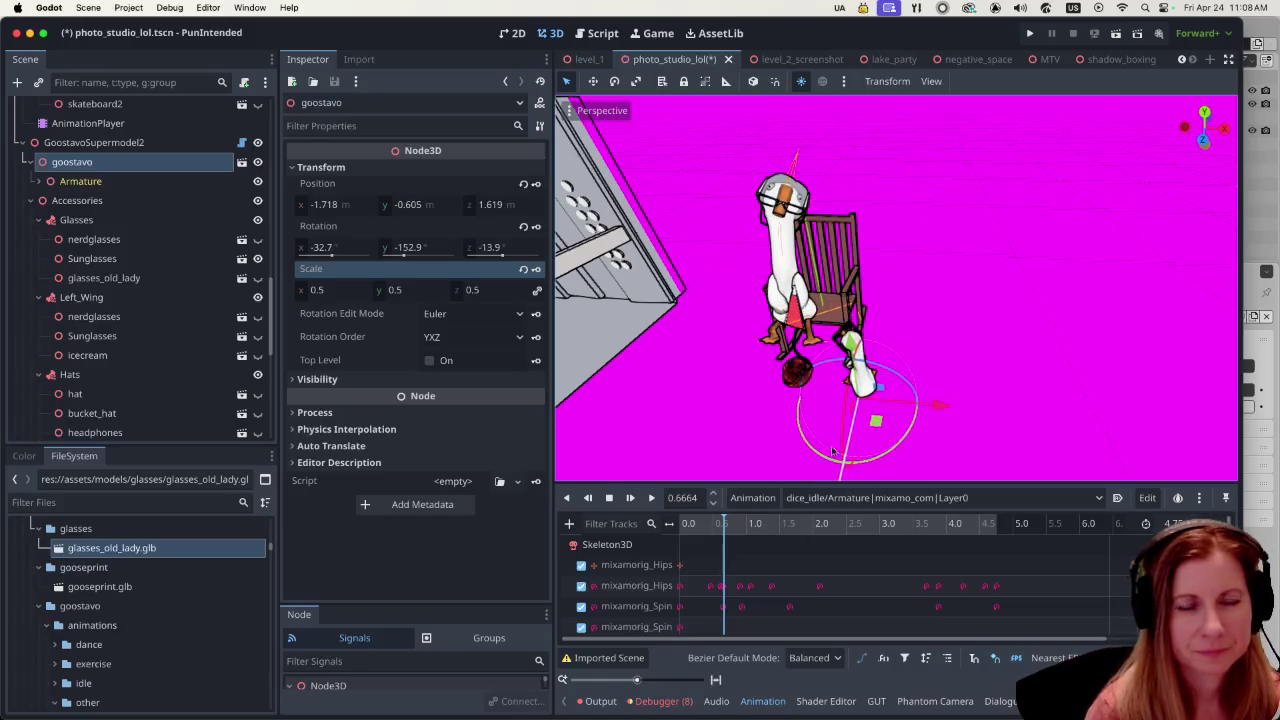
pyautogui.moveTo(885, 430); pyautogui.dragTo(930, 328, button='middle')
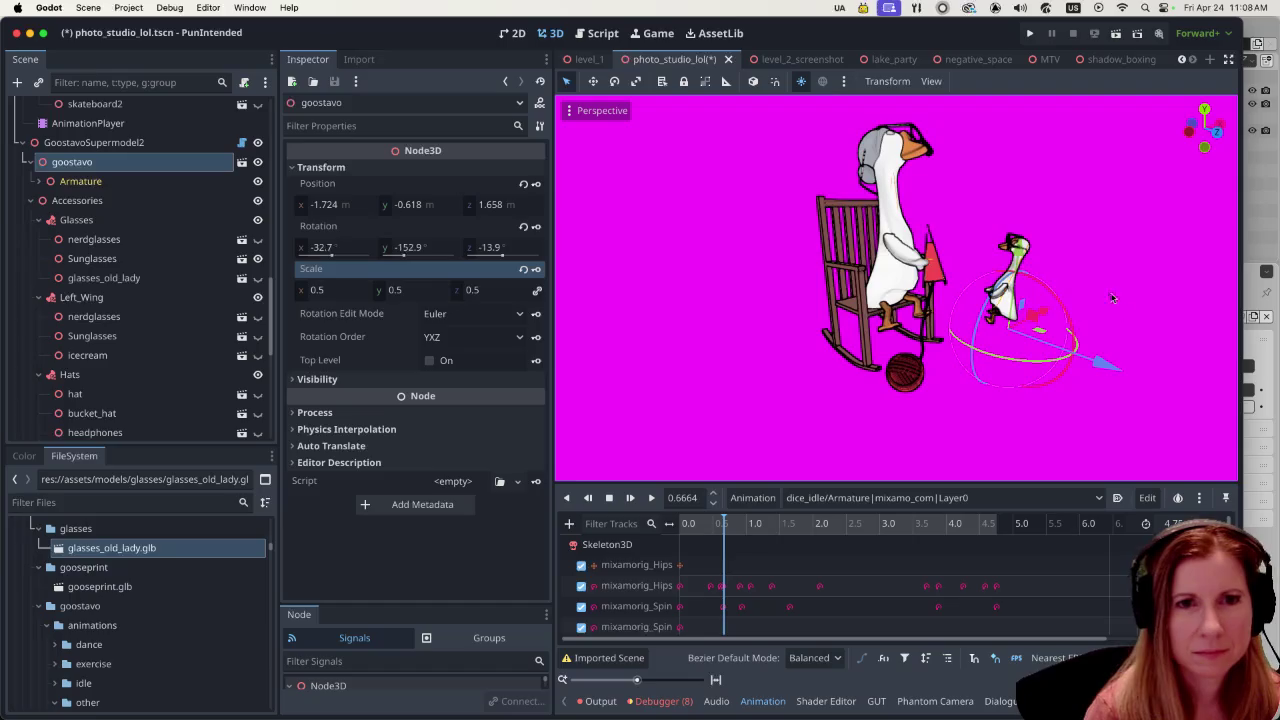
pyautogui.moveTo(1012, 252); pyautogui.dragTo(1005, 322)
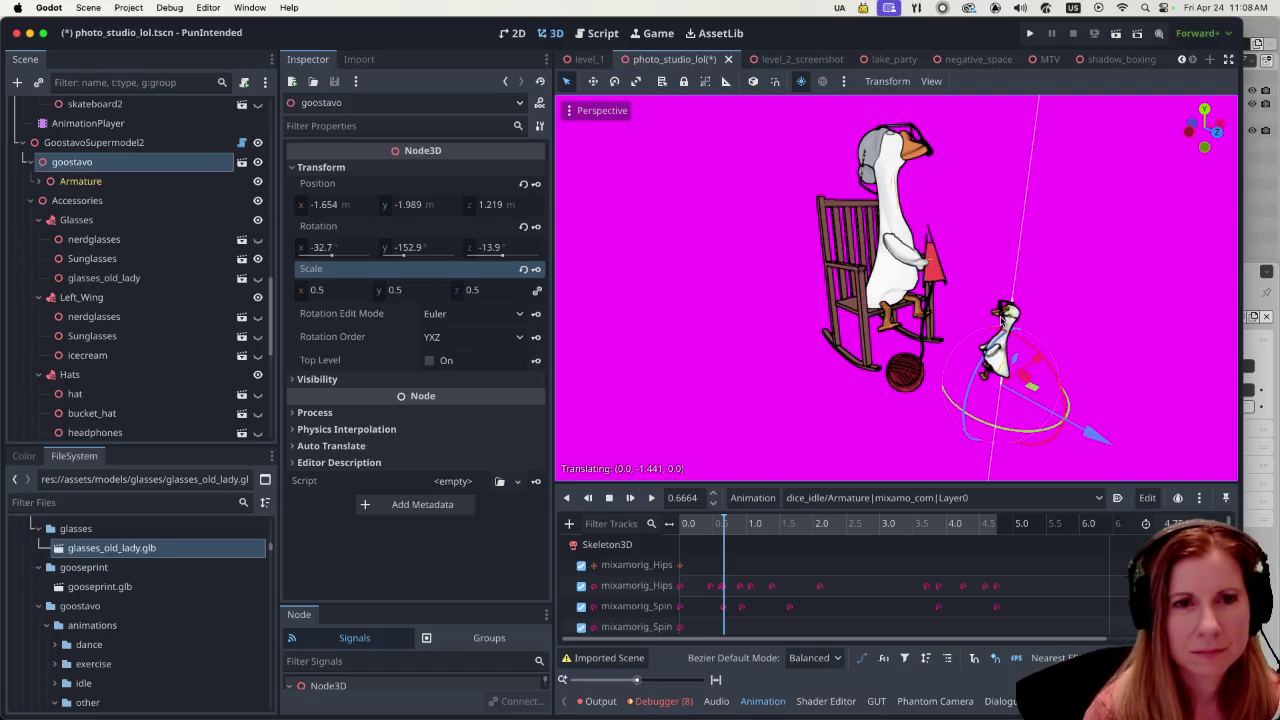
pyautogui.scroll(3, 1088, 300)
pyautogui.keyDown('shift'); pyautogui.moveTo(1088, 300); pyautogui.dragTo(978, 308, button='middle'); pyautogui.keyUp('shift')
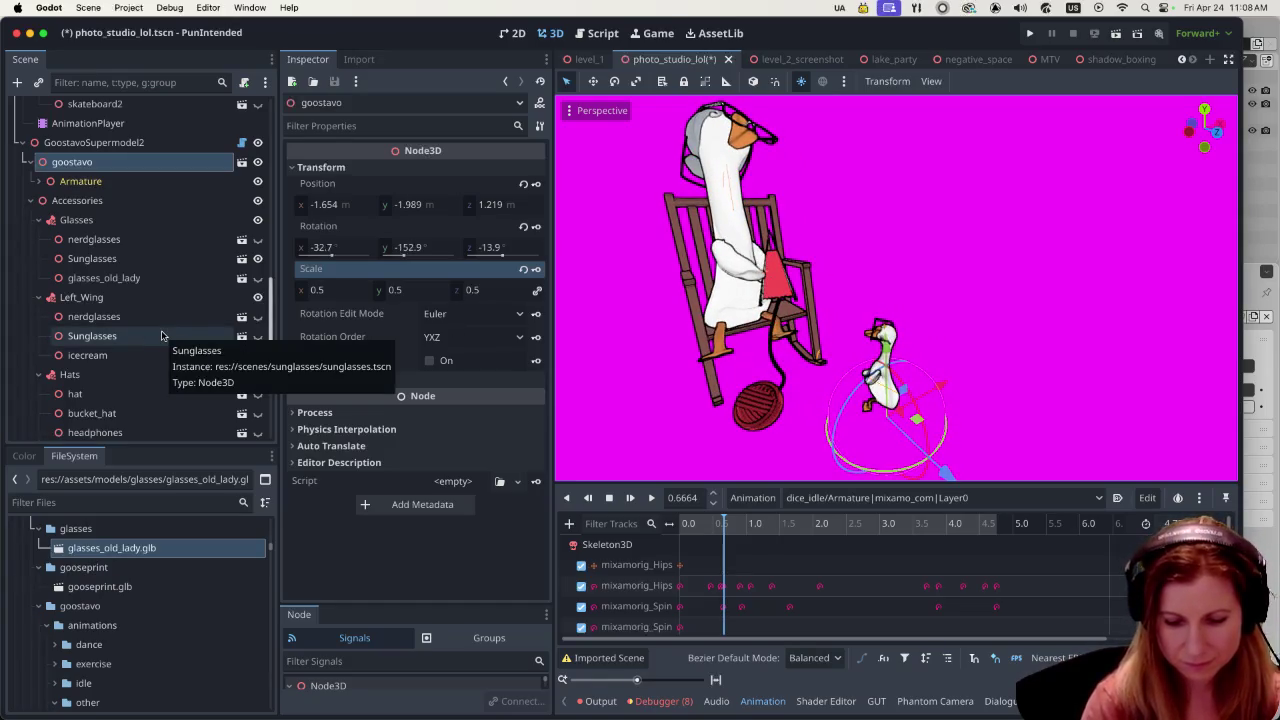
pyautogui.scroll(1, 160, 320)
pyautogui.scroll(3, 155, 300)
pyautogui.scroll(3, 150, 285)
pyautogui.scroll(2, 148, 273)
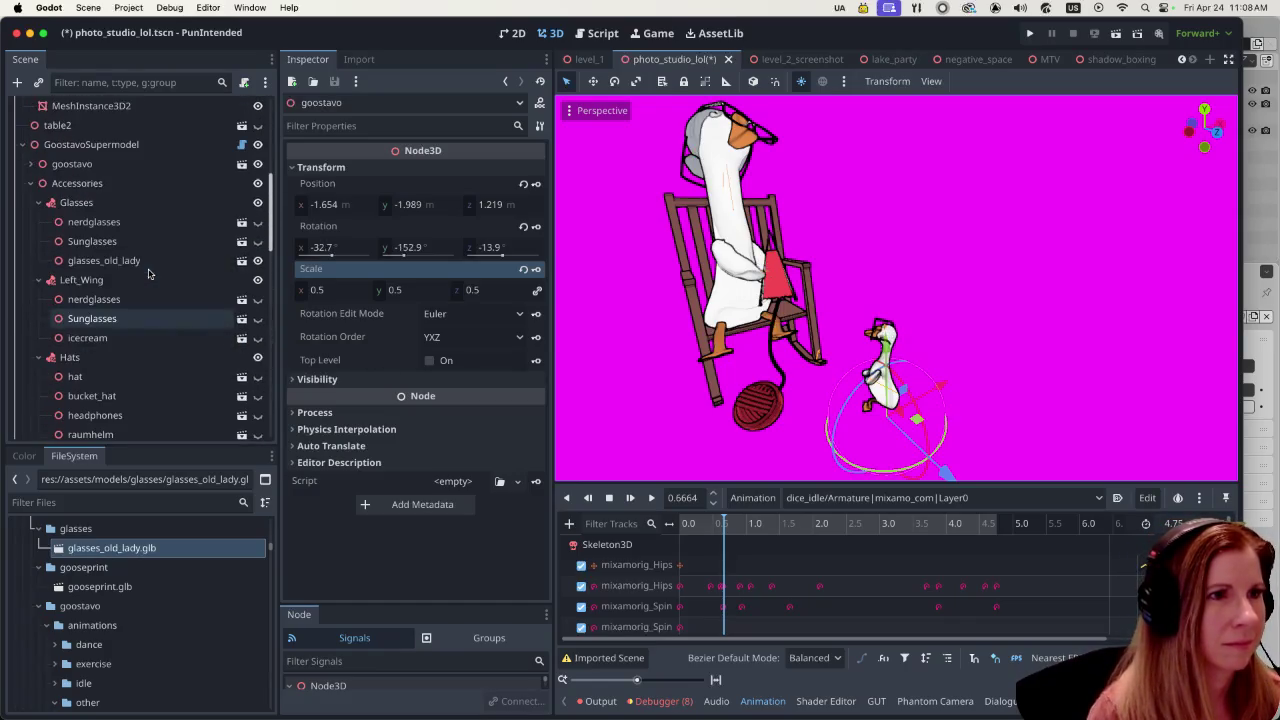
# - Set the large GoostavoSupermodel goose's Animation Name to sitting_talking
pyautogui.click(143, 145)
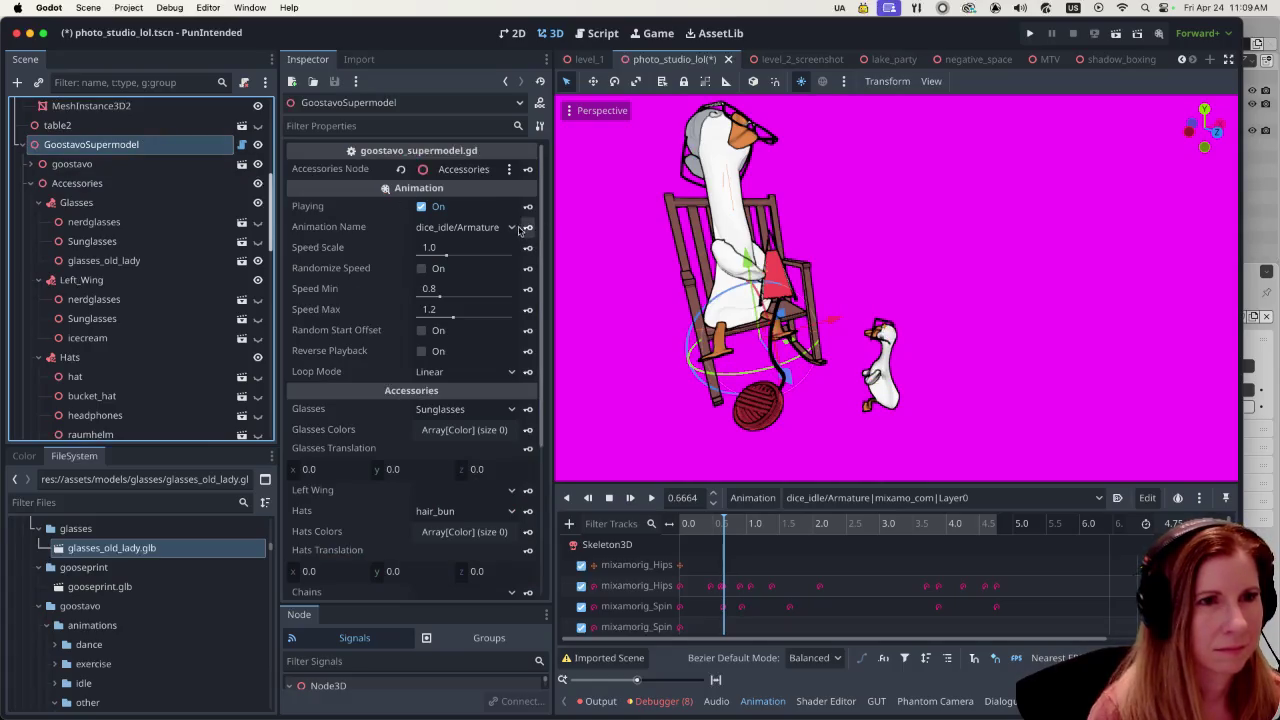
pyautogui.click(510, 228)
pyautogui.scroll(-5, 508, 305)
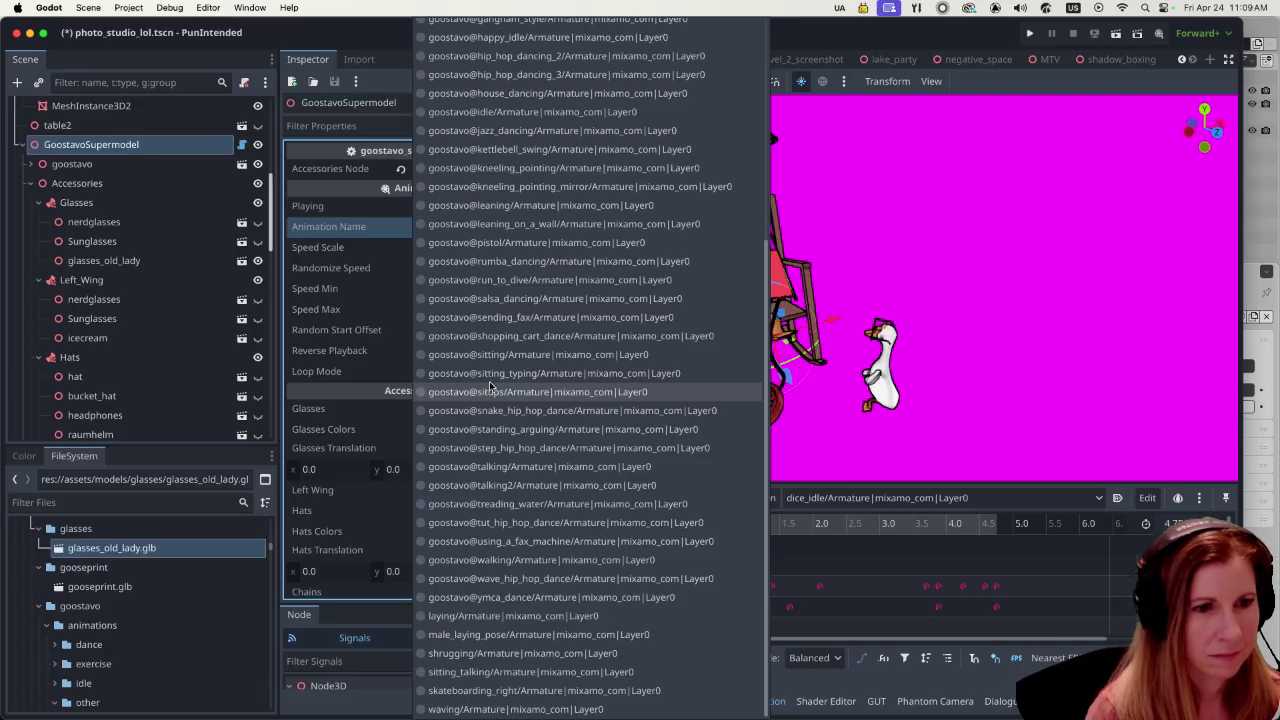
pyautogui.click(500, 672)
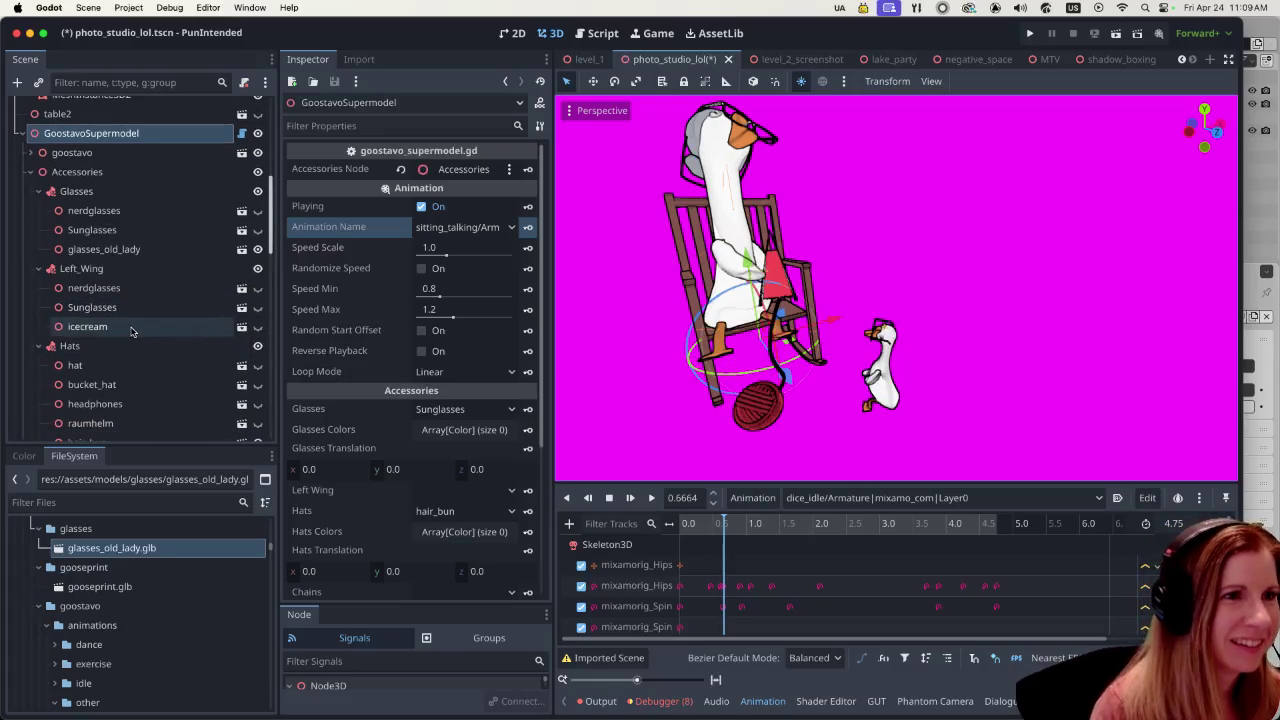
# - Select the half-size GoostavoSupermodel2 goose in the scene tree
pyautogui.scroll(-3, 132, 330)
pyautogui.scroll(-1, 130, 329)
pyautogui.scroll(-1, 127, 328)
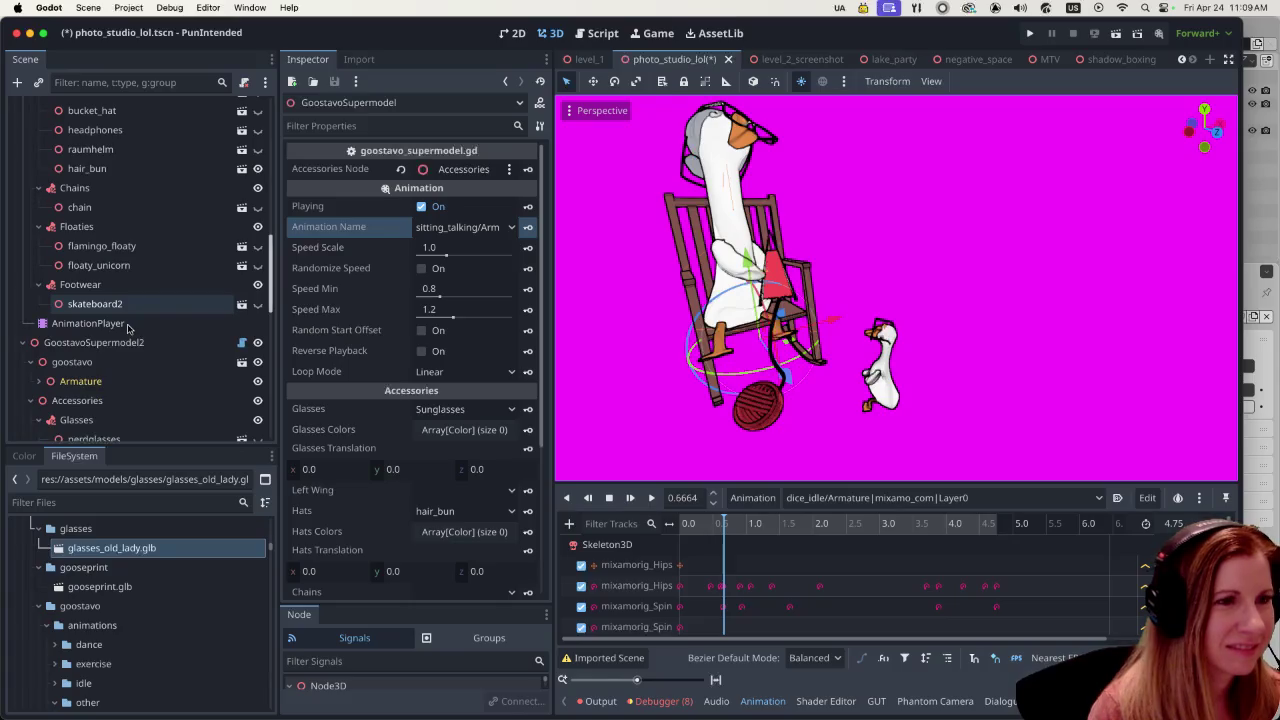
pyautogui.scroll(-1, 127, 328)
pyautogui.click(128, 326)
pyautogui.scroll(-2, 135, 326)
pyautogui.scroll(-1, 143, 325)
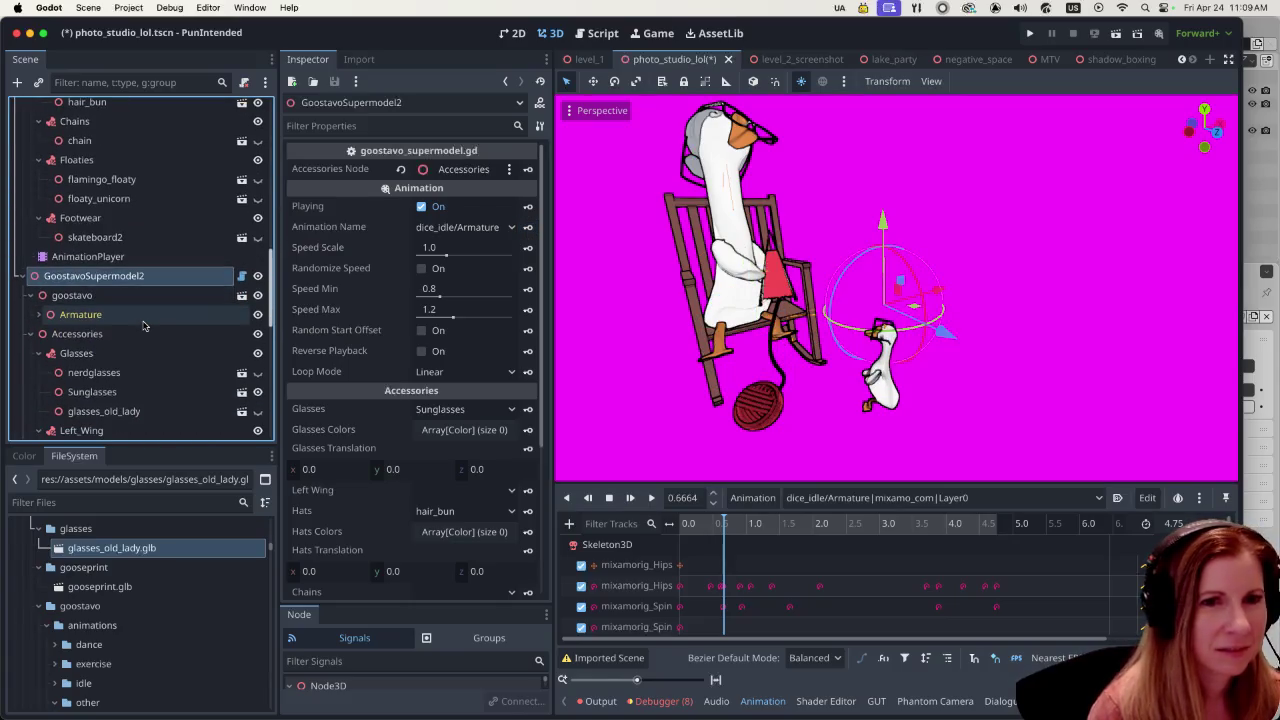
pyautogui.scroll(-1, 143, 325)
pyautogui.scroll(-2, 143, 325)
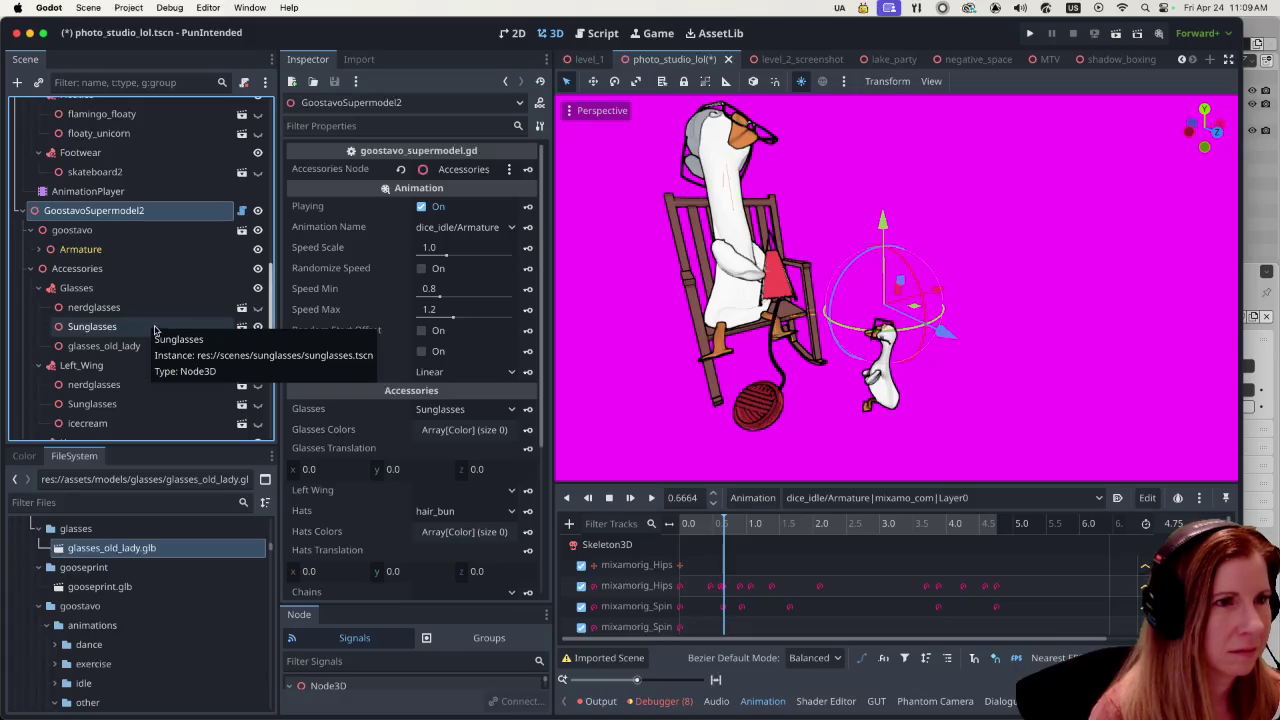
pyautogui.scroll(3, 155, 330)
pyautogui.scroll(2, 156, 326)
pyautogui.scroll(3, 157, 320)
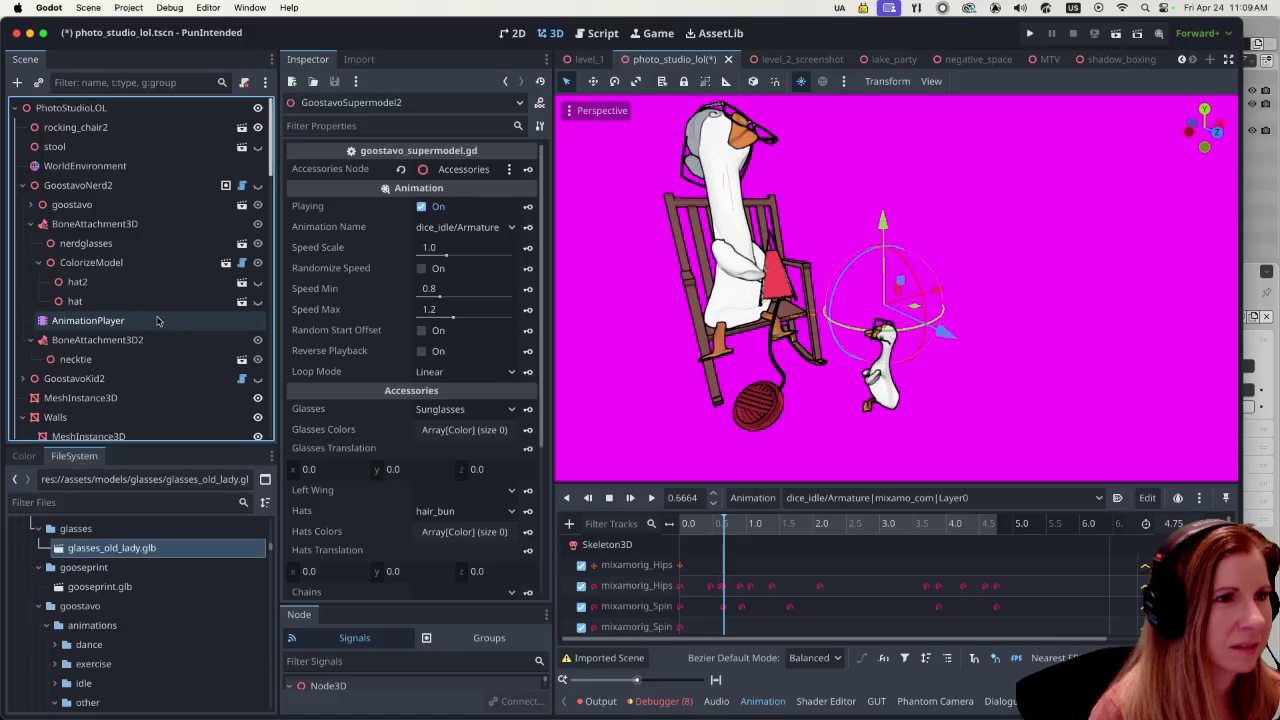
# - Toggle the GoostavoNerd2 goose visible and then hidden again
pyautogui.click(258, 186)
pyautogui.click(258, 186)
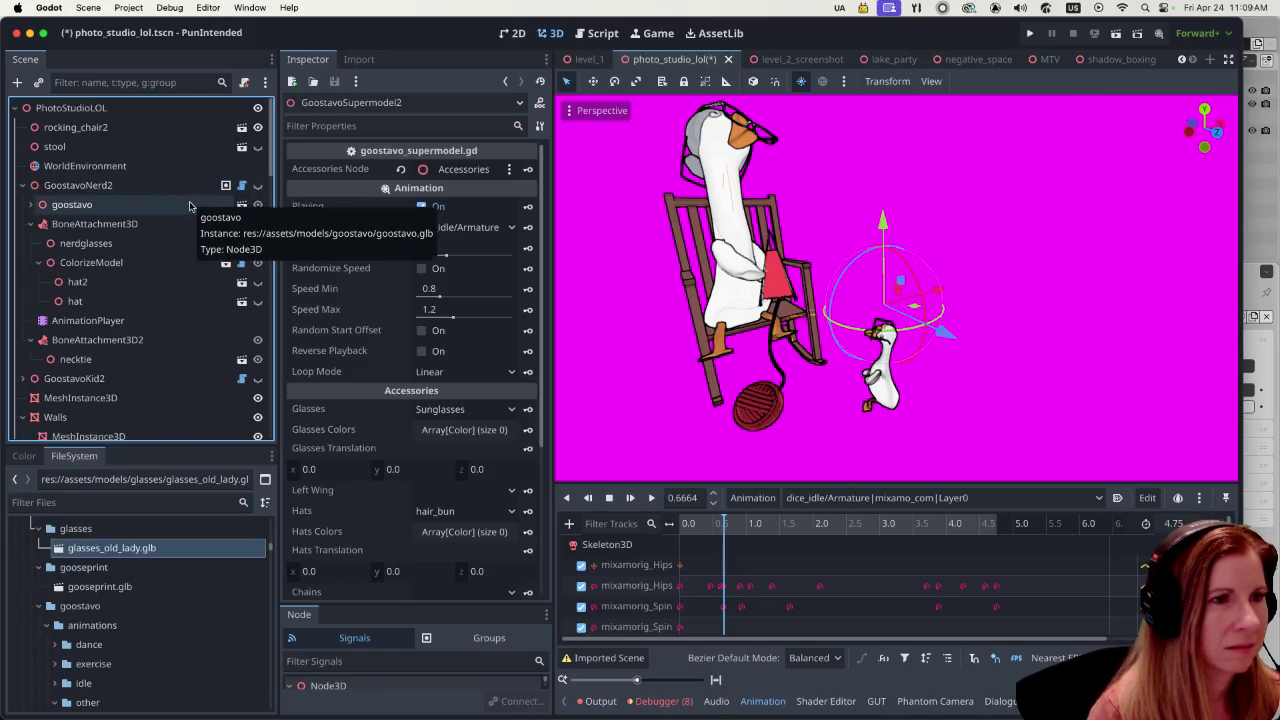
pyautogui.scroll(-1, 190, 205)
pyautogui.scroll(-1, 188, 208)
pyautogui.scroll(-1, 187, 210)
pyautogui.scroll(-1, 186, 211)
pyautogui.scroll(-3, 186, 212)
pyautogui.scroll(-2, 184, 216)
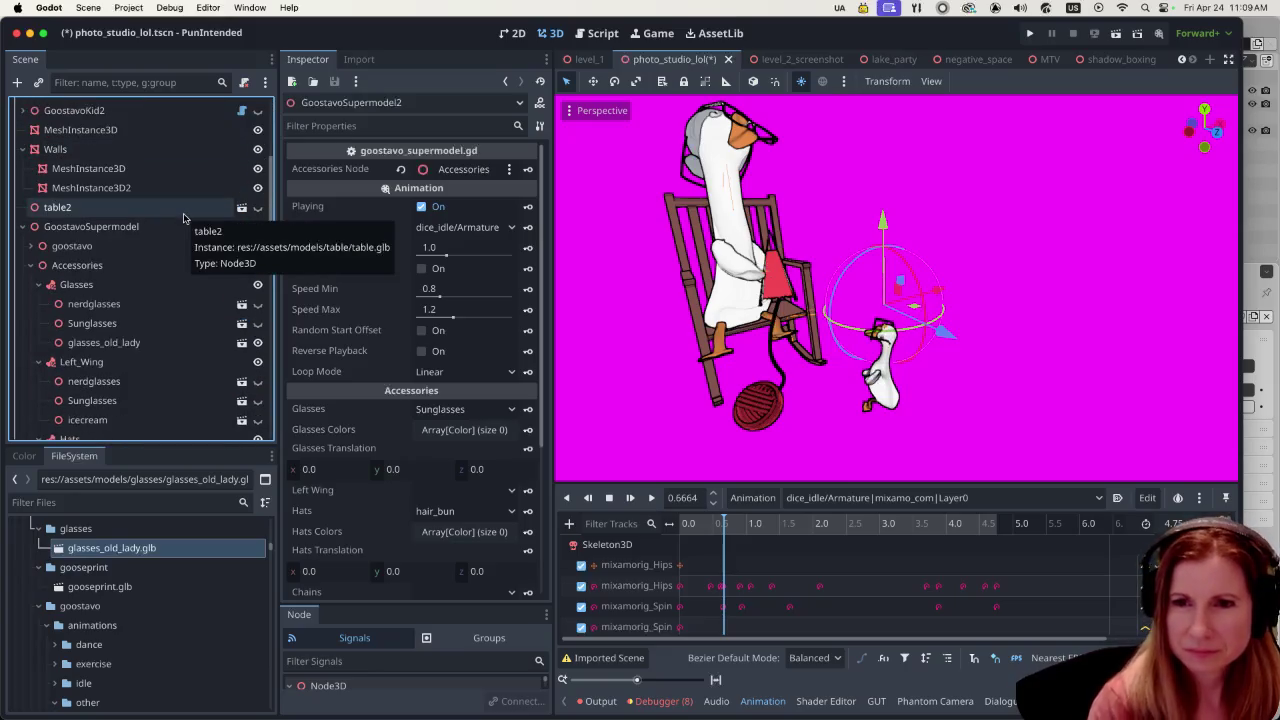
# - Save photo_studio_lol.tscn with Ctrl+S
pyautogui.scroll(-1, 151, 303)
pyautogui.scroll(-1, 152, 310)
pyautogui.scroll(-3, 158, 320)
pyautogui.scroll(-6, 163, 330)
pyautogui.scroll(-1, 166, 336)
pyautogui.scroll(-3, 166, 336)
pyautogui.scroll(-3, 168, 330)
pyautogui.scroll(-8, 168, 325)
pyautogui.scroll(-3, 169, 316)
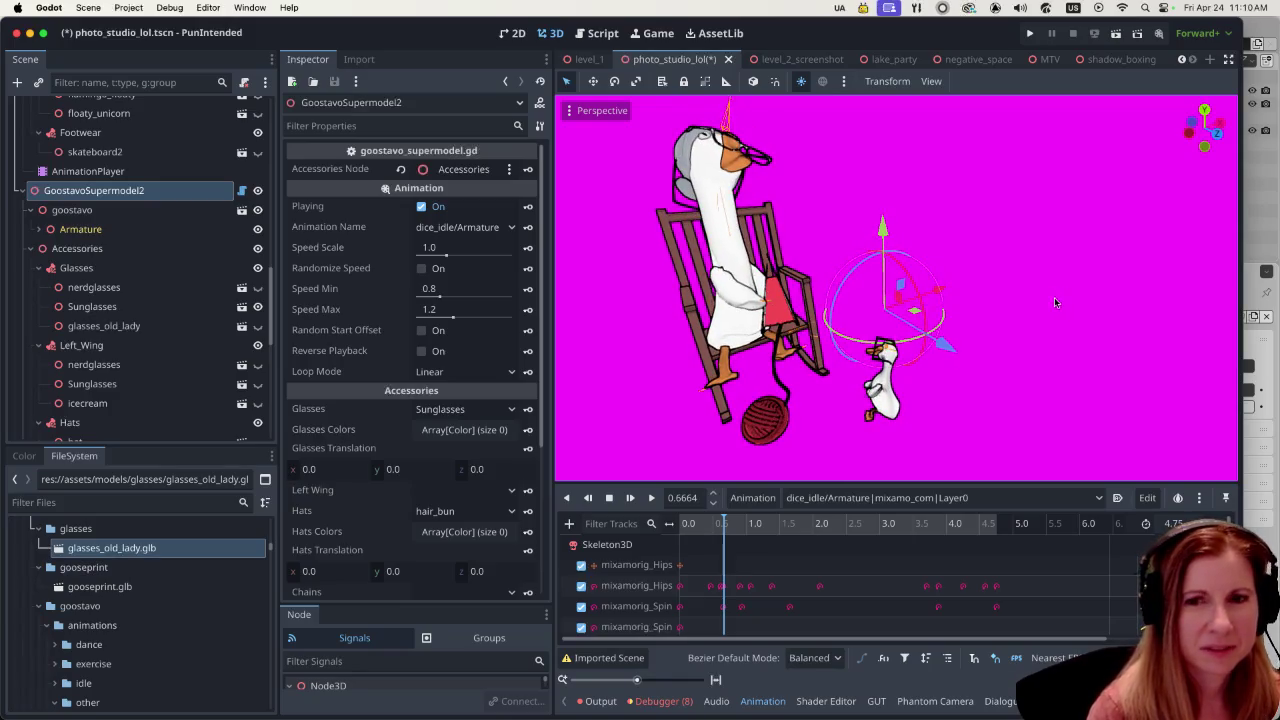
pyautogui.hotkey('ctrl', 's')
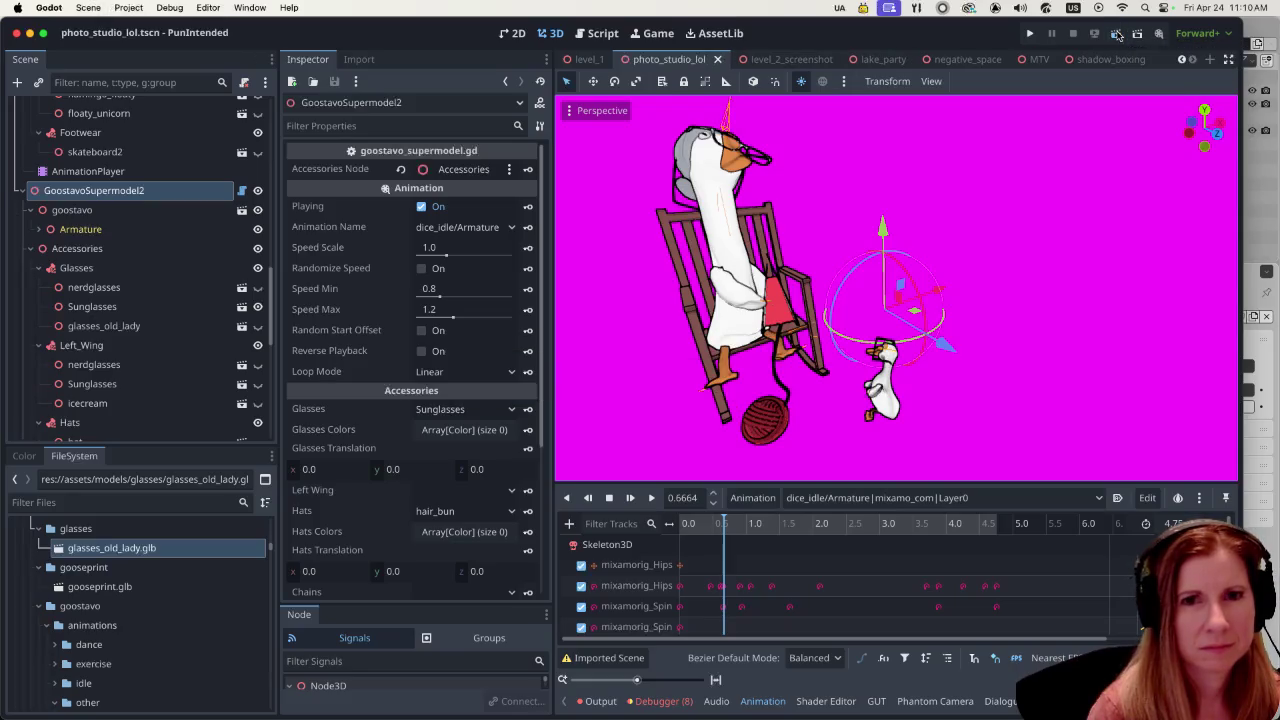
# - Run the photo studio scene to check the geese, then stop it
pyautogui.click(1117, 35)
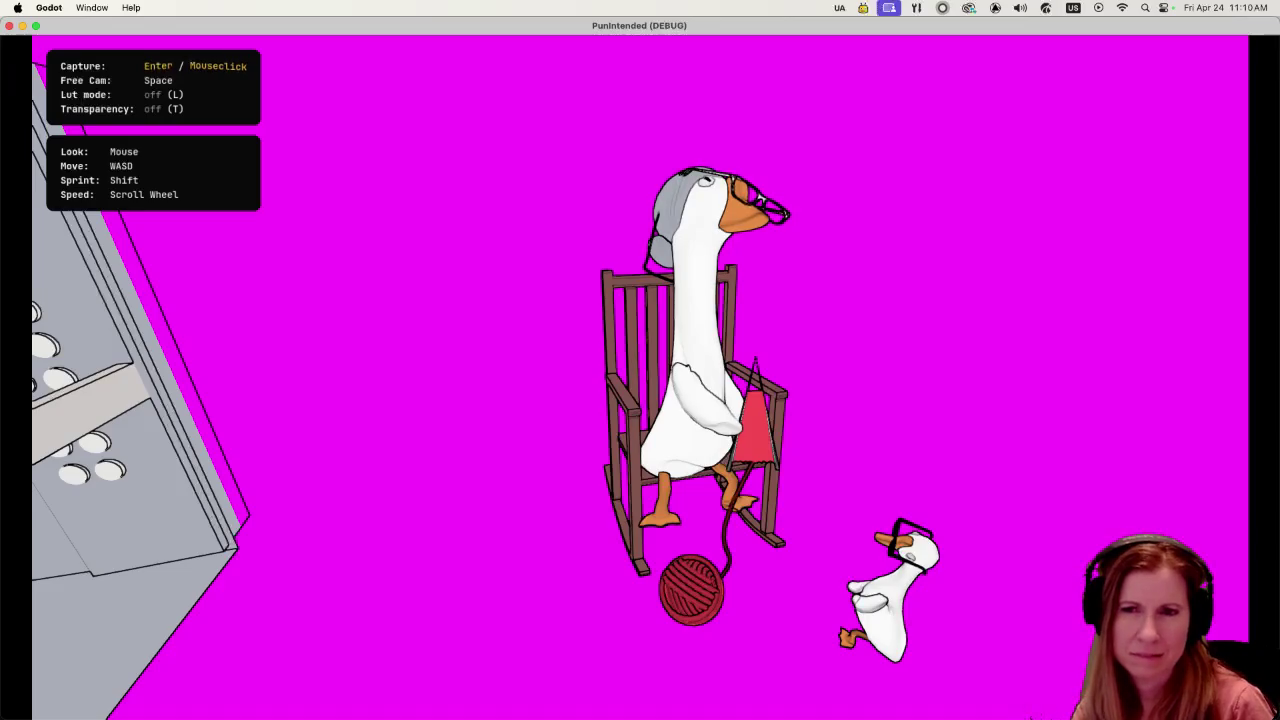
pyautogui.press('super+q')
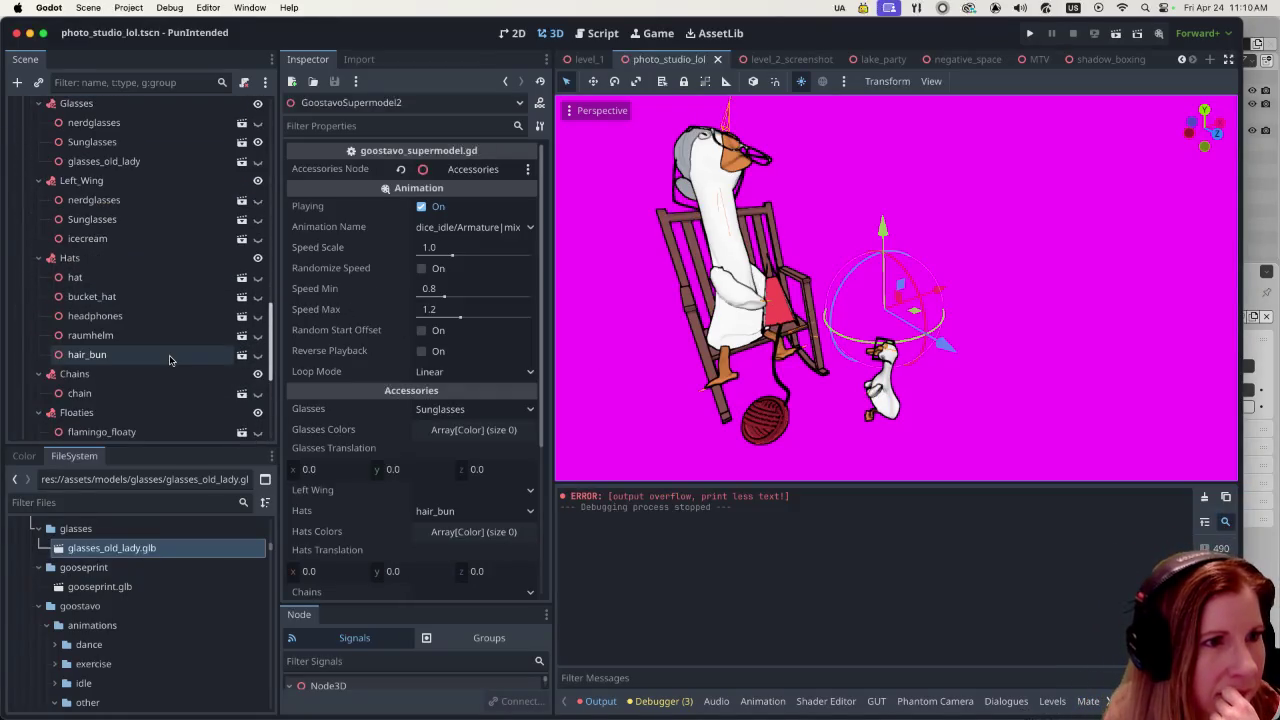
# - Preview sitting_talking on GoostavoSupermodel's AnimationPlayer and save the scene
pyautogui.scroll(3, 172, 355)
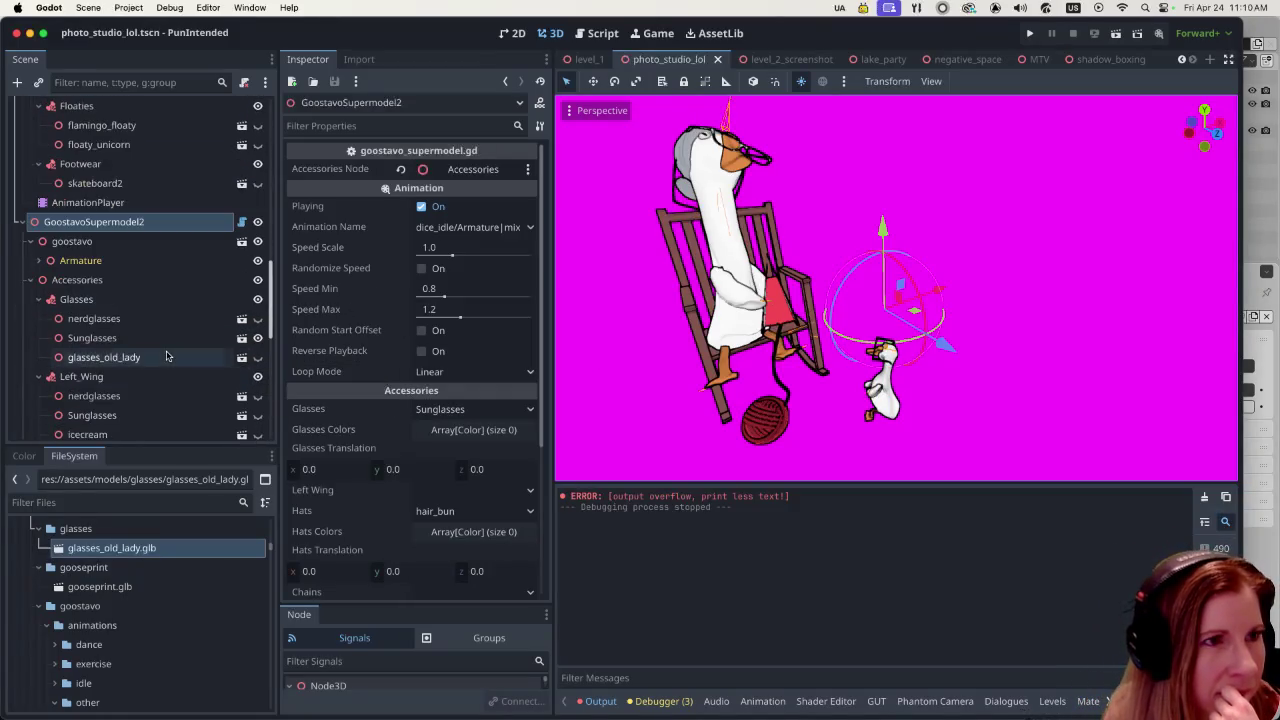
pyautogui.scroll(4, 145, 229)
pyautogui.scroll(3, 145, 229)
pyautogui.scroll(3, 145, 229)
pyautogui.click(142, 231)
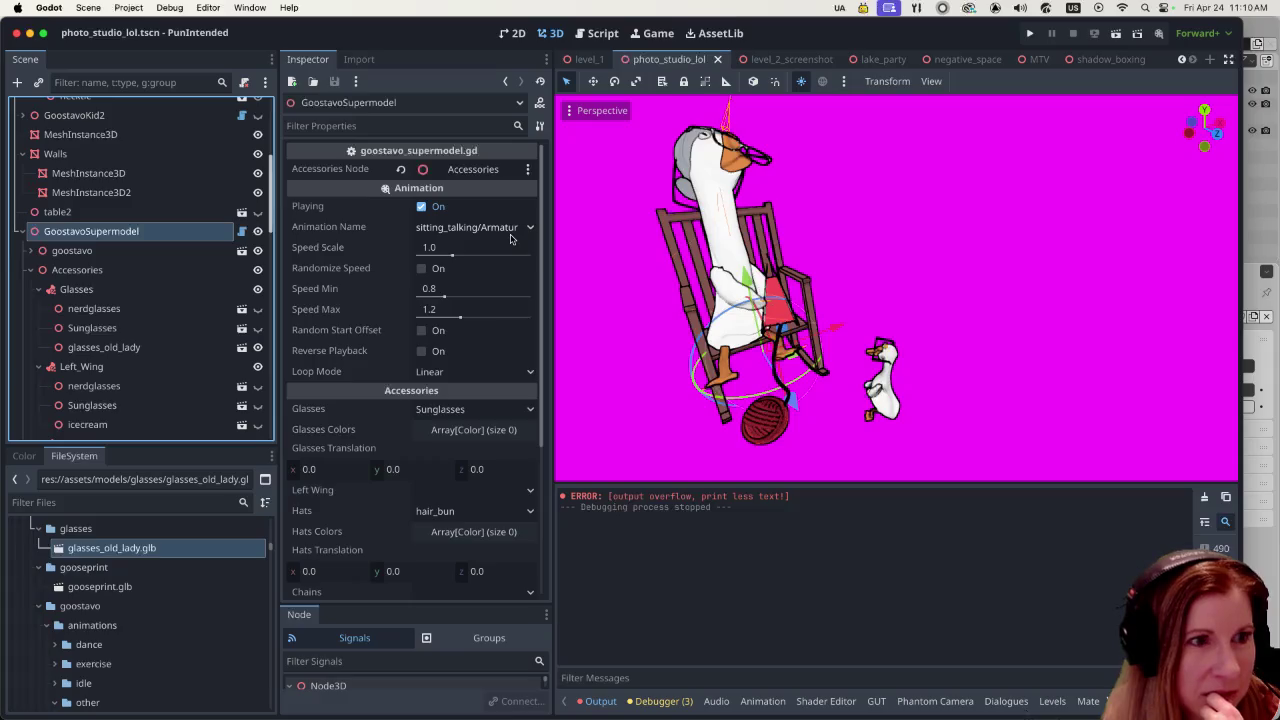
pyautogui.scroll(-3, 112, 410)
pyautogui.scroll(-3, 112, 410)
pyautogui.scroll(-3, 112, 410)
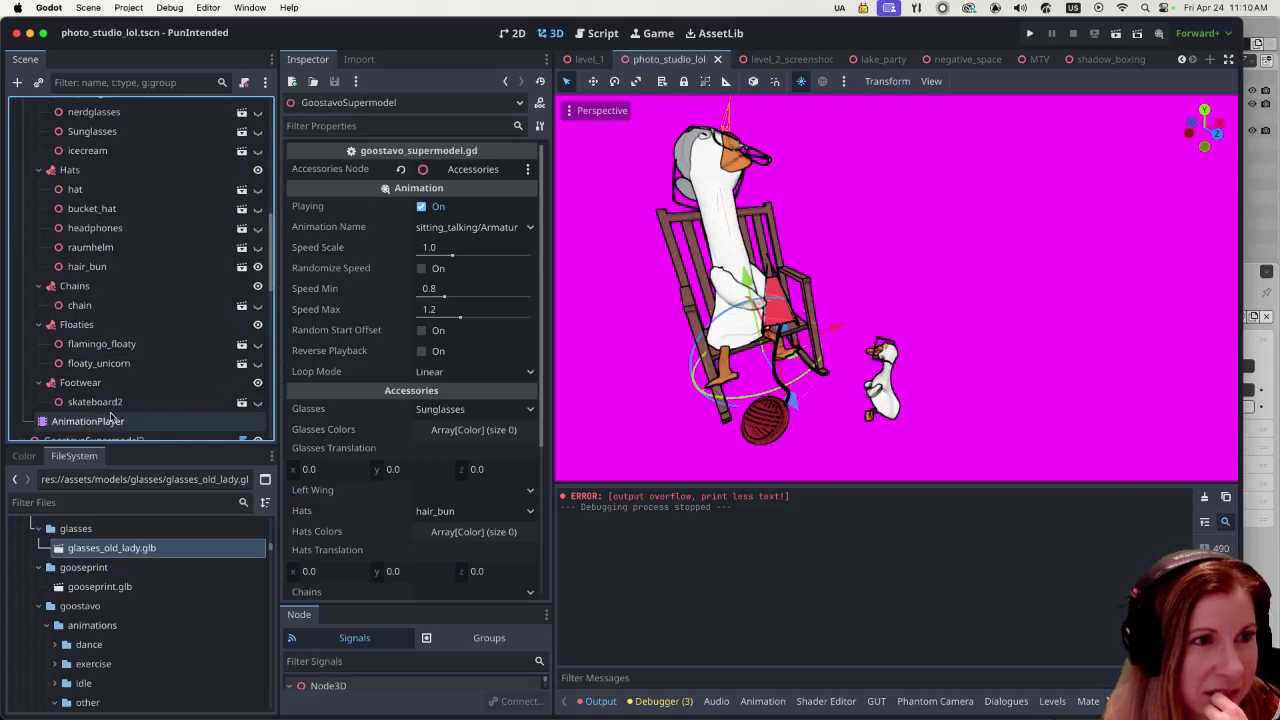
pyautogui.click(88, 421)
pyautogui.click(913, 498)
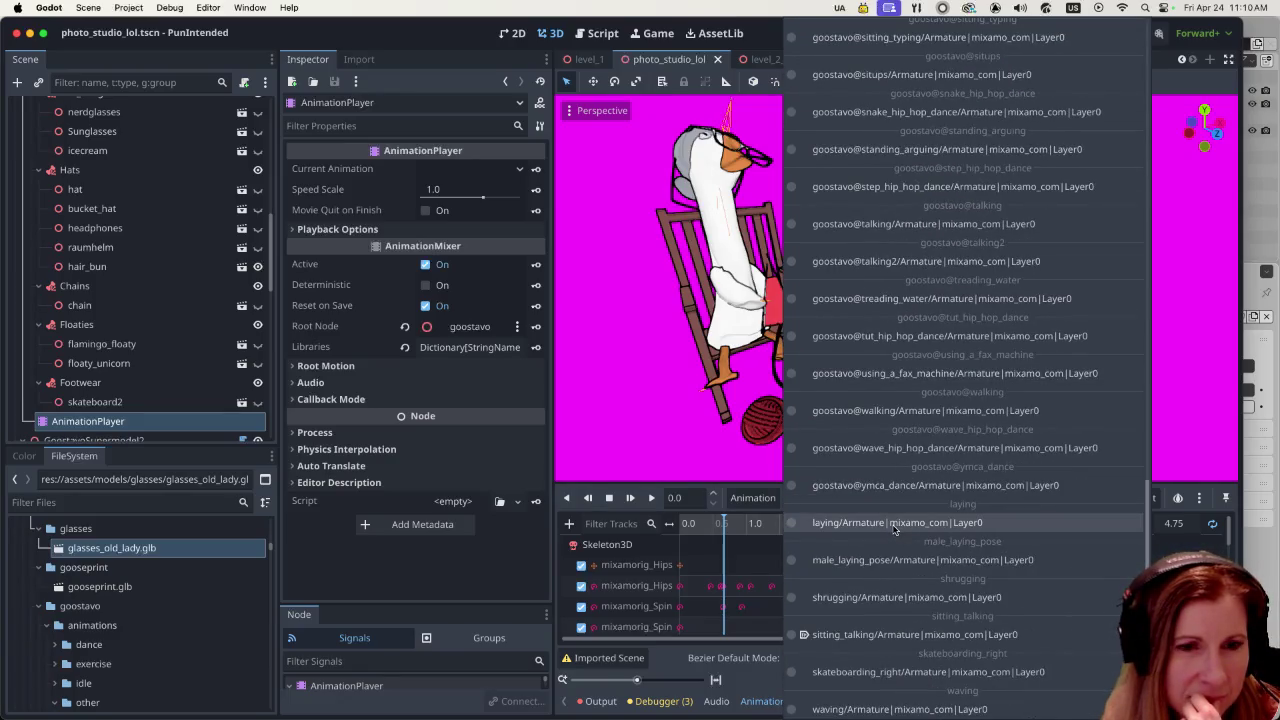
pyautogui.click(895, 634)
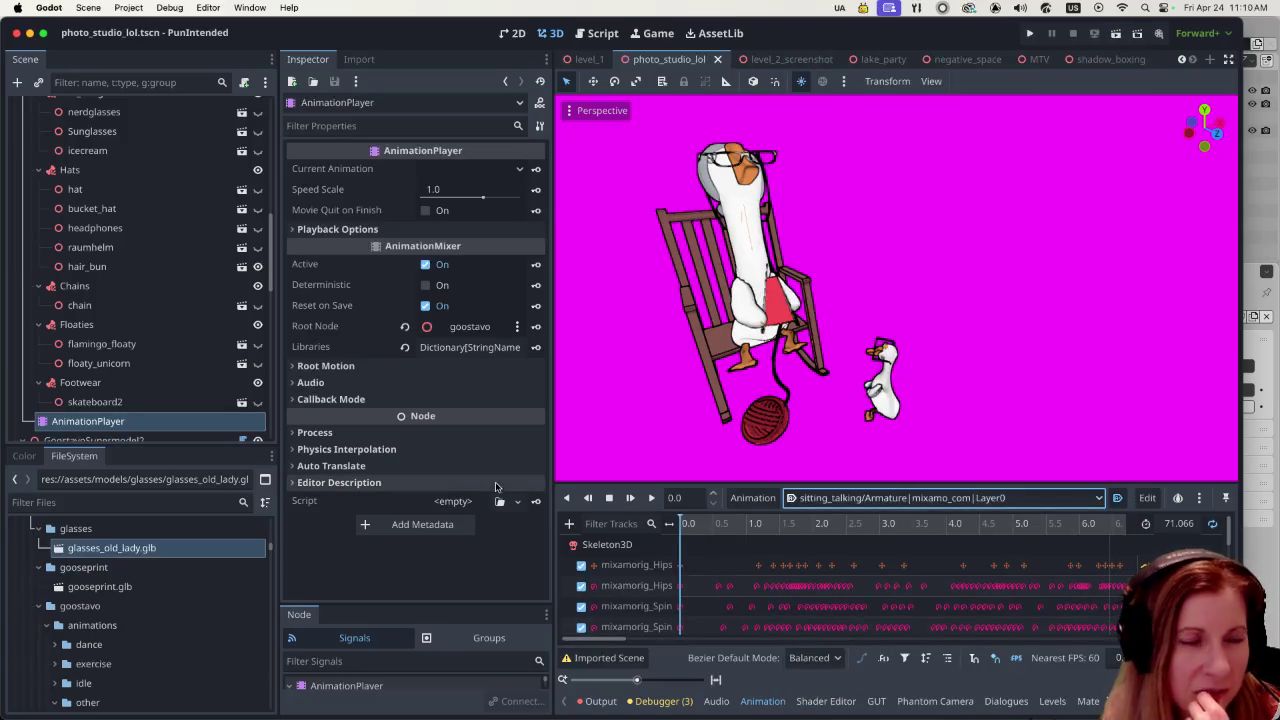
pyautogui.hotkey('ctrl', 's')
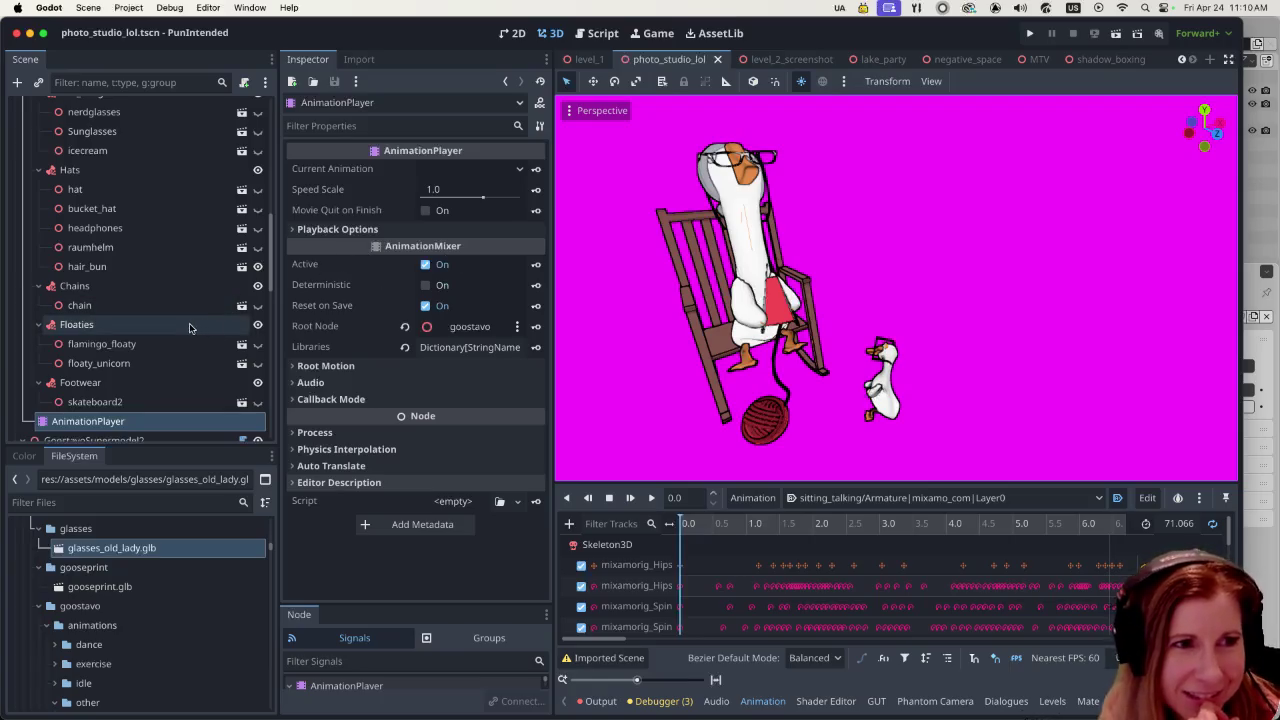
# - Collapse GoostavoSupermodel's Accessories node and reselect the GoostavoSupermodel node
pyautogui.scroll(2, 191, 323)
pyautogui.scroll(3, 192, 328)
pyautogui.scroll(3, 192, 328)
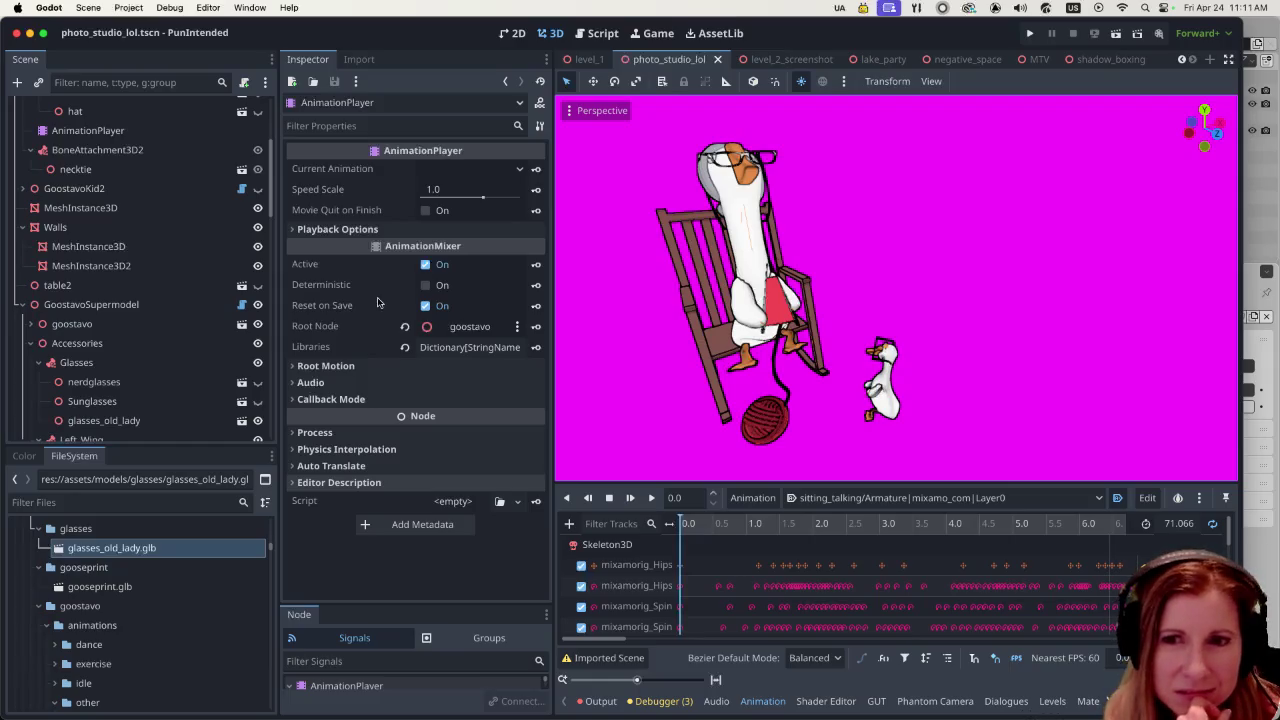
pyautogui.scroll(-3, 203, 303)
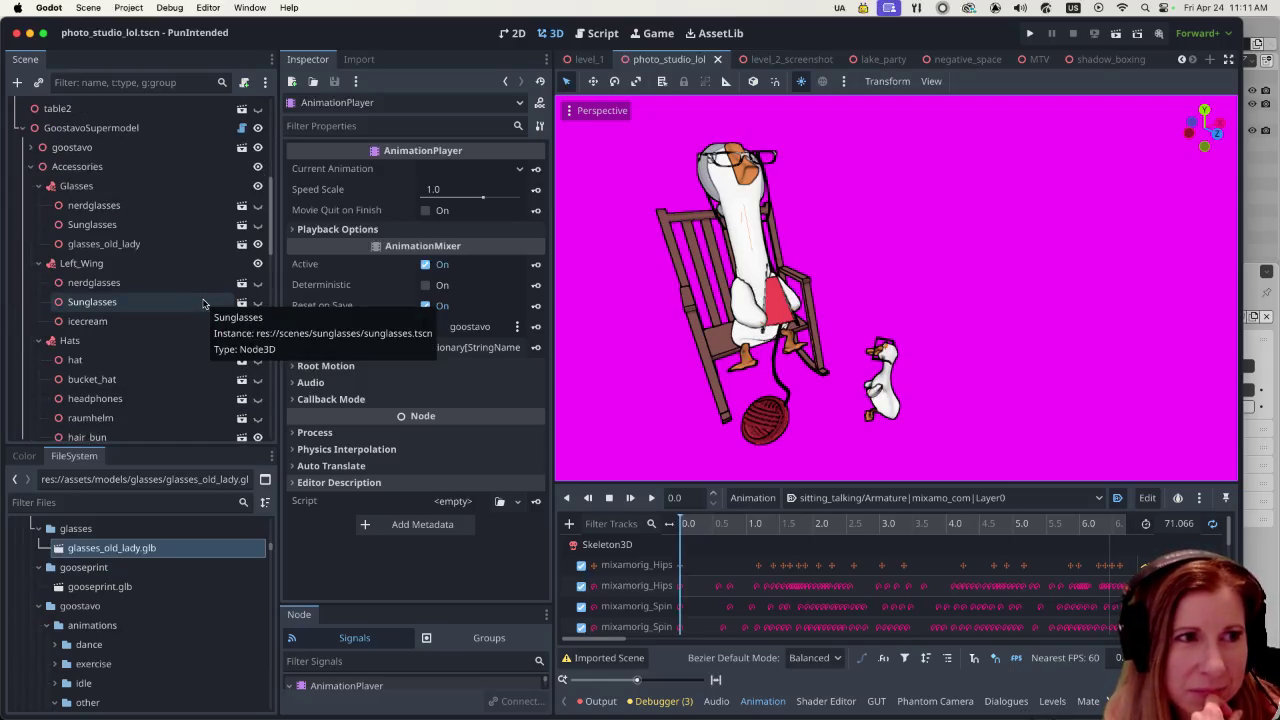
pyautogui.click(30, 166)
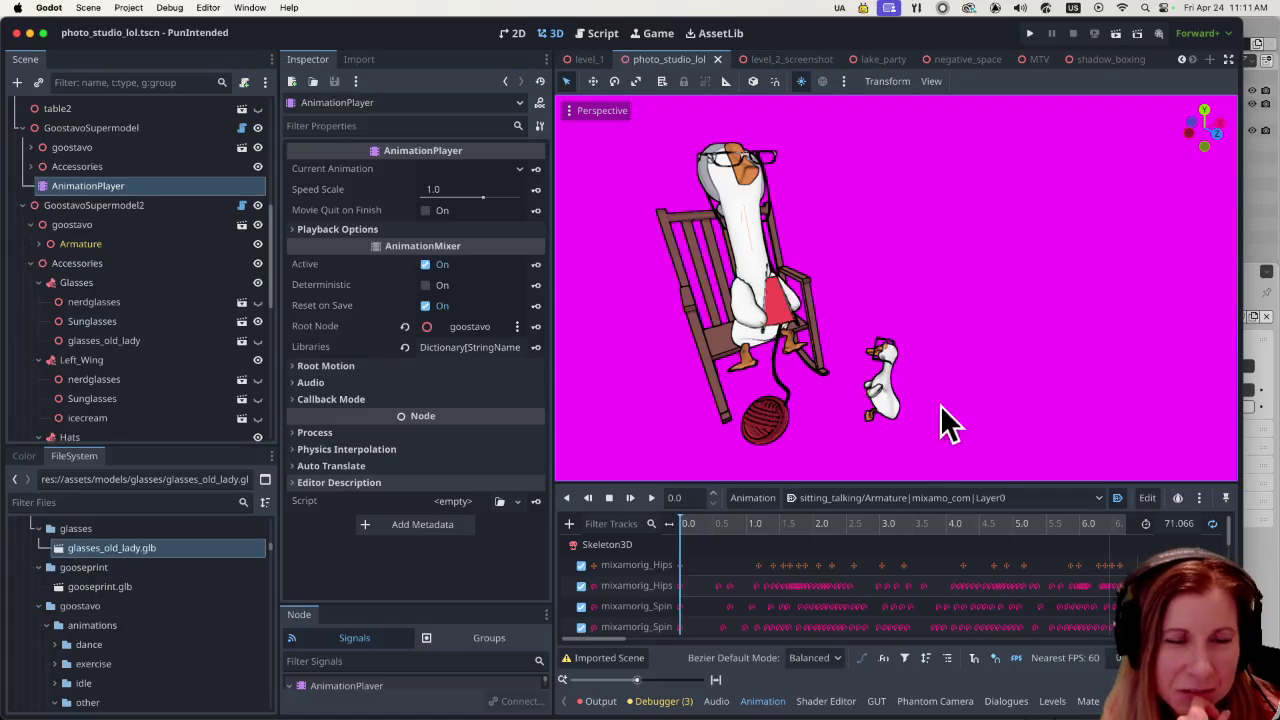
pyautogui.scroll(-2, 144, 350)
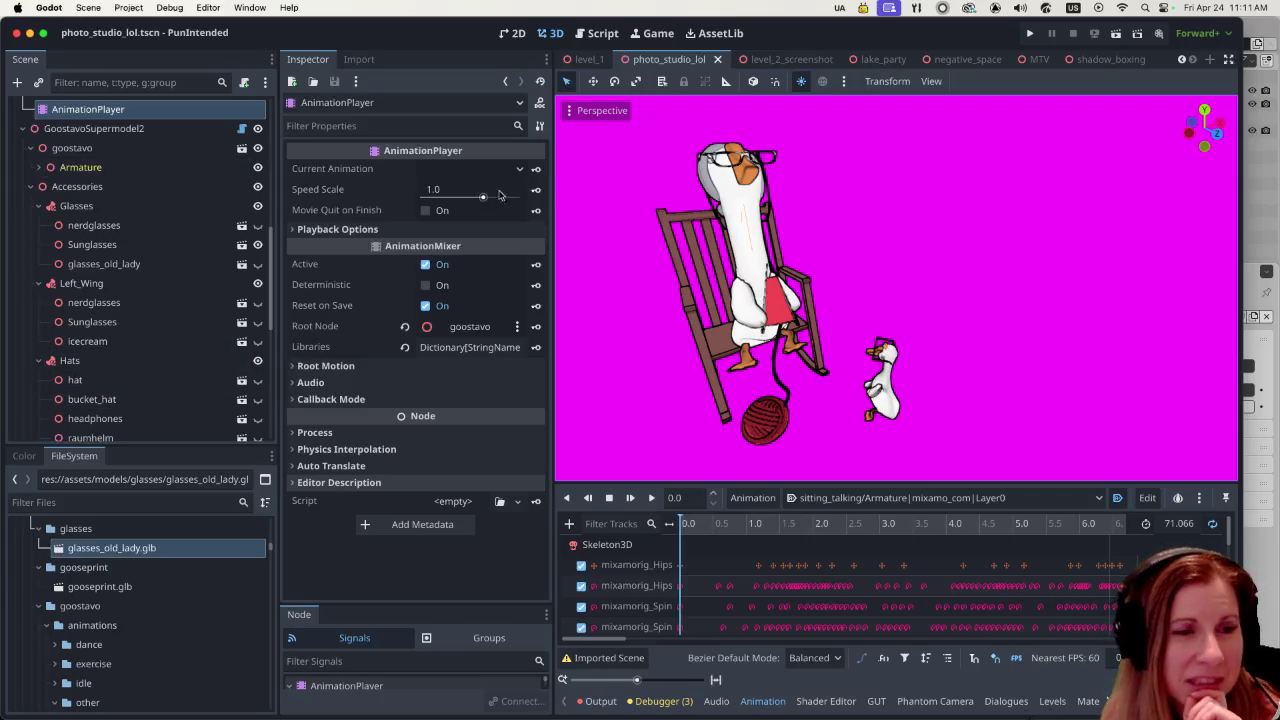
pyautogui.scroll(1, 205, 286)
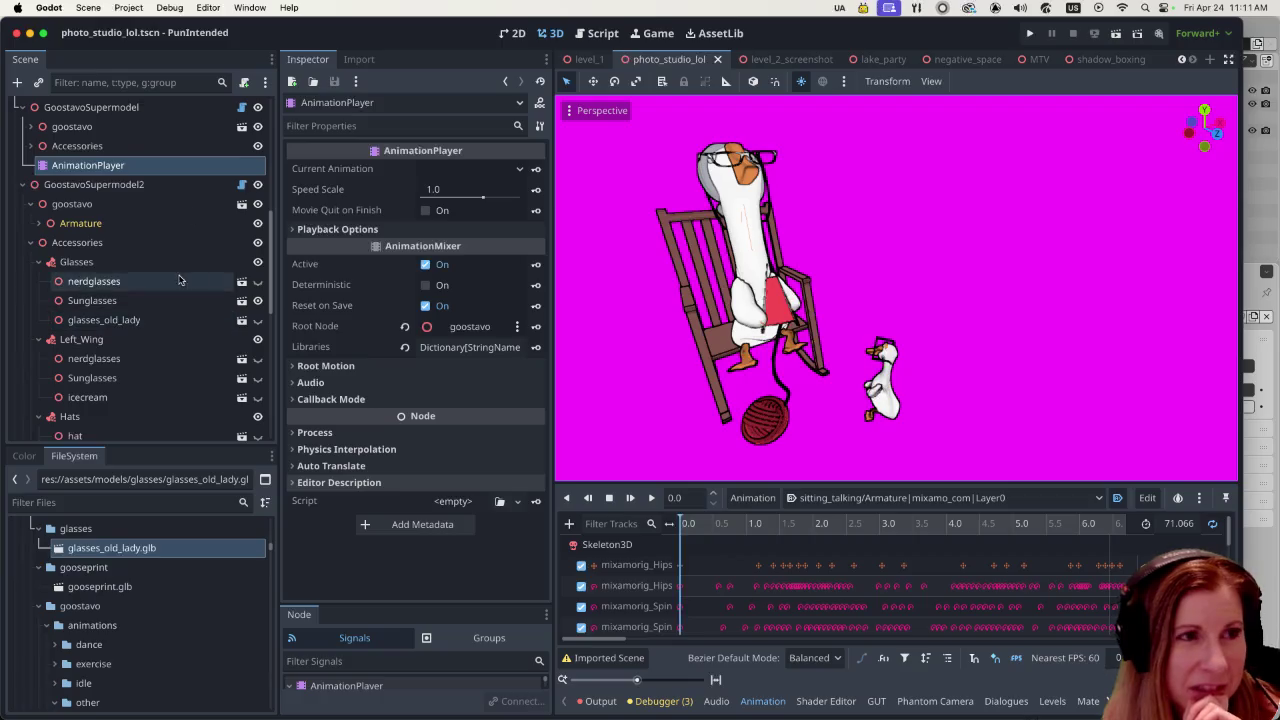
pyautogui.scroll(3, 185, 270)
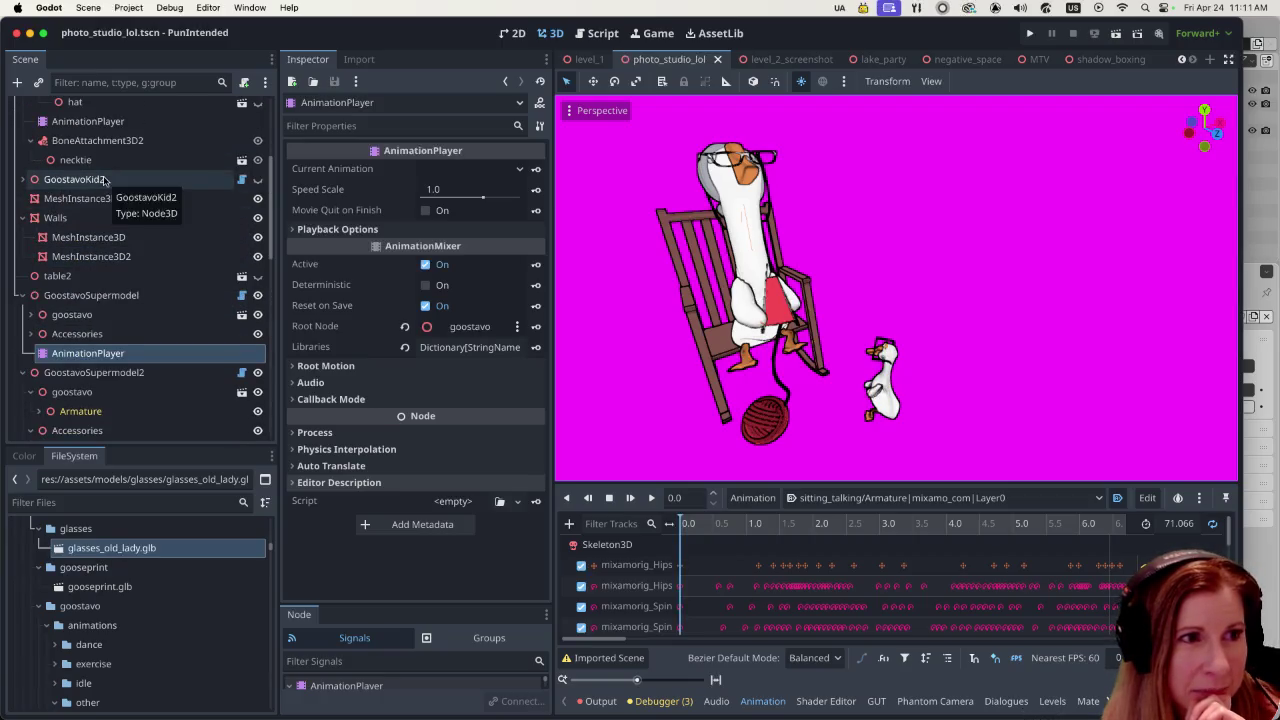
pyautogui.click(118, 292)
# - Try frisbee_throw, then set GoostavoSupermodel's animation to goostavo@house_dancing and save
pyautogui.click(506, 229)
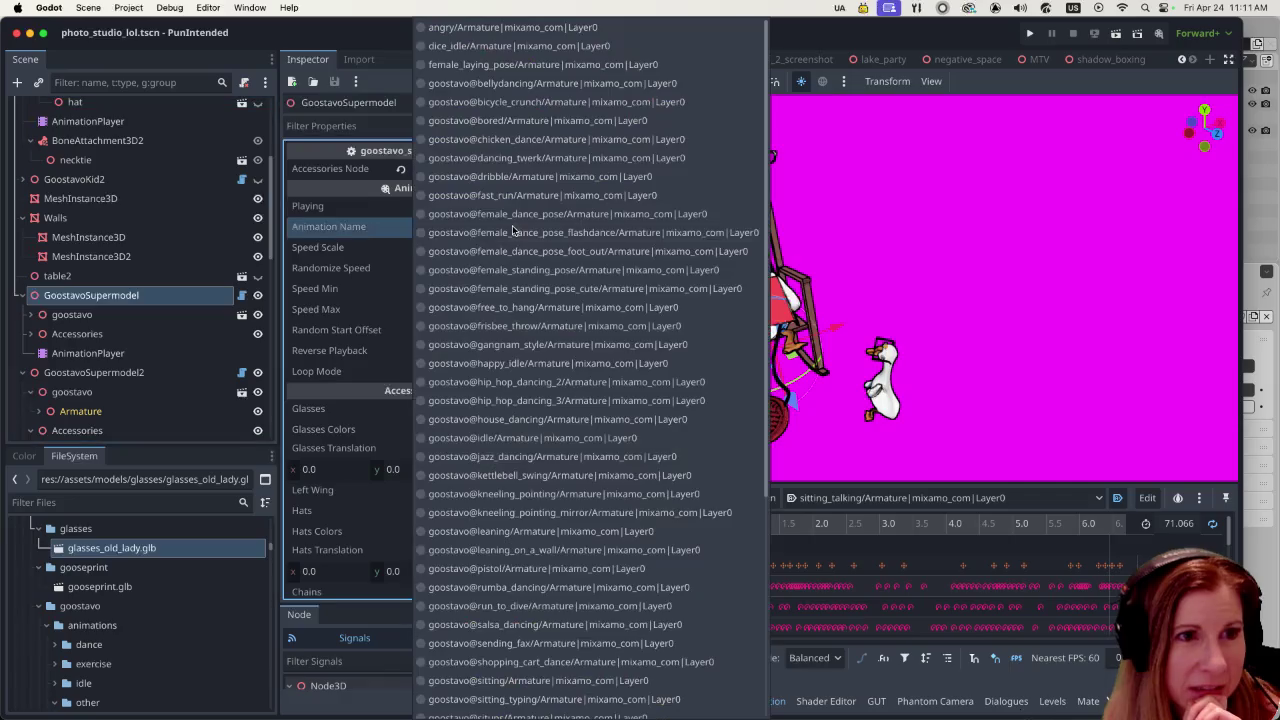
pyautogui.click(540, 326)
pyautogui.click(512, 228)
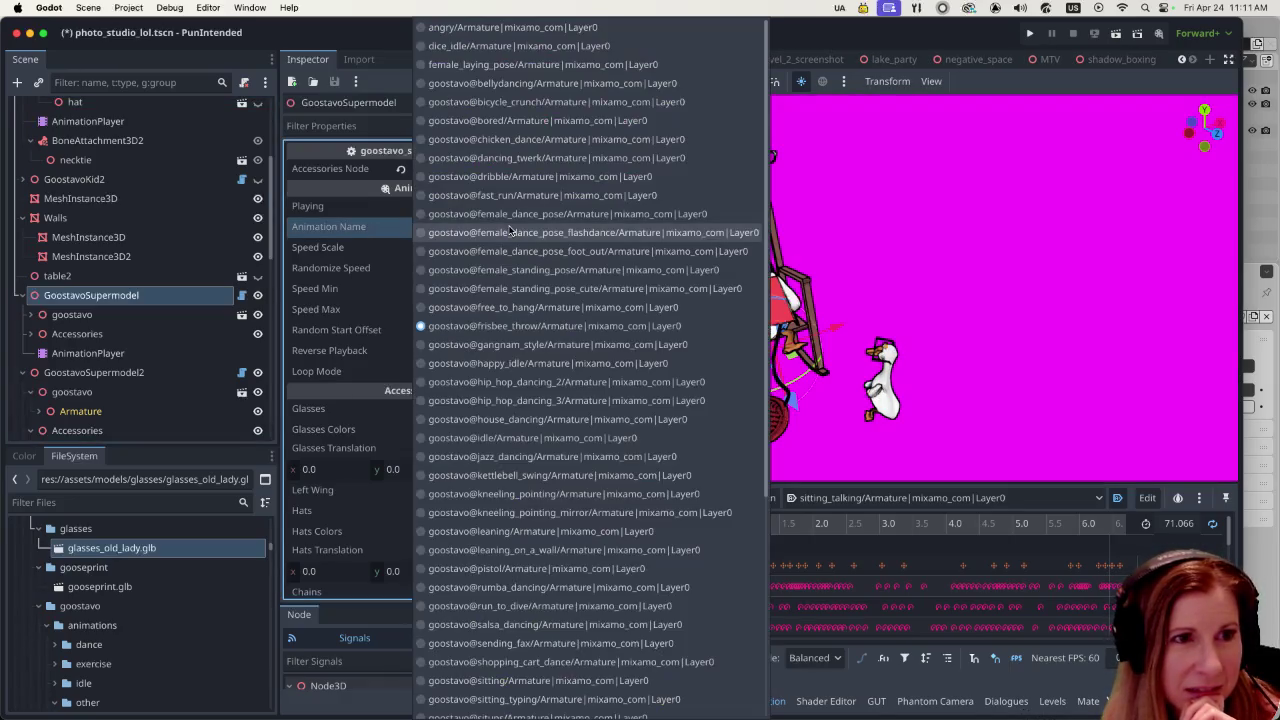
pyautogui.scroll(-5, 535, 484)
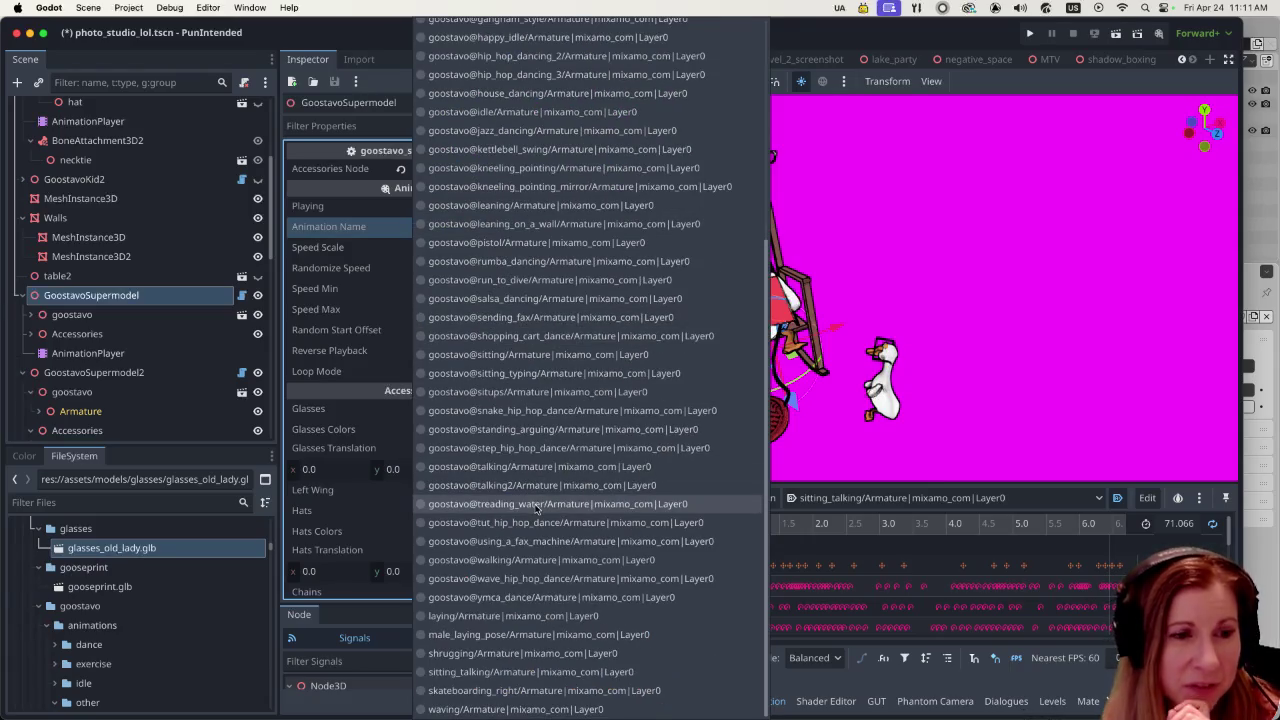
pyautogui.scroll(5, 585, 565)
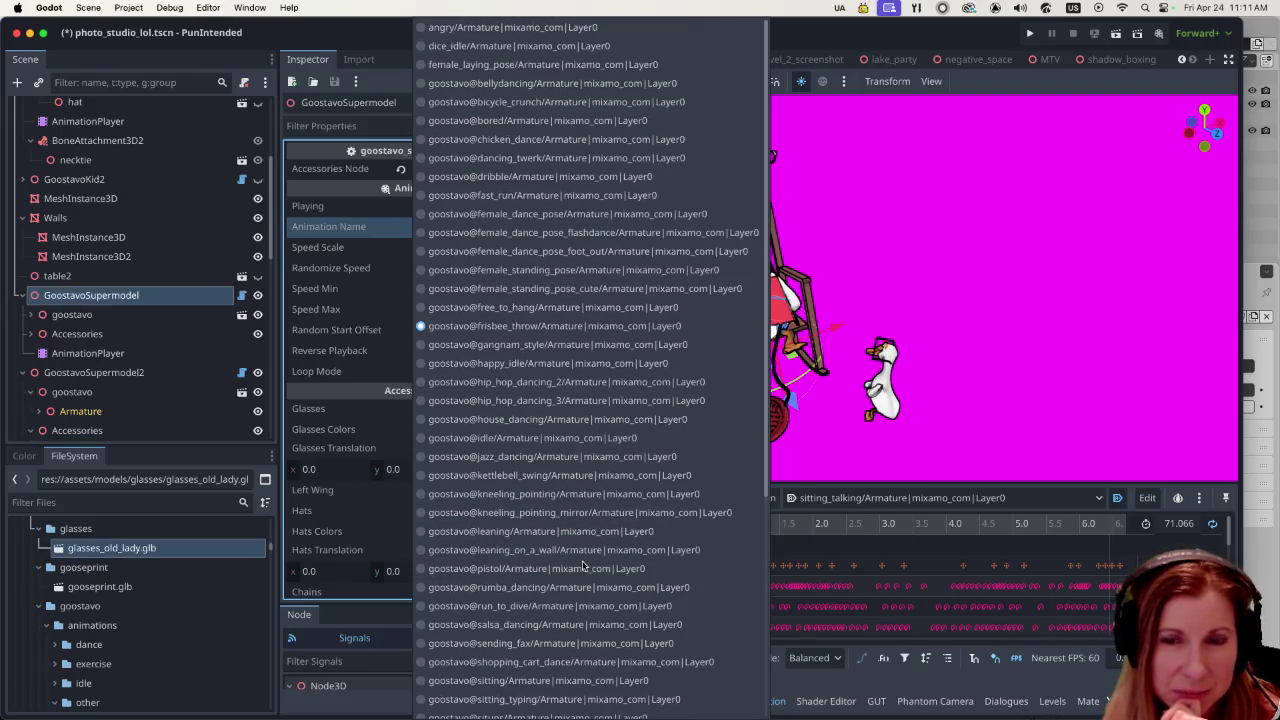
pyautogui.click(530, 419)
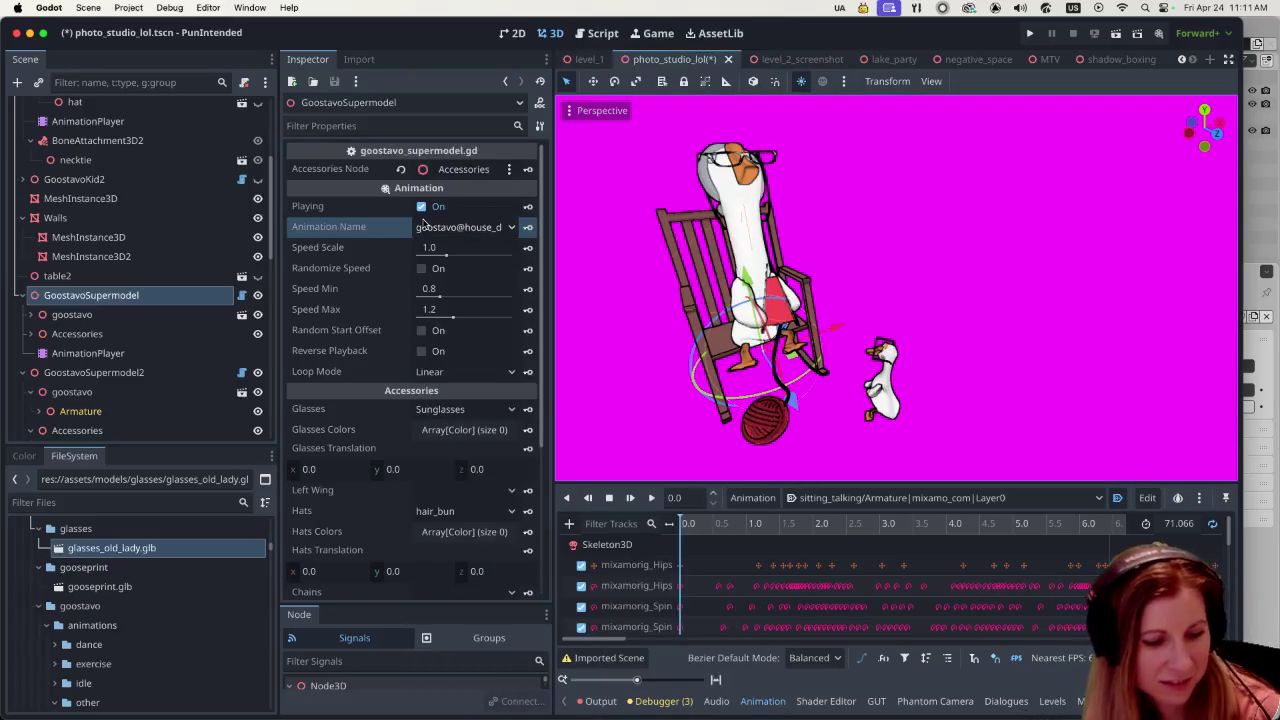
pyautogui.hotkey('ctrl', 's')
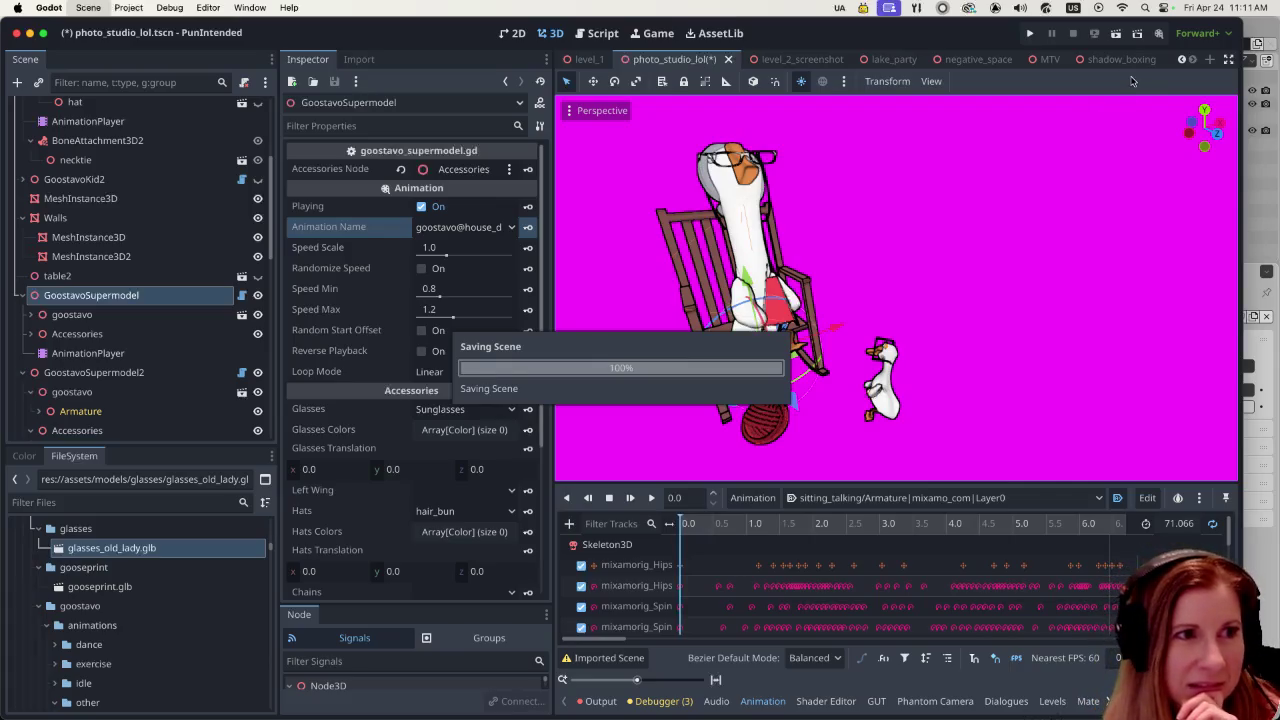
# - Run the scene again, capture the mouse in the game view, then stop with Escape
pyautogui.click(1117, 33)
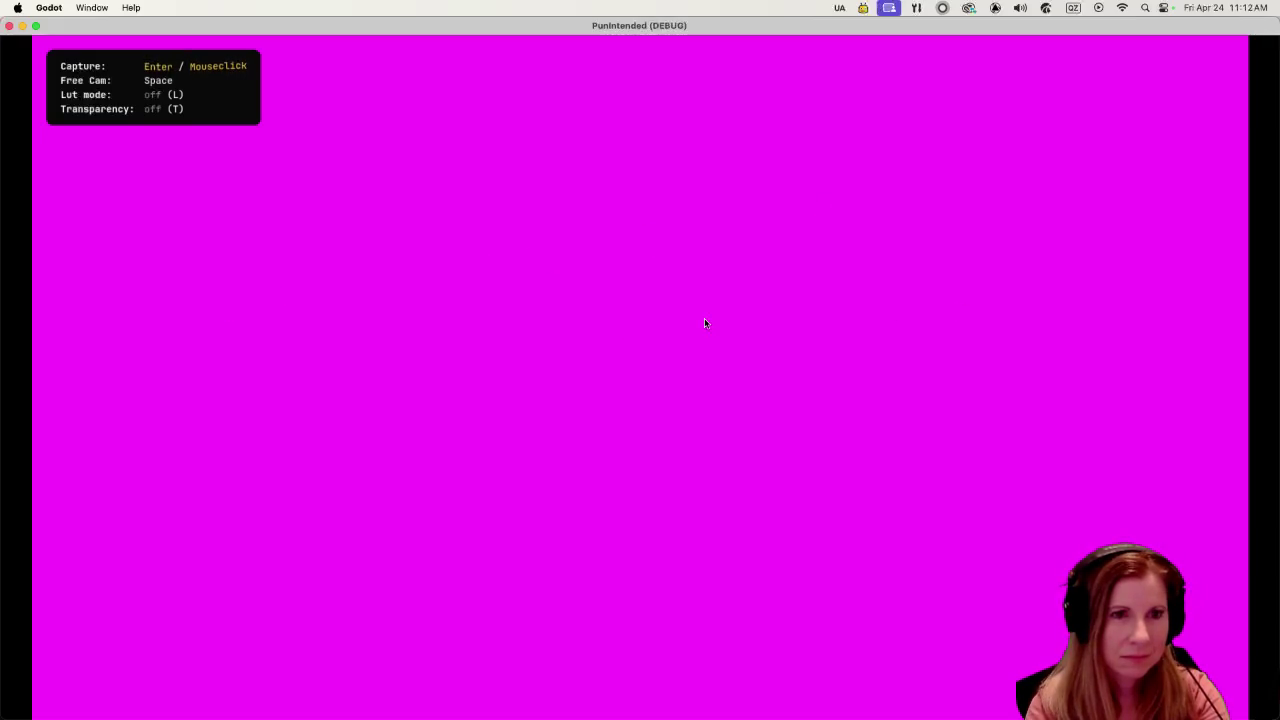
pyautogui.click(1127, 337)
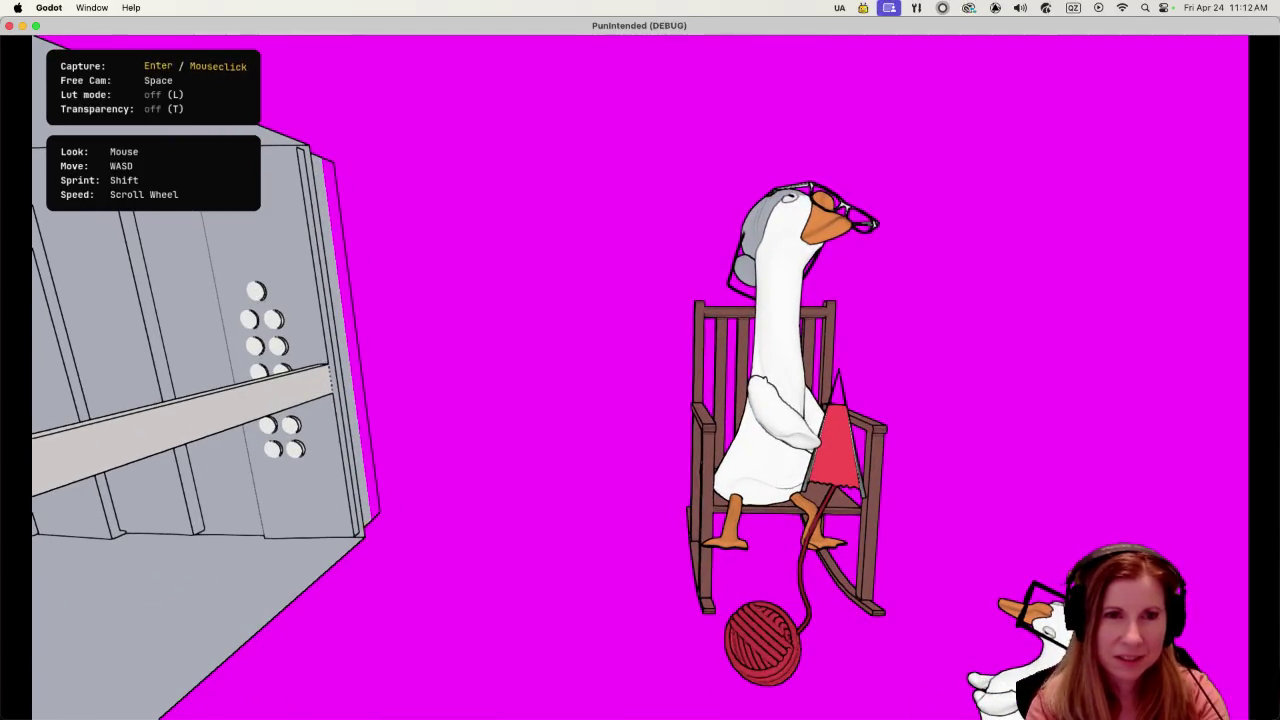
pyautogui.press('Escape')
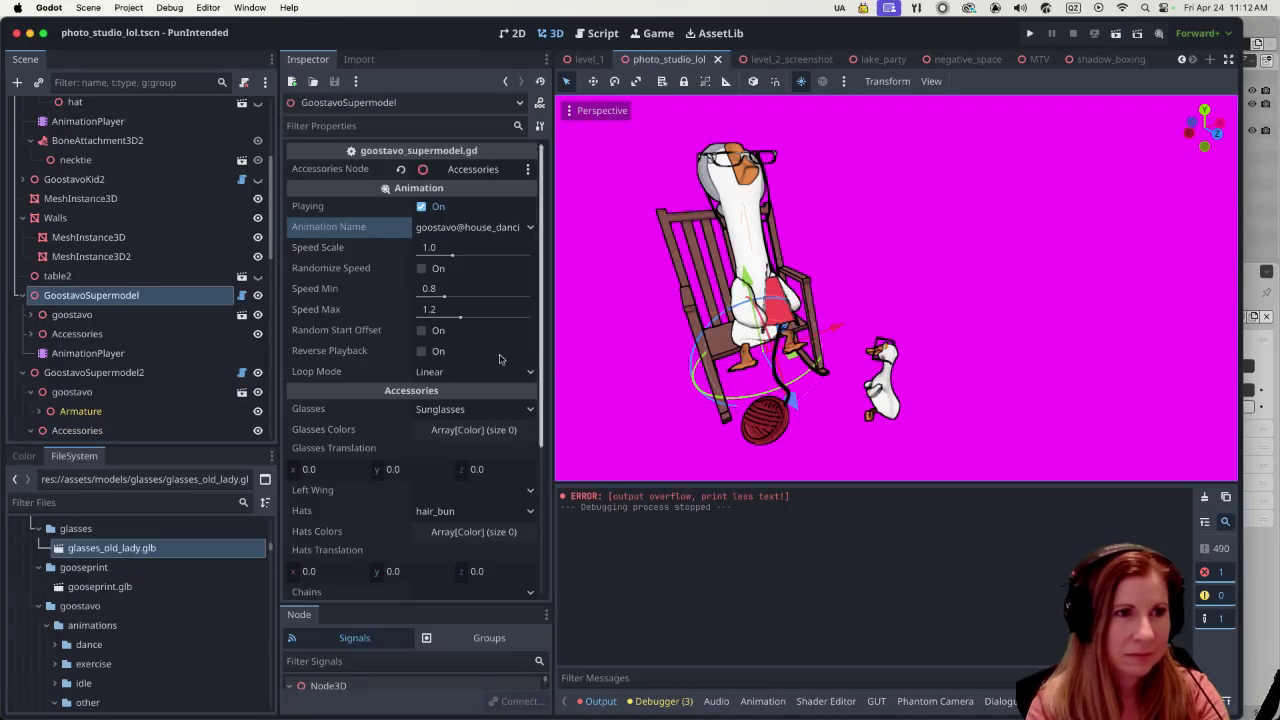
# - Toggle autoplay for sitting_talking on GoostavoSupermodel's AnimationPlayer and save the scene
pyautogui.click(533, 226)
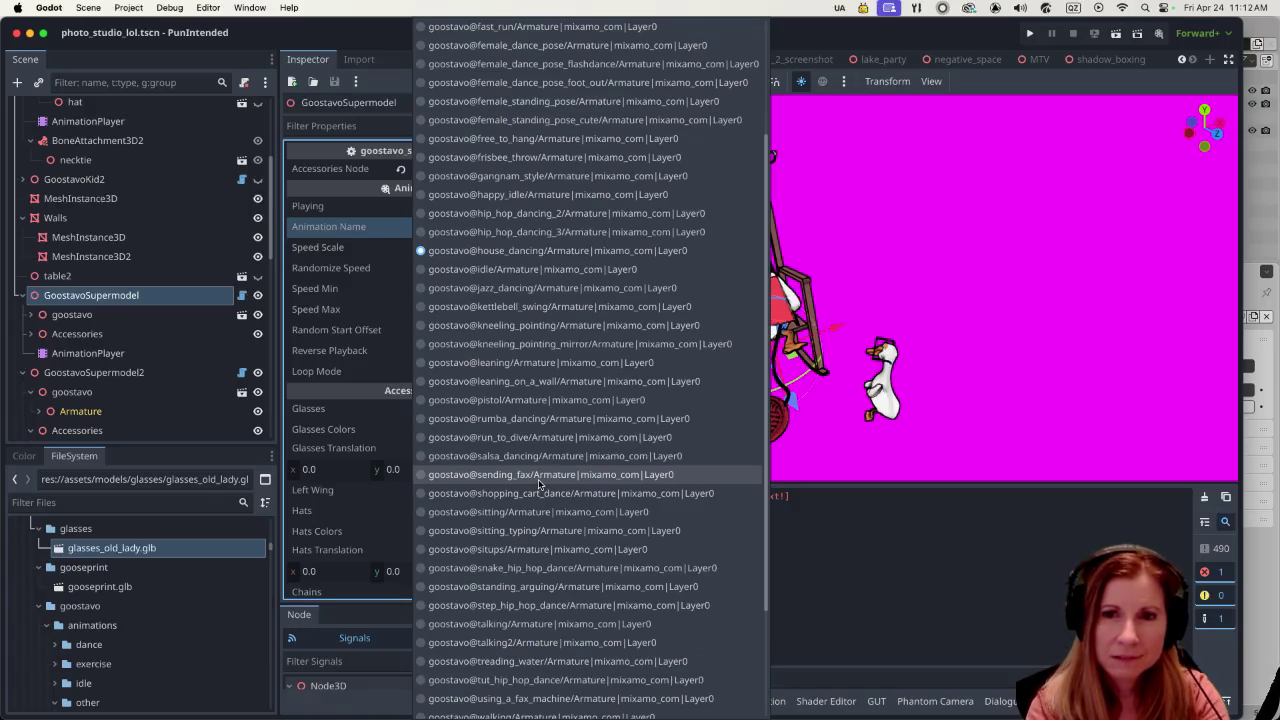
pyautogui.press('Escape')
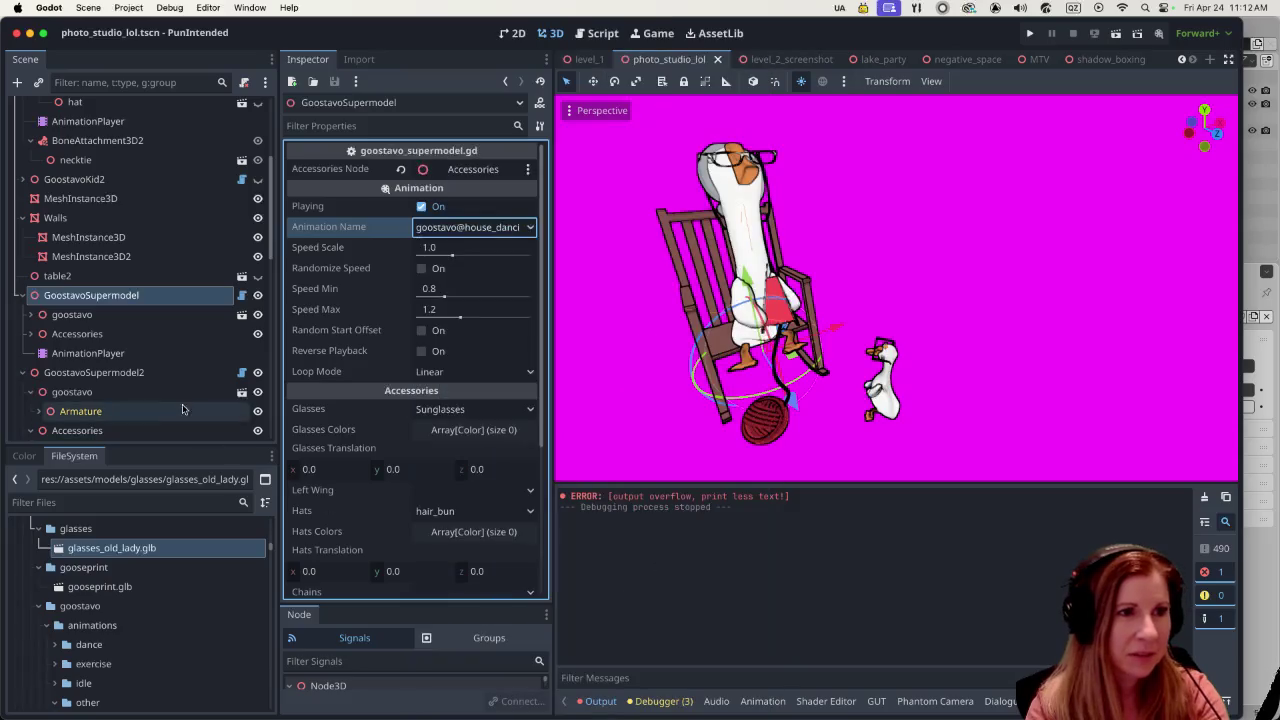
pyautogui.click(149, 355)
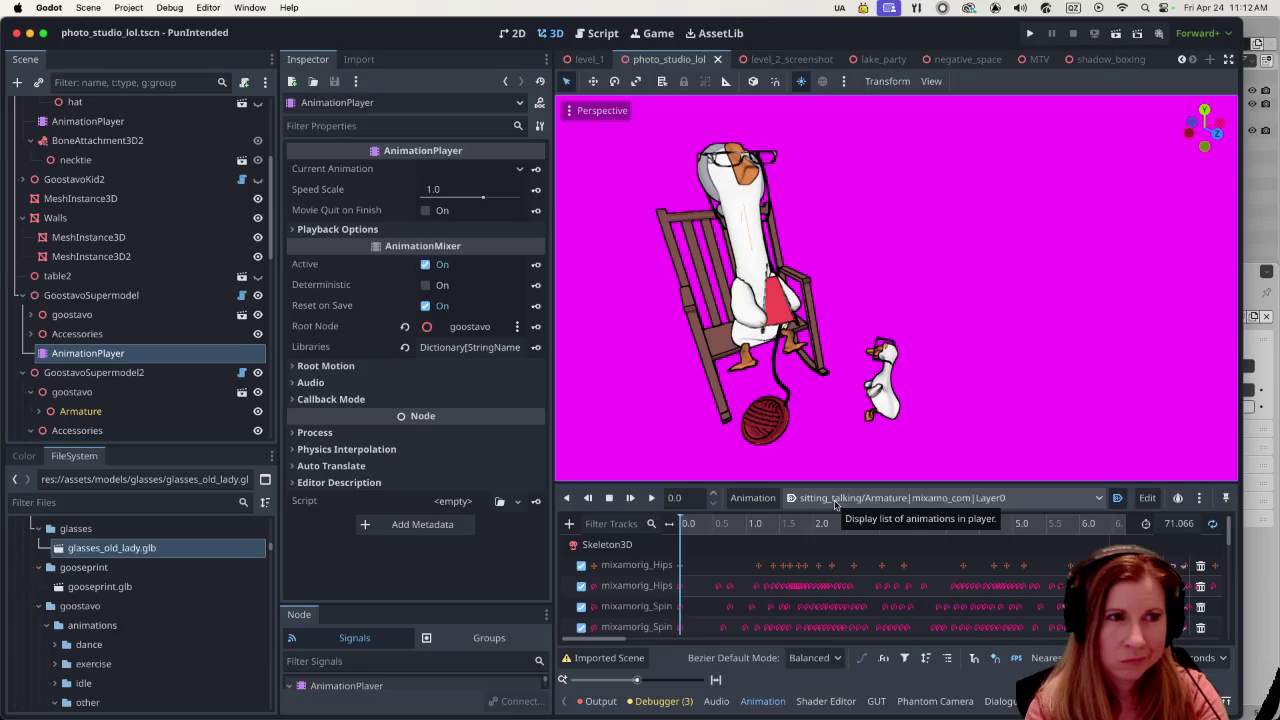
pyautogui.click(835, 500)
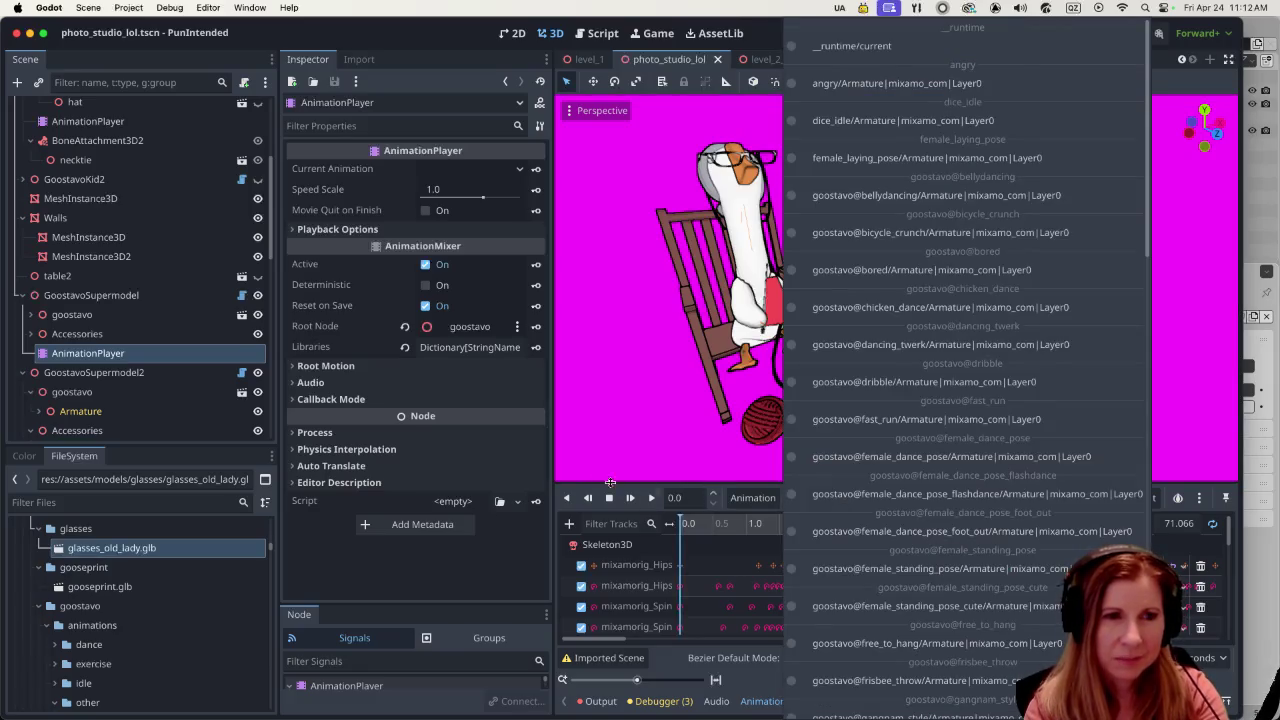
pyautogui.click(147, 355)
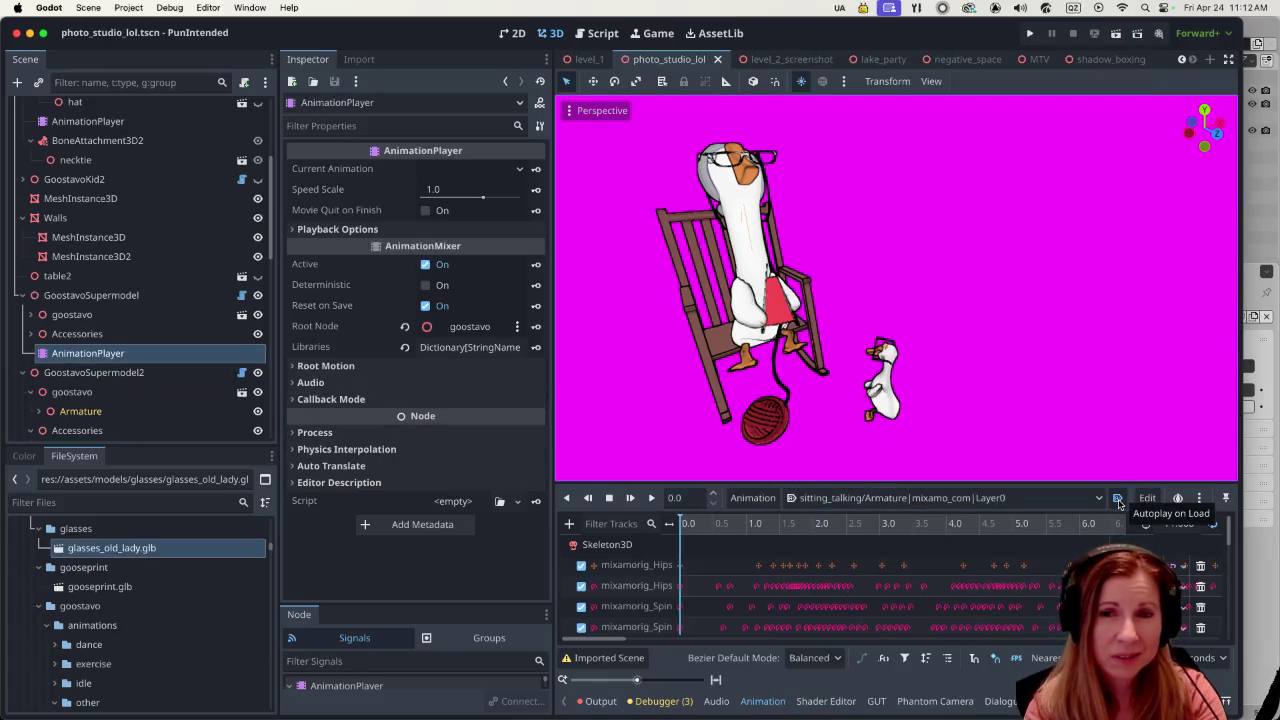
pyautogui.click(1118, 498)
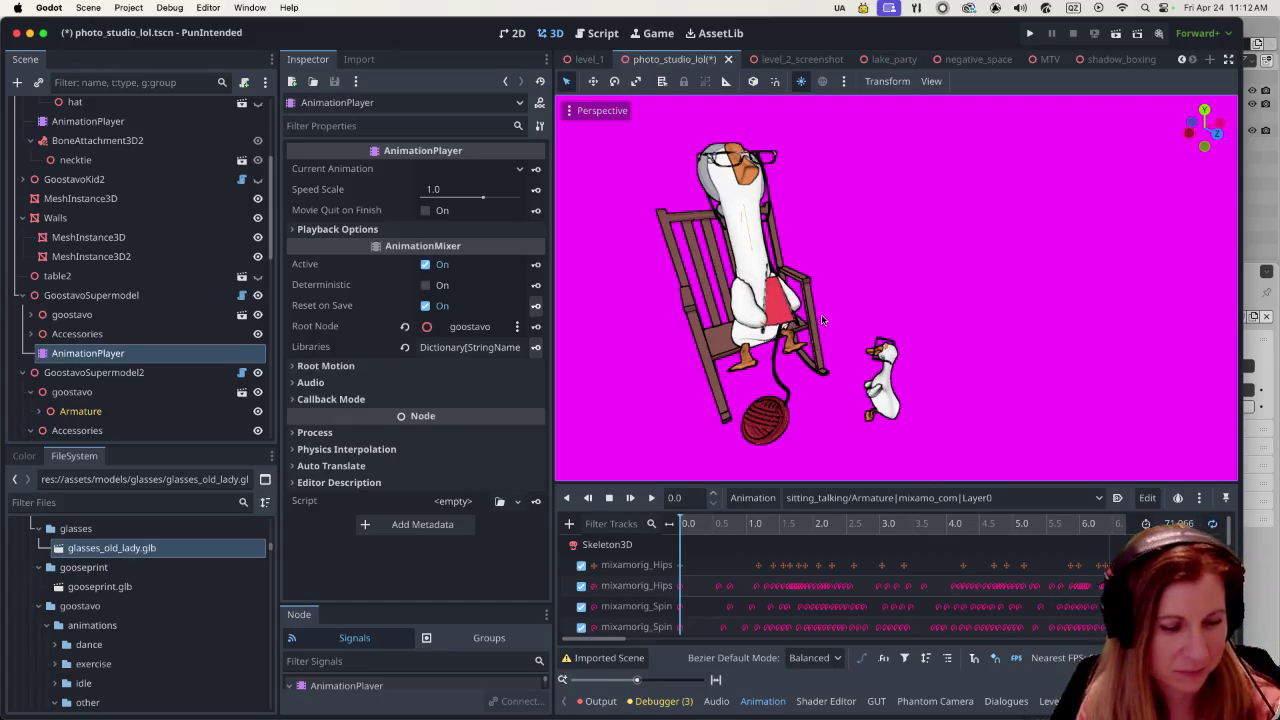
pyautogui.press('super+s')
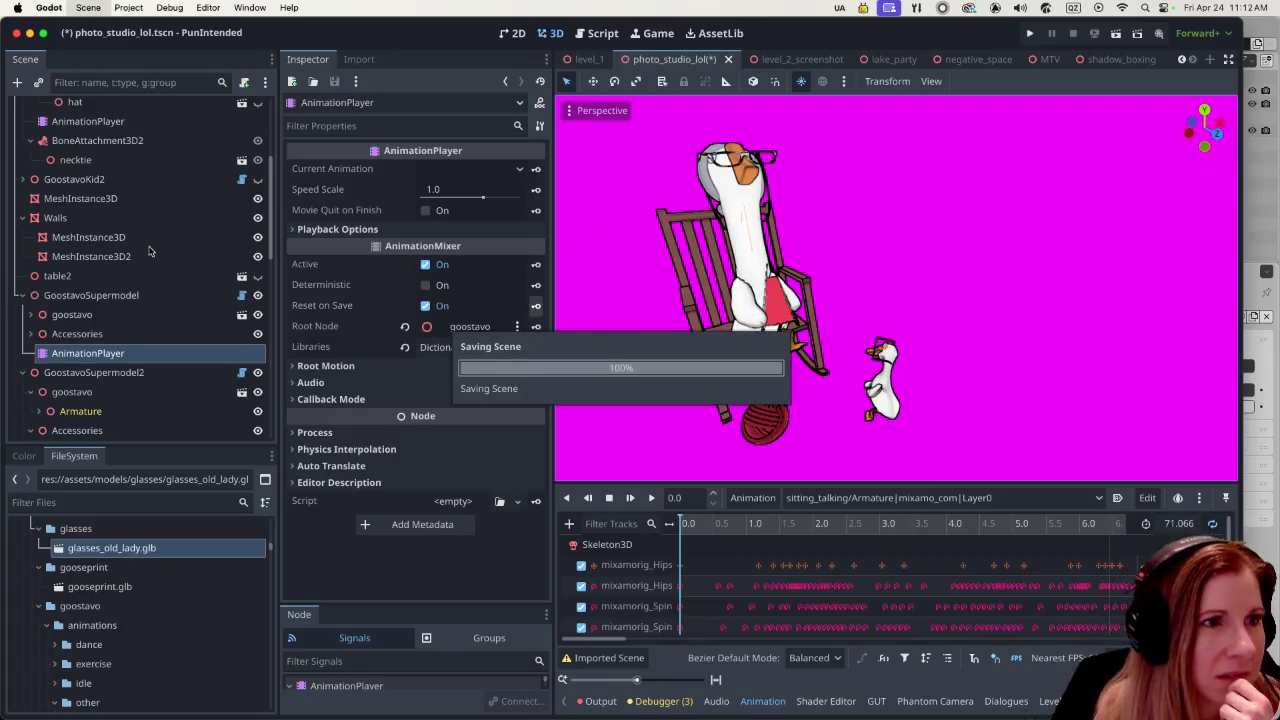
# - Select GoostavoSupermodel, play-test the game, then select its AnimationPlayer node
pyautogui.click(100, 296)
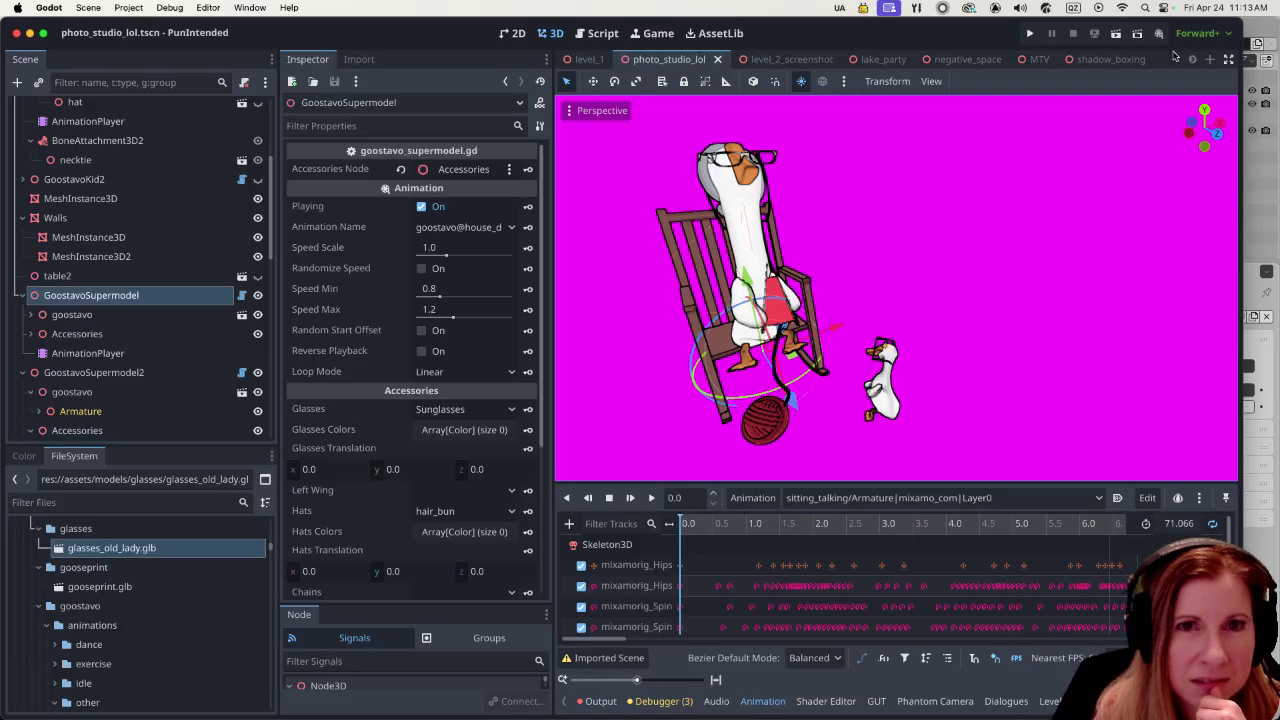
pyautogui.click(1117, 35)
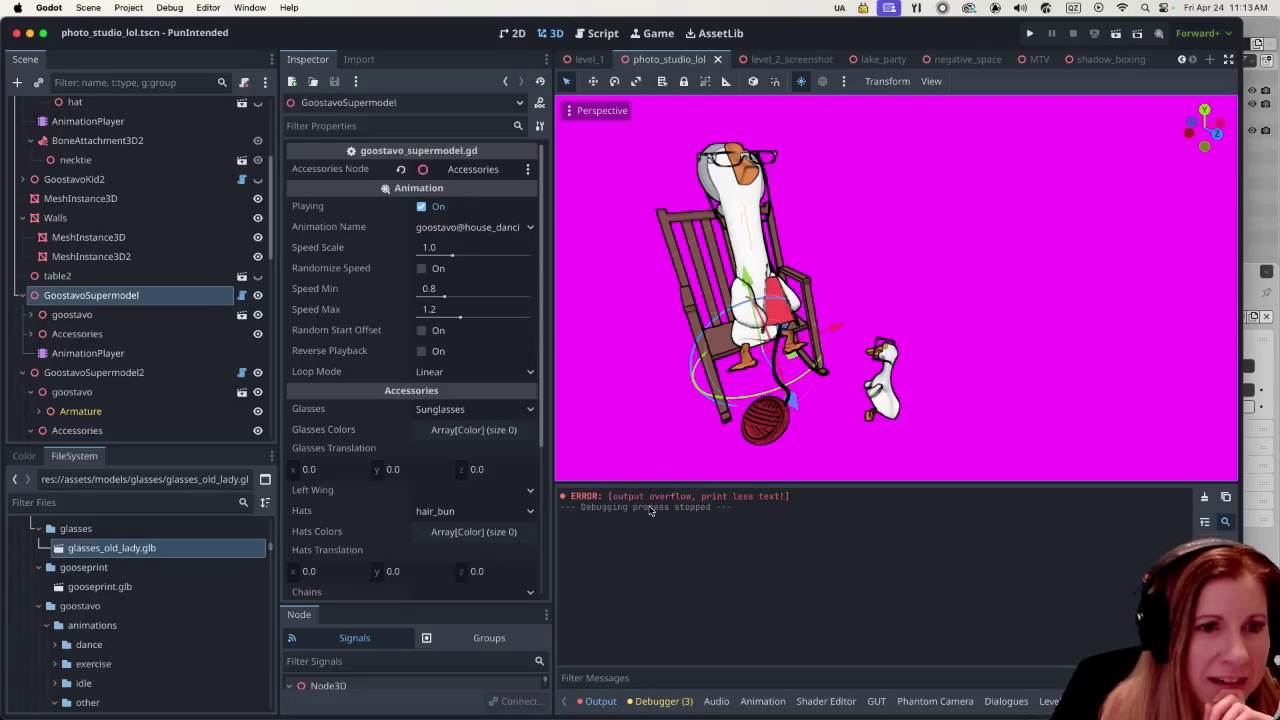
pyautogui.click(97, 349)
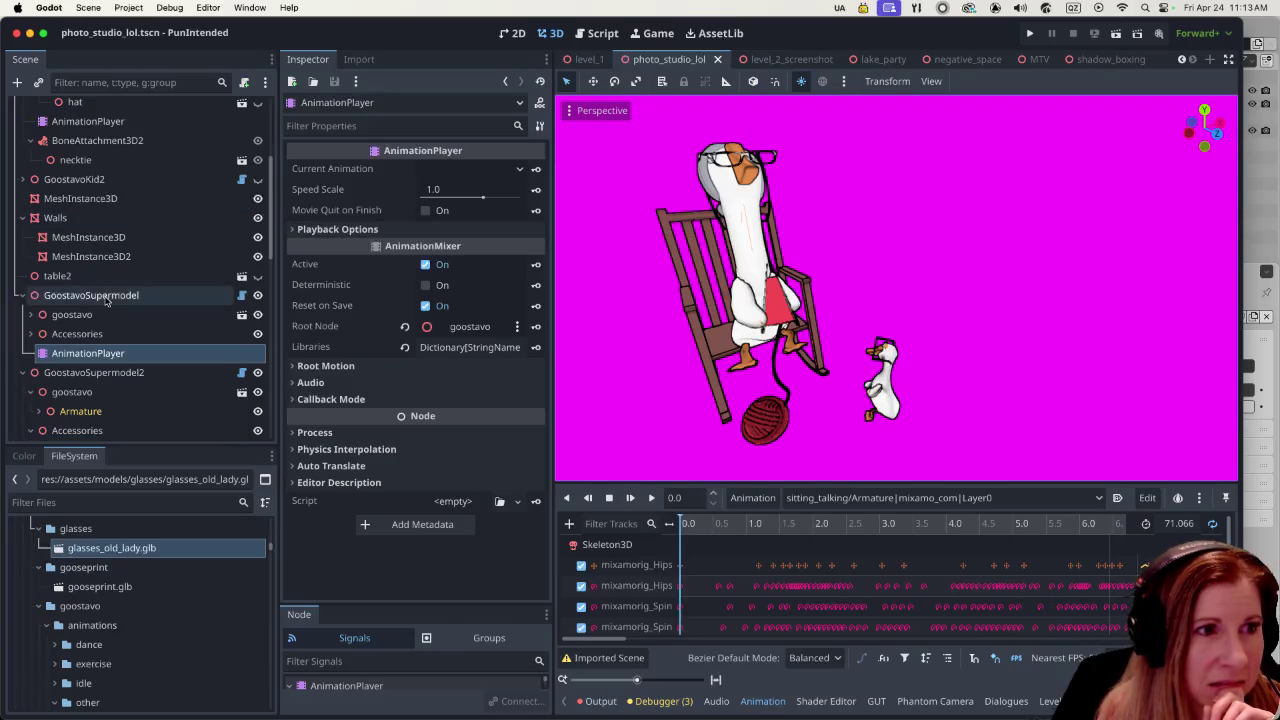
# - Switch GoostavoSupermodel's Animation Name from house dancing to sitting_talking
pyautogui.click(170, 292)
pyautogui.click(510, 227)
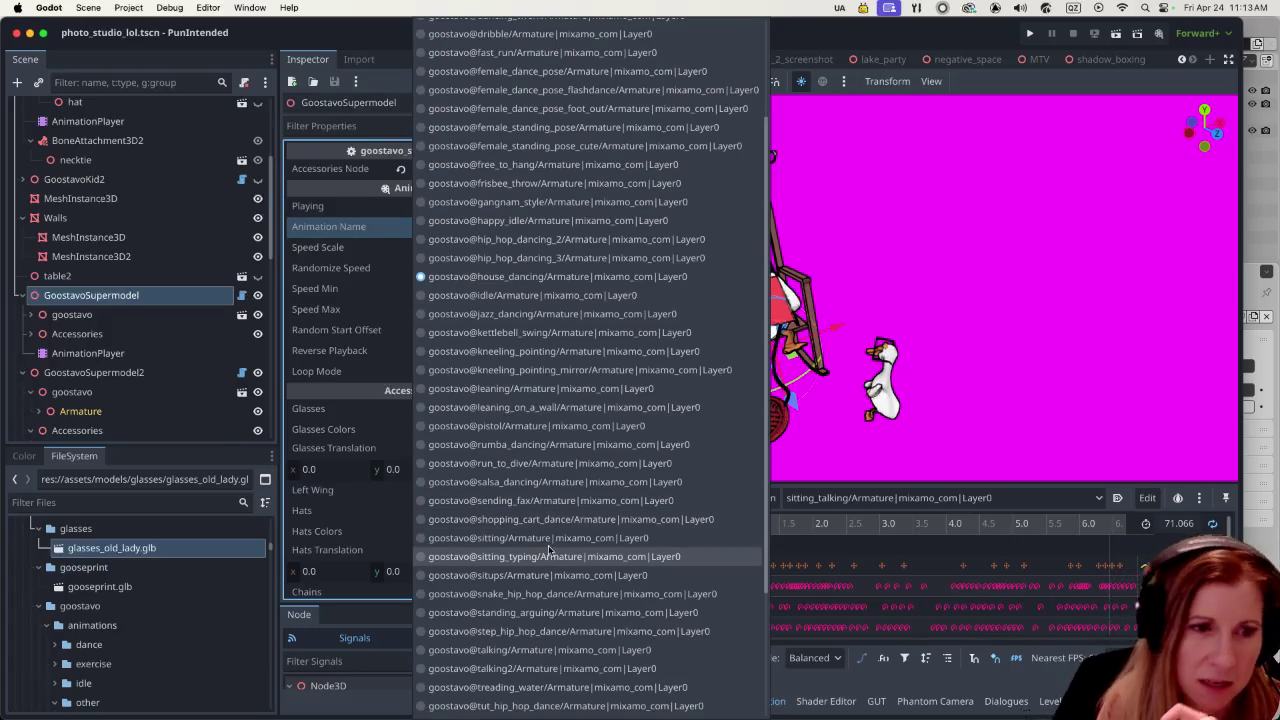
pyautogui.scroll(-5, 550, 550)
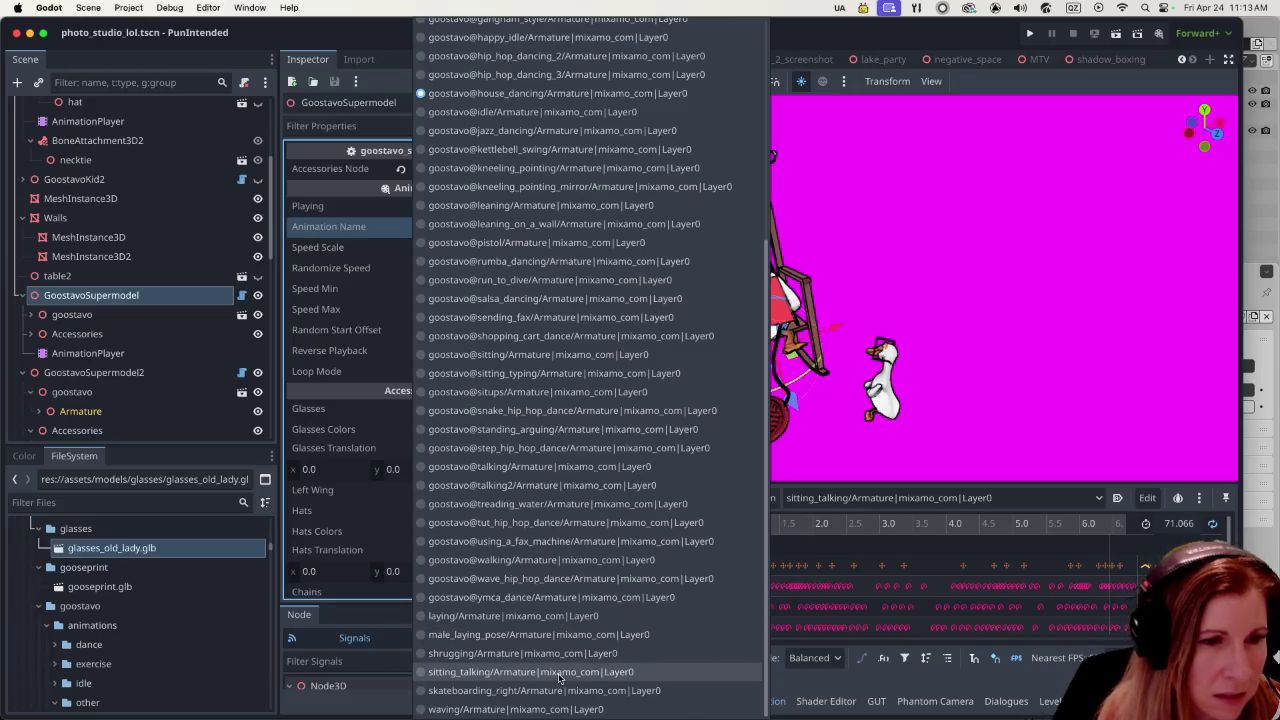
pyautogui.click(530, 672)
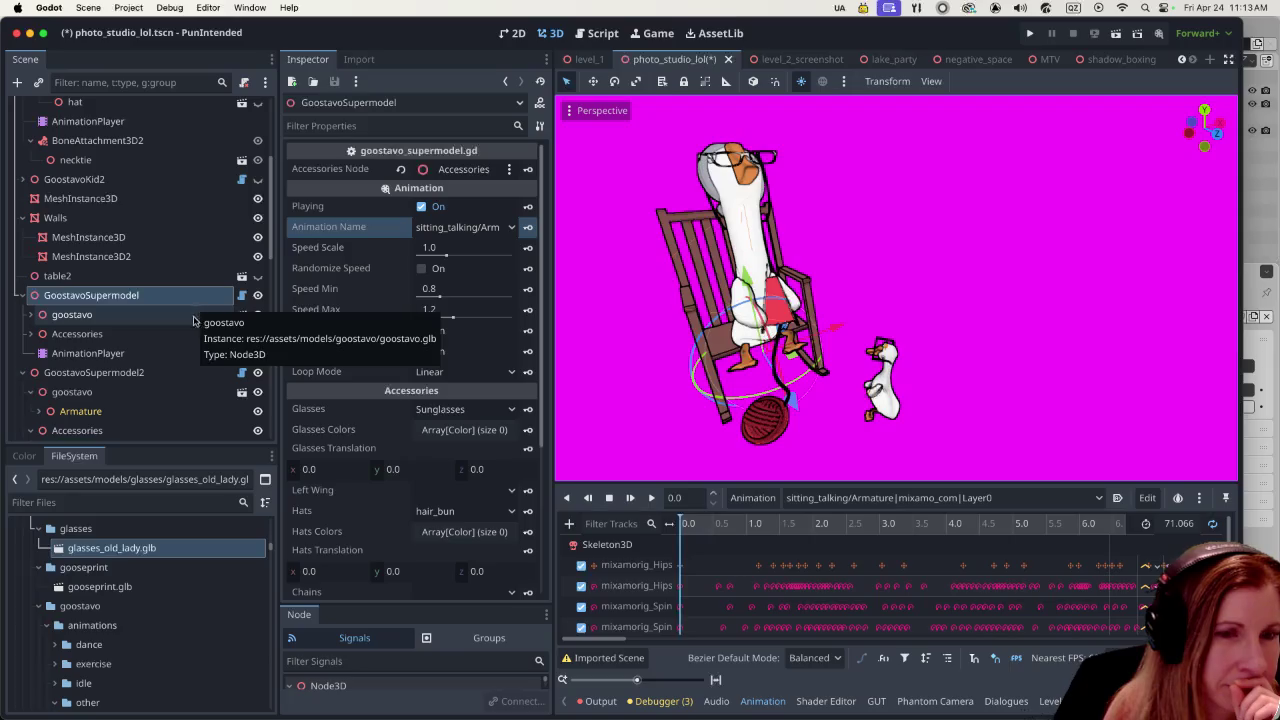
pyautogui.scroll(-5, 930, 310)
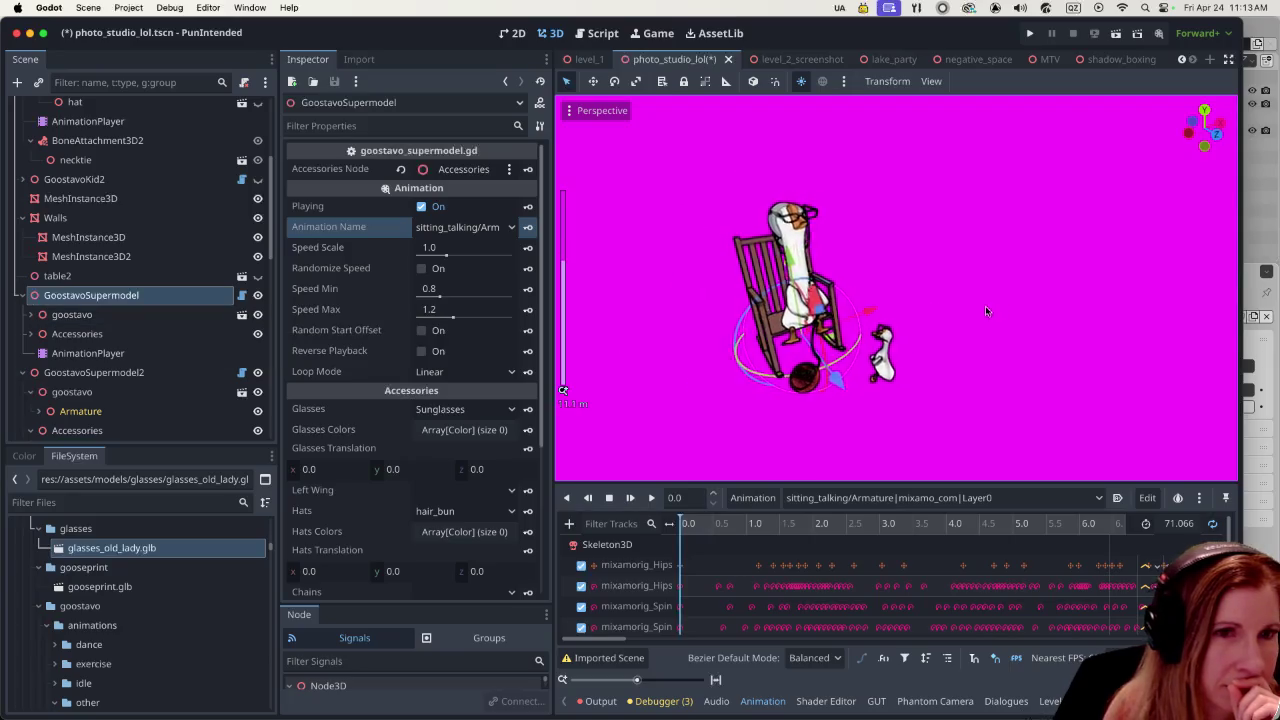
pyautogui.scroll(5, 907, 363)
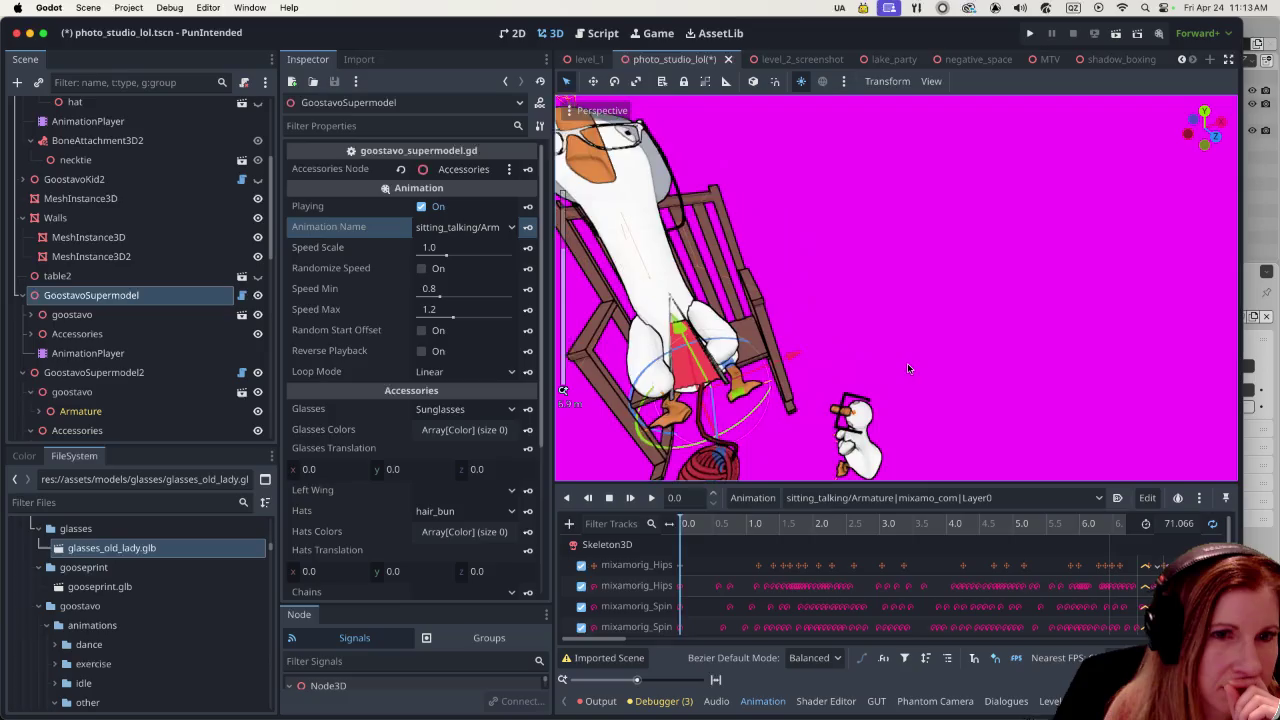
pyautogui.scroll(-2, 907, 363)
pyautogui.scroll(-2, 935, 329)
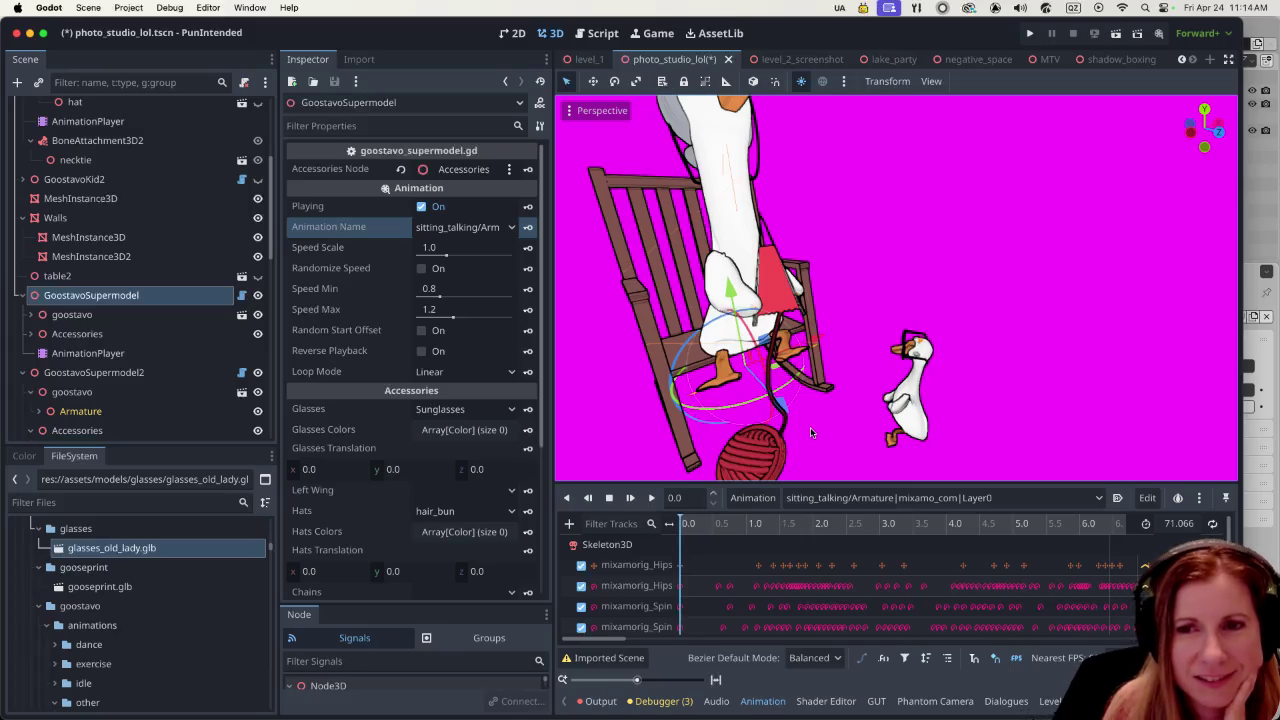
pyautogui.scroll(-3, 979, 370)
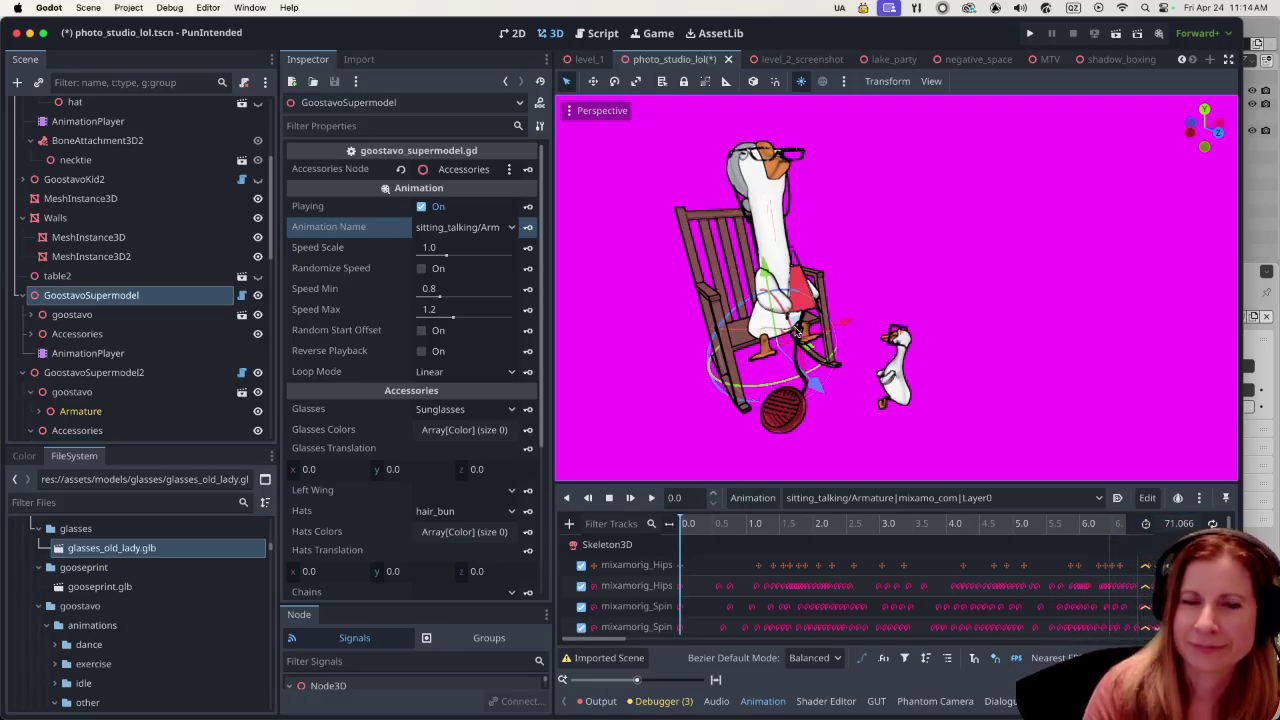
pyautogui.scroll(2, 856, 280)
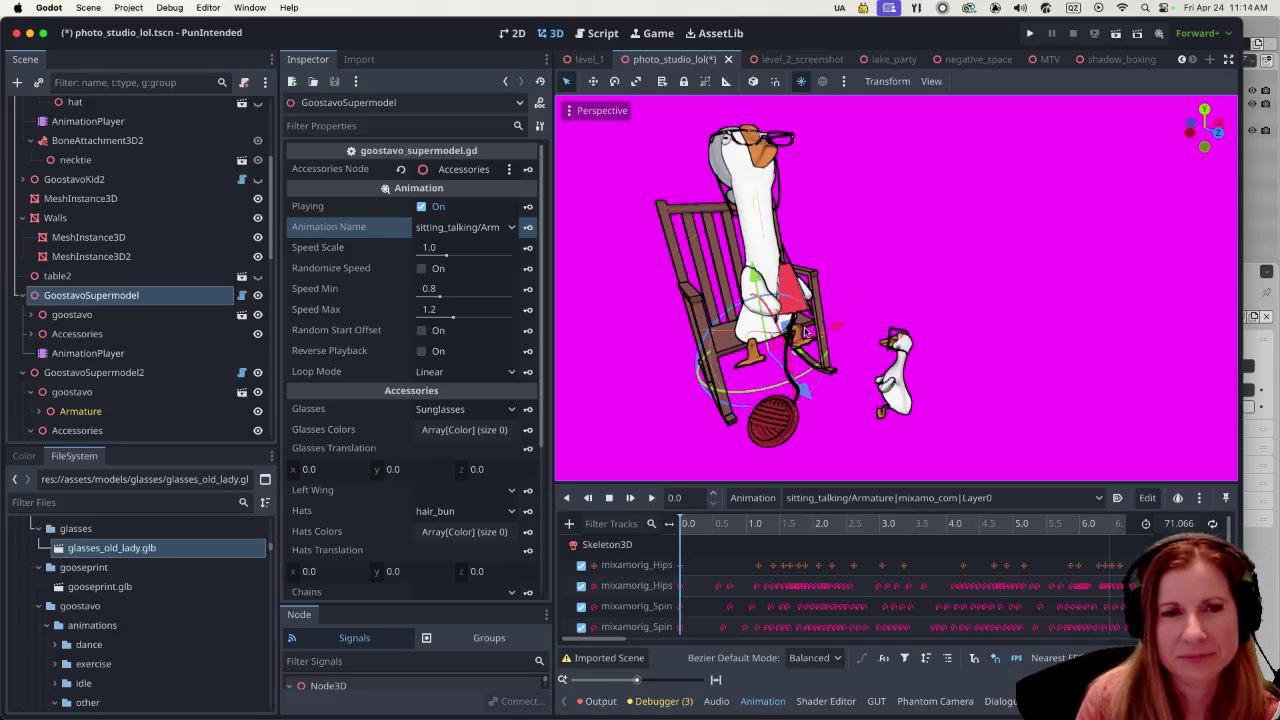
pyautogui.scroll(3, 800, 340)
pyautogui.scroll(-4, 806, 348)
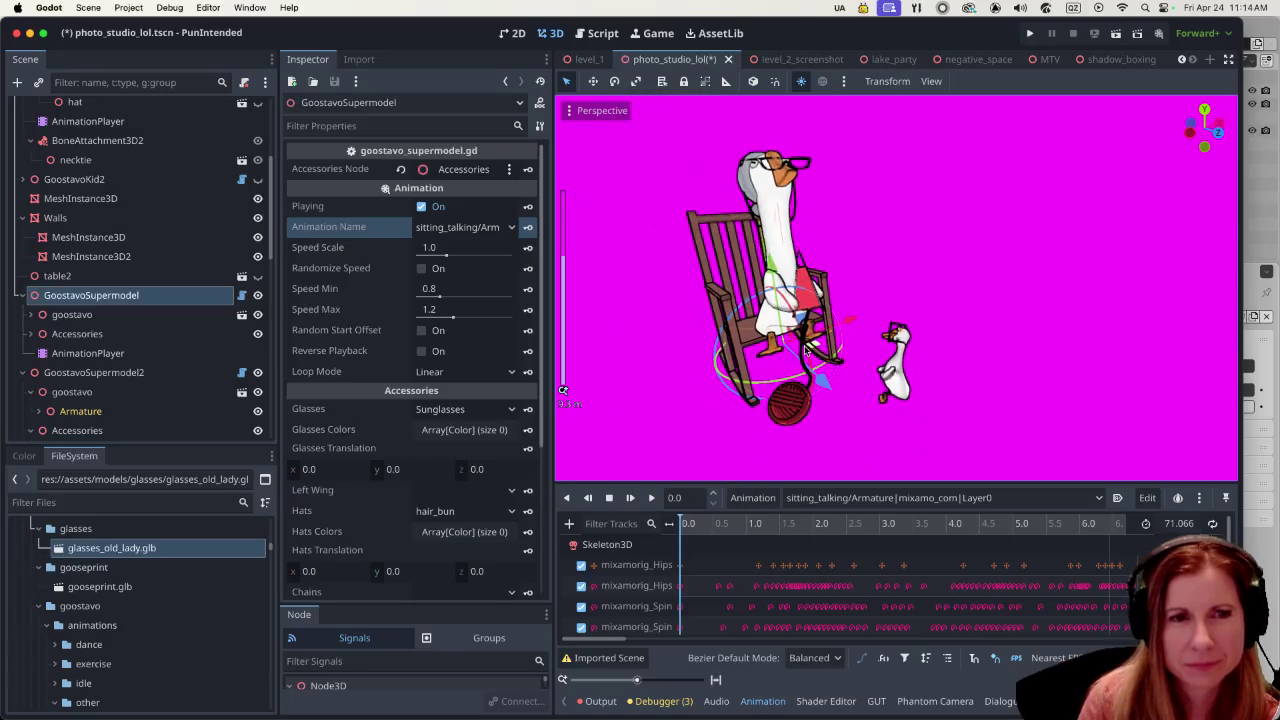
pyautogui.moveTo(882, 343); pyautogui.dragTo(884, 298, button='middle')
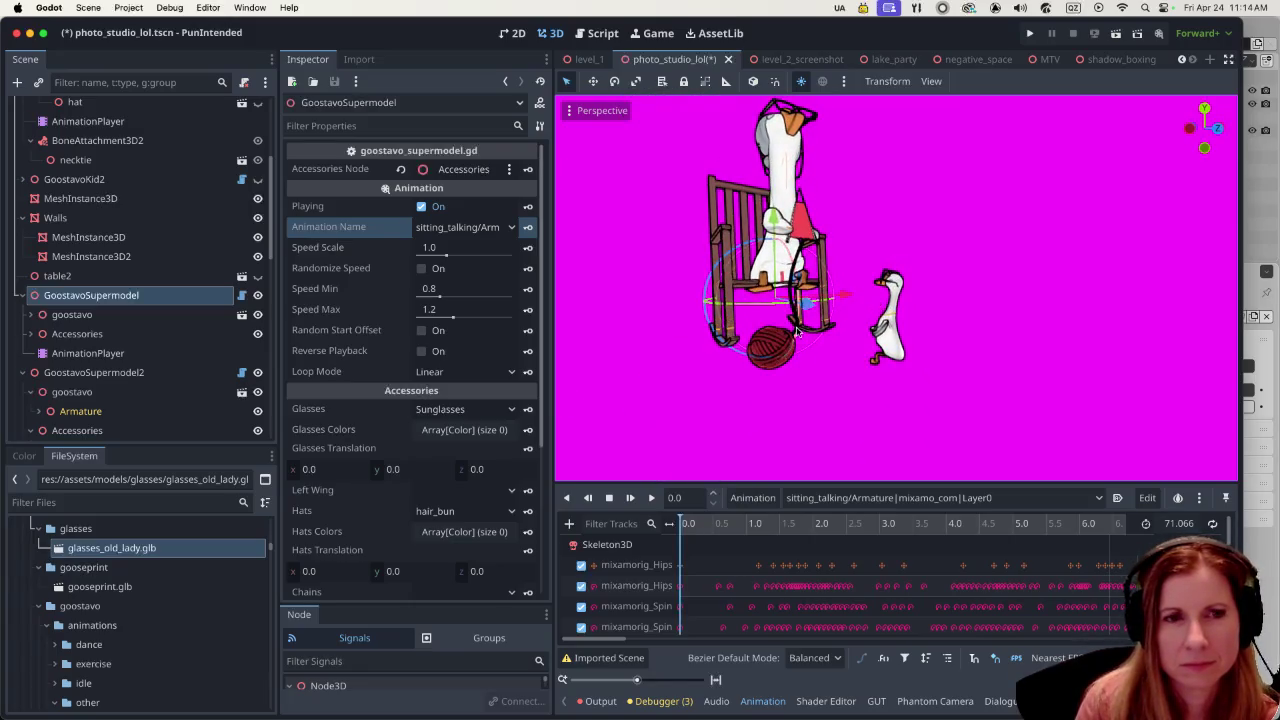
pyautogui.scroll(1, 865, 343)
pyautogui.moveTo(865, 343); pyautogui.dragTo(930, 360, button='middle')
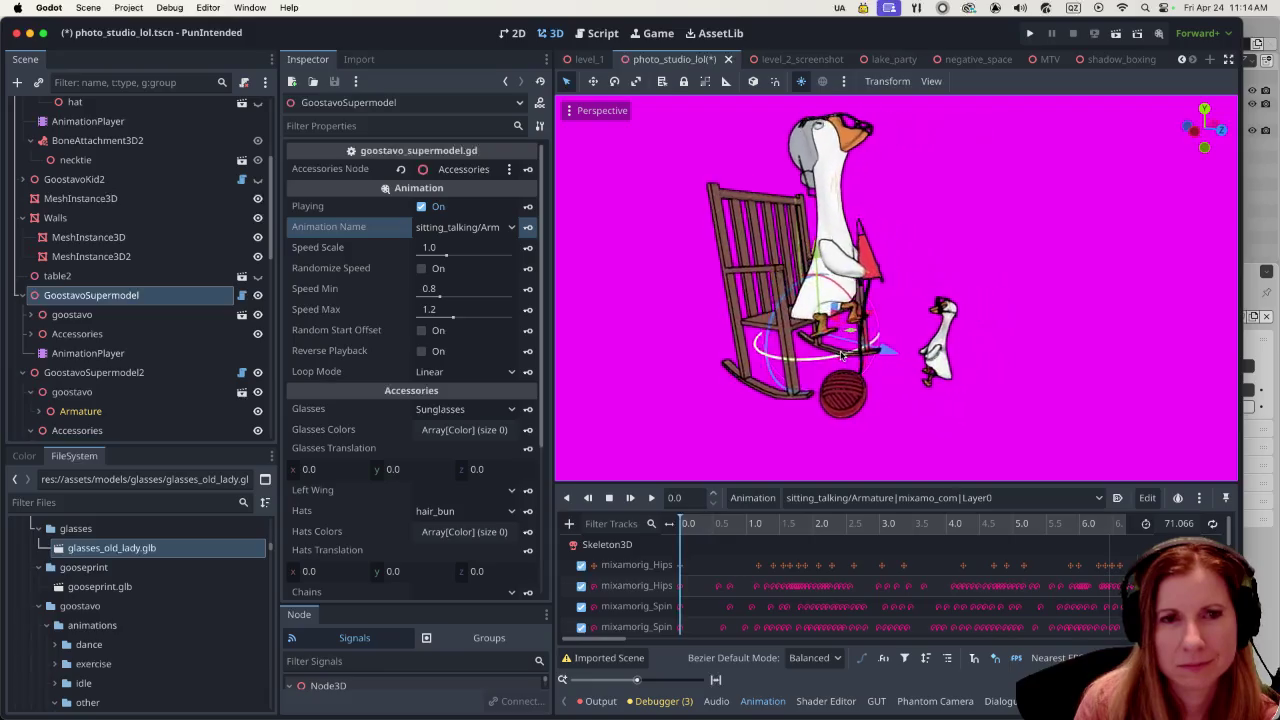
pyautogui.click(914, 382)
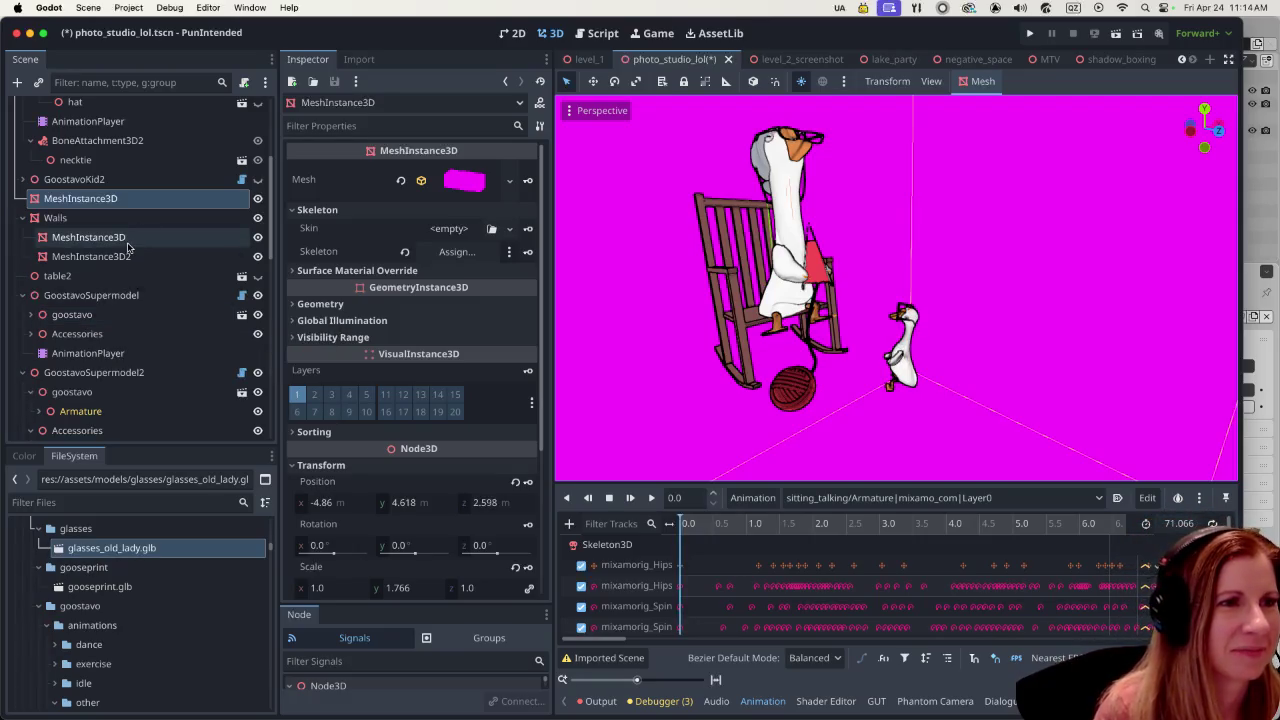
# - Select the small goose's model and rotate it about 55° around its vertical axis
pyautogui.click(174, 184)
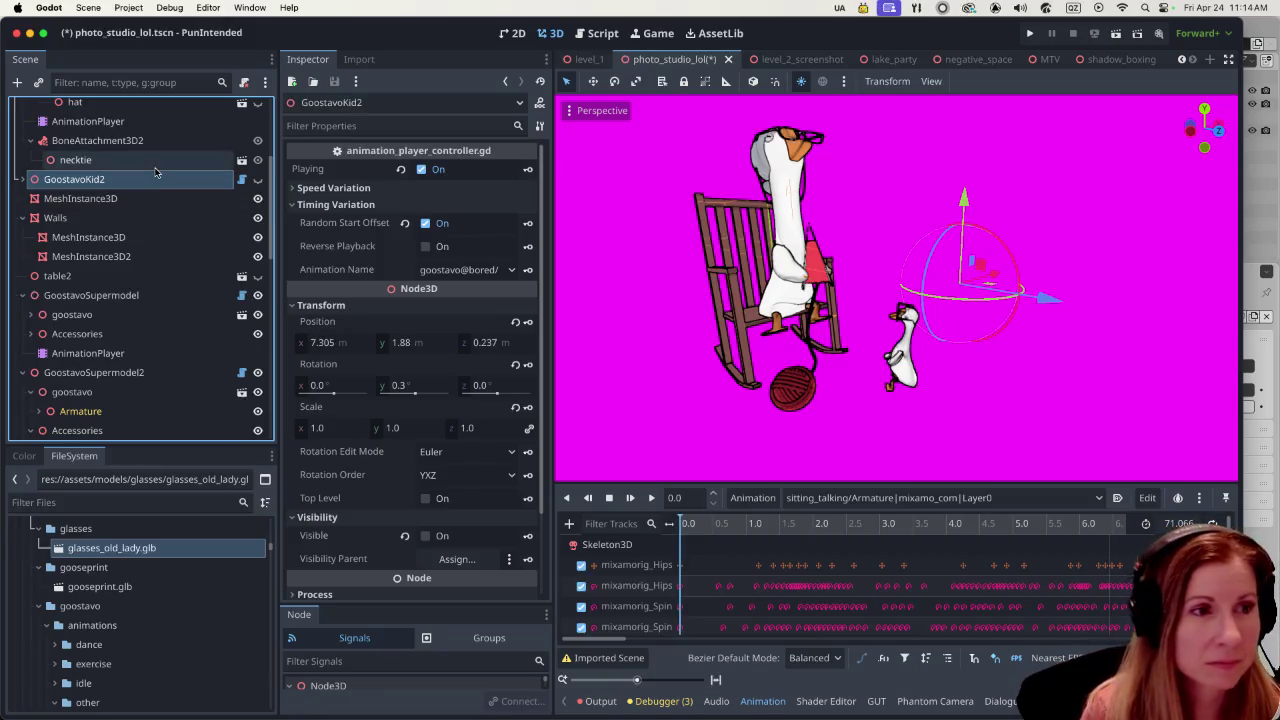
pyautogui.click(90, 391)
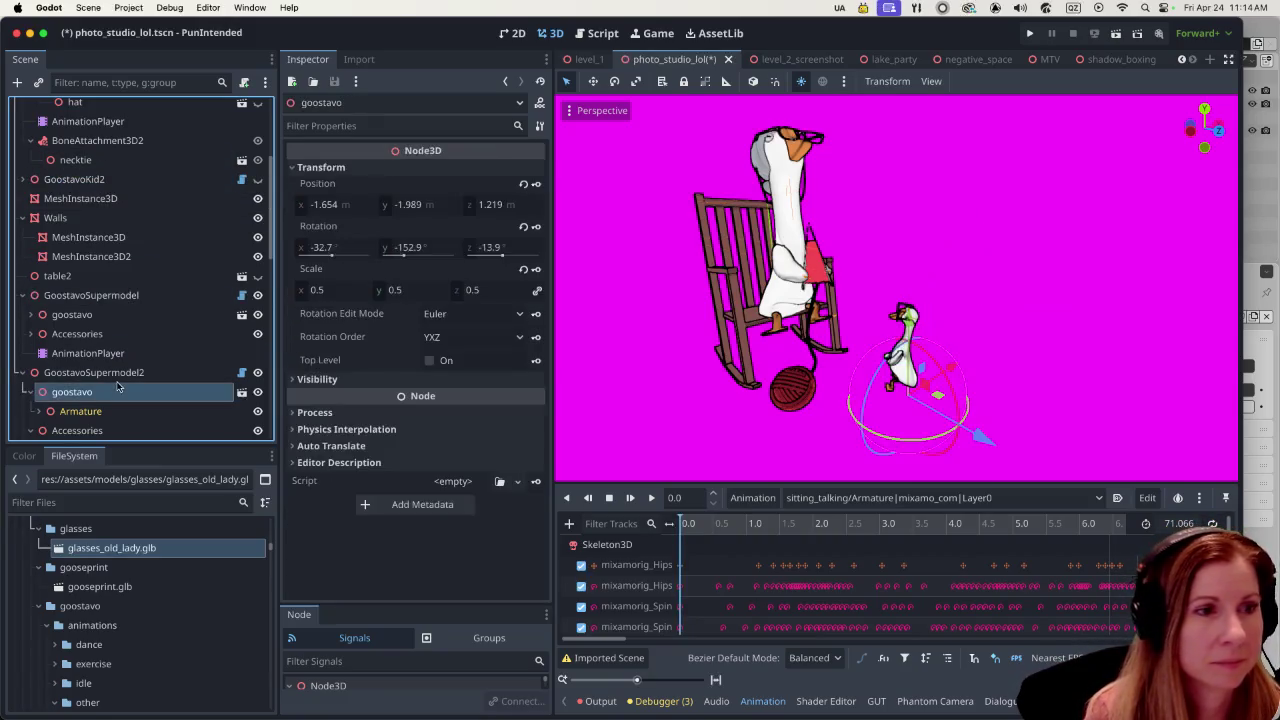
pyautogui.click(90, 372)
pyautogui.moveTo(878, 326)
pyautogui.mouseDown()
pyautogui.moveTo(897, 321)
pyautogui.moveTo(890, 307)
pyautogui.mouseUp()
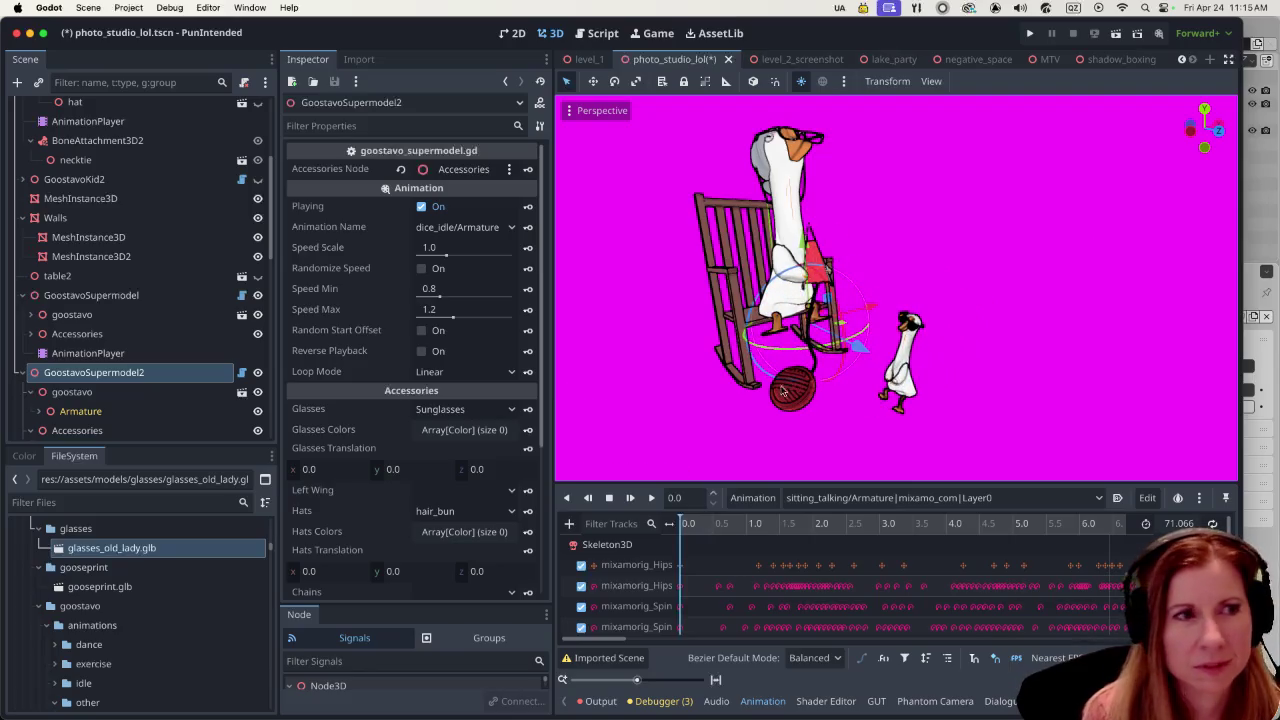
# - Inspect GoostavoNerd2, then select the GoostavoSupermodel character
pyautogui.scroll(1, 134, 200)
pyautogui.scroll(1, 132, 190)
pyautogui.scroll(2, 130, 178)
pyautogui.scroll(1, 127, 165)
pyautogui.scroll(3, 127, 163)
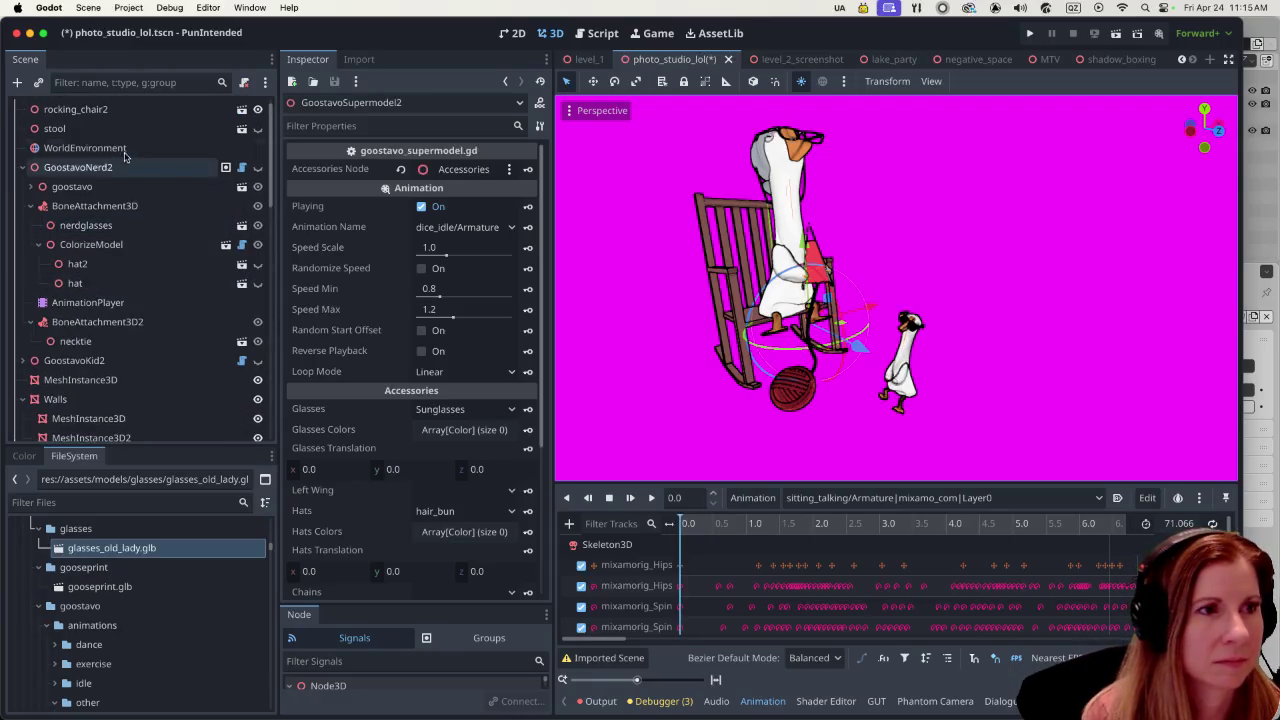
pyautogui.click(127, 166)
pyautogui.scroll(-7, 129, 256)
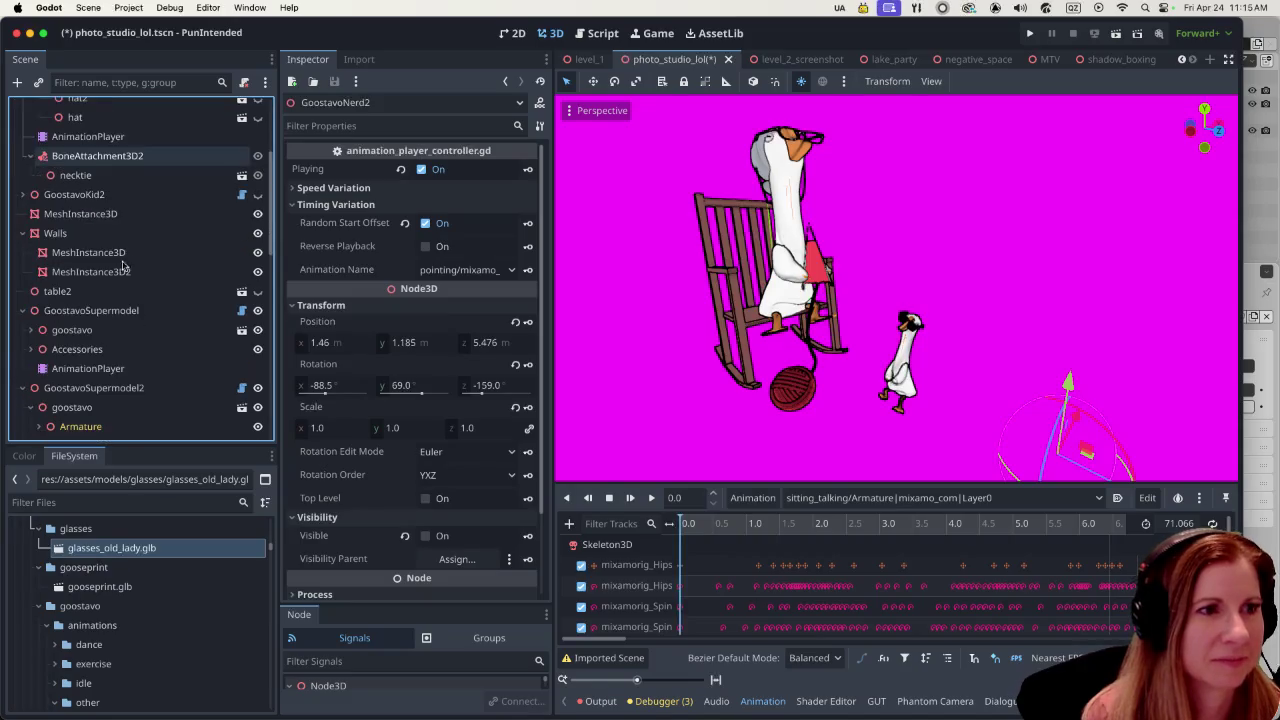
pyautogui.click(140, 310)
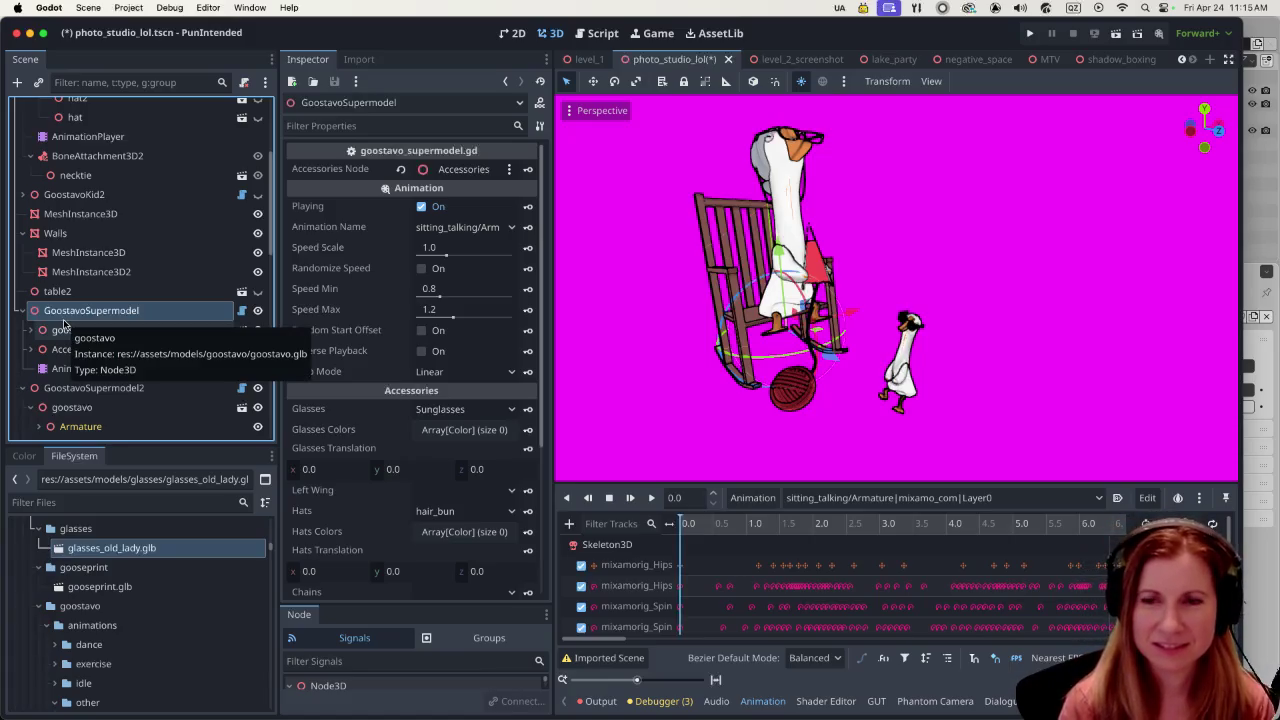
# - Rename node GoostavoSupermodel to GrannyGoostavo and GoostavoSupermodel2 to BabyGoostavo
pyautogui.press('F2')
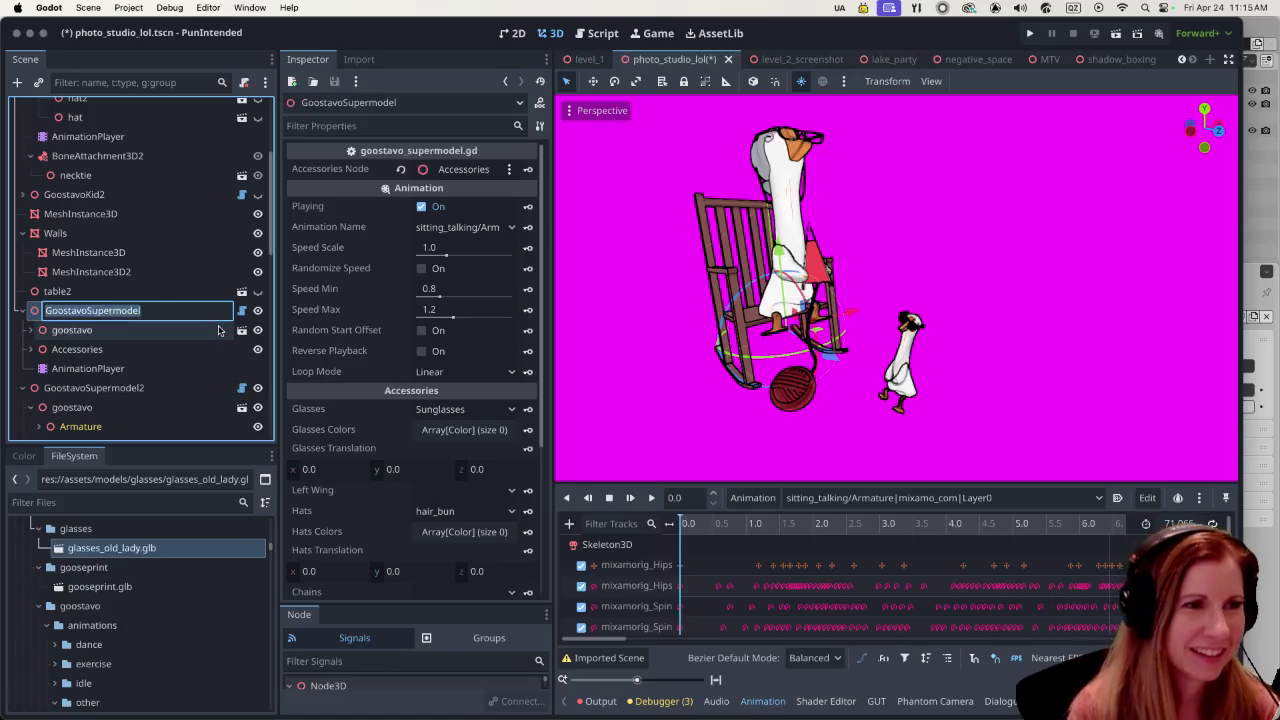
pyautogui.write('Grannzt')
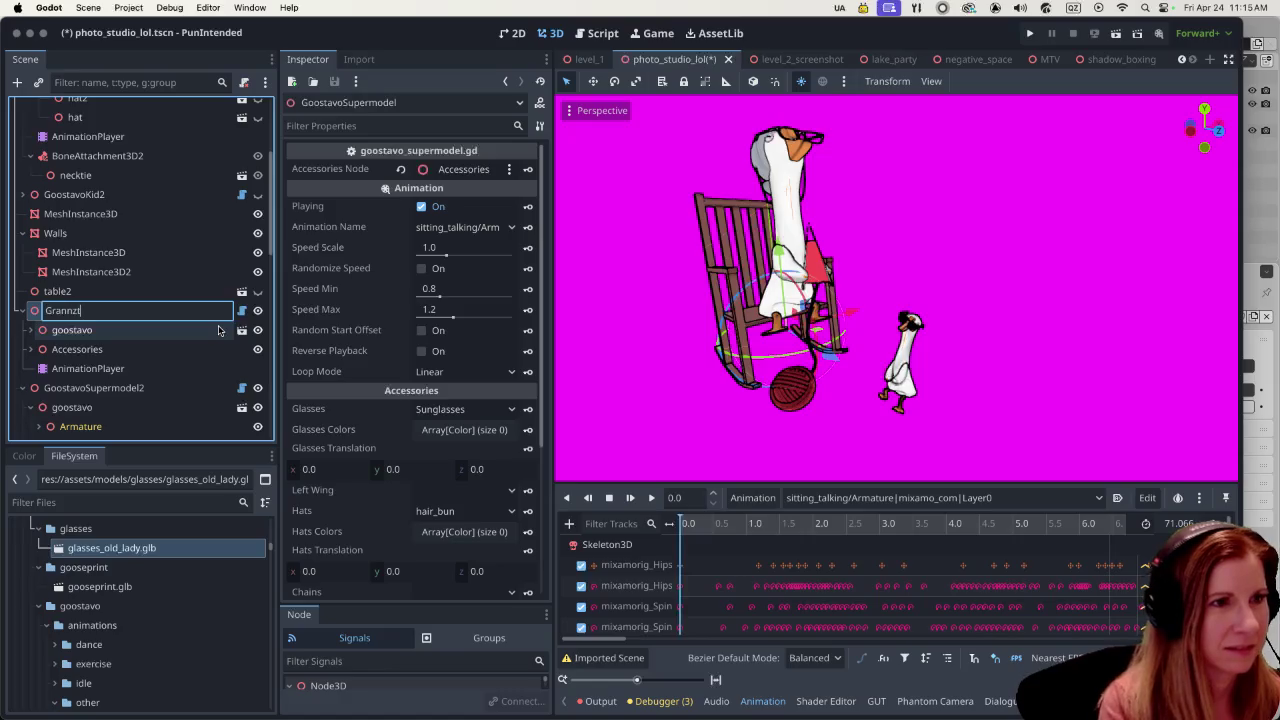
pyautogui.press('BackSpace')
pyautogui.press('BackSpace')
pyautogui.write('yGoos')
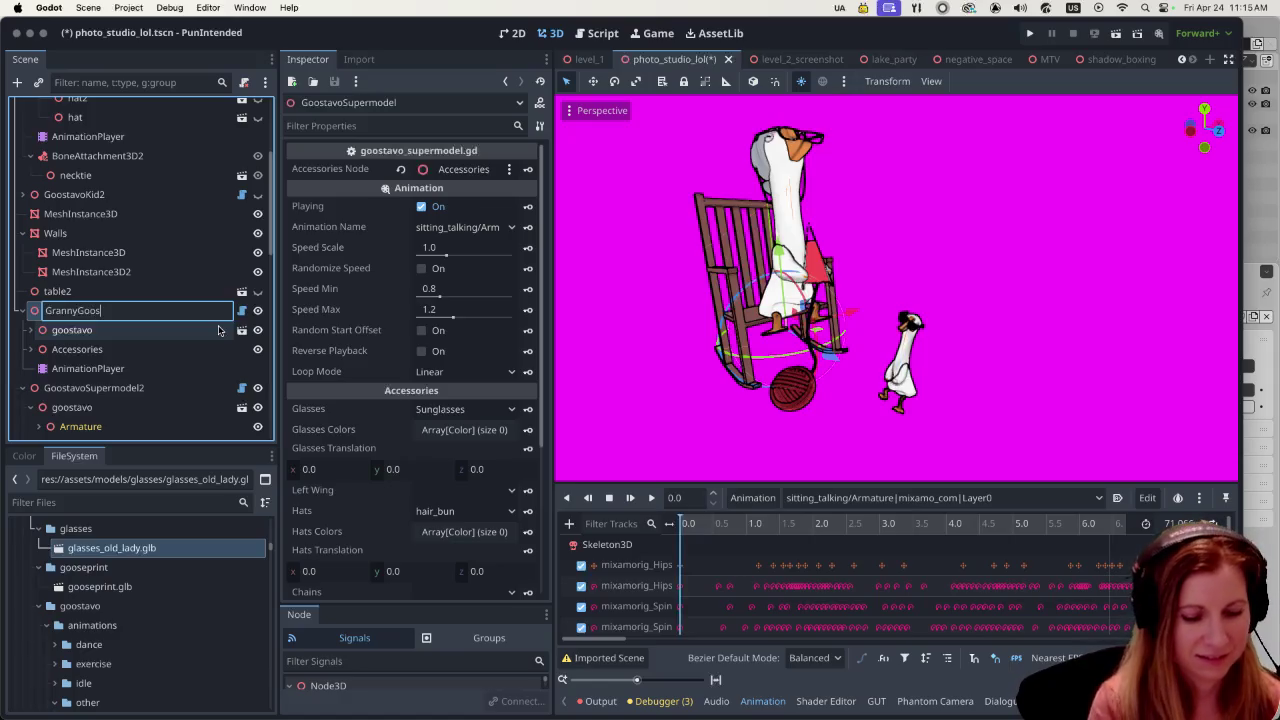
pyautogui.press('Return')
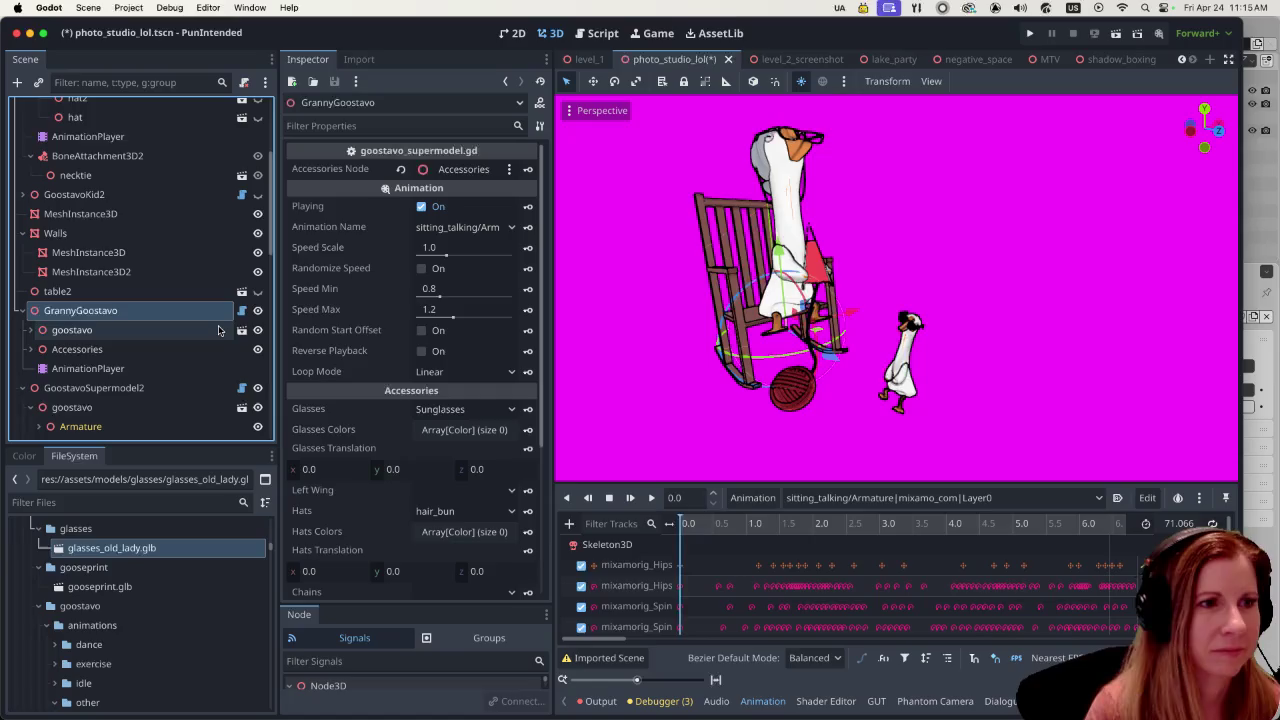
pyautogui.click(115, 386)
pyautogui.click(115, 386)
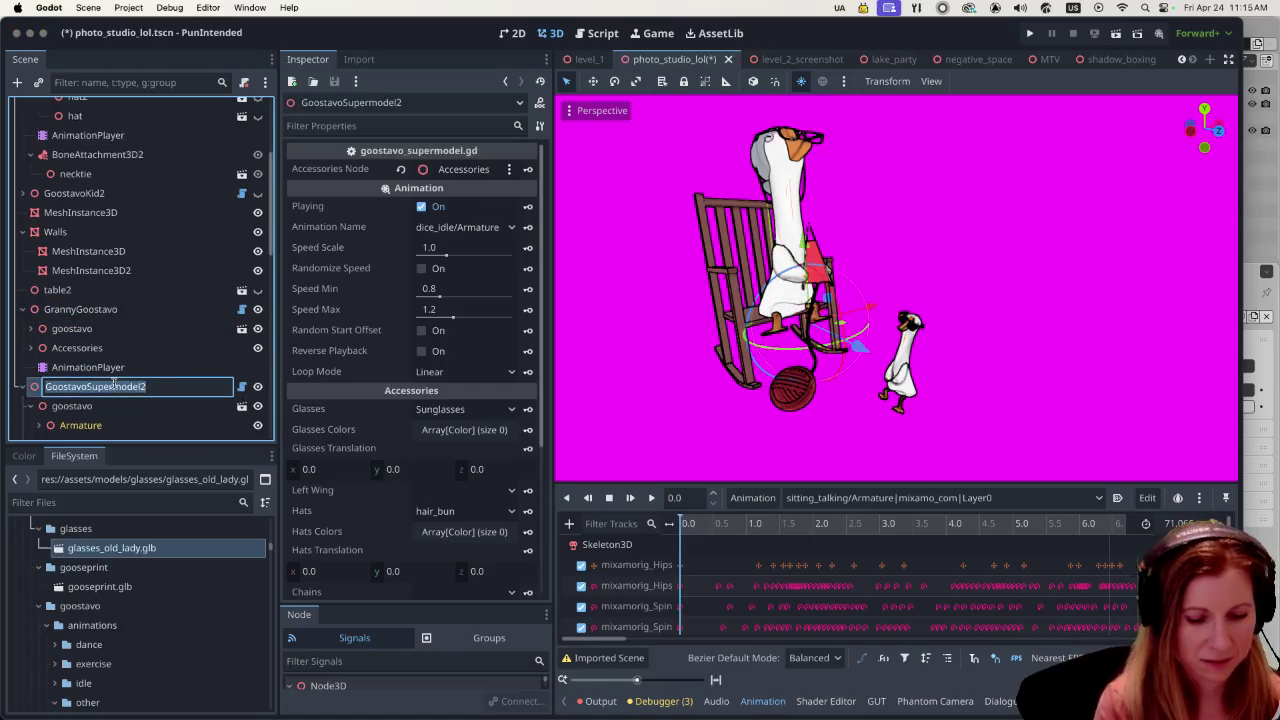
pyautogui.write('BabyGoostav')
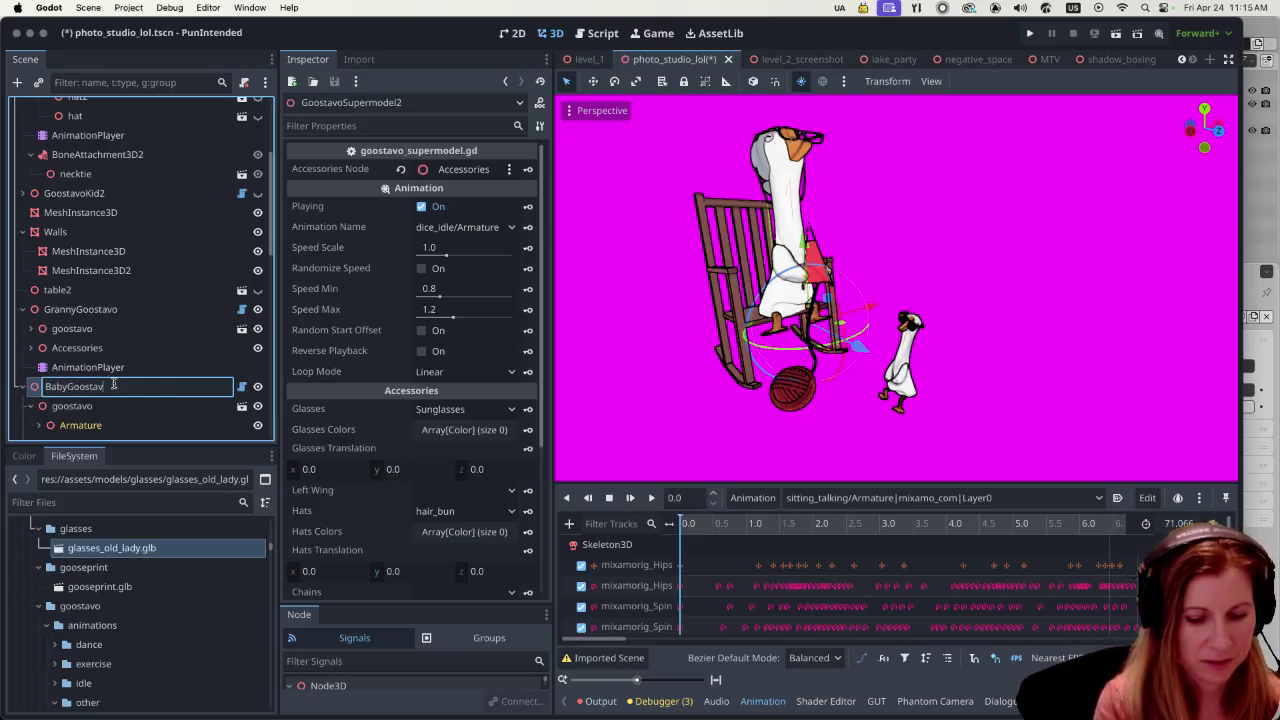
pyautogui.press('Return')
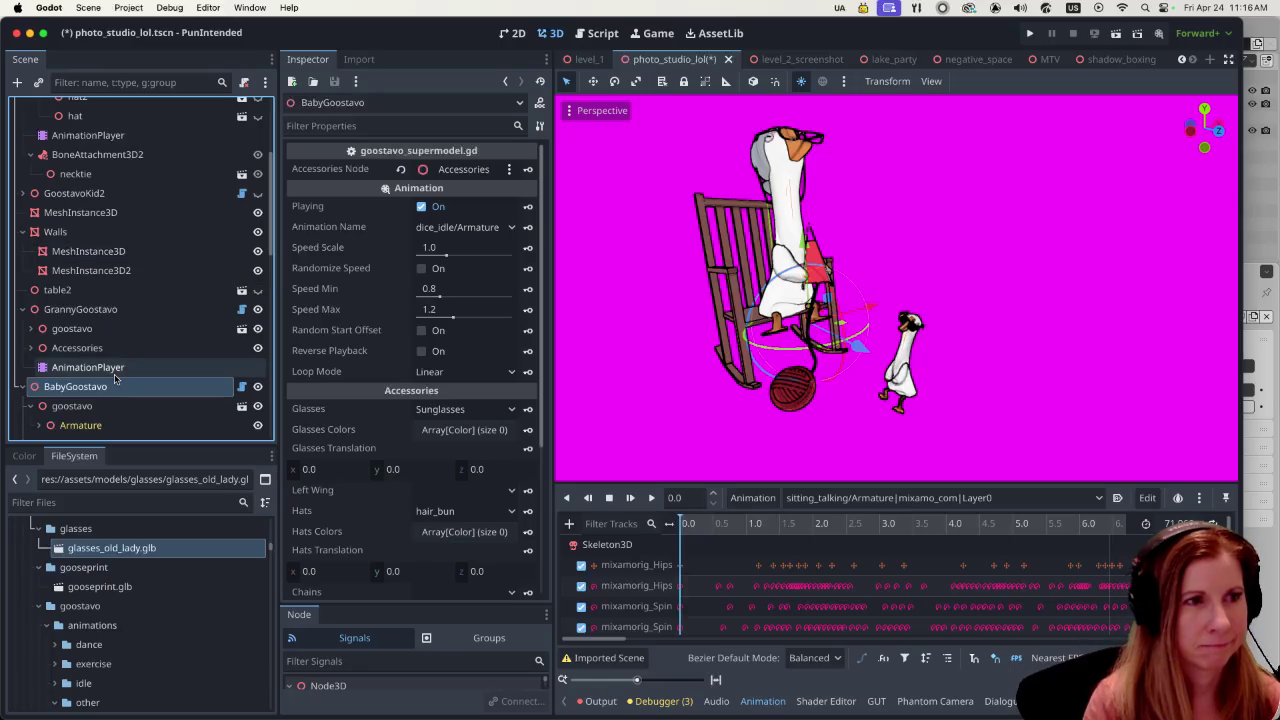
pyautogui.click(151, 302)
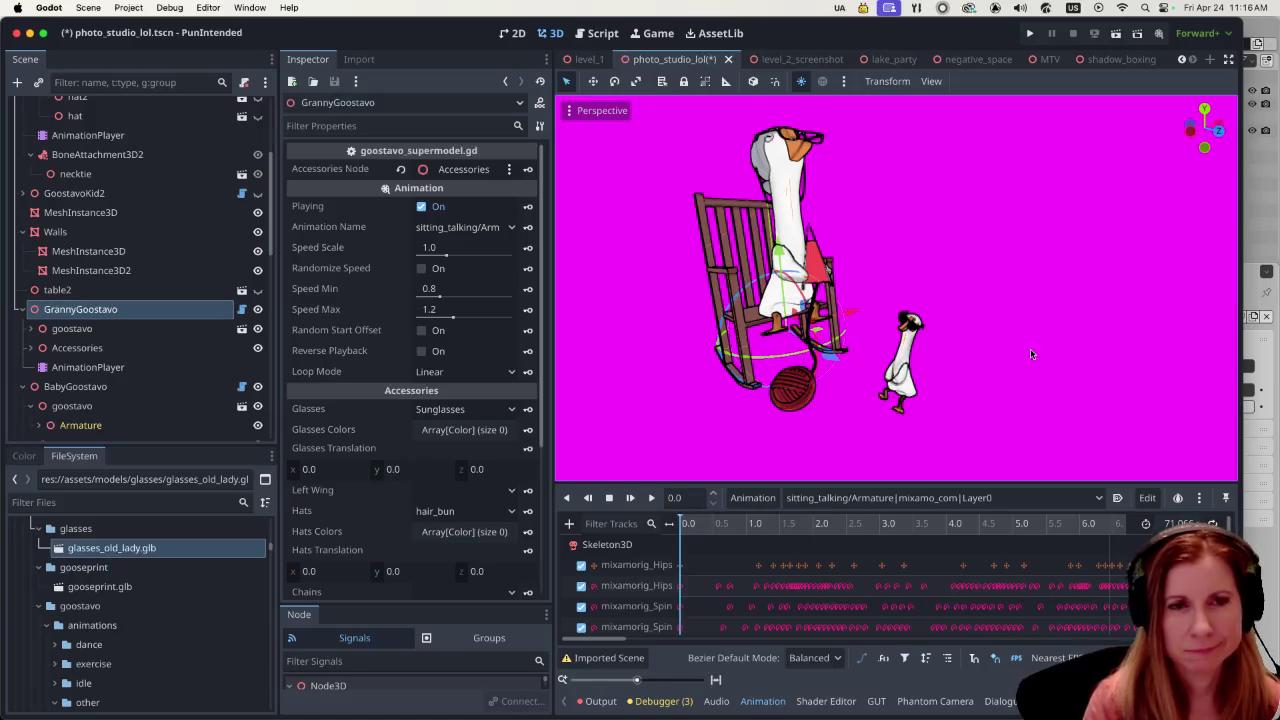
# - Change BabyGoostavo's Animation Name in the Inspector from dice_idle to male_laying_pose
pyautogui.click(160, 386)
pyautogui.scroll(-4, 146, 380)
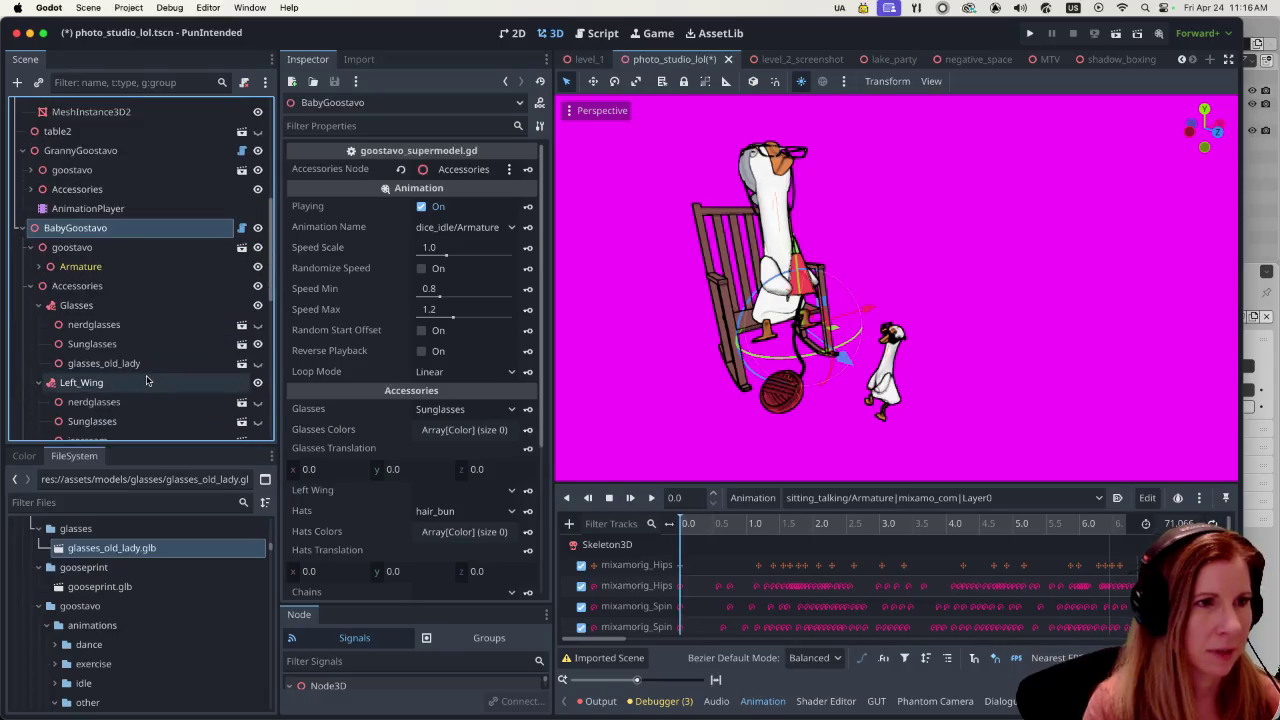
pyautogui.click(510, 229)
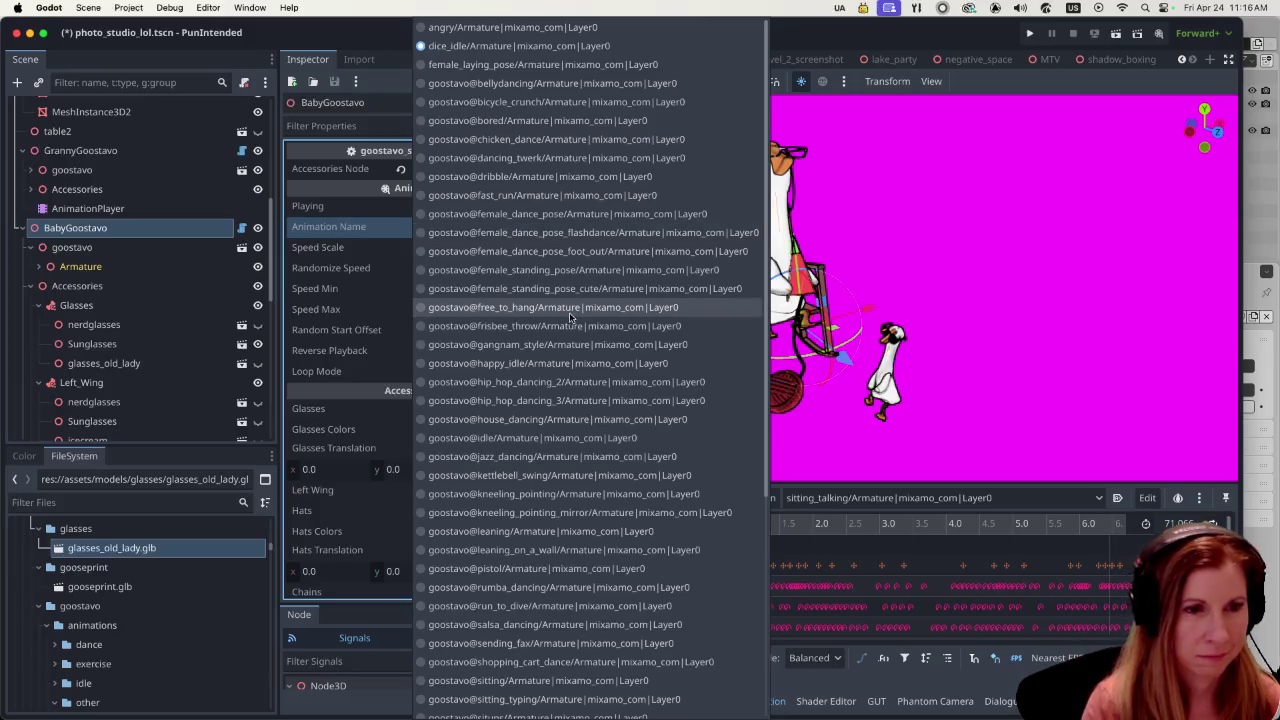
pyautogui.scroll(-1, 600, 365)
pyautogui.scroll(-2, 609, 367)
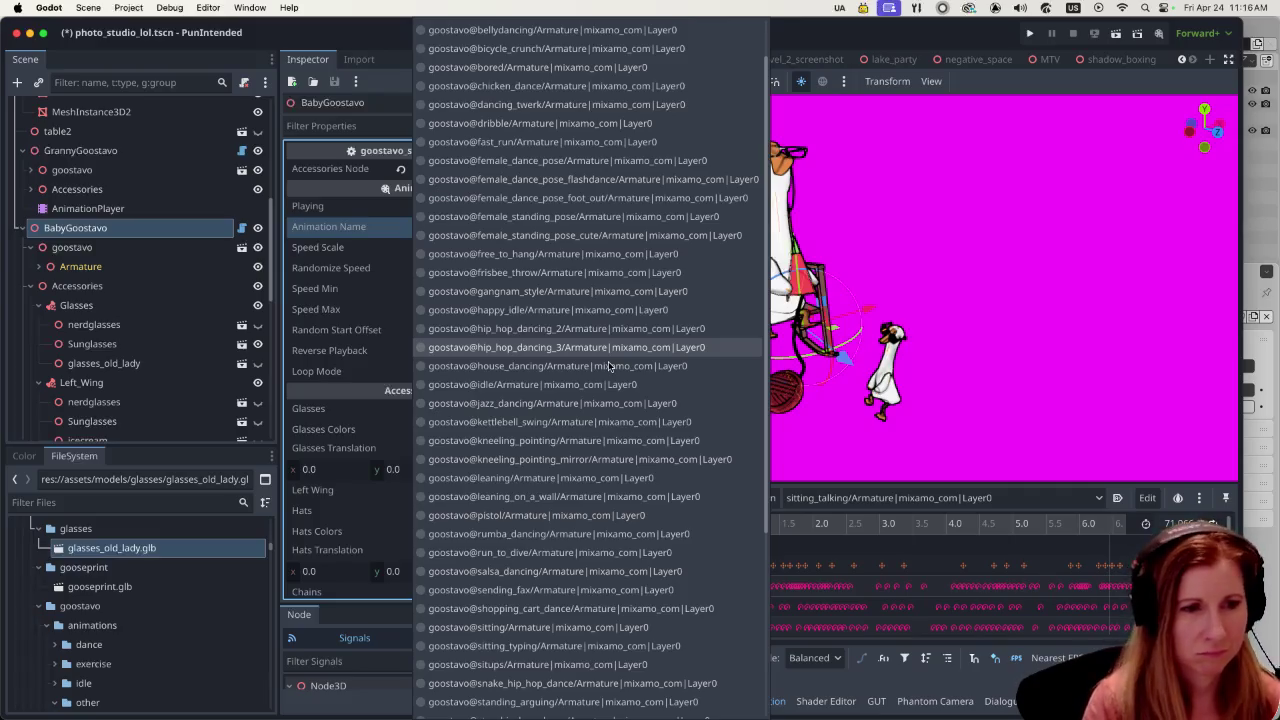
pyautogui.scroll(-1, 609, 367)
pyautogui.scroll(-1, 605, 370)
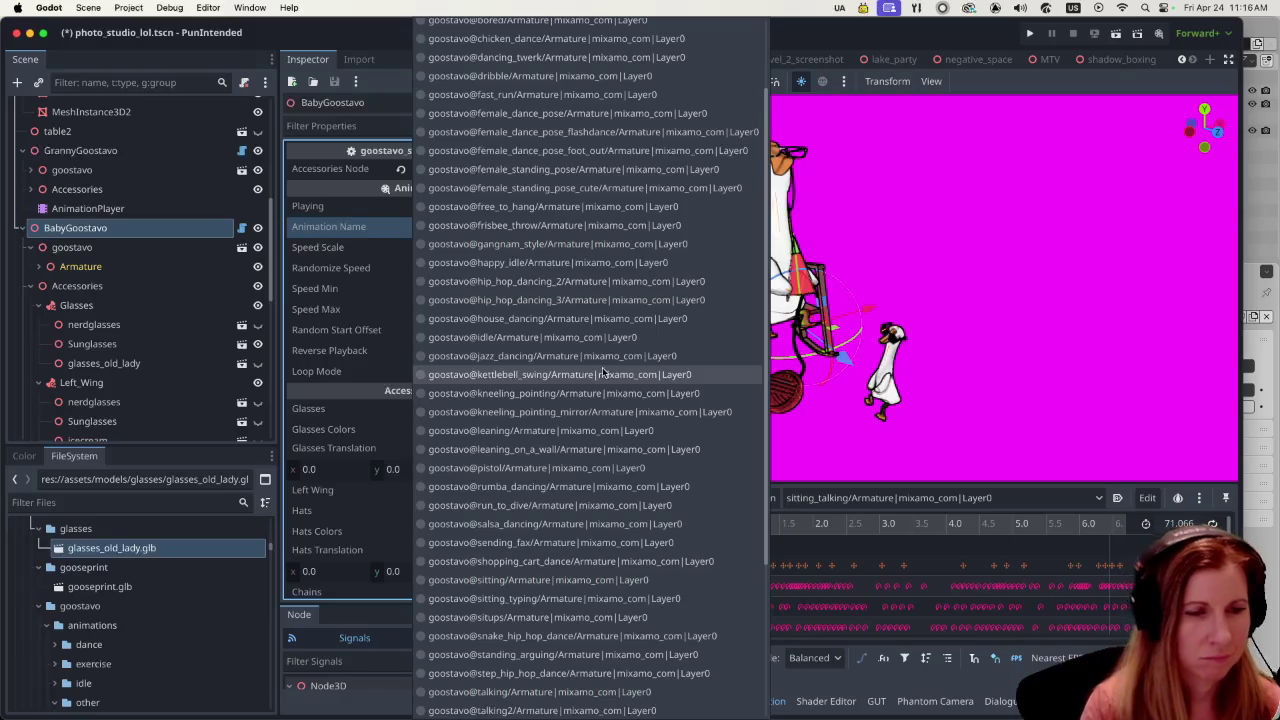
pyautogui.scroll(-5, 620, 420)
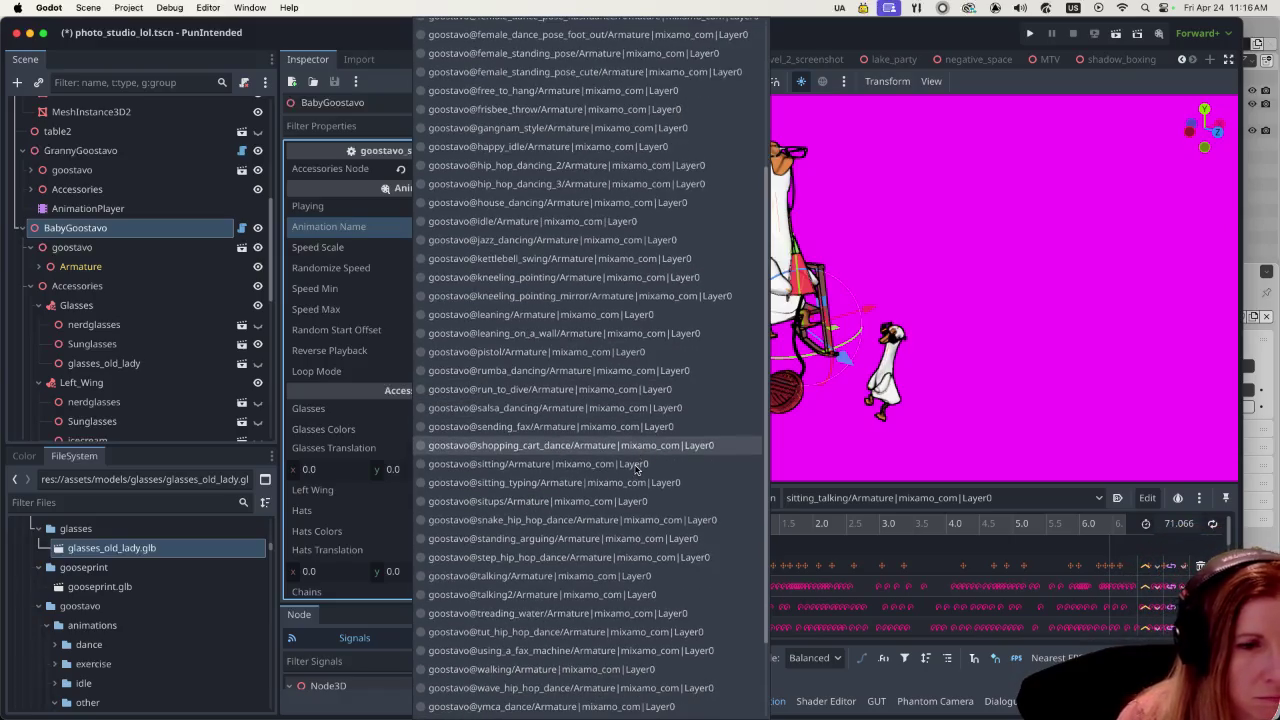
pyautogui.scroll(-4, 636, 468)
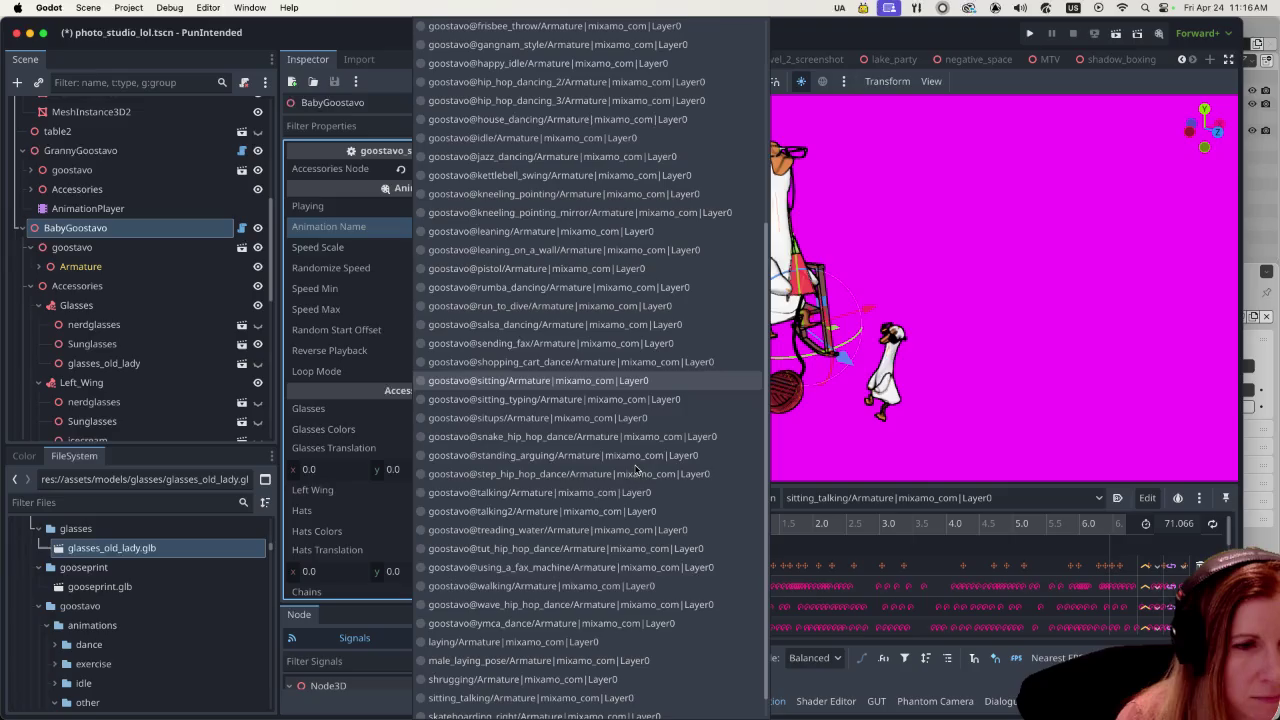
pyautogui.click(560, 660)
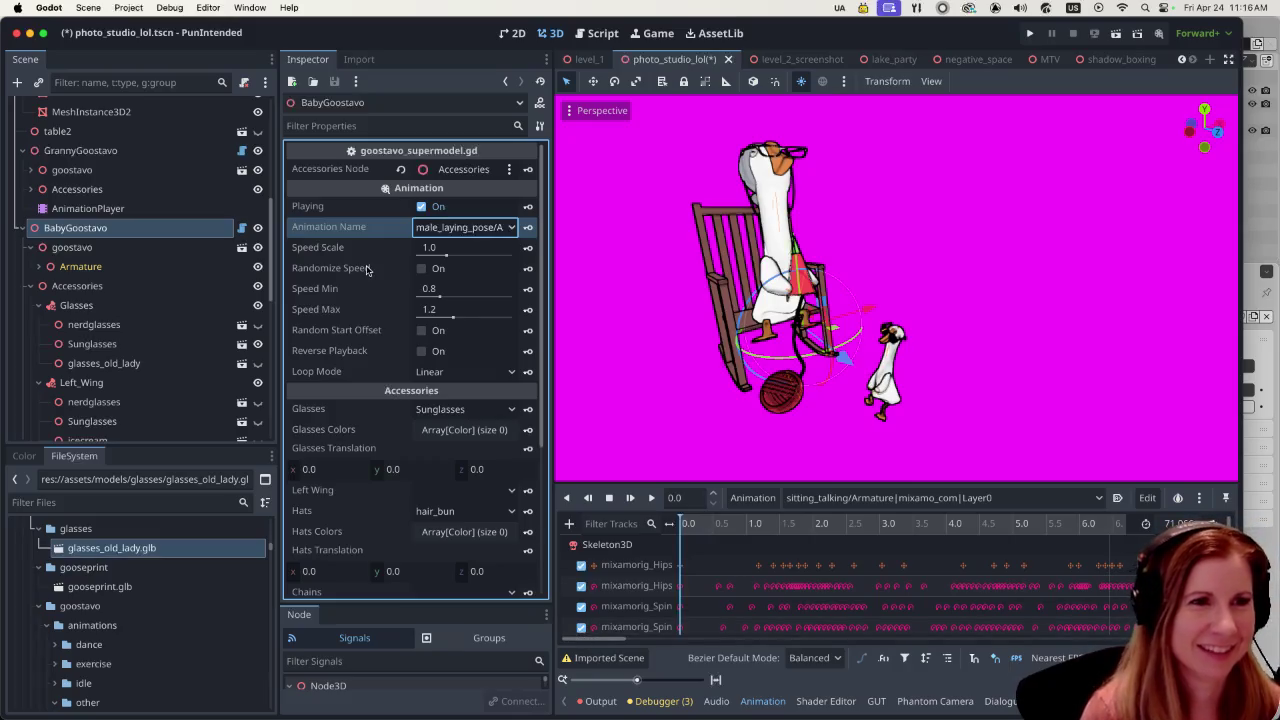
pyautogui.scroll(-1, 100, 250)
pyautogui.click(32, 224)
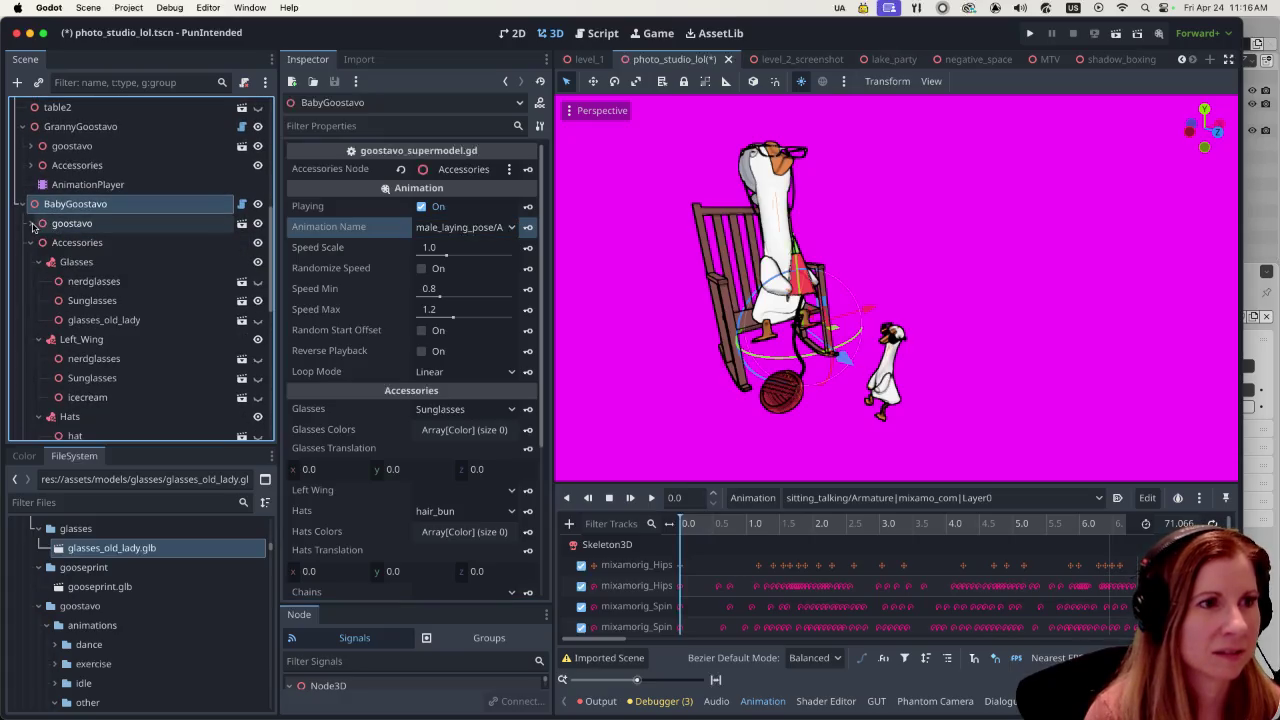
pyautogui.click(30, 242)
pyautogui.click(95, 263)
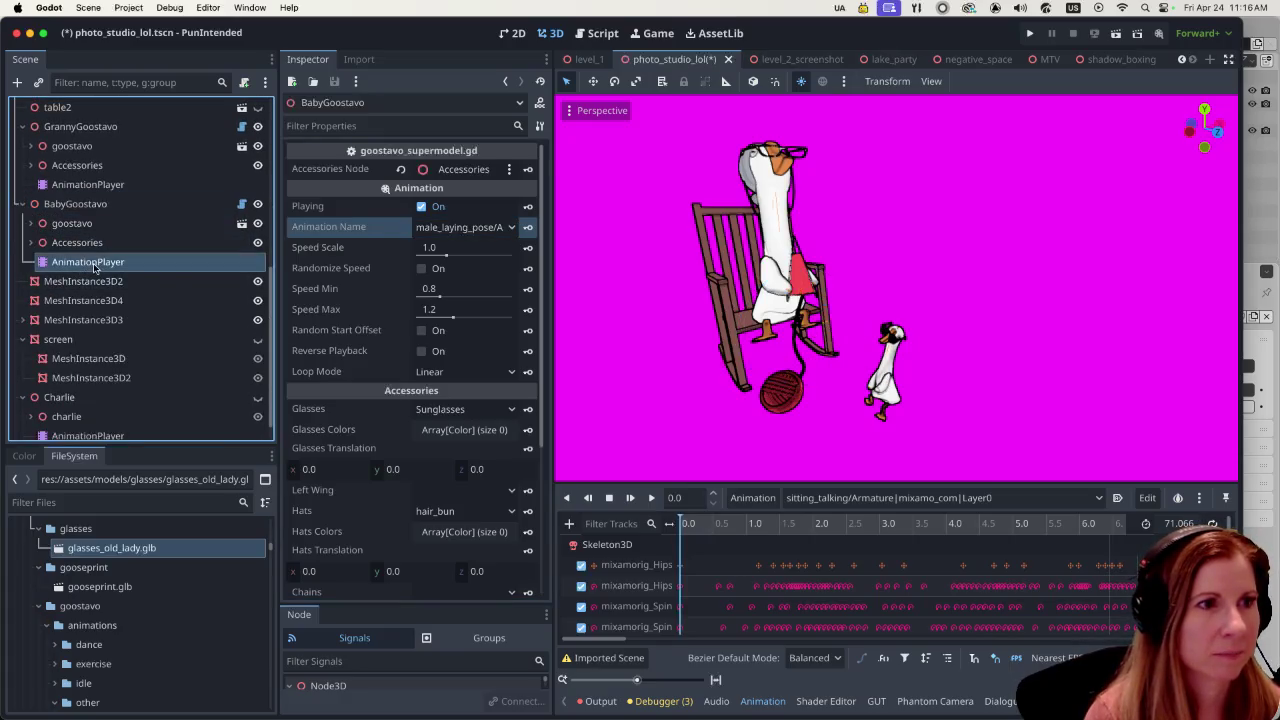
pyautogui.click(952, 498)
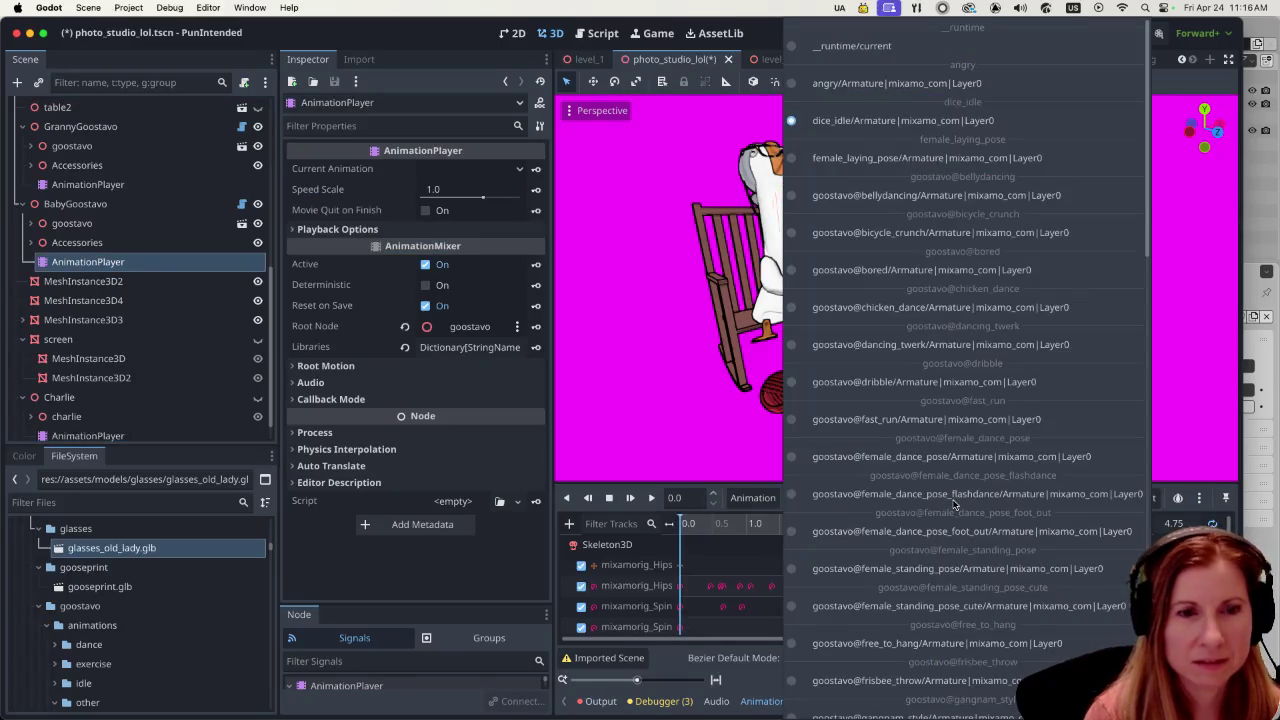
pyautogui.scroll(-10, 955, 478)
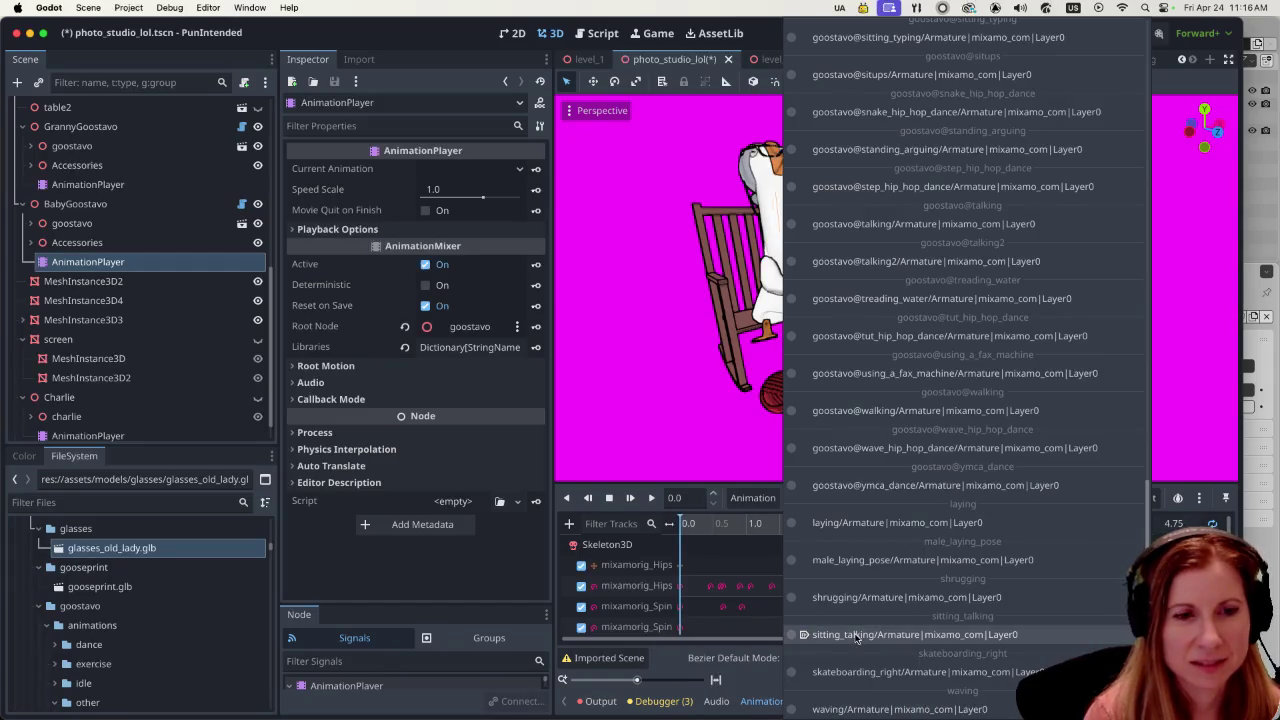
pyautogui.click(860, 636)
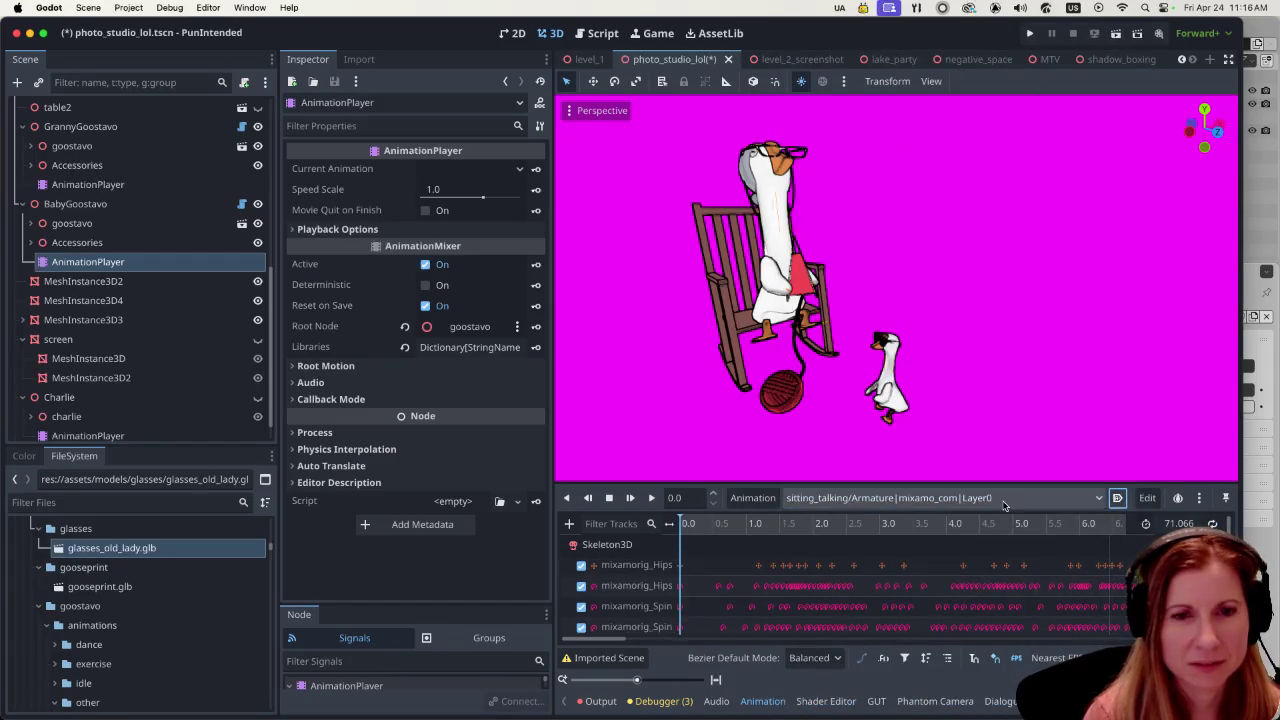
pyautogui.click(1214, 523)
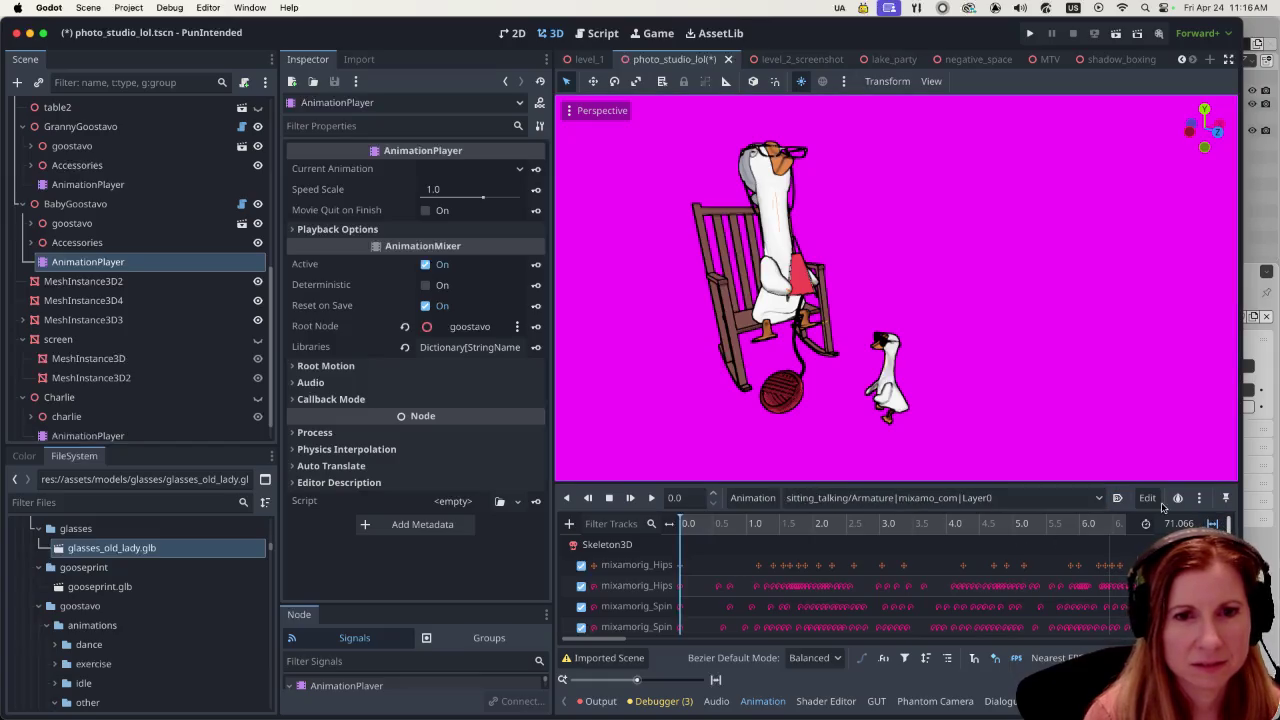
pyautogui.click(920, 497)
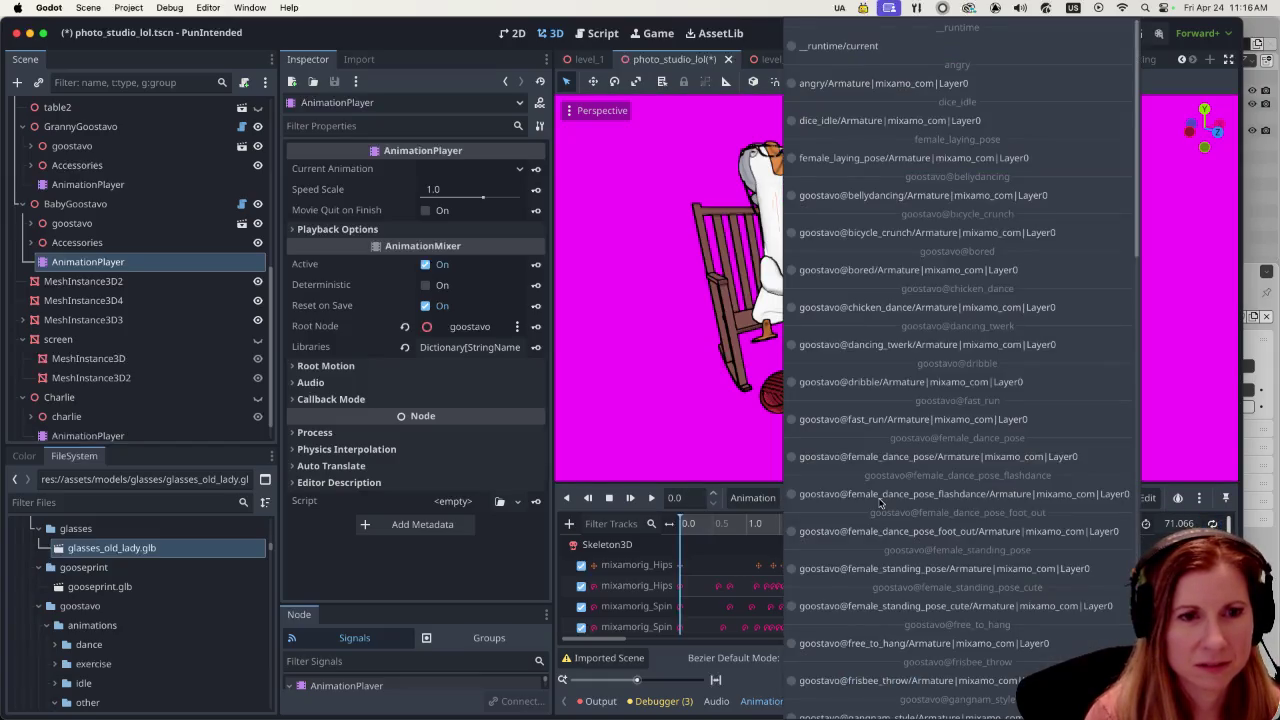
pyautogui.scroll(-10, 940, 515)
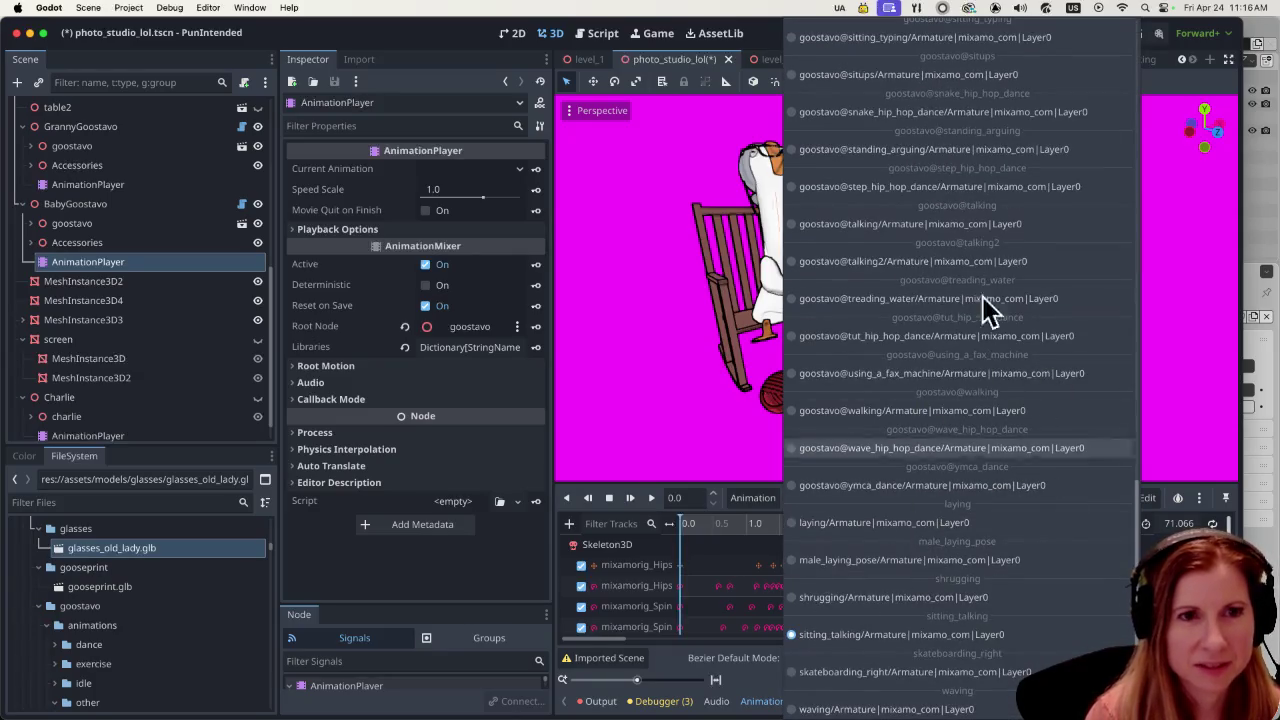
pyautogui.scroll(10, 945, 445)
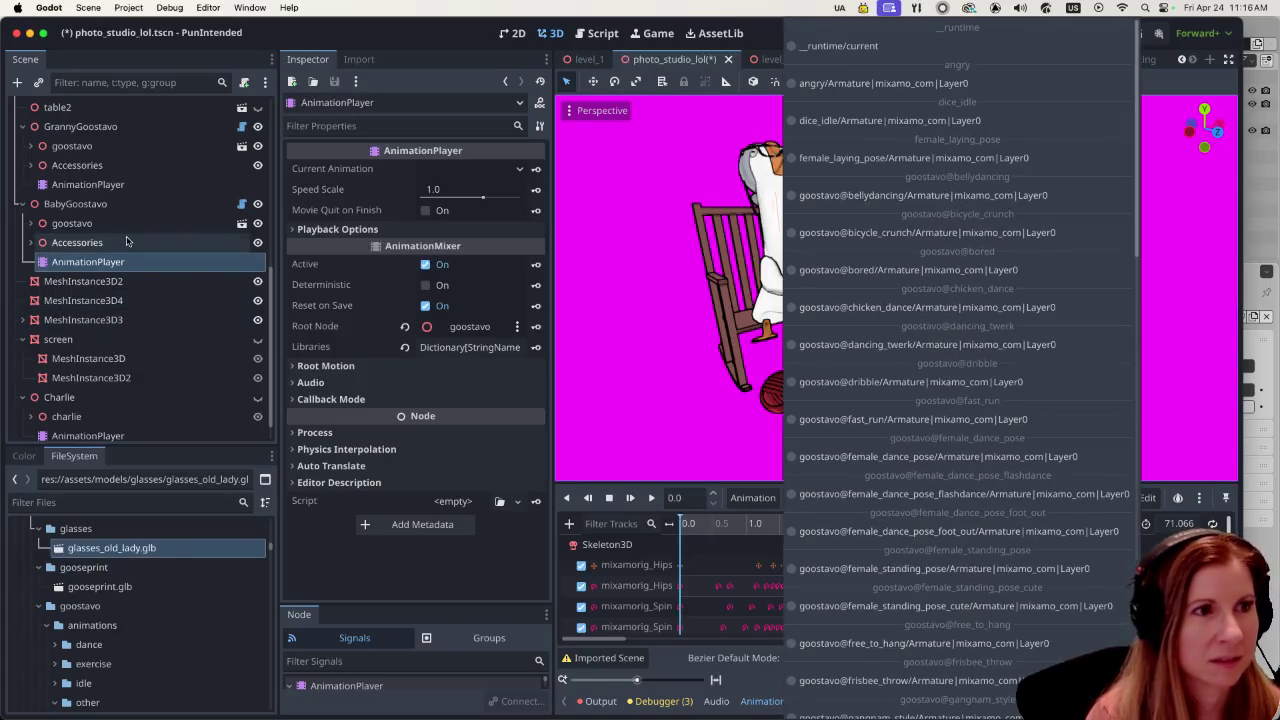
pyautogui.click(75, 204)
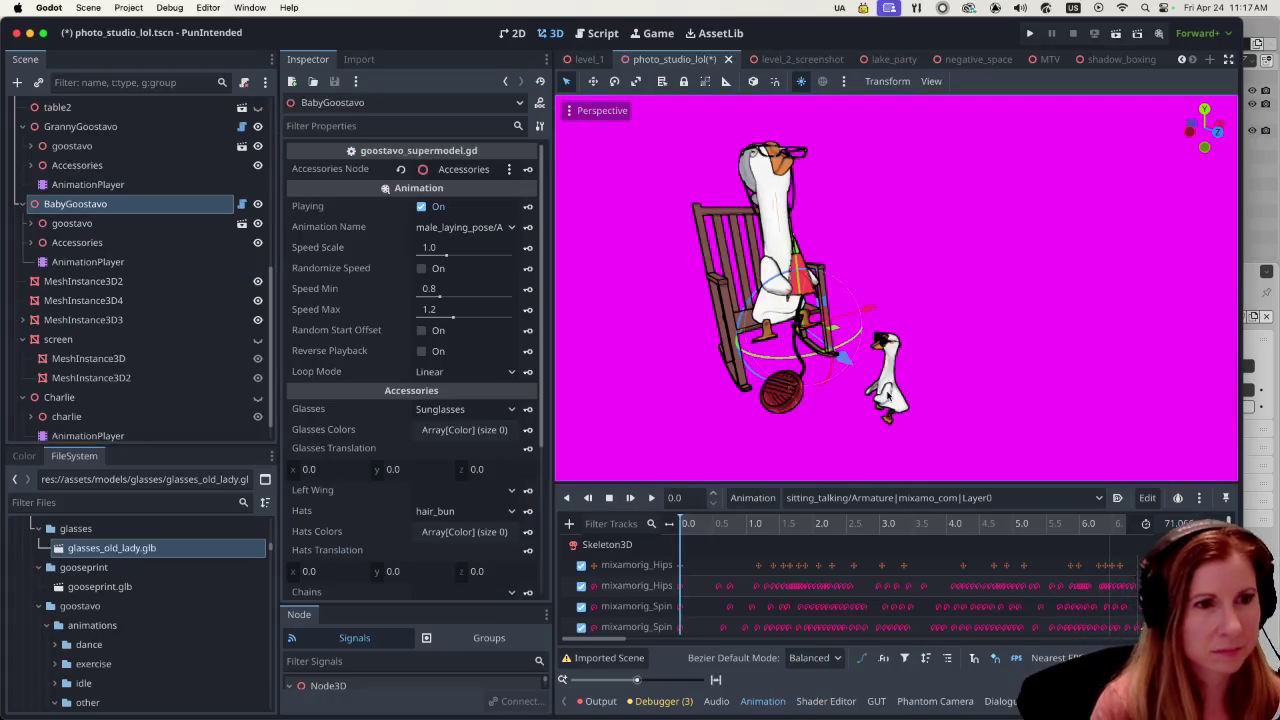
pyautogui.hotkey('ctrl', 's')
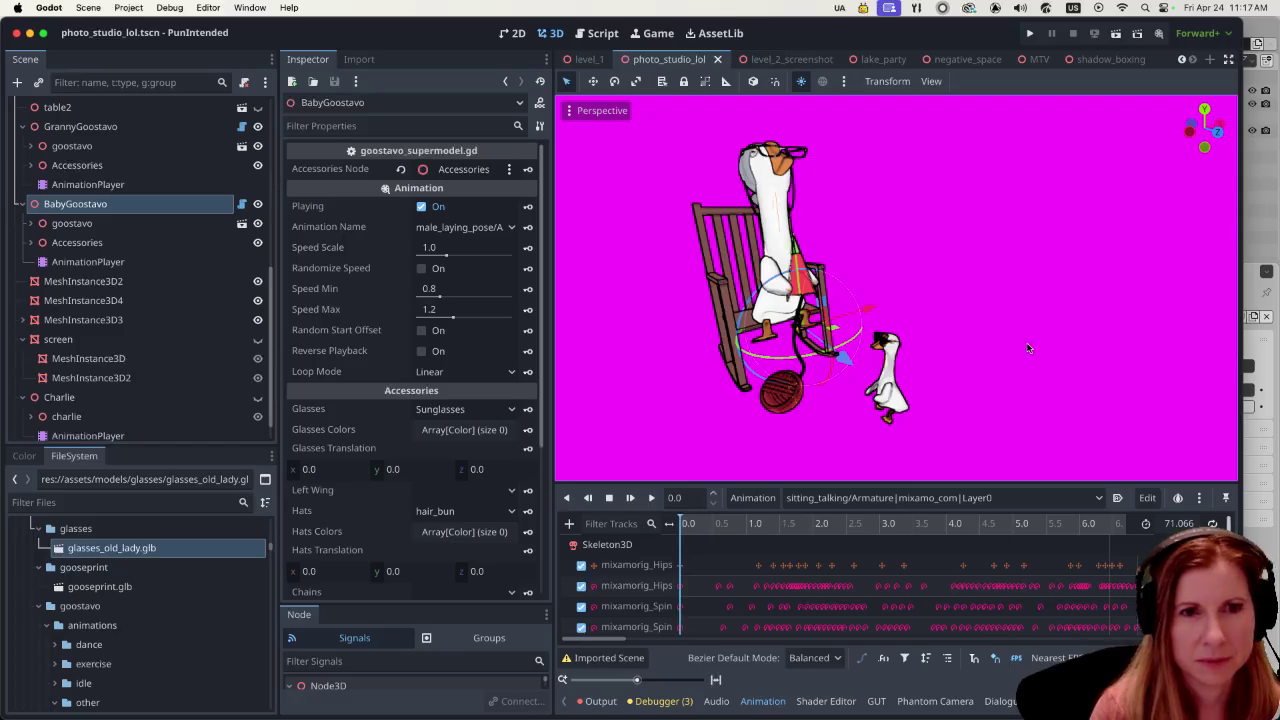
# - Run the project to check both geese's poses, then quit the game window
pyautogui.click(1118, 34)
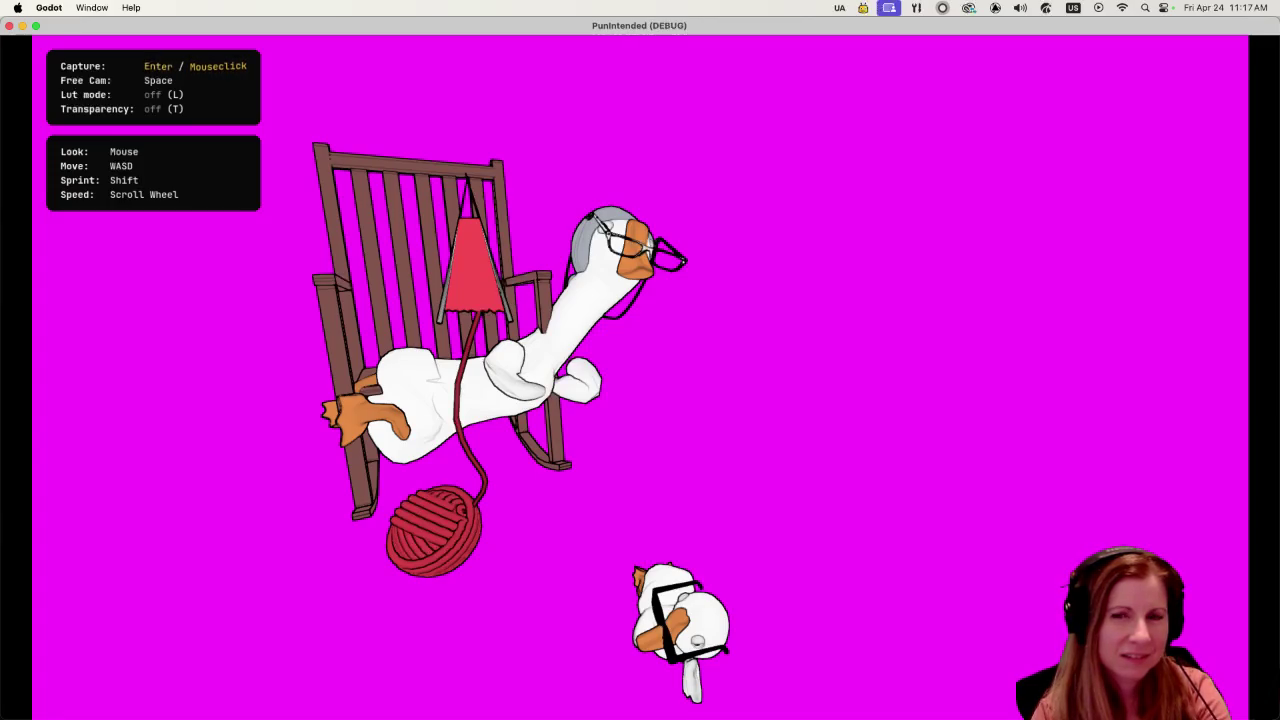
pyautogui.press('super+q')
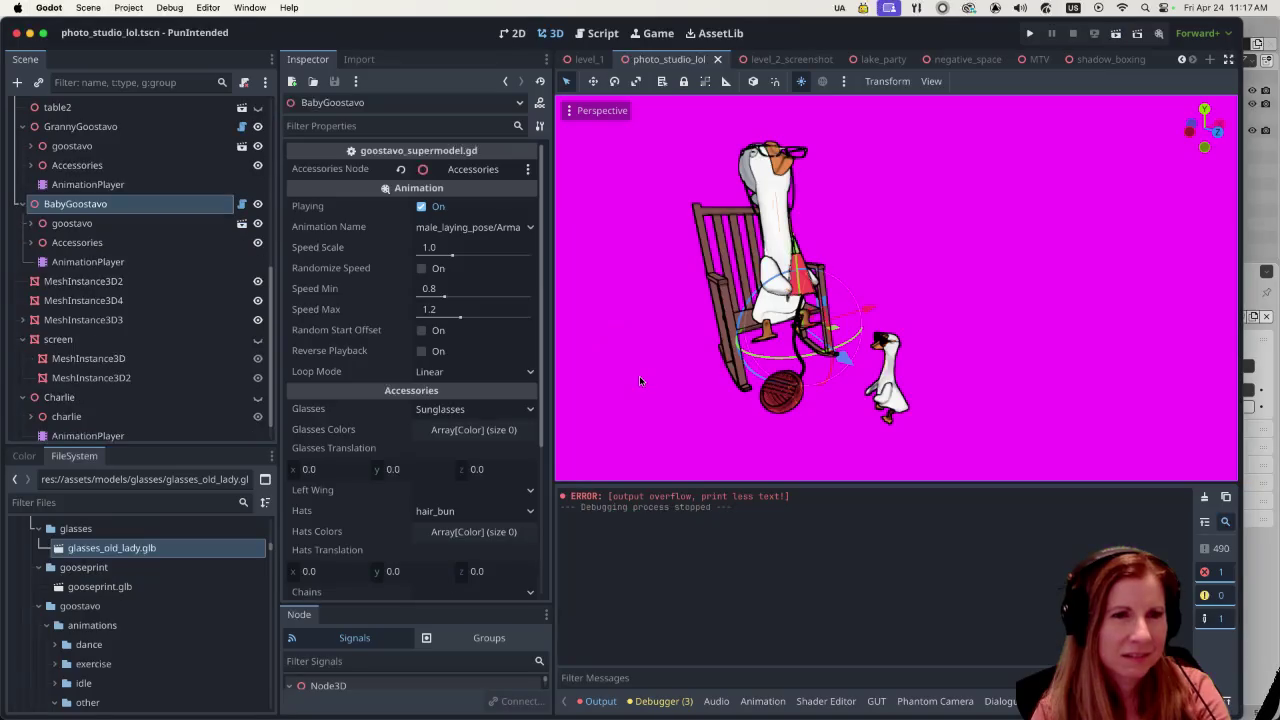
pyautogui.click(118, 261)
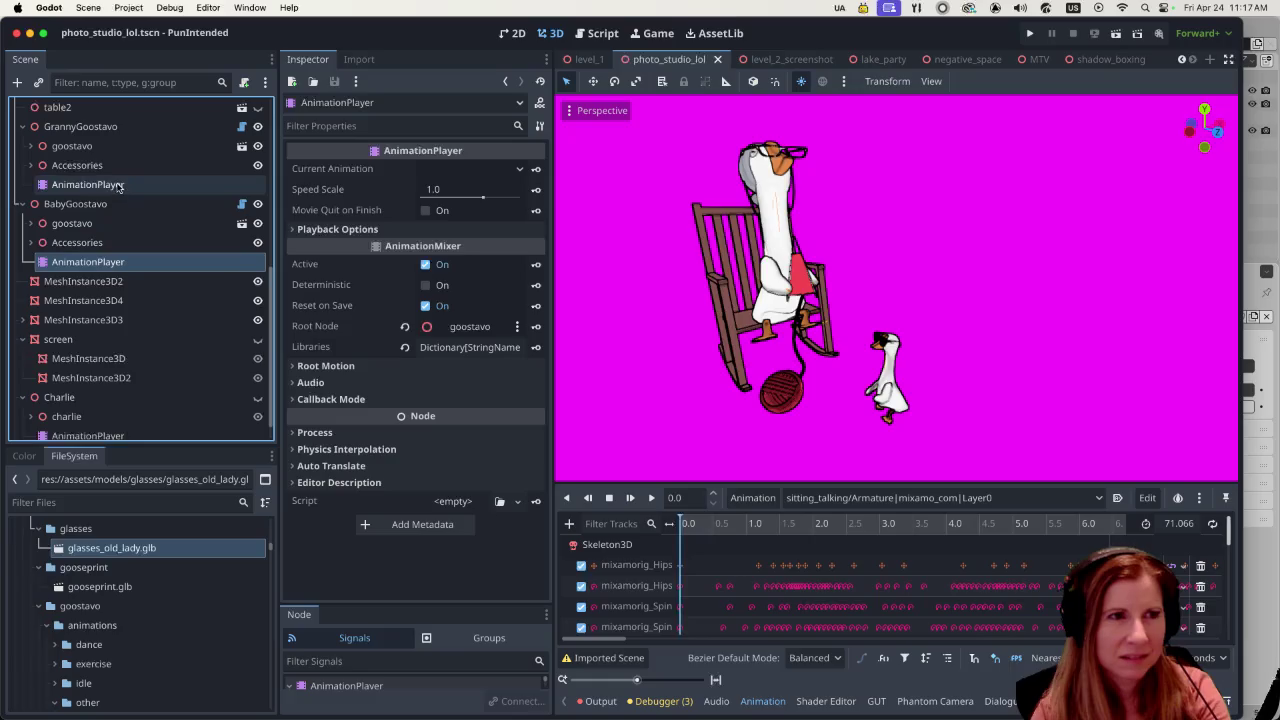
pyautogui.click(115, 190)
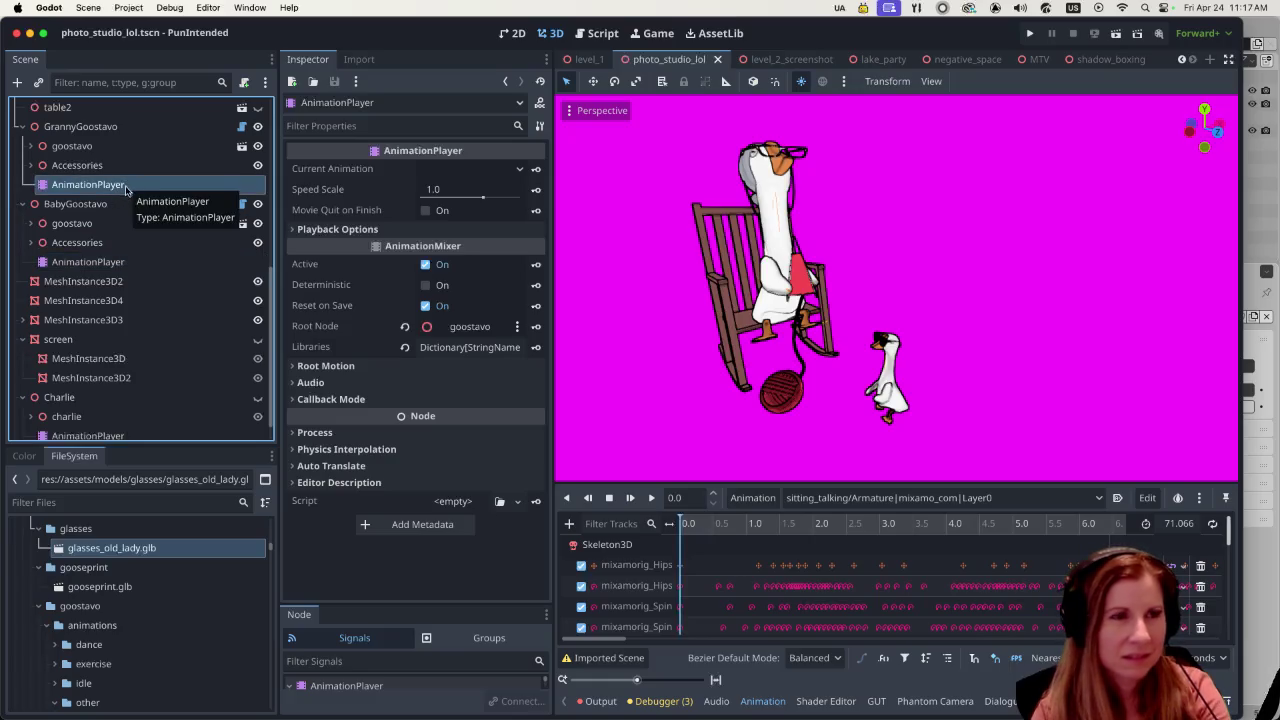
pyautogui.scroll(1, 123, 191)
pyautogui.click(146, 151)
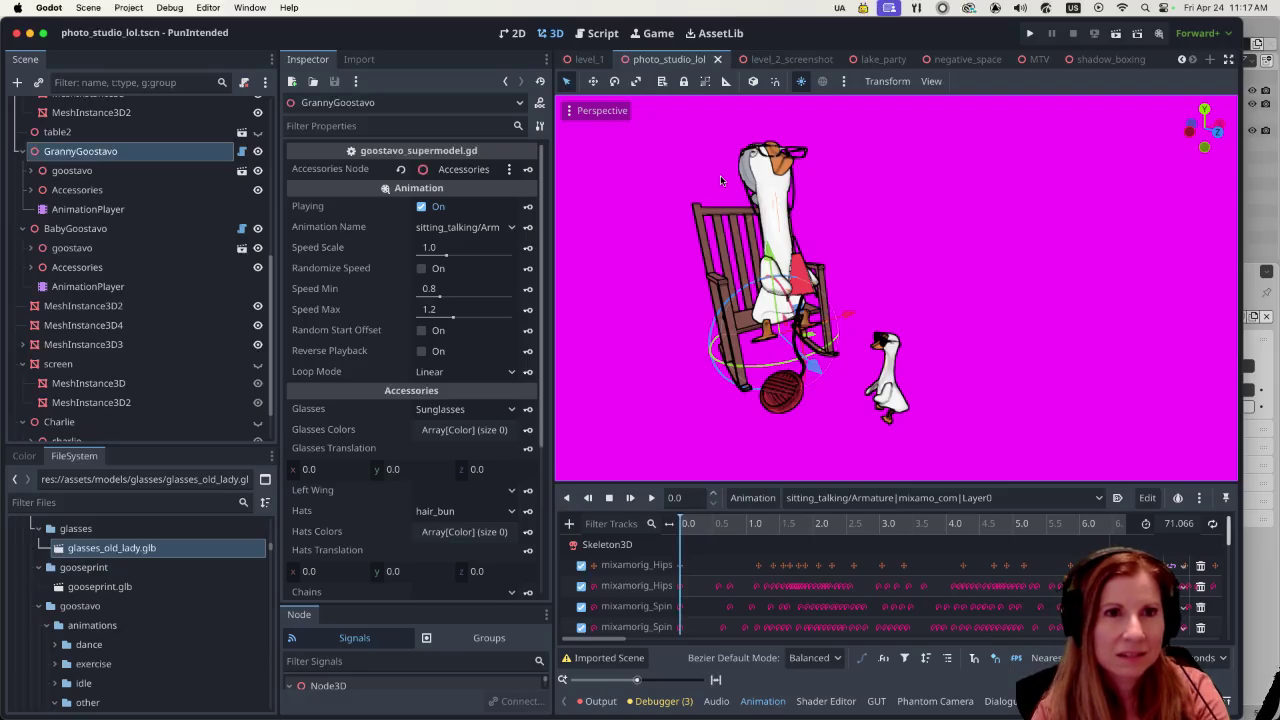
pyautogui.click(882, 61)
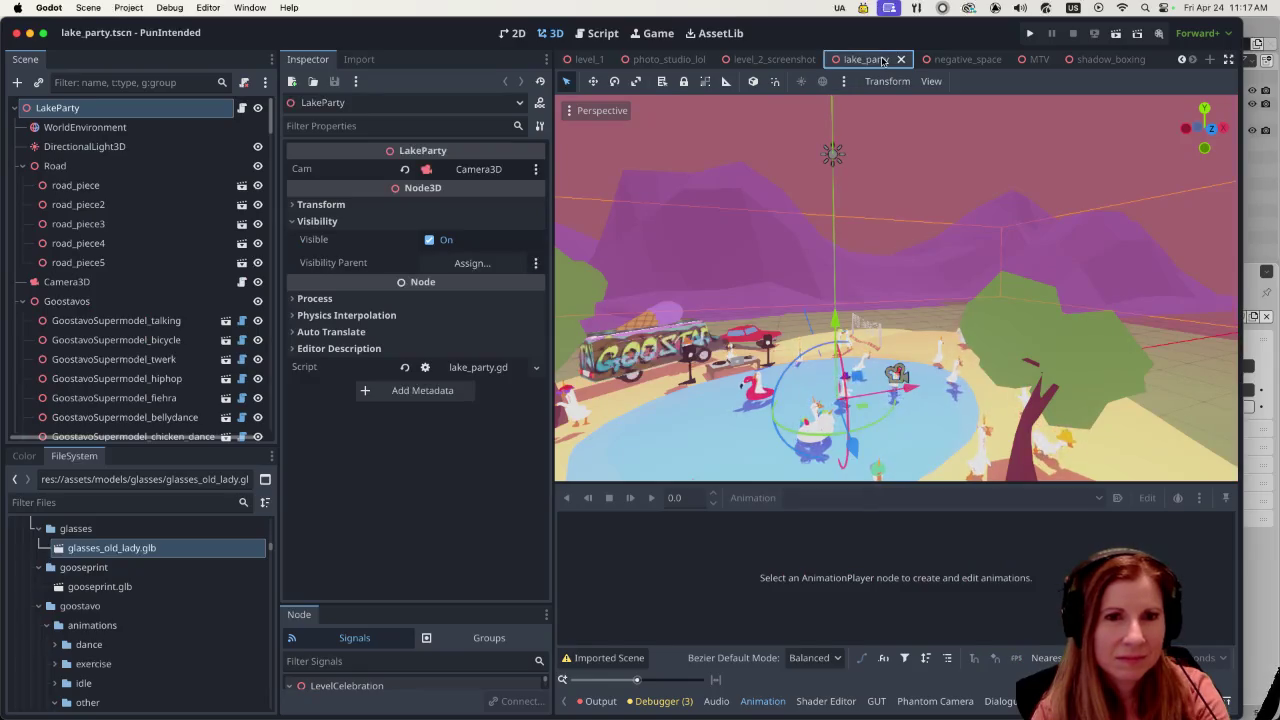
pyautogui.click(665, 60)
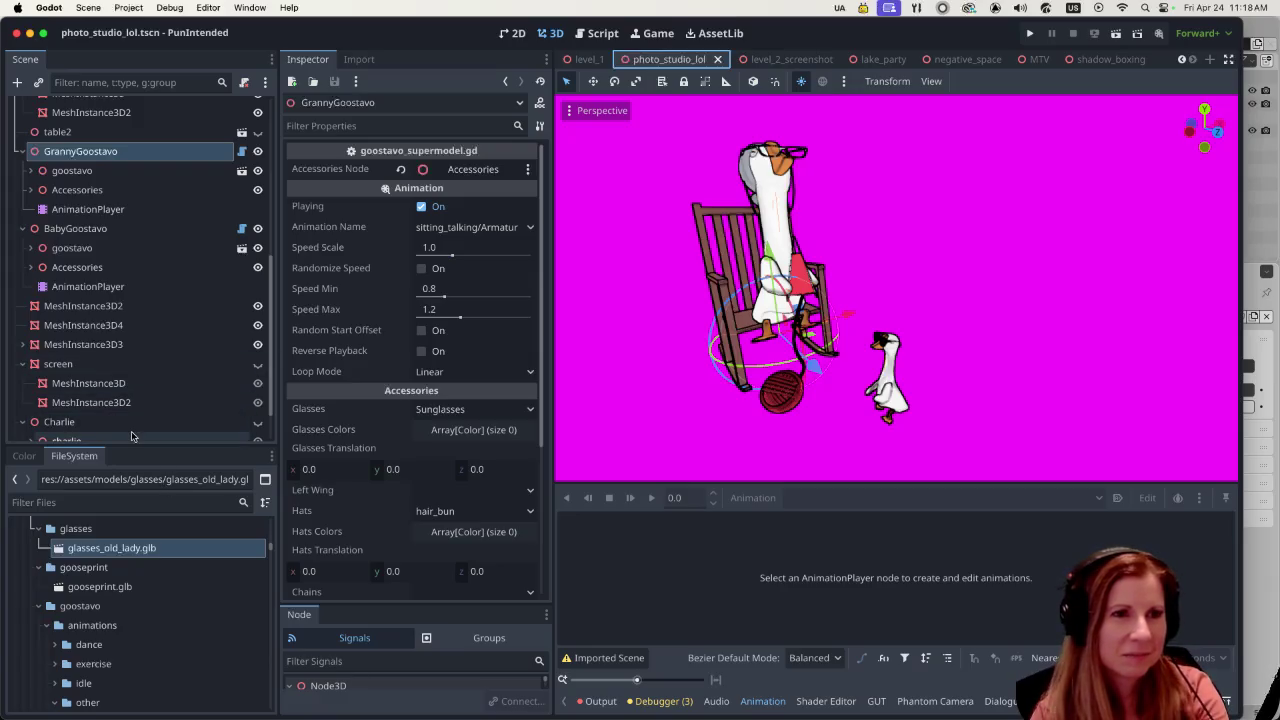
pyautogui.click(113, 287)
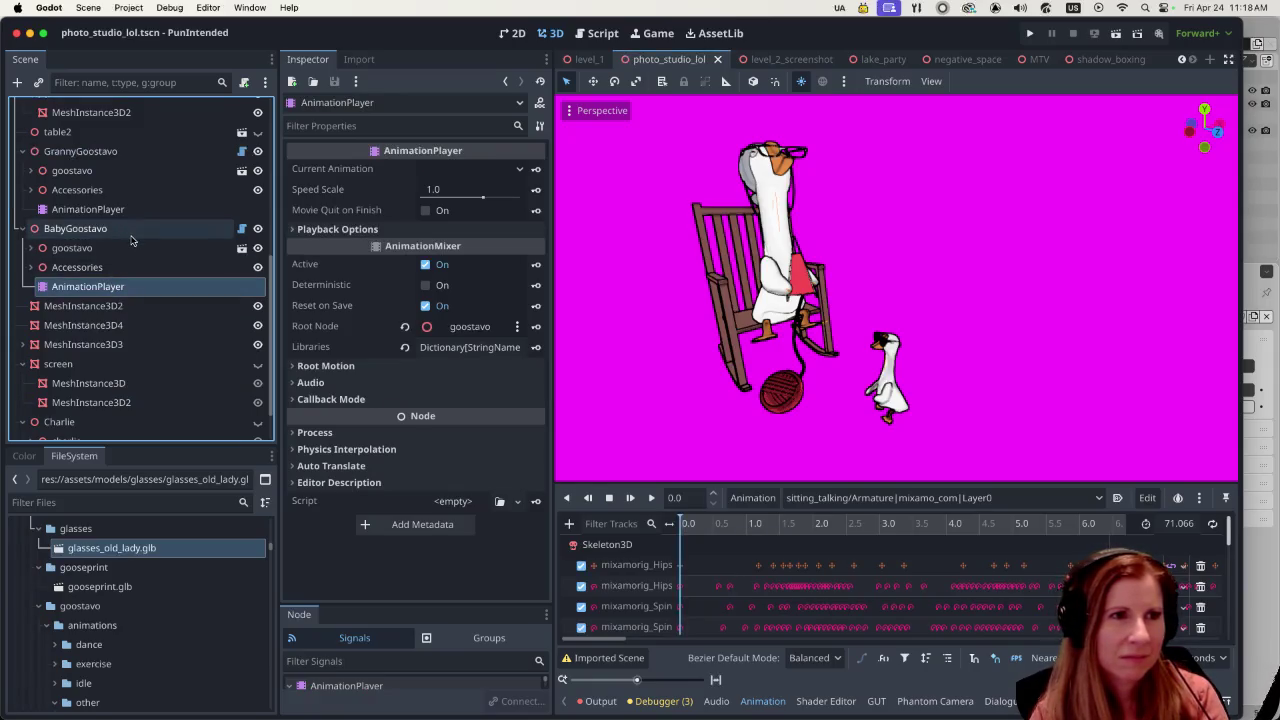
pyautogui.click(116, 209)
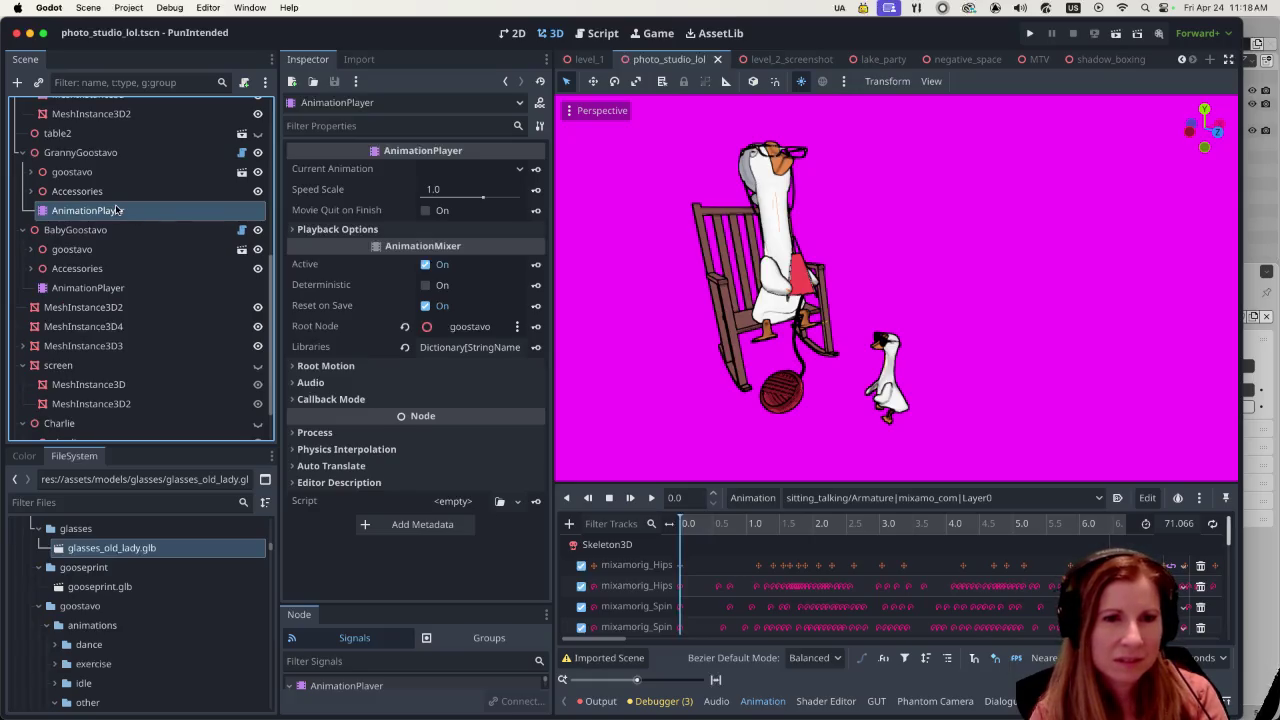